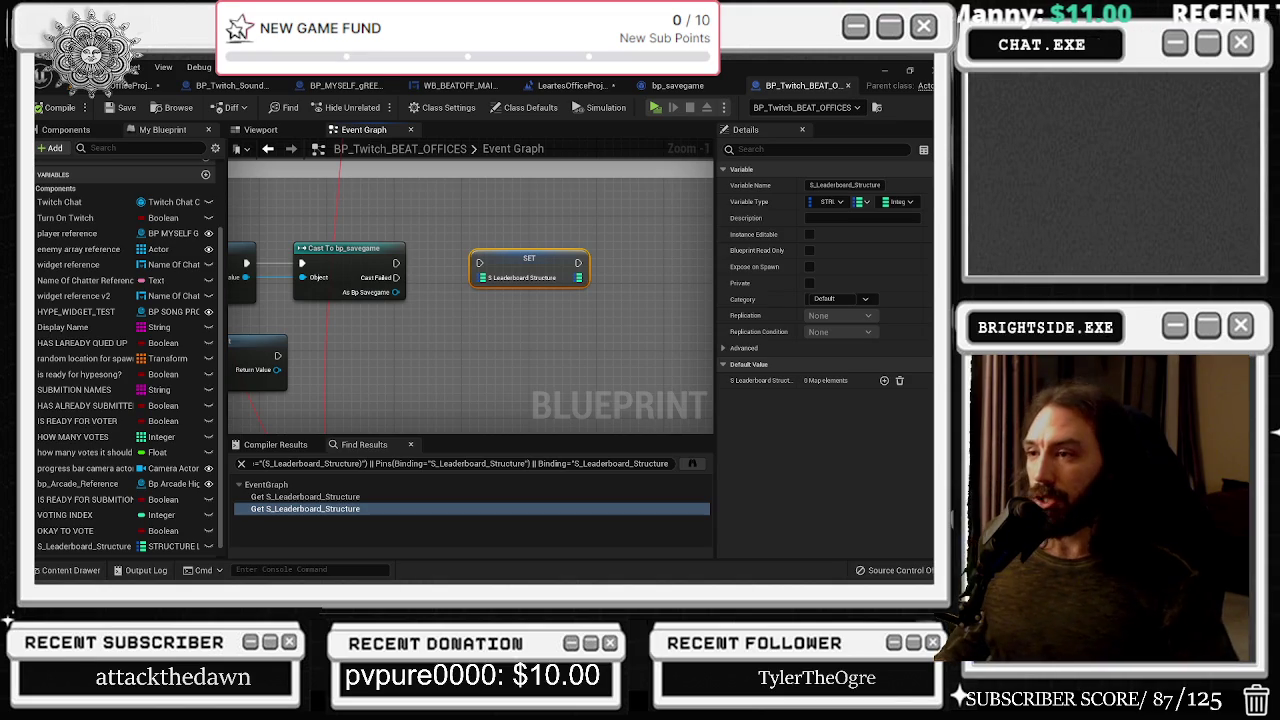
Nudge Create Save Game Object up and add a reroute point on the Twitch login wire
left_click_drag(295, 326, 513, 332)
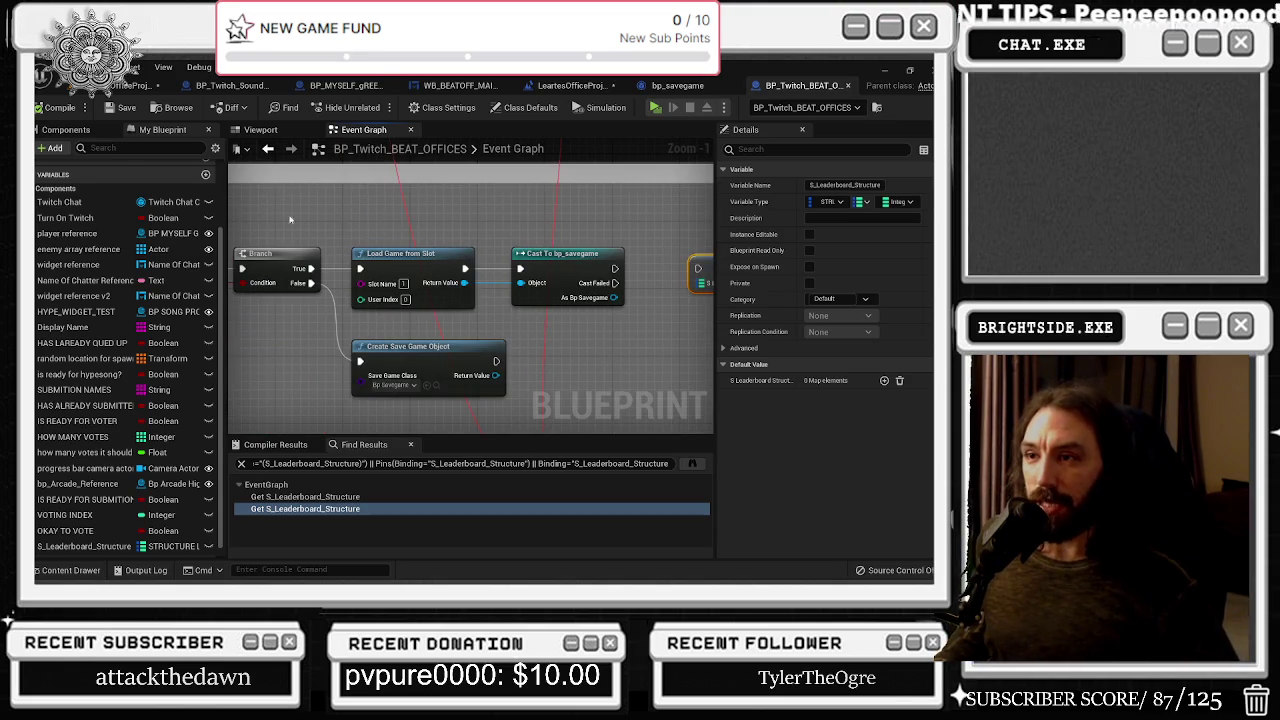
left_click_drag(271, 220, 456, 249)
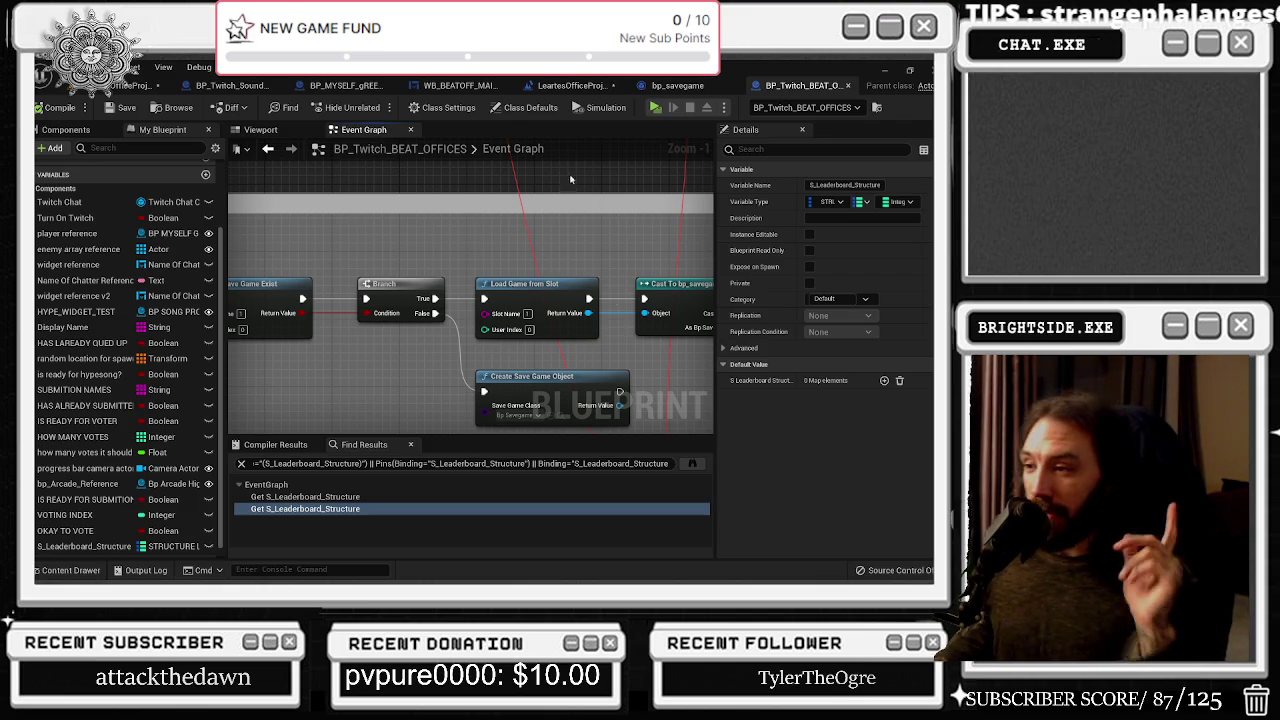
left_click_drag(528, 378, 524, 370)
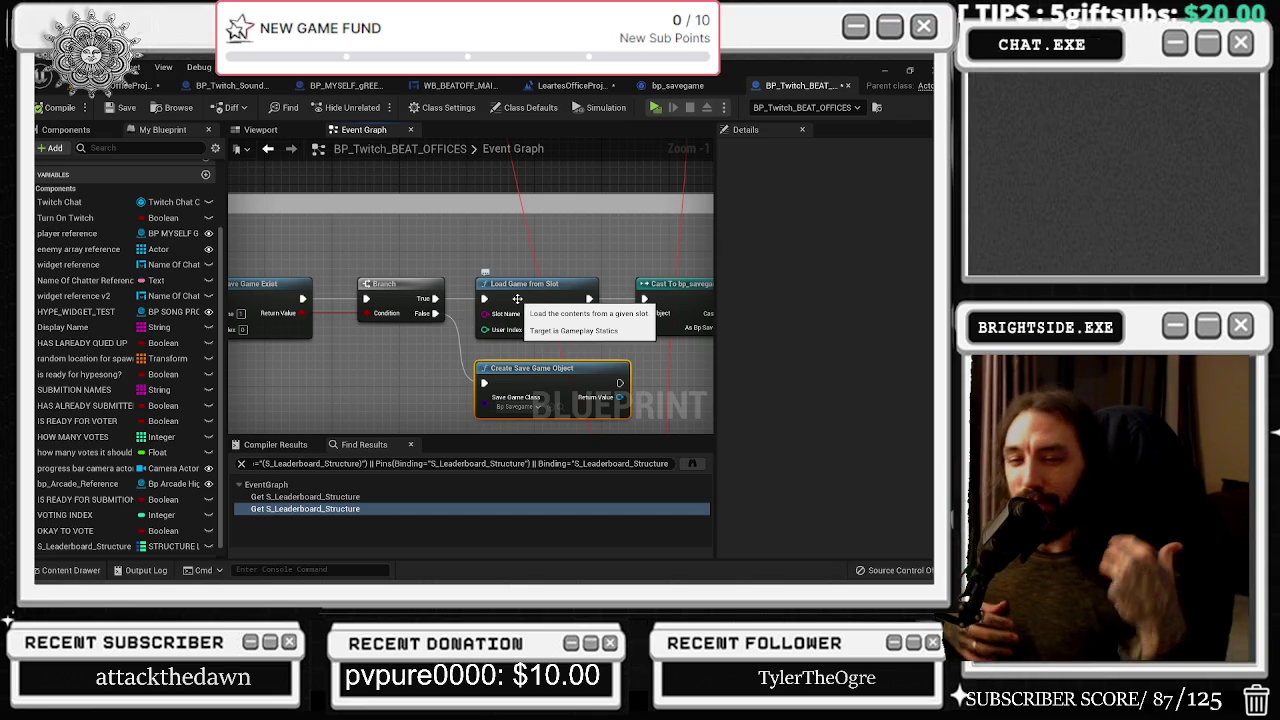
left_click_drag(523, 363, 457, 320)
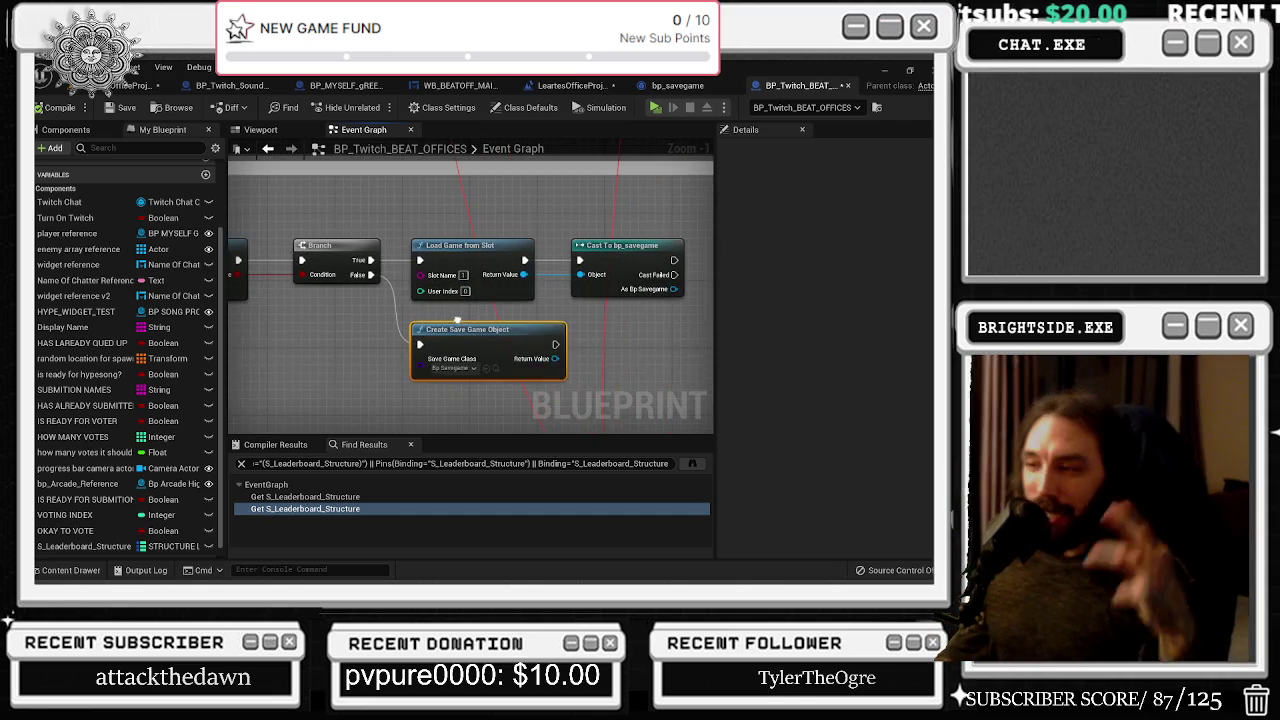
left_click_drag(635, 327, 511, 355)
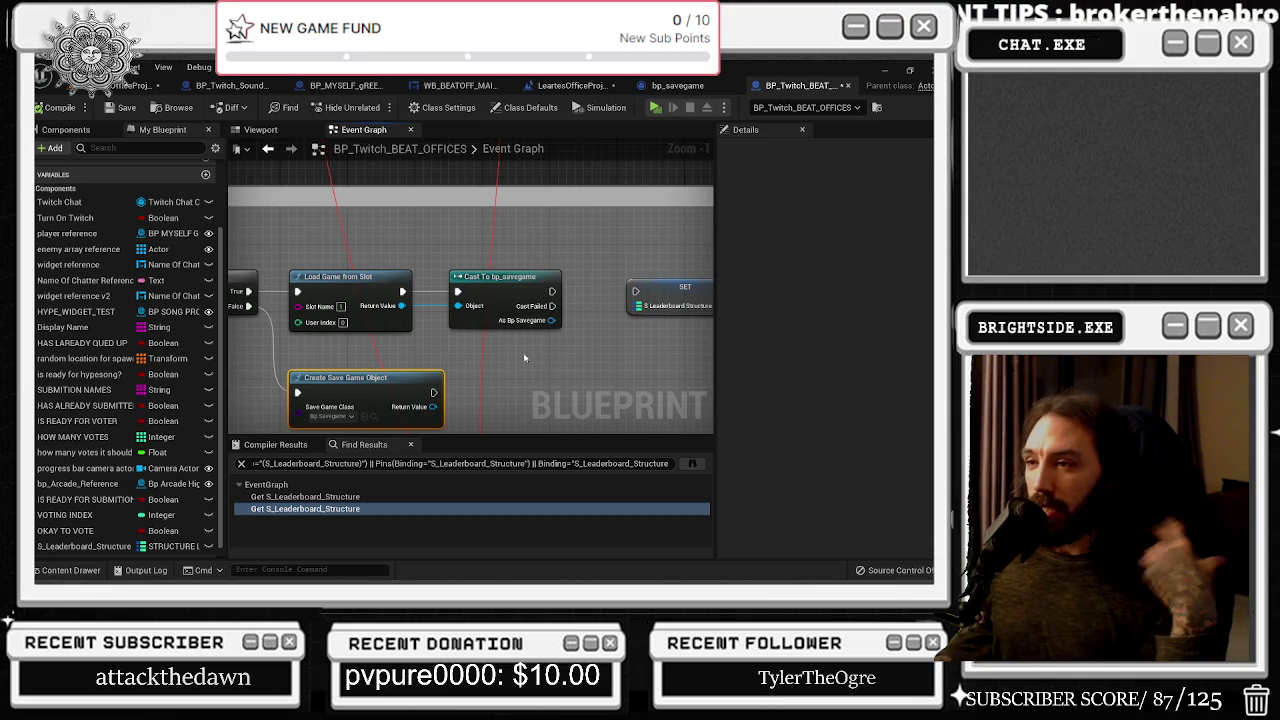
scroll(468, 229, "down", 5)
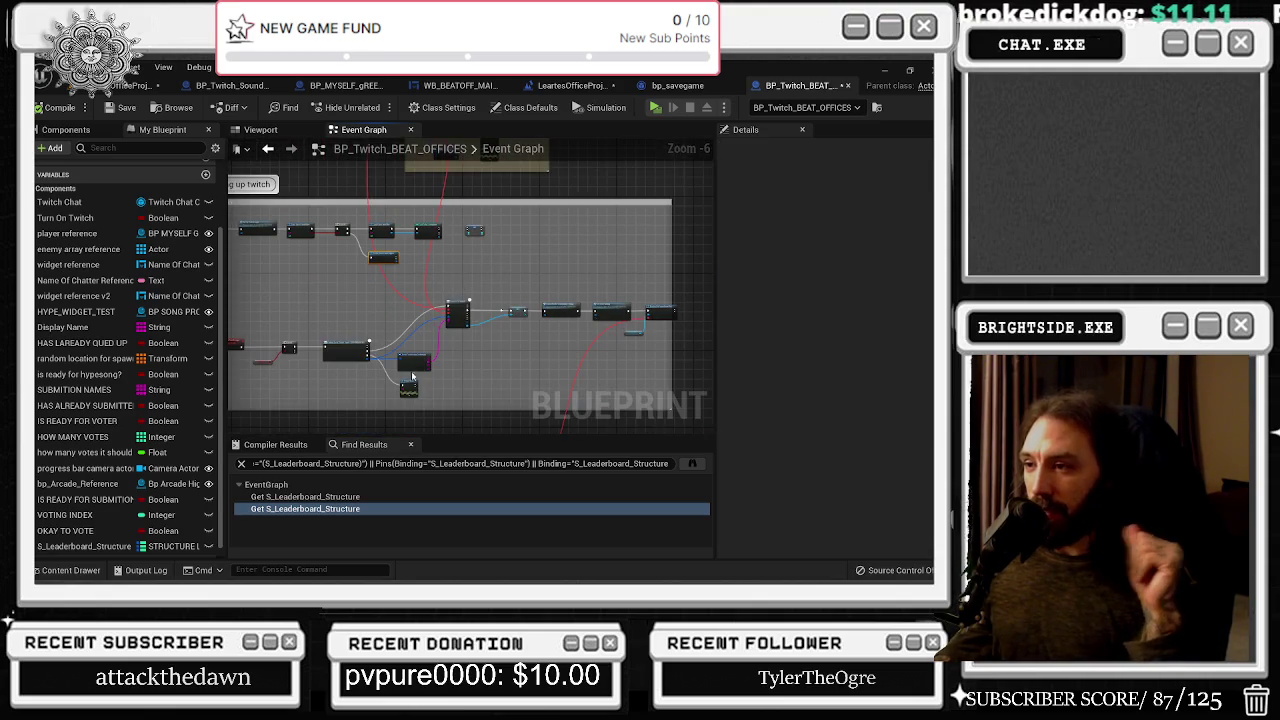
scroll(459, 289, "up", 3)
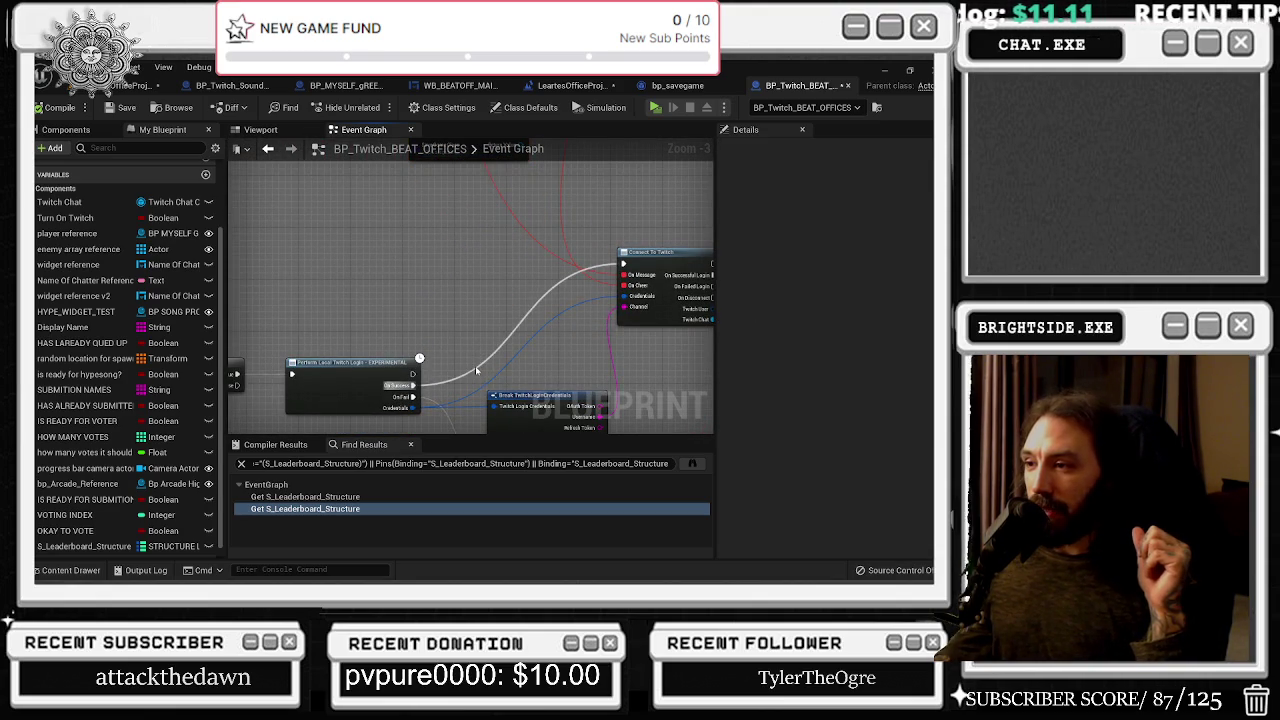
double_click(468, 372)
mouse_move(468, 372)
left_mouse_down()
mouse_move(431, 244)
mouse_move(406, 371)
left_mouse_up()
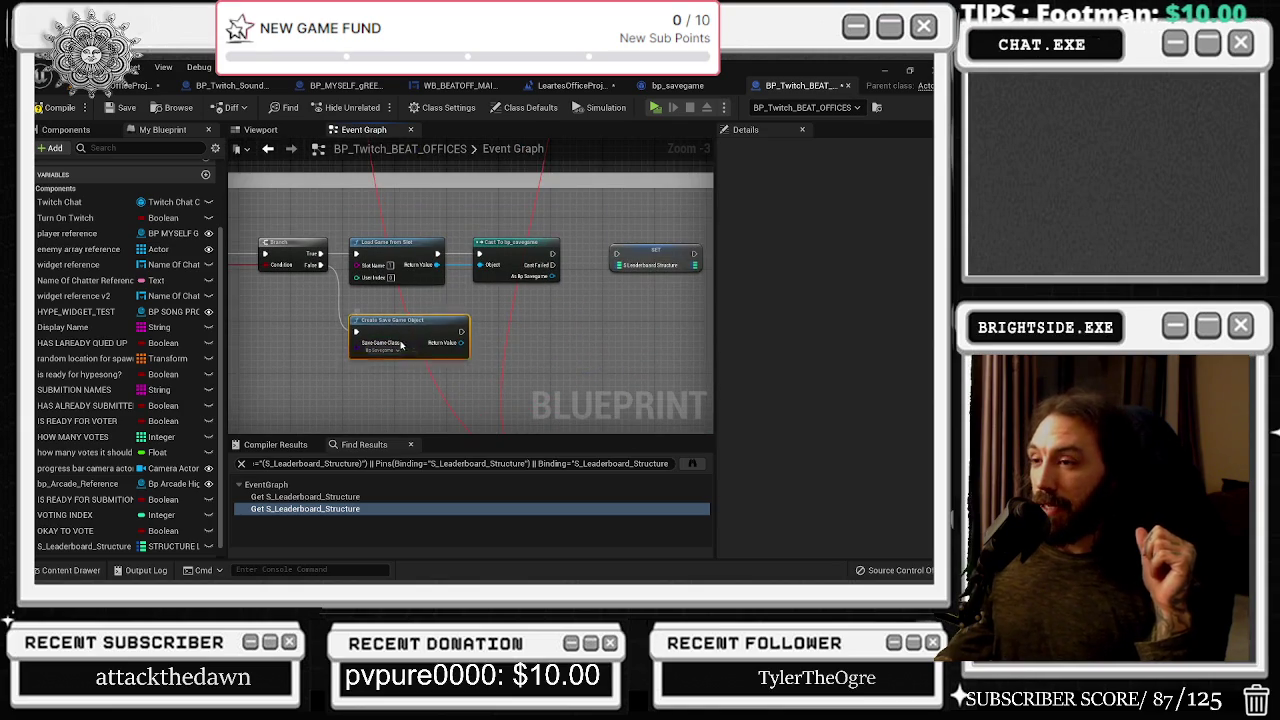
Lower Create Save Game Object and shift the Load Game from Slot and Cast nodes right
left_click_drag(410, 304, 378, 378)
left_click(372, 313)
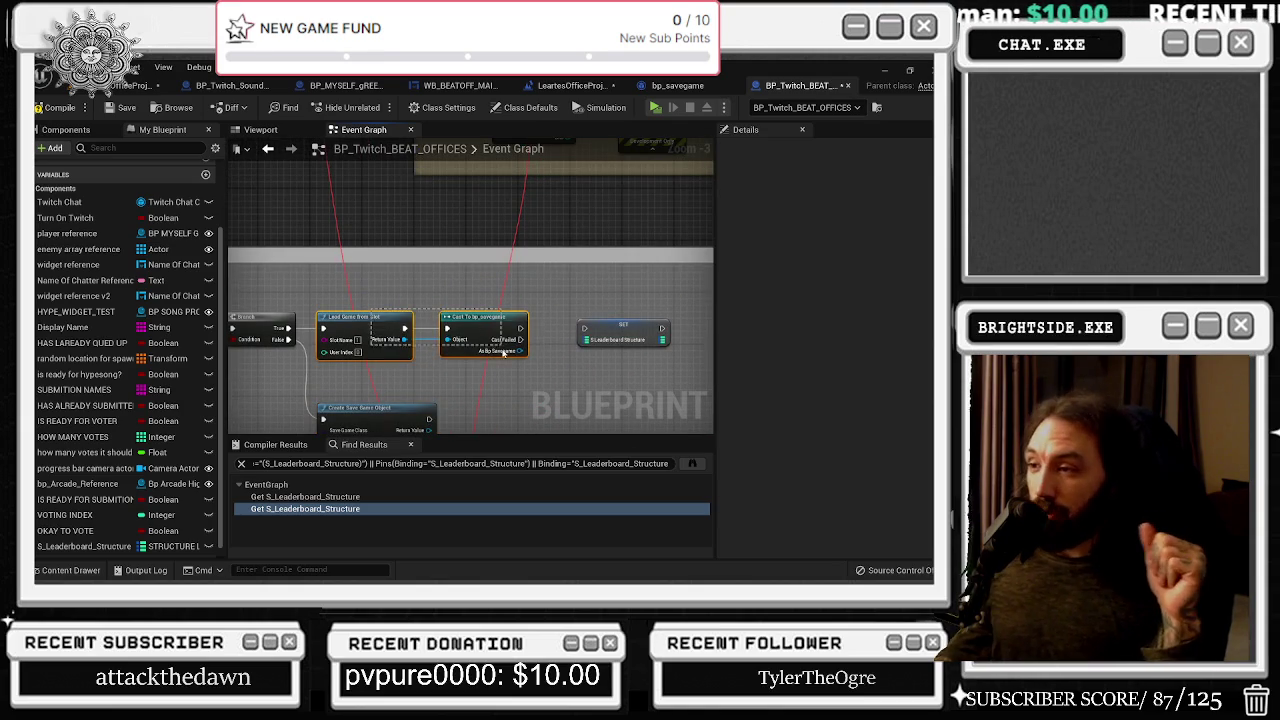
left_click(485, 318, "ctrl")
left_click_drag(485, 318, 491, 318)
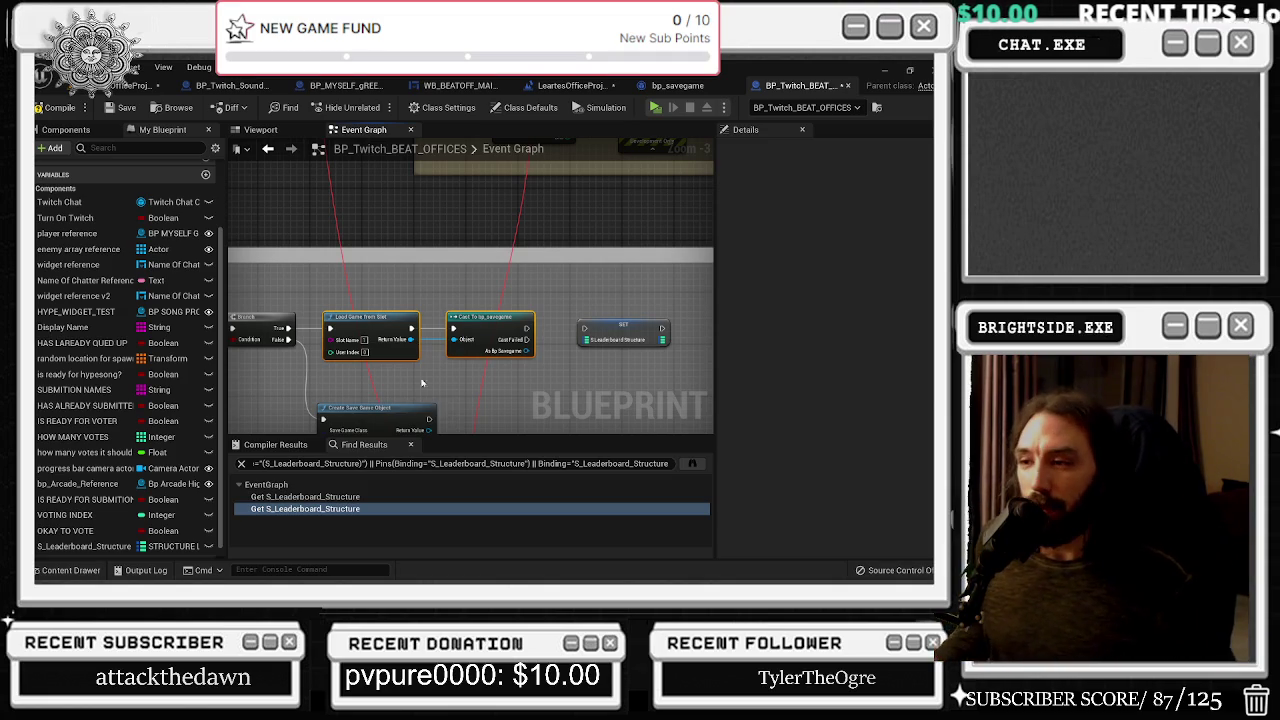
scroll(401, 420, "down", 2)
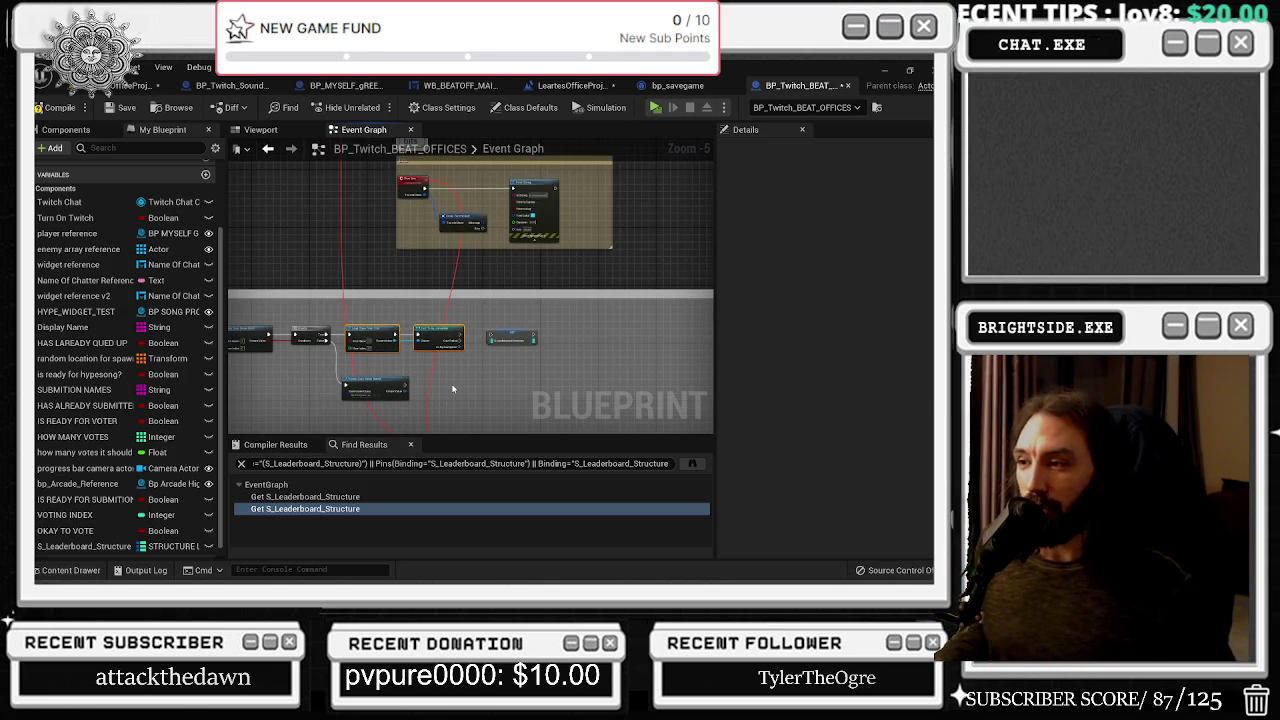
scroll(453, 389, "up", 3)
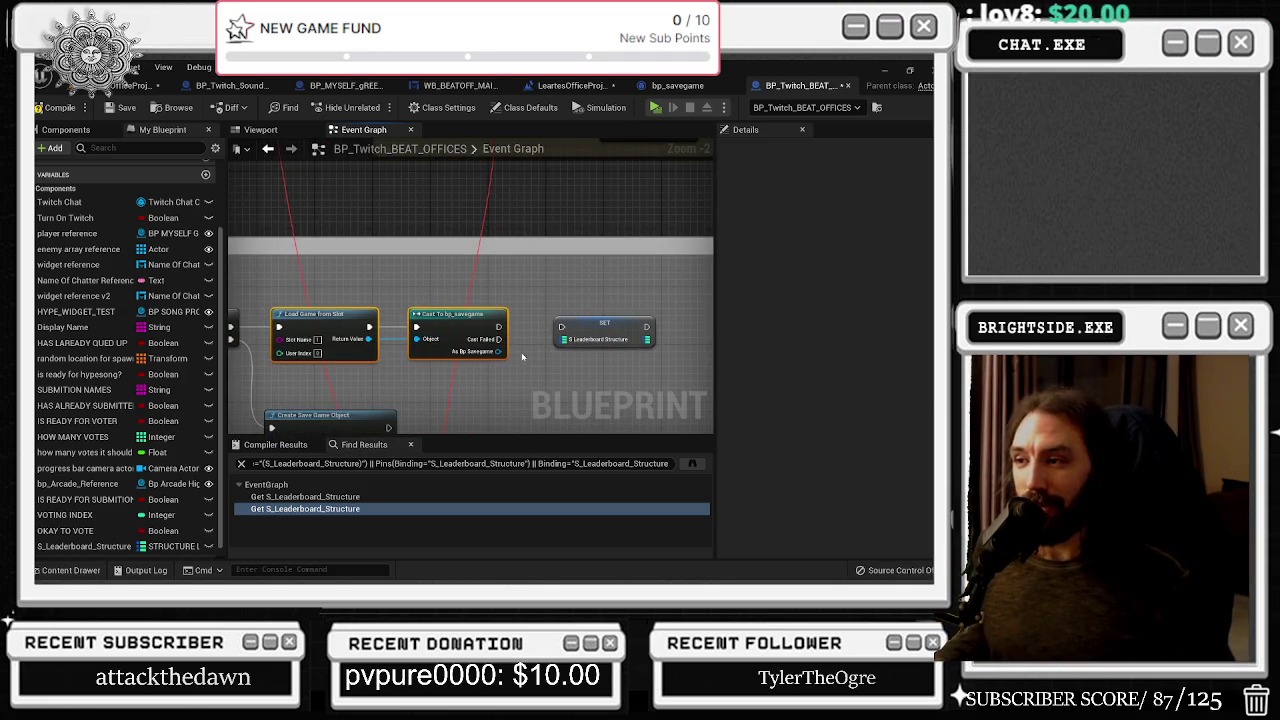
left_click_drag(521, 356, 469, 288)
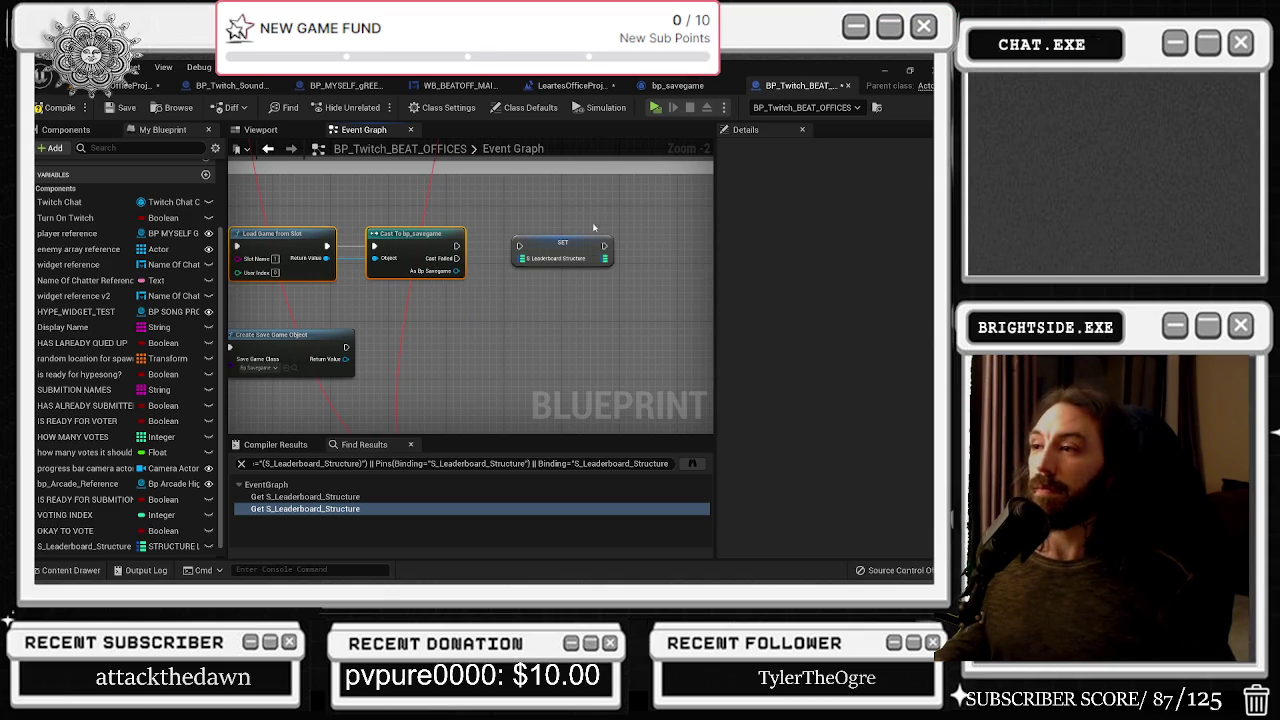
Check the S_Leaderboard_Structure variable in bp_savegame, then return to BP_Twitch_BEAT_OFFICES
left_click(90, 546)
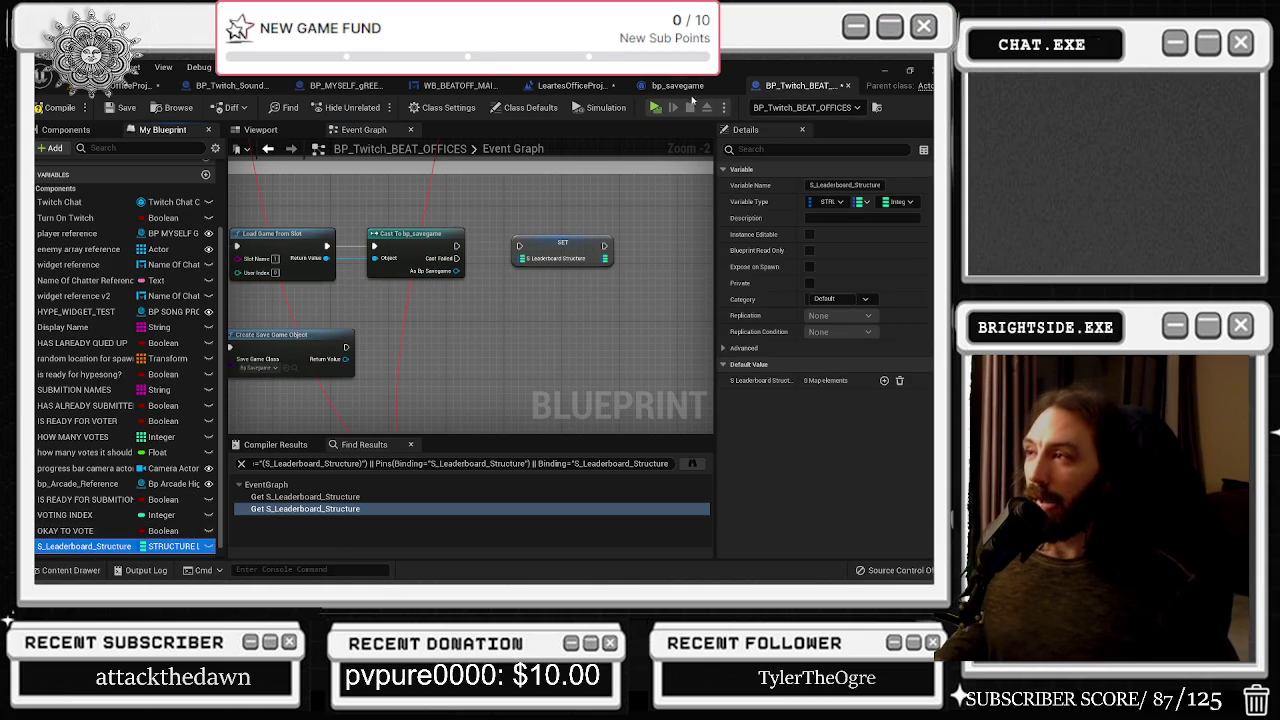
left_click(681, 87)
left_click(113, 236)
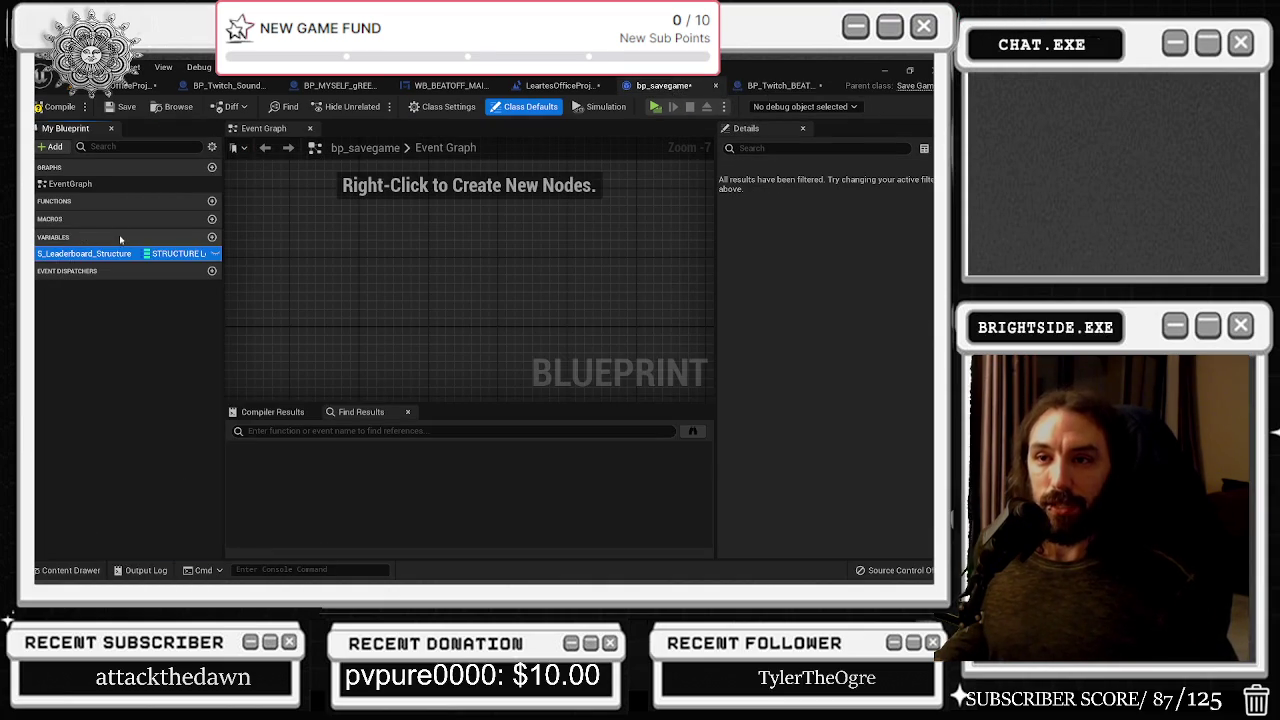
left_click(109, 391)
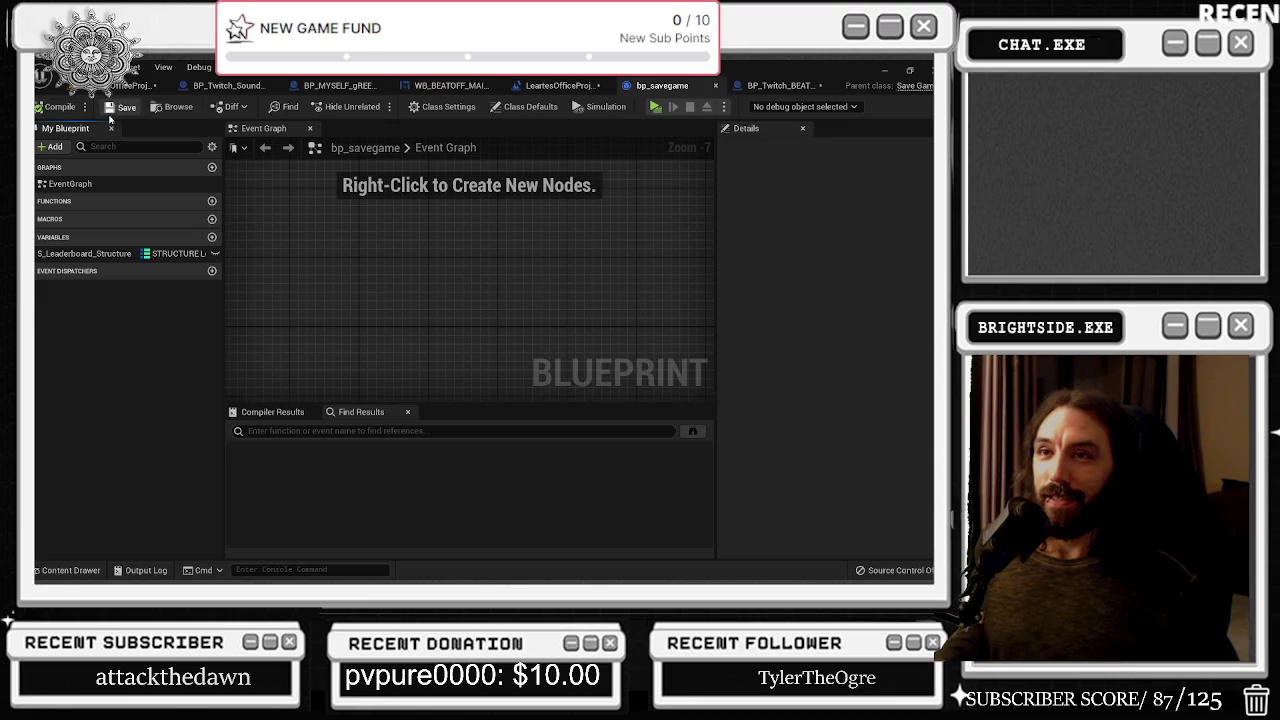
left_click(780, 85)
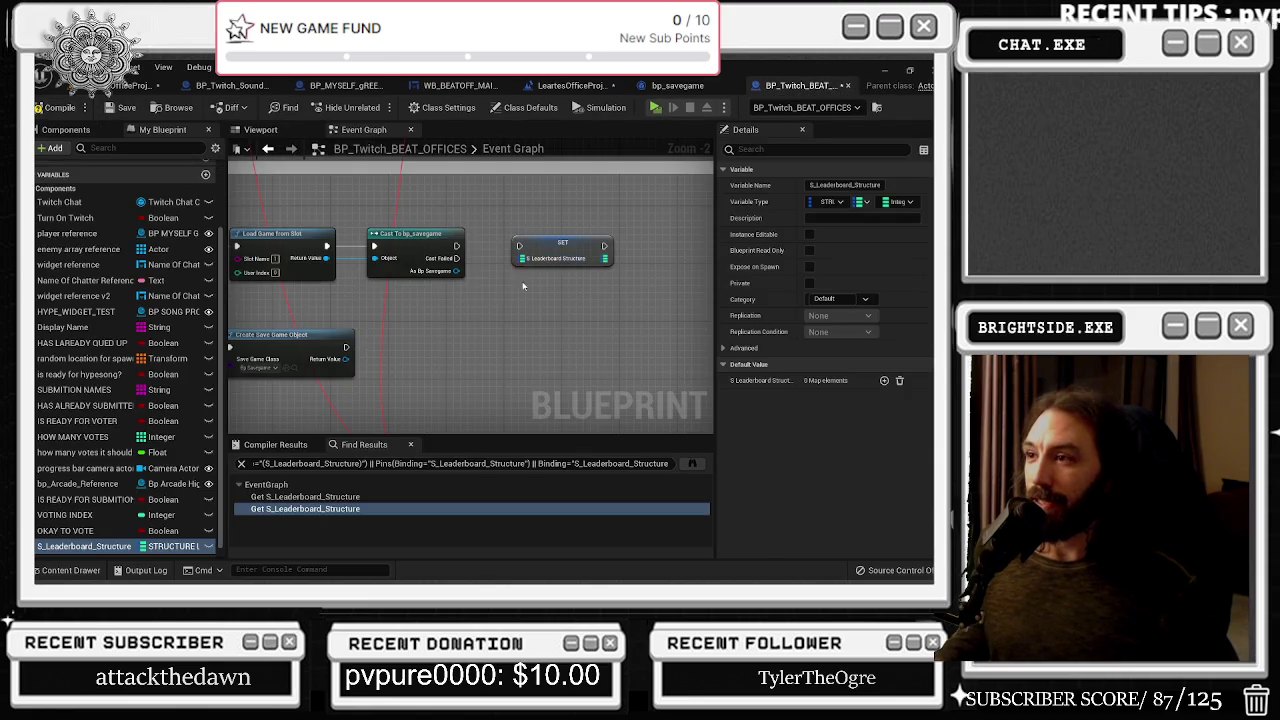
Get S_Leaderboard_Structure from As Bp Savegame and wire it, with the cast exec, into SET
left_click_drag(453, 271, 455, 309)
type("get")
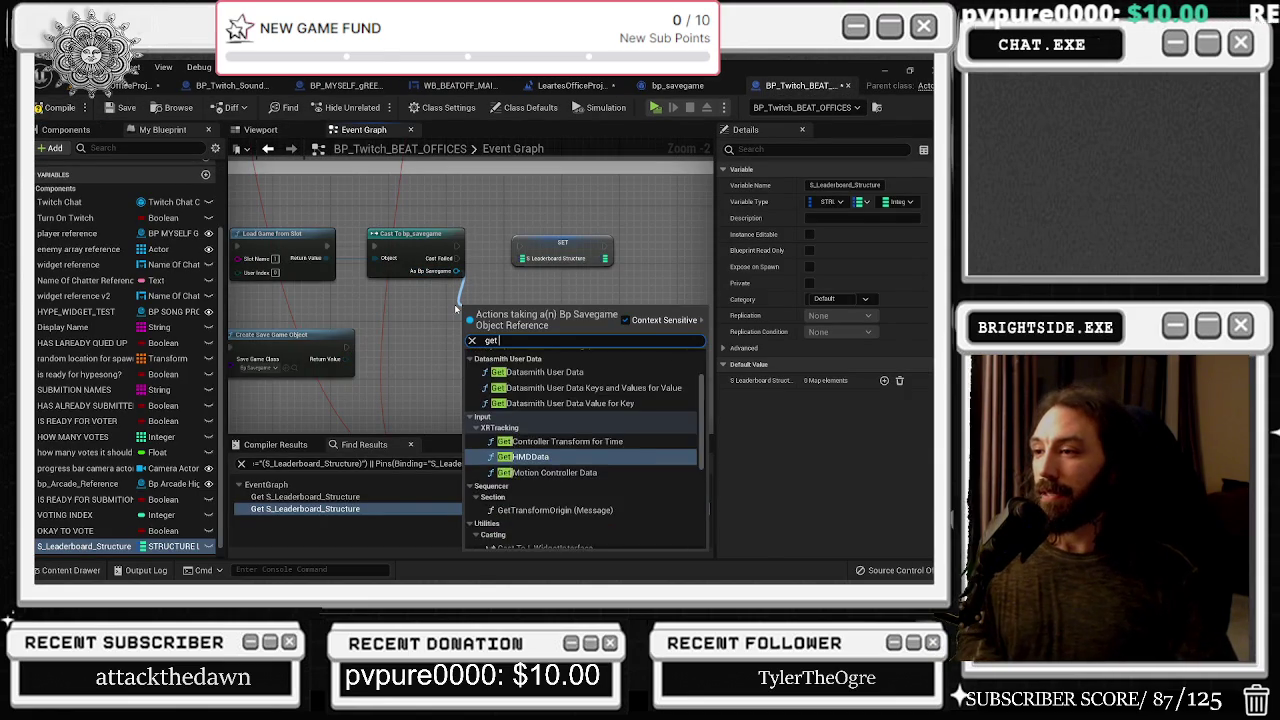
type(" s")
scroll(560, 460, "down", 3)
left_click(530, 531)
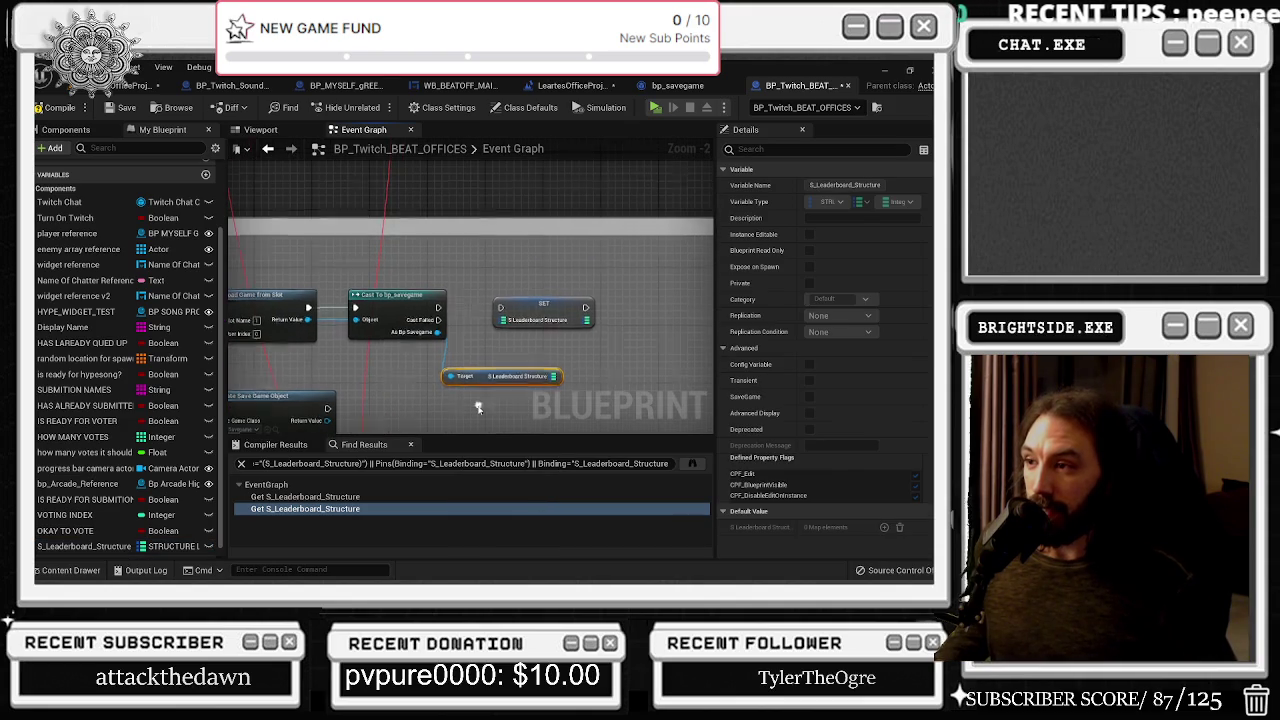
left_click(540, 318)
left_click_drag(540, 318, 574, 316)
left_click_drag(436, 308, 632, 315)
left_click_drag(553, 377, 597, 320)
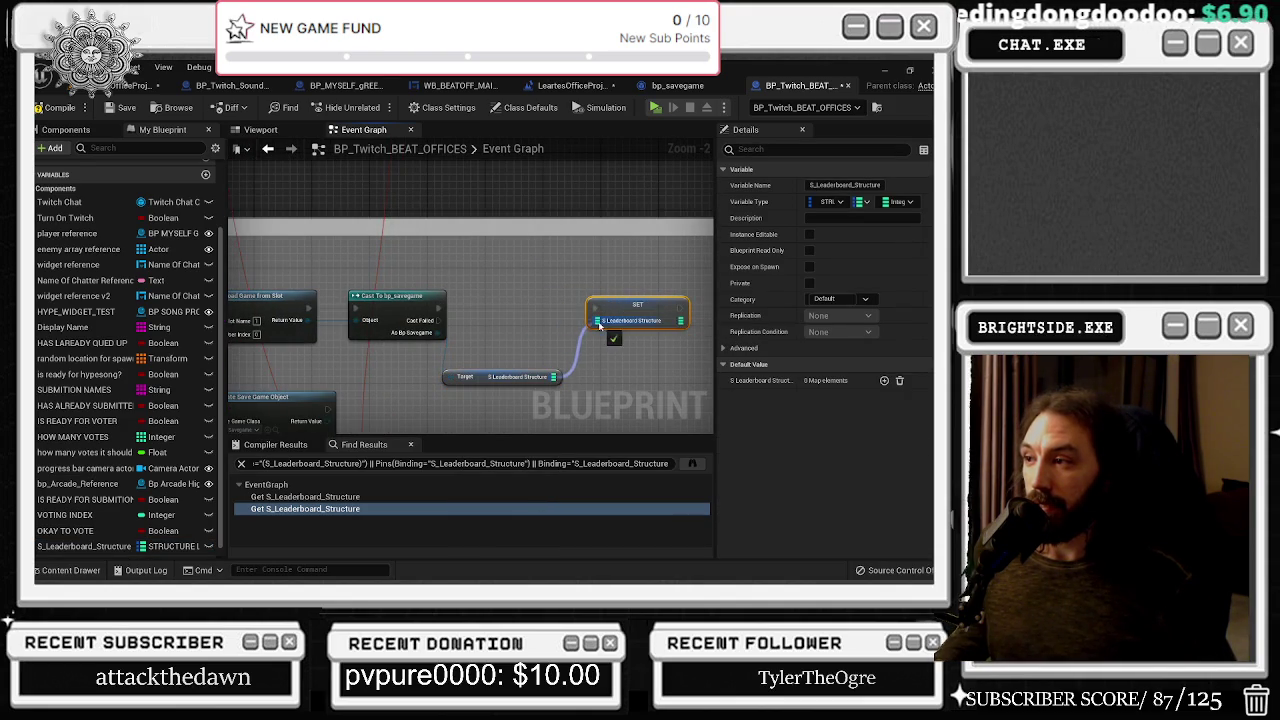
left_click(556, 341)
Position the leaderboard getter between Cast and SET, then compile the blueprint
mouse_move(468, 341)
left_mouse_down()
mouse_move(479, 348)
mouse_move(456, 356)
mouse_move(463, 367)
left_mouse_up()
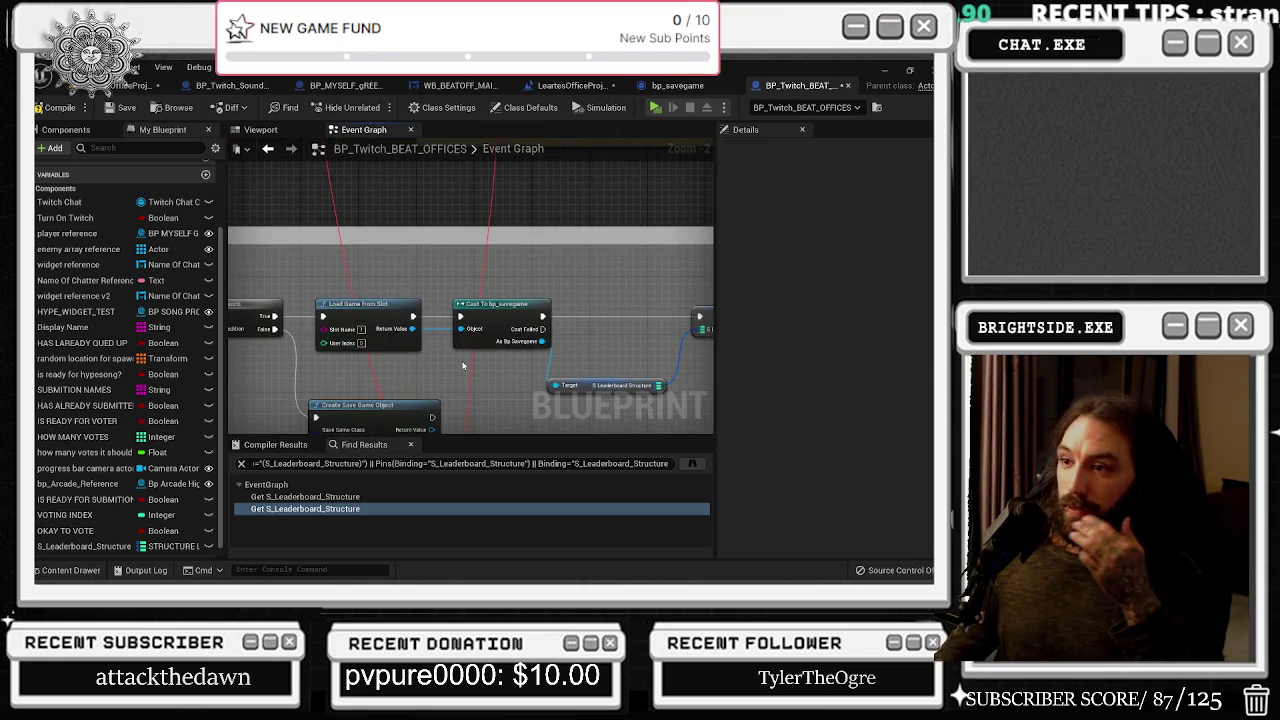
left_click_drag(429, 295, 465, 340)
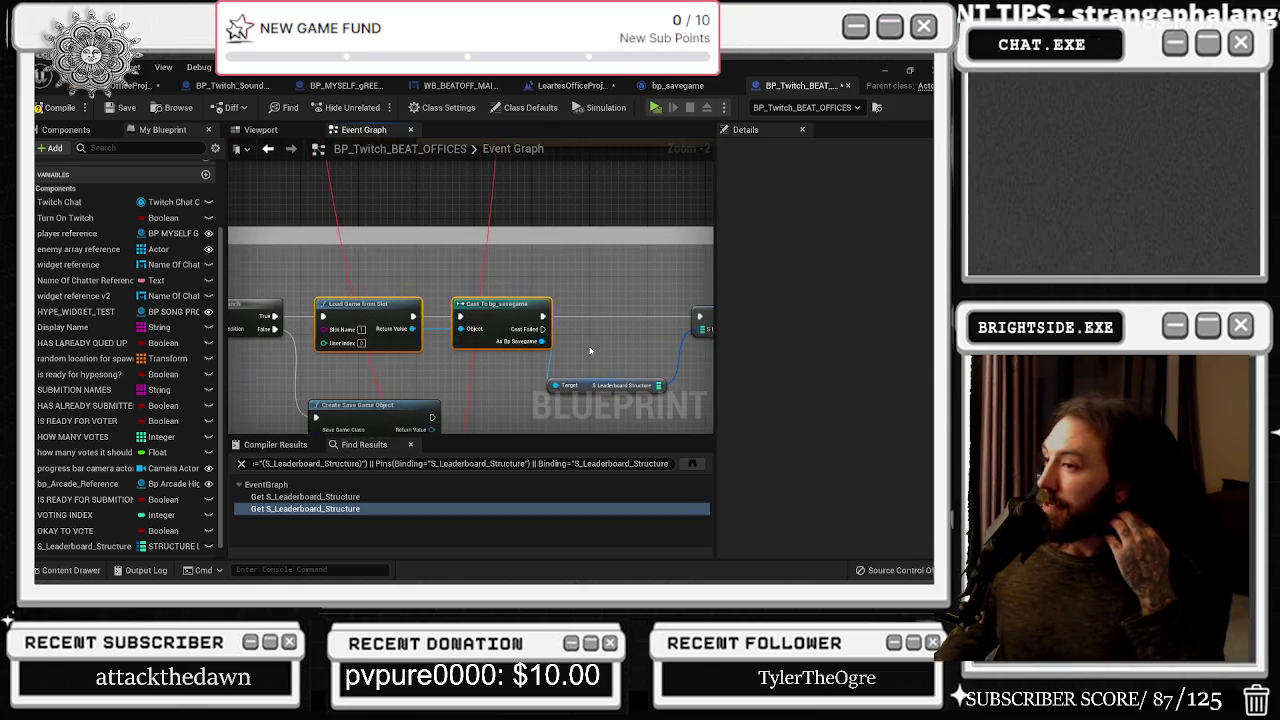
left_click_drag(584, 347, 446, 314)
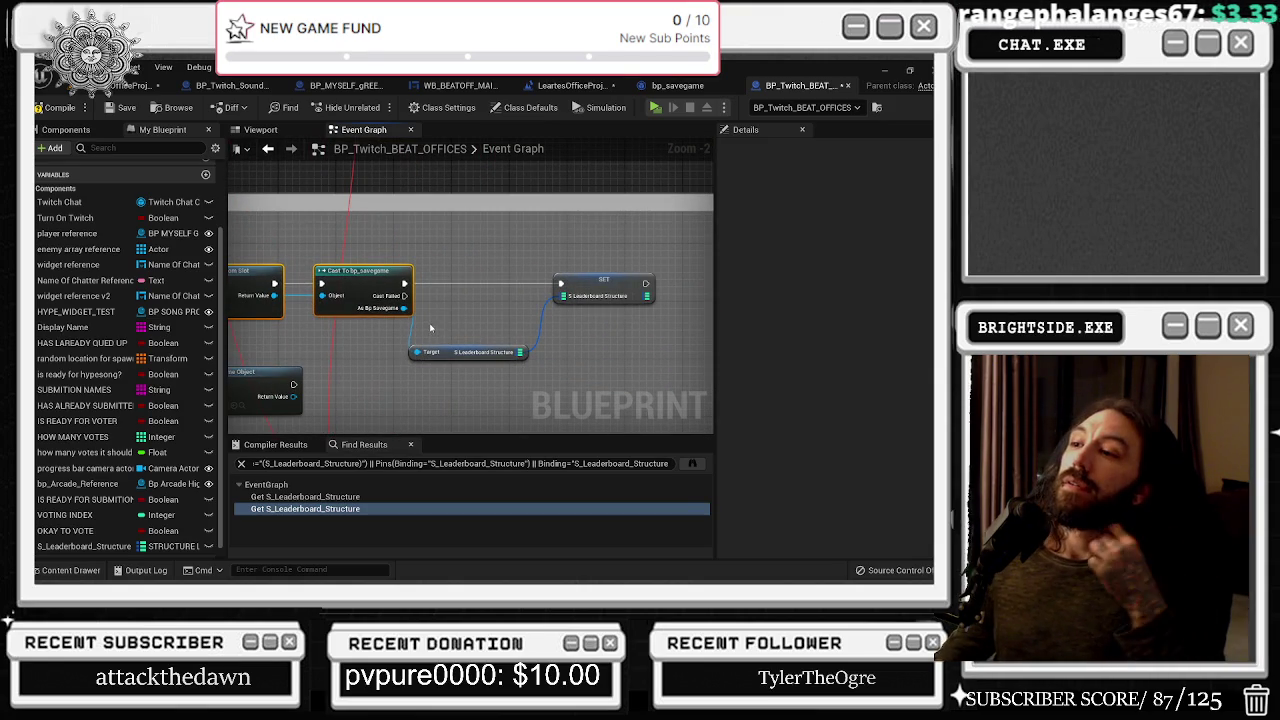
left_click_drag(335, 248, 586, 366)
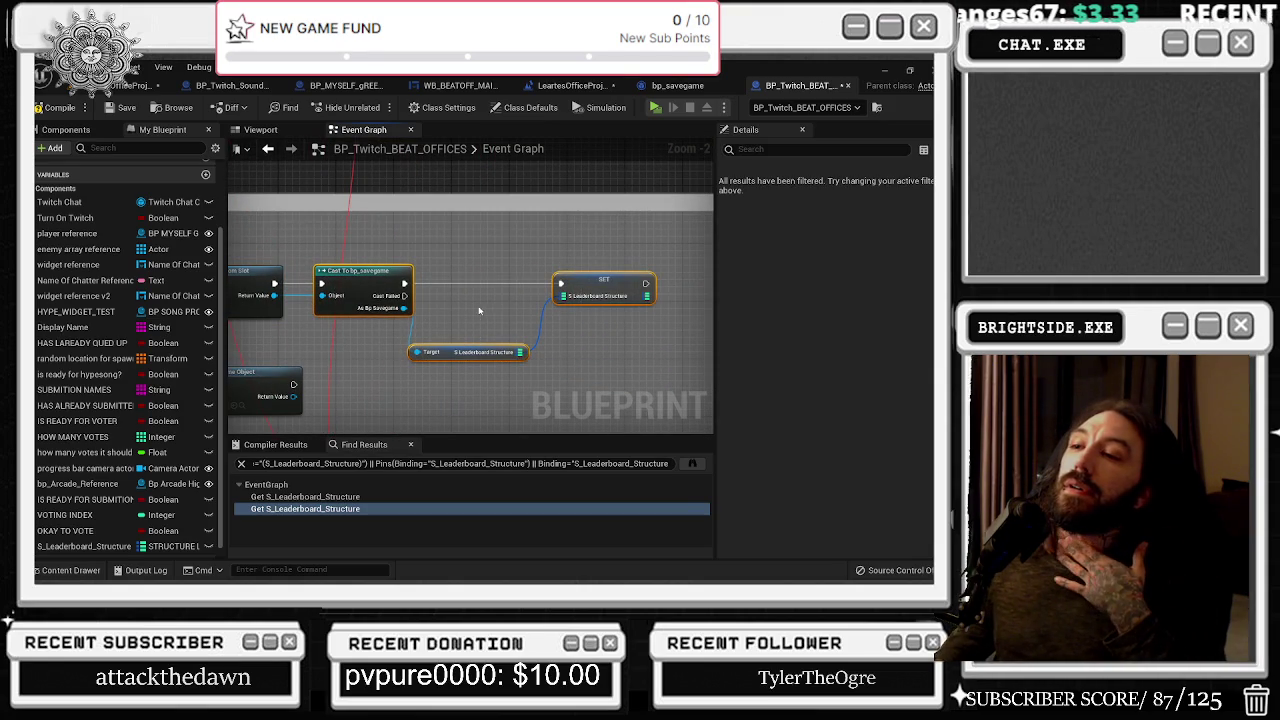
left_click(461, 347)
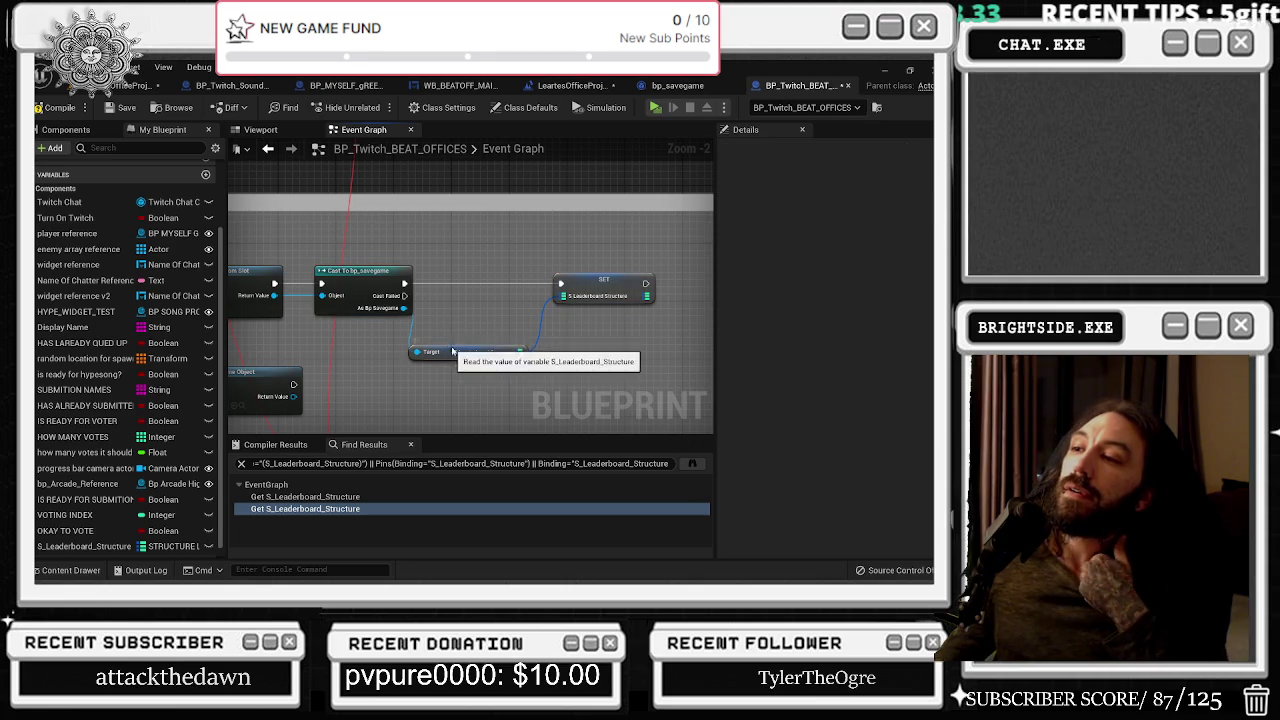
left_click_drag(461, 347, 476, 333)
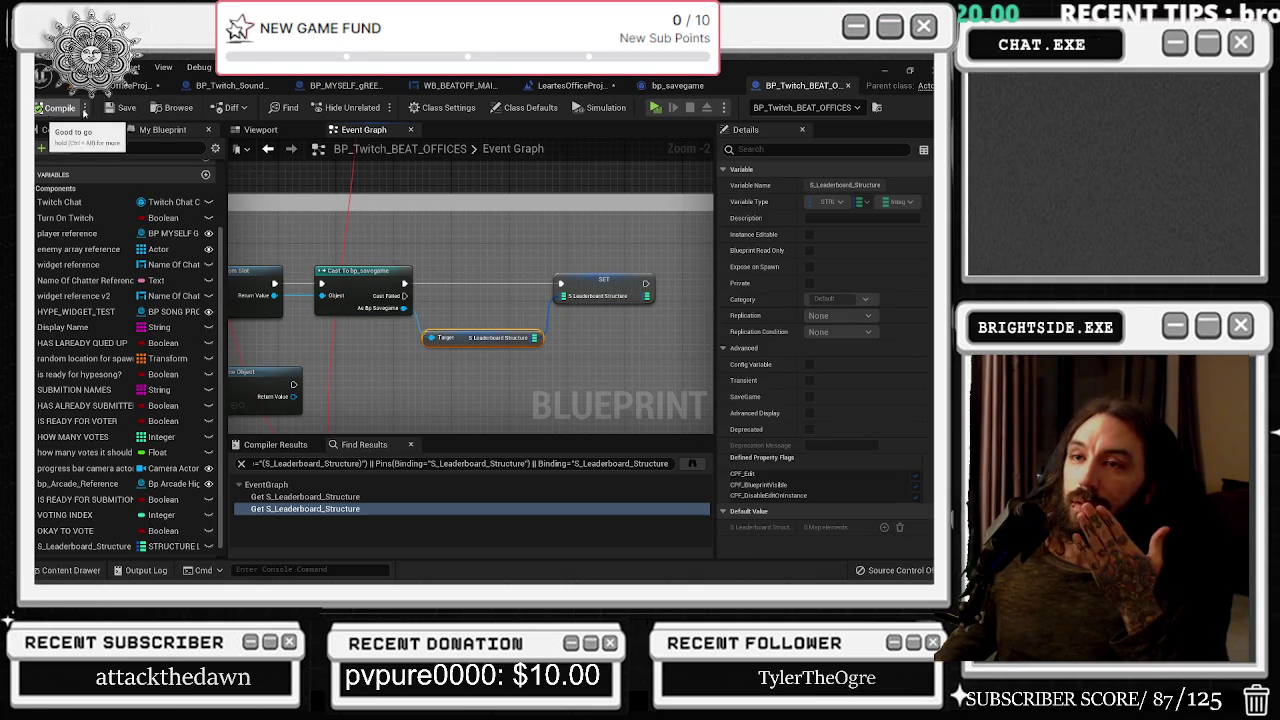
left_click(62, 108)
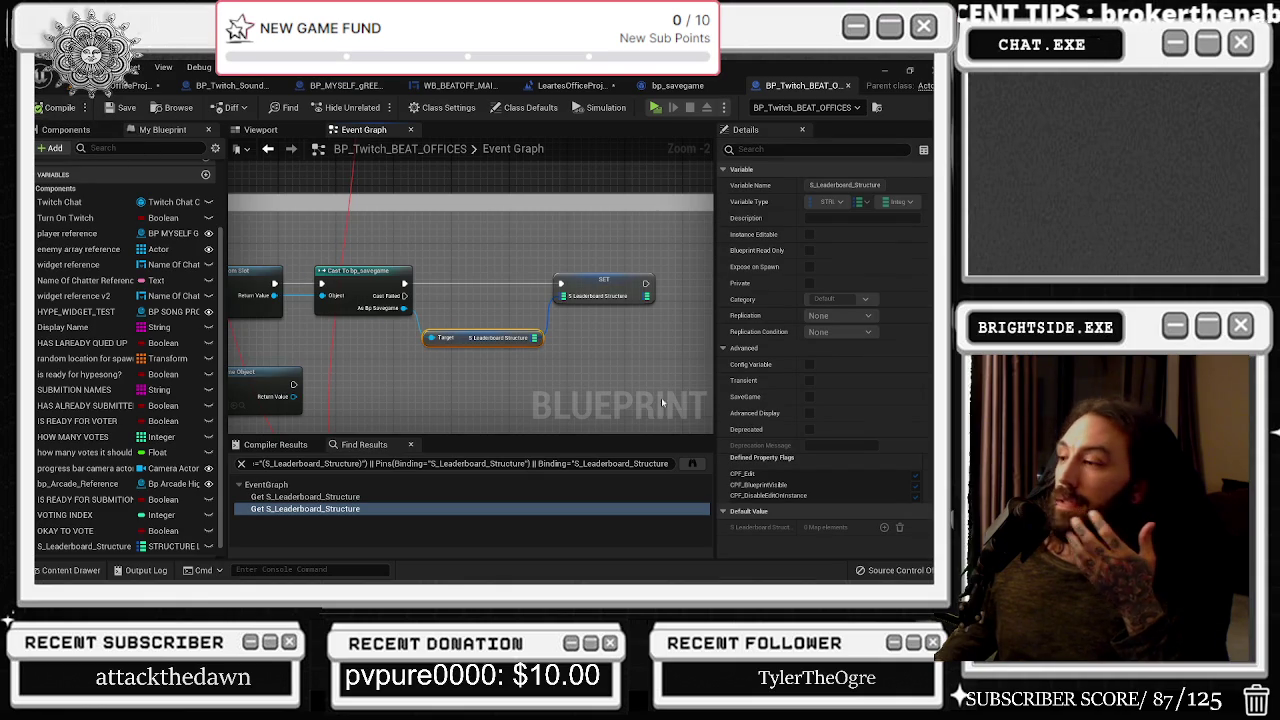
Move the bits comment block to the left
scroll(528, 334, "down", 1)
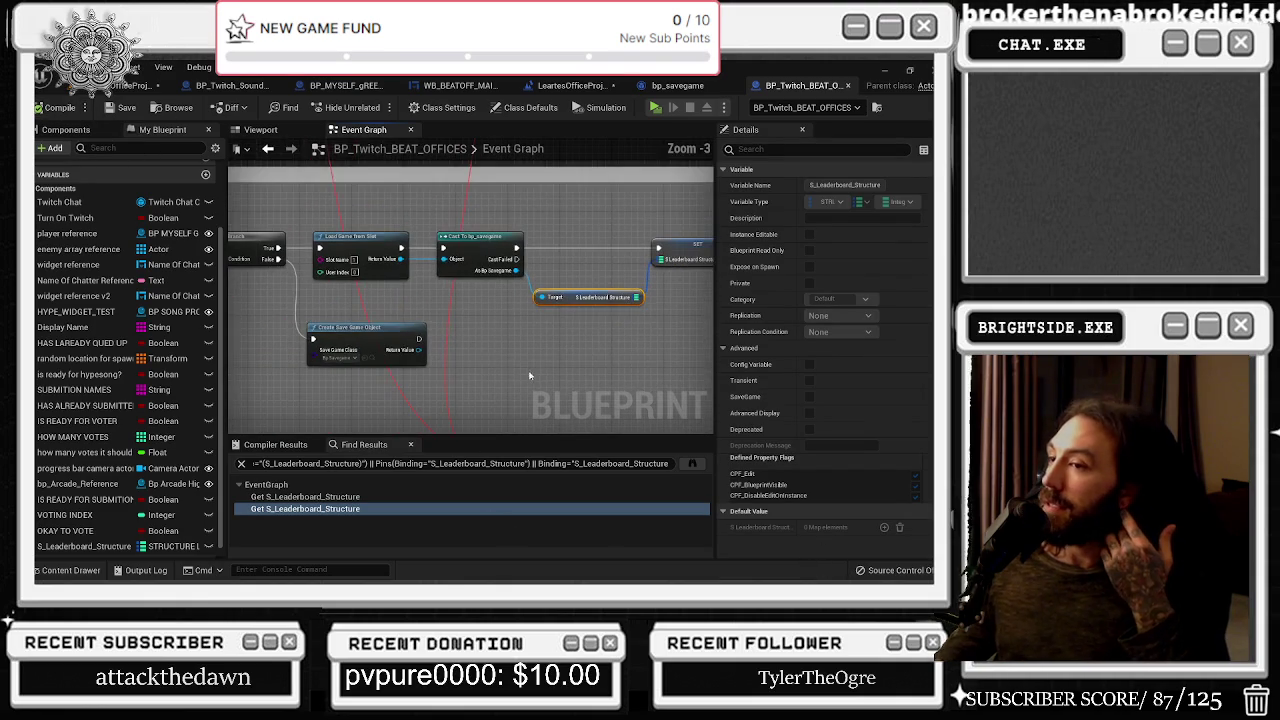
scroll(468, 329, "down", 3)
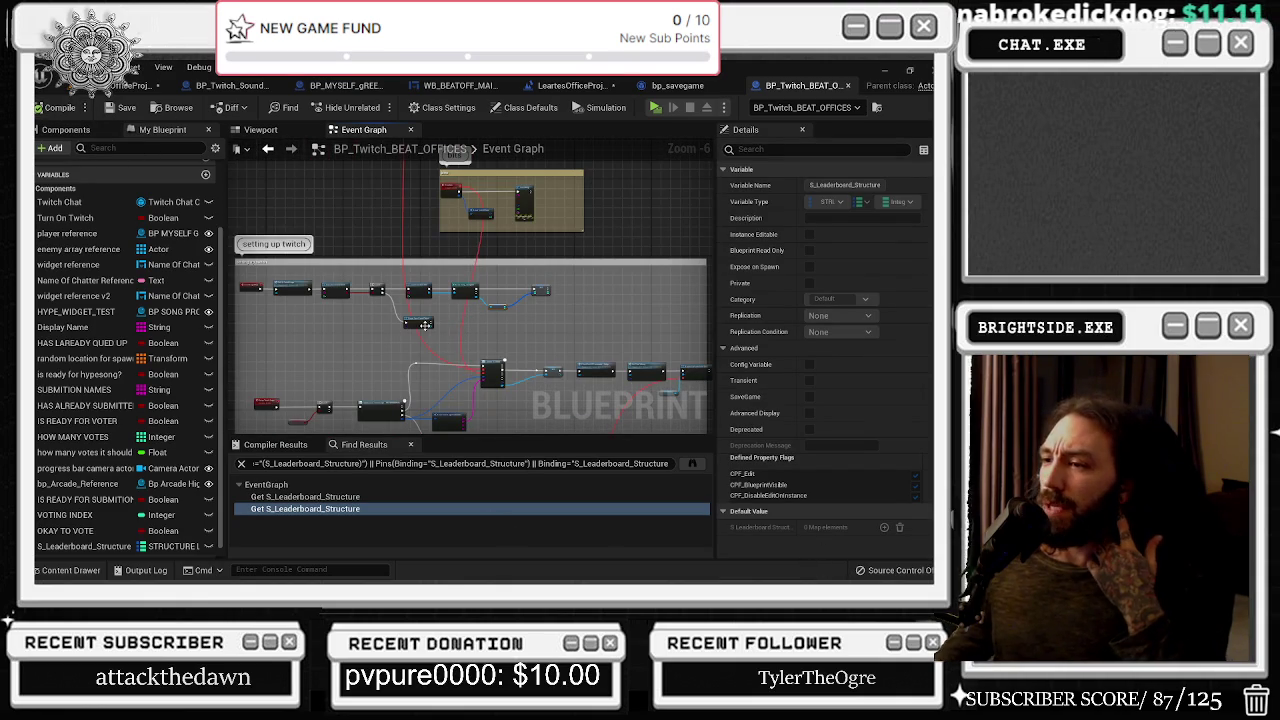
left_click_drag(359, 297, 399, 356)
left_click_drag(579, 236, 527, 235)
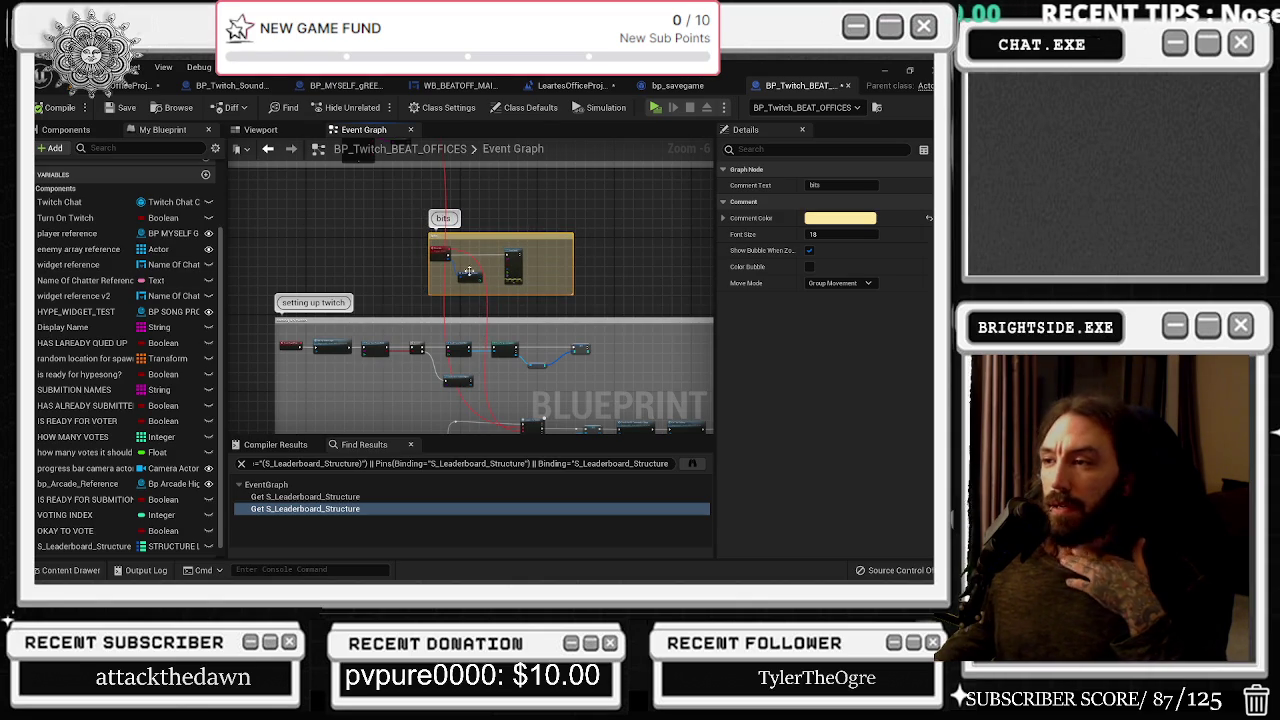
scroll(484, 386, "up", 4)
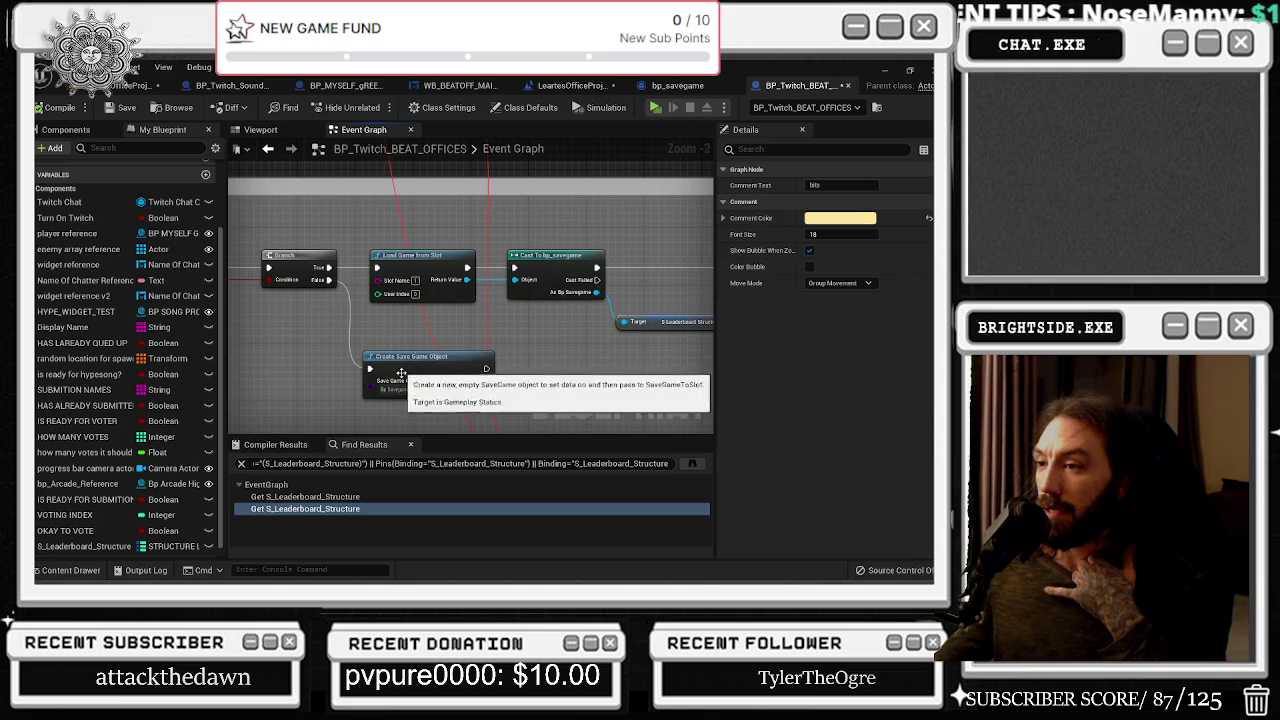
Add a reroute point on Create Save Game Object's incoming wire and pull it down-left
left_click(430, 318)
scroll(540, 355, "down", 3)
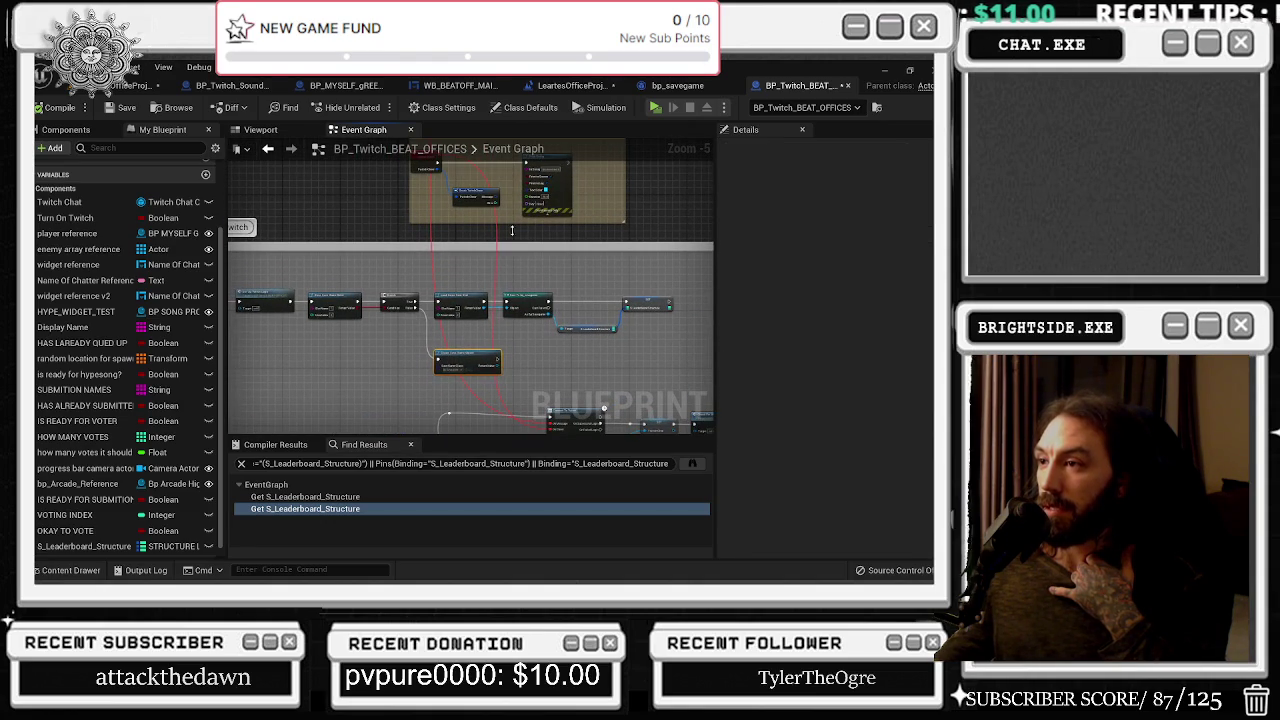
scroll(290, 283, "down", 1)
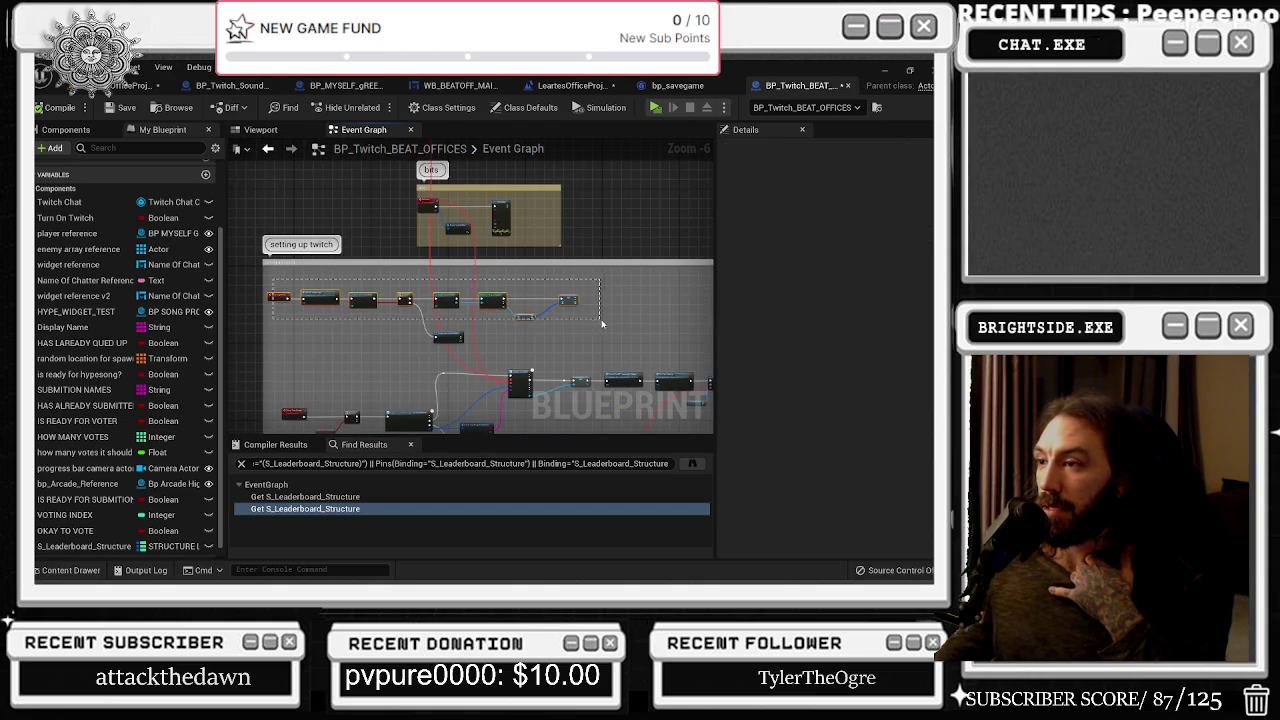
left_click(566, 300)
scroll(424, 345, "up", 2)
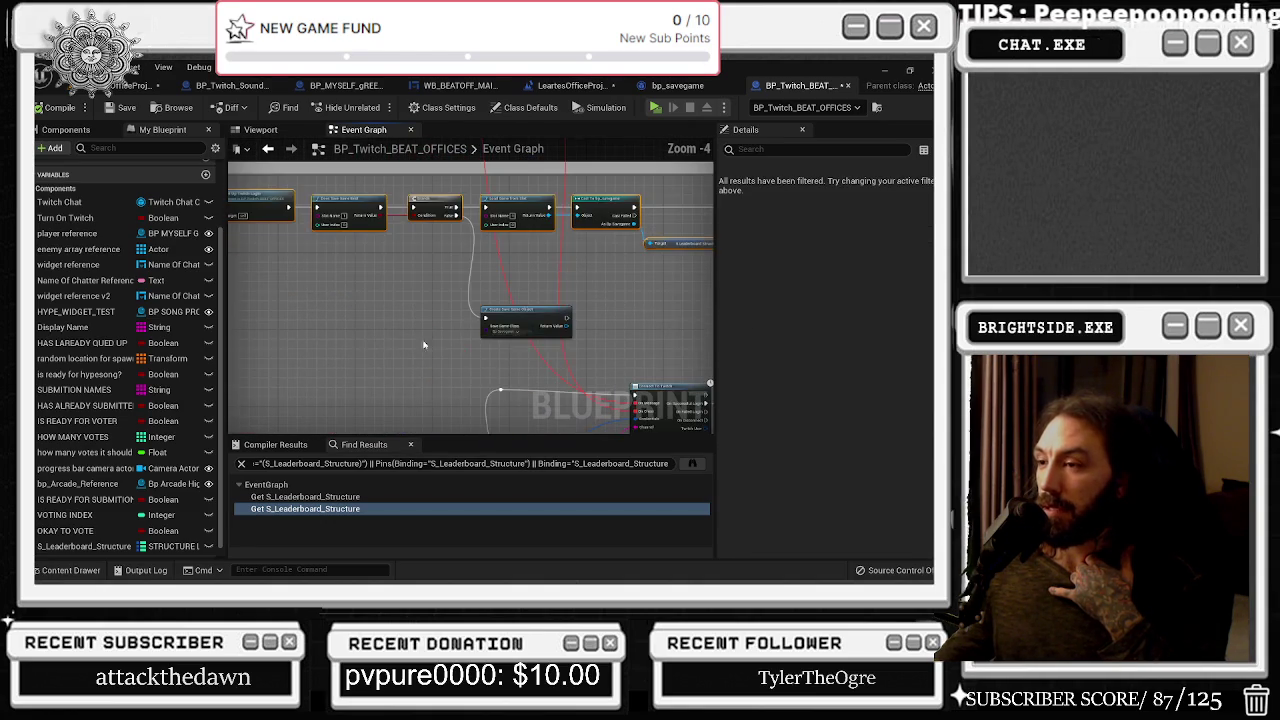
left_click(545, 322)
scroll(552, 318, "down", 1)
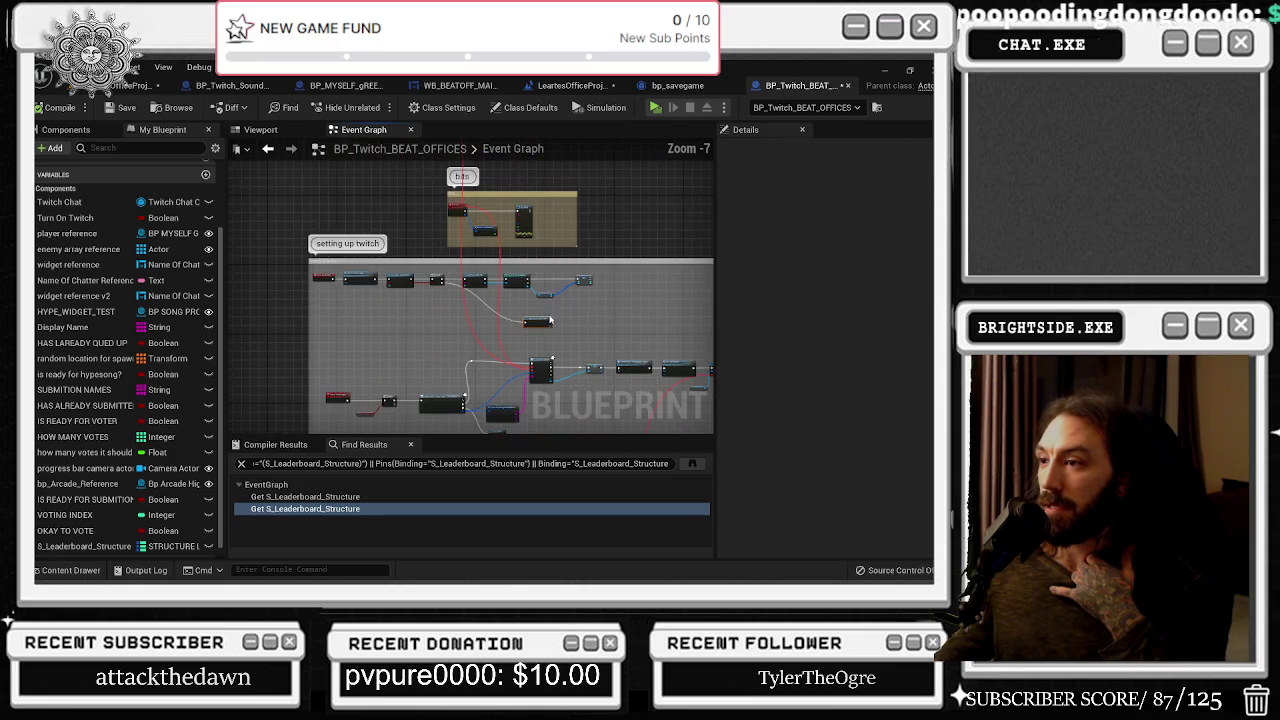
left_click_drag(476, 333, 481, 335)
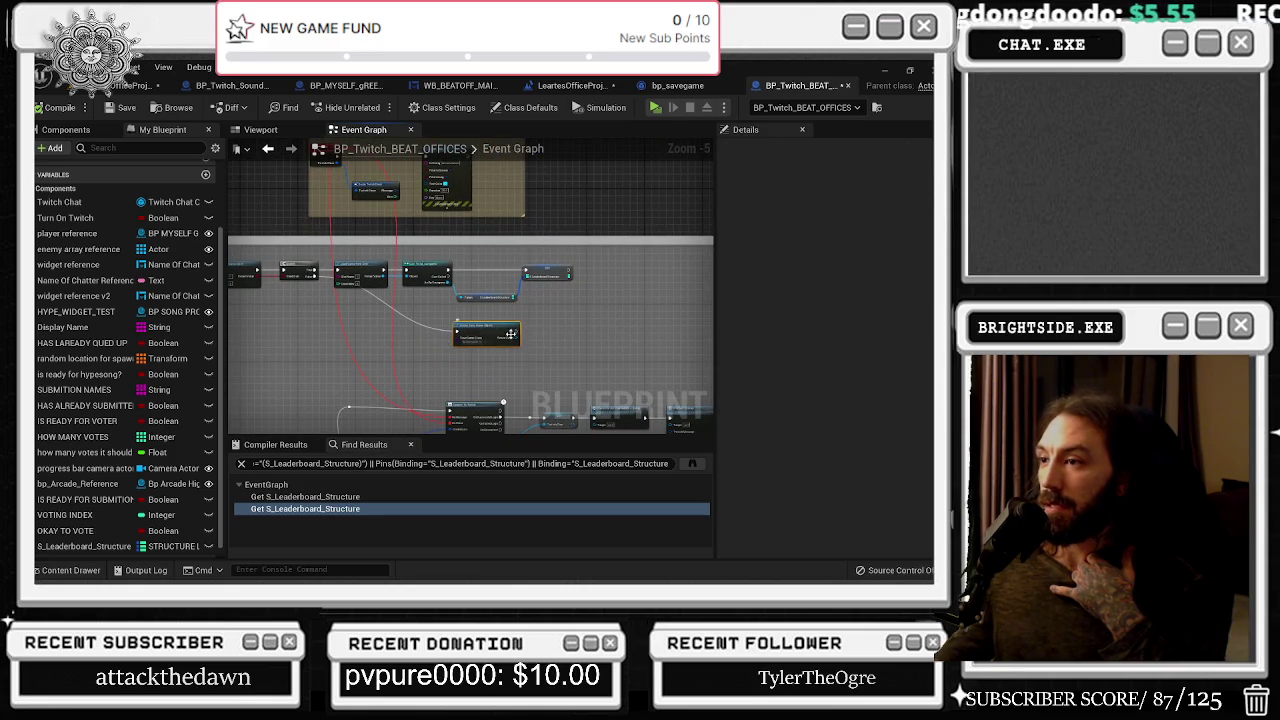
double_click(382, 301)
left_click_drag(379, 299, 327, 336)
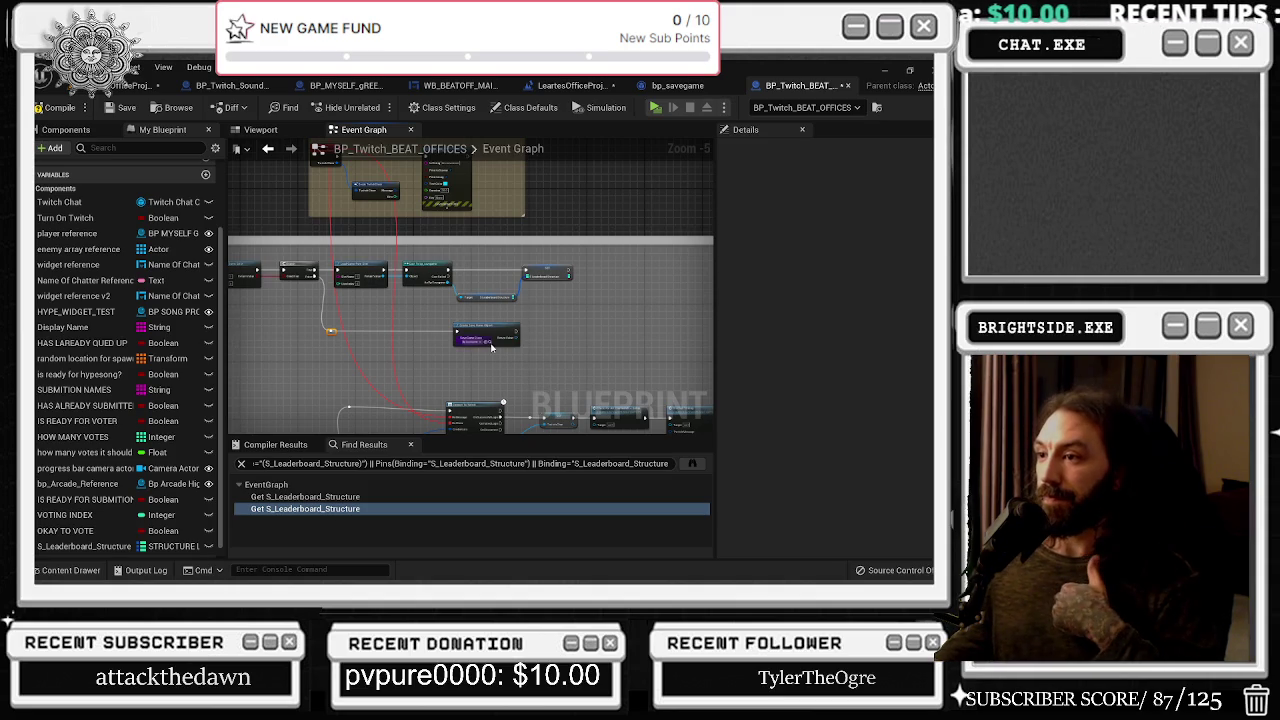
left_click_drag(335, 401, 375, 336)
Rearrange the save-game setup row, moving Create Save Game Object about 73 px left
left_click(388, 343)
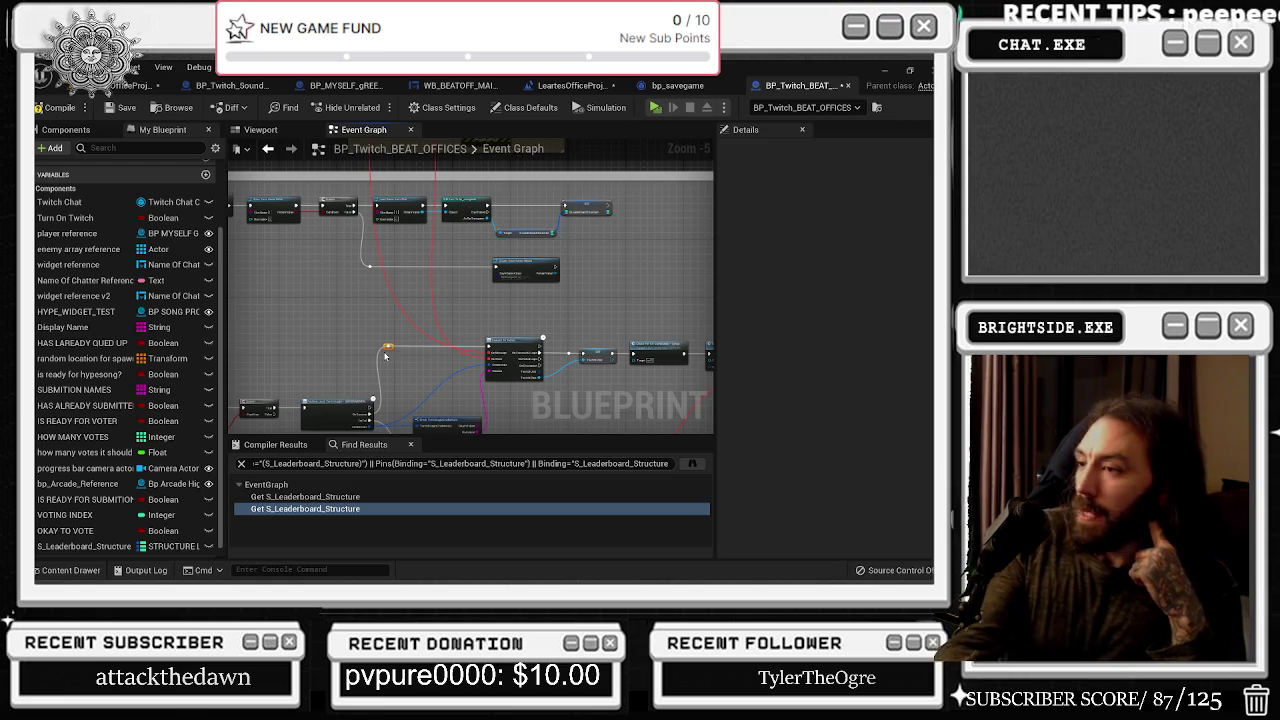
mouse_move(385, 356)
left_mouse_down()
mouse_move(510, 420)
mouse_move(498, 272)
left_mouse_up()
scroll(498, 272, "up", 3)
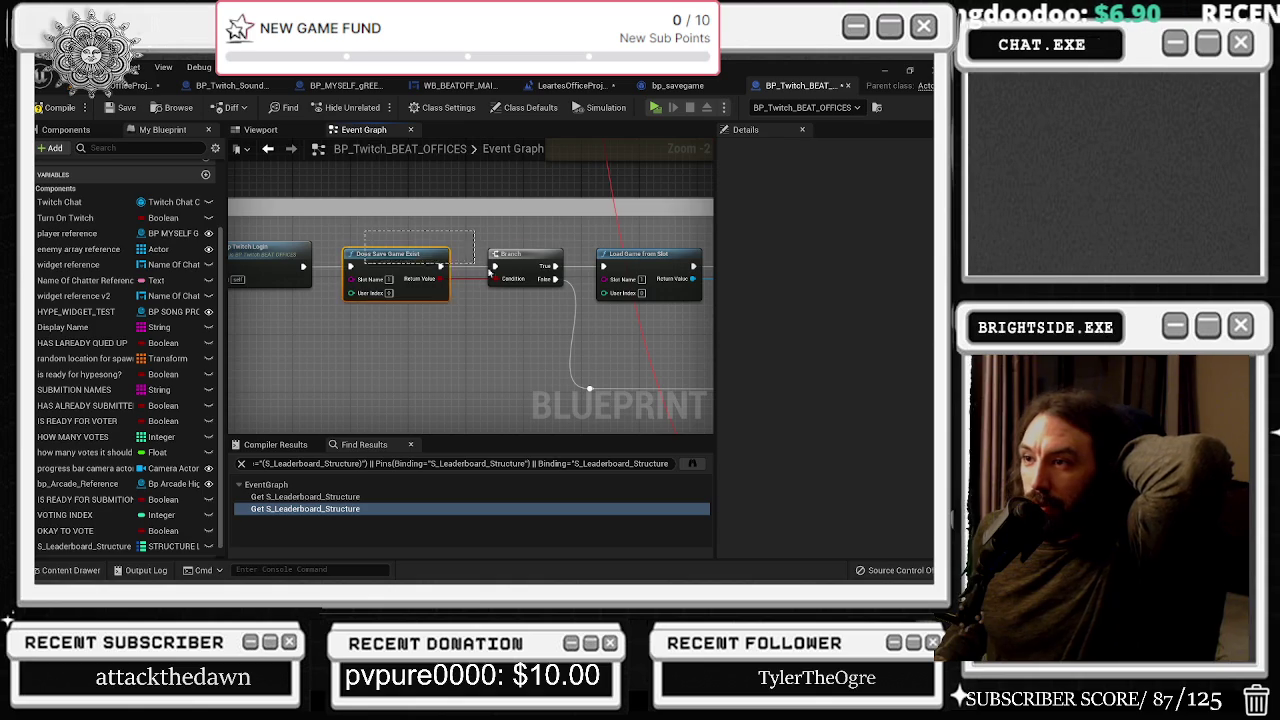
mouse_move(508, 300)
left_mouse_down()
mouse_move(430, 300)
mouse_move(549, 284)
mouse_move(460, 258)
left_mouse_up()
left_click_drag(519, 345, 448, 318)
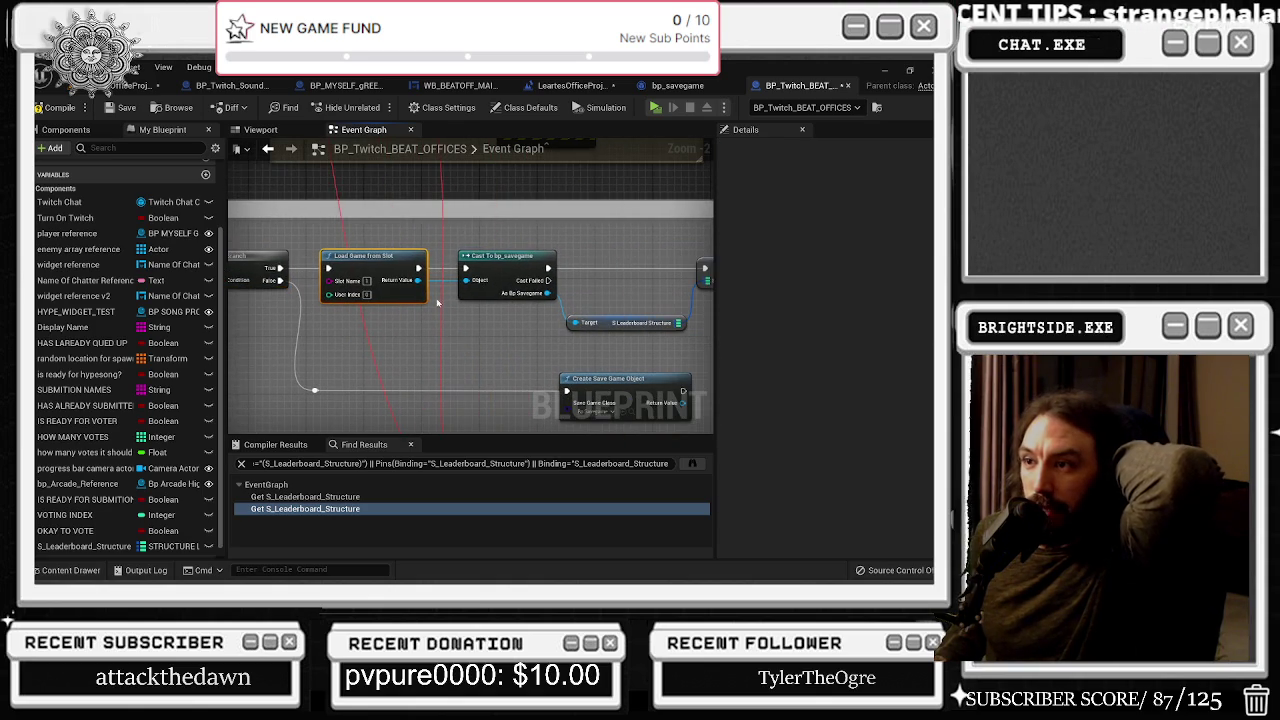
left_click_drag(375, 250, 237, 260)
left_click(363, 300)
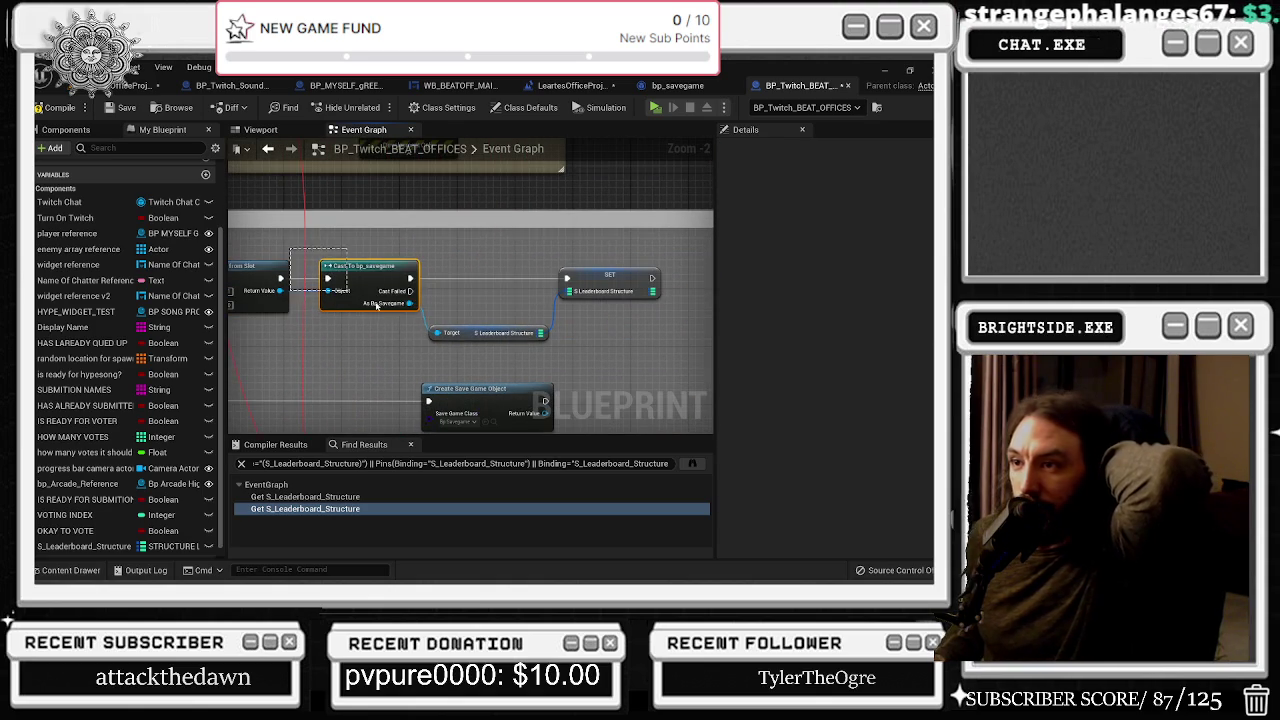
left_click_drag(449, 351, 602, 352)
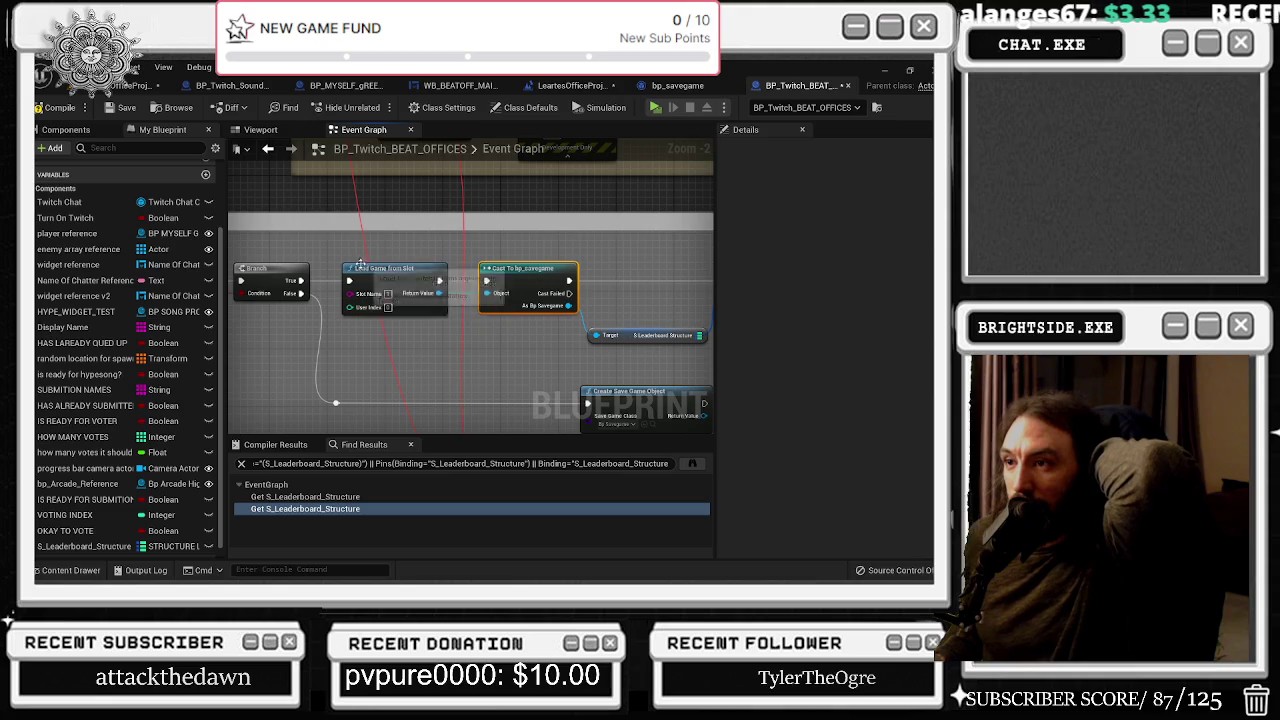
left_click_drag(411, 344, 321, 281)
left_click_drag(515, 324, 442, 324)
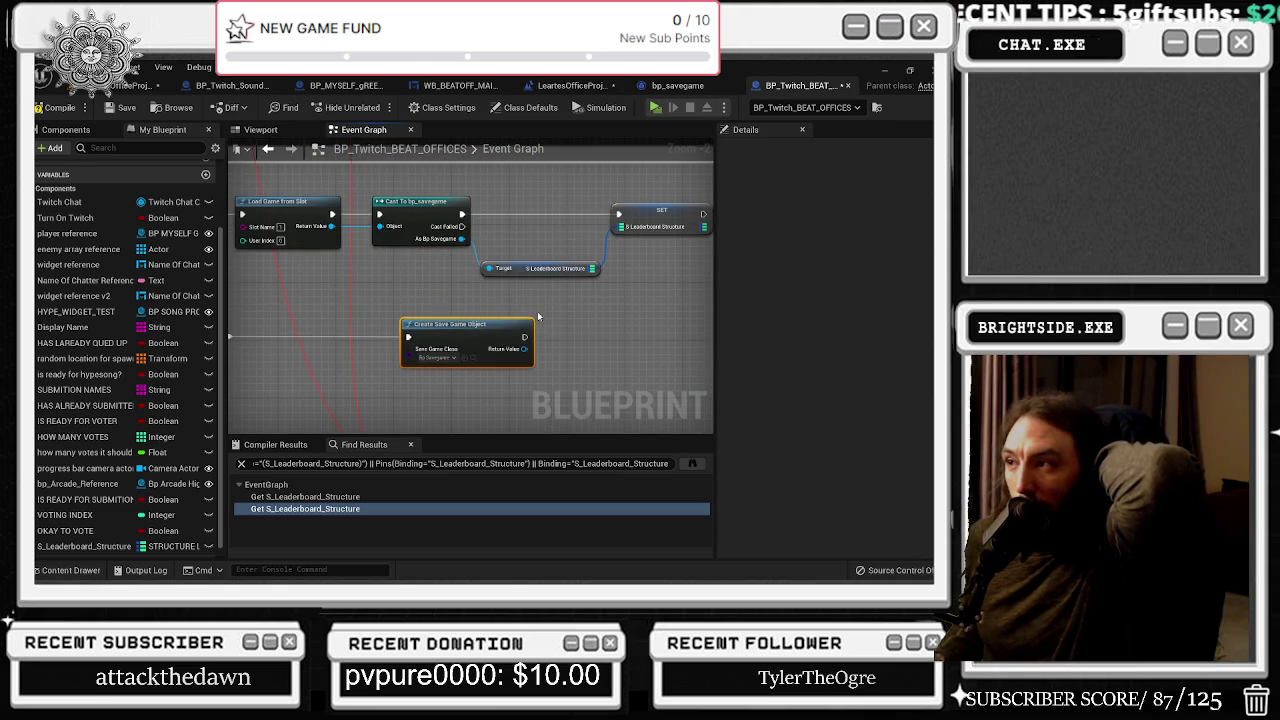
Nudge the bits comment box right, then compile and save BP_Twitch_BEAT_OFFICES
left_click_drag(538, 316, 428, 352)
mouse_move(470, 228)
left_mouse_down()
mouse_move(540, 280)
mouse_move(544, 318)
left_mouse_up()
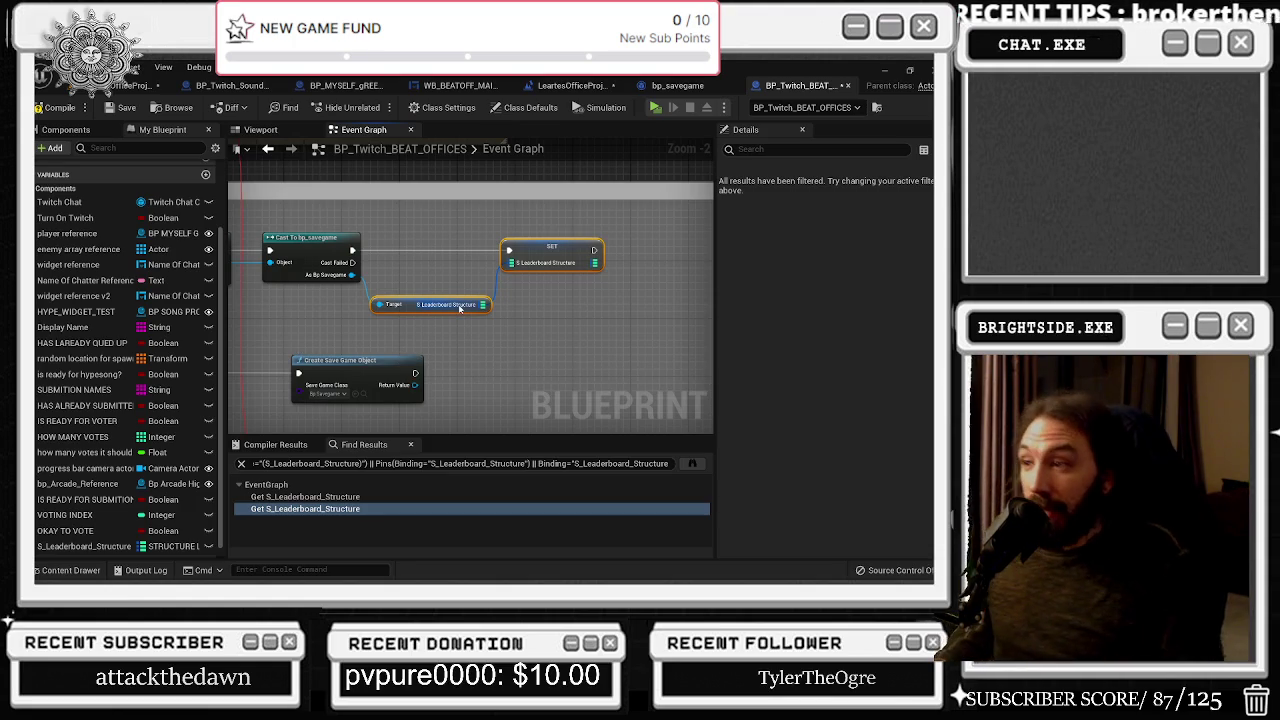
left_click(400, 335)
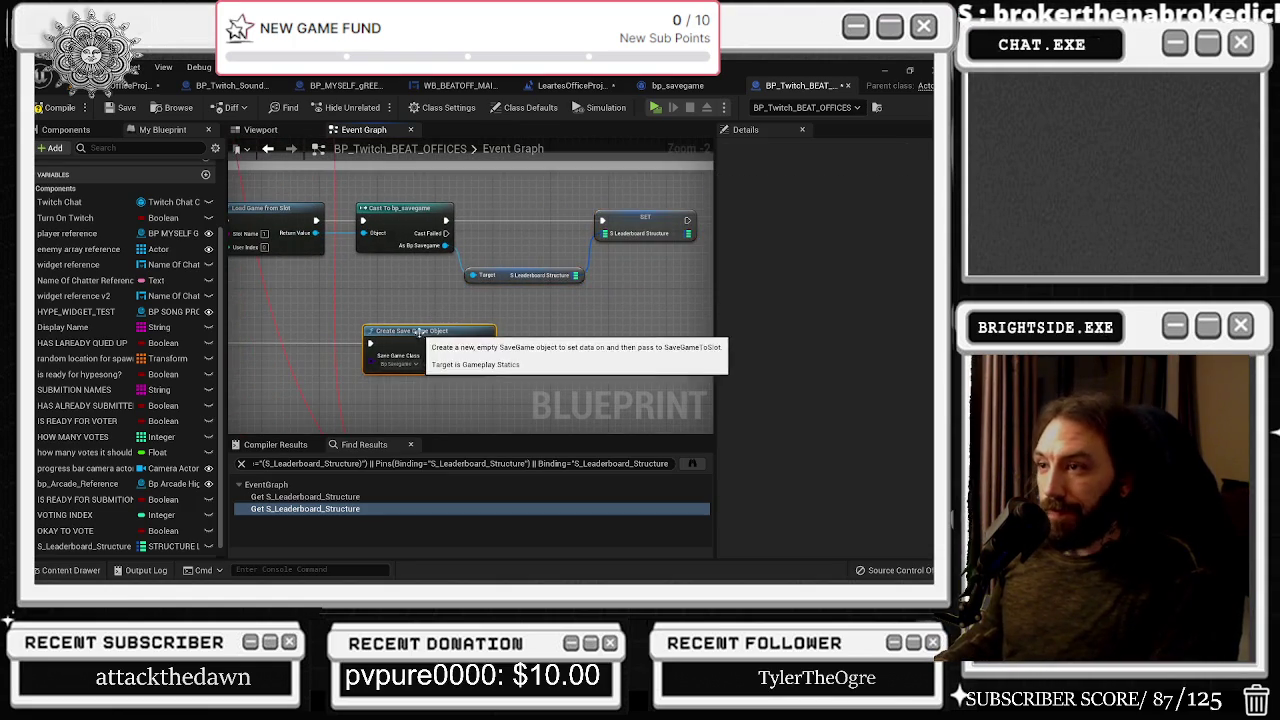
scroll(476, 313, "down", 1)
left_click(403, 234)
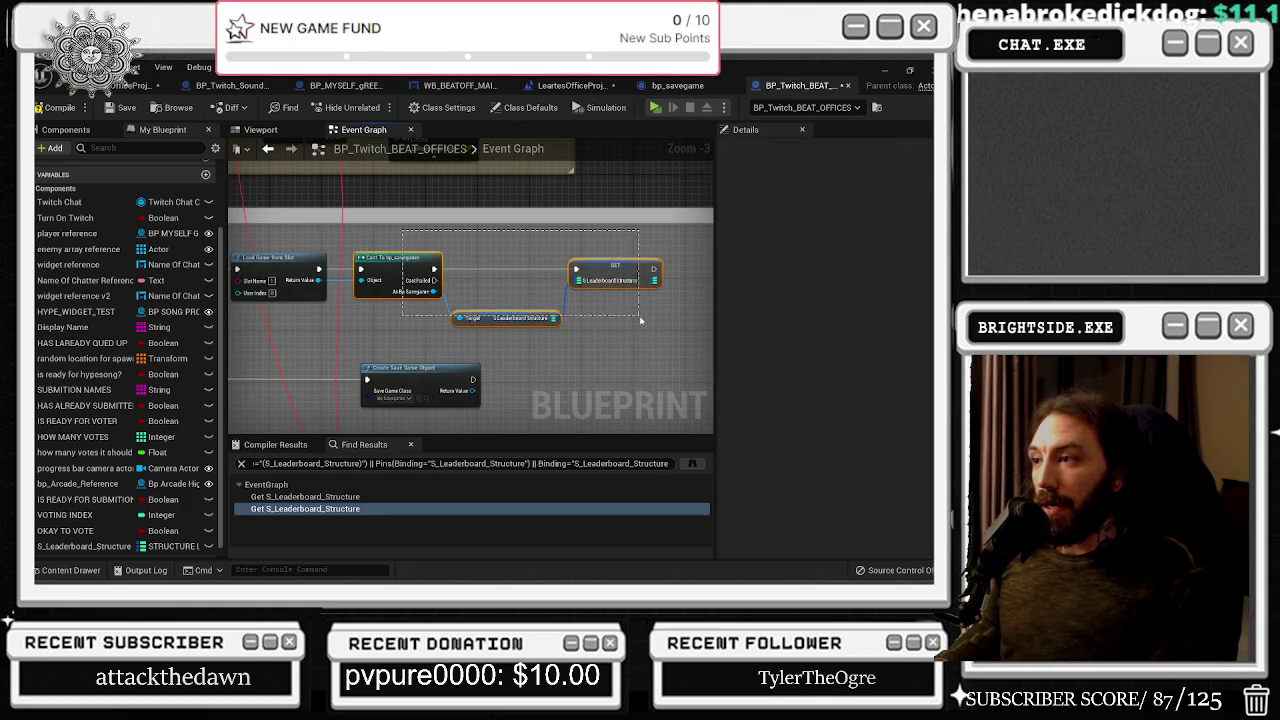
scroll(450, 290, "down", 4)
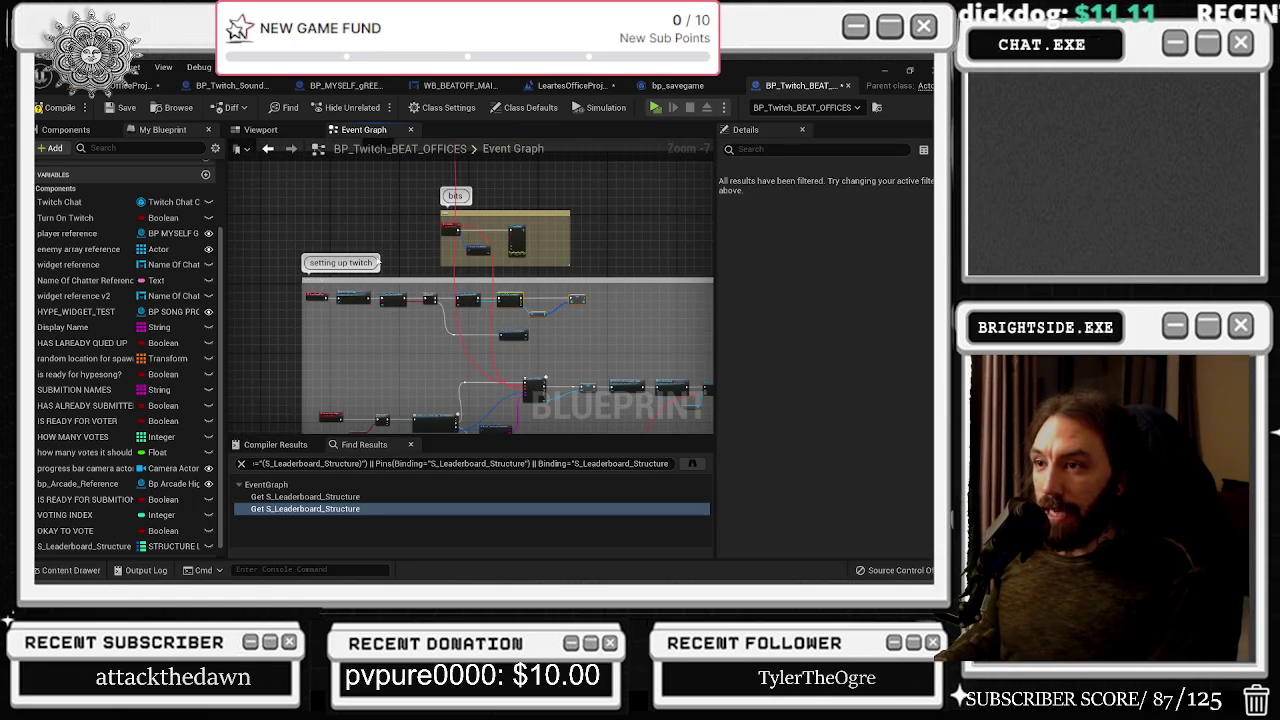
left_click_drag(505, 215, 535, 212)
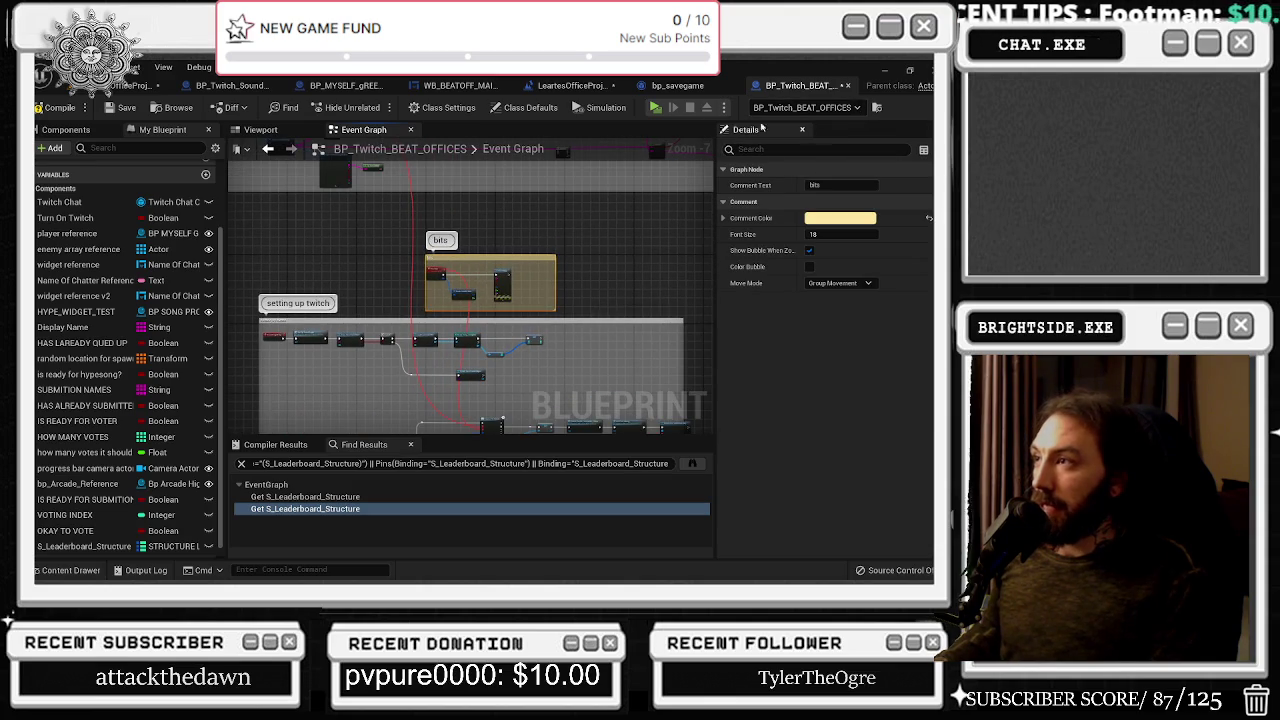
left_click(68, 104)
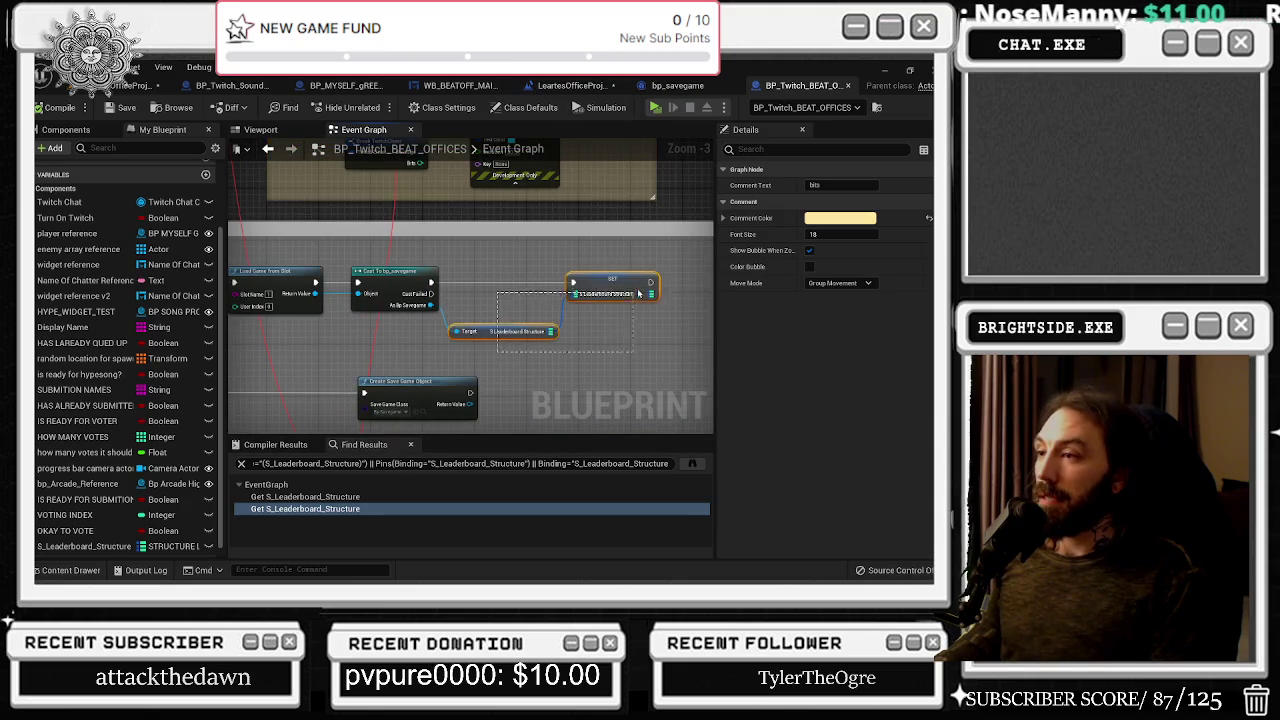
scroll(421, 333, "down", 2)
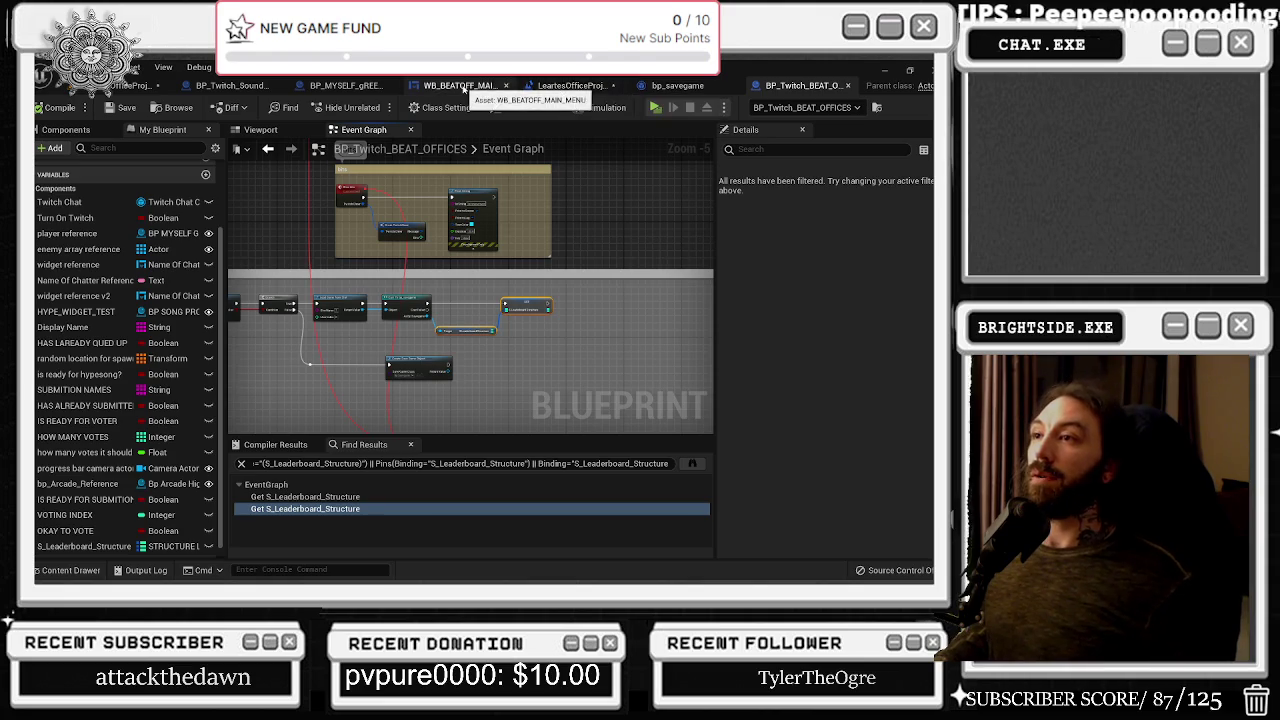
In WB_BEATOFF_MAIN_MENU, move the On Pressed StartRoundButton event to the left
left_click(452, 85)
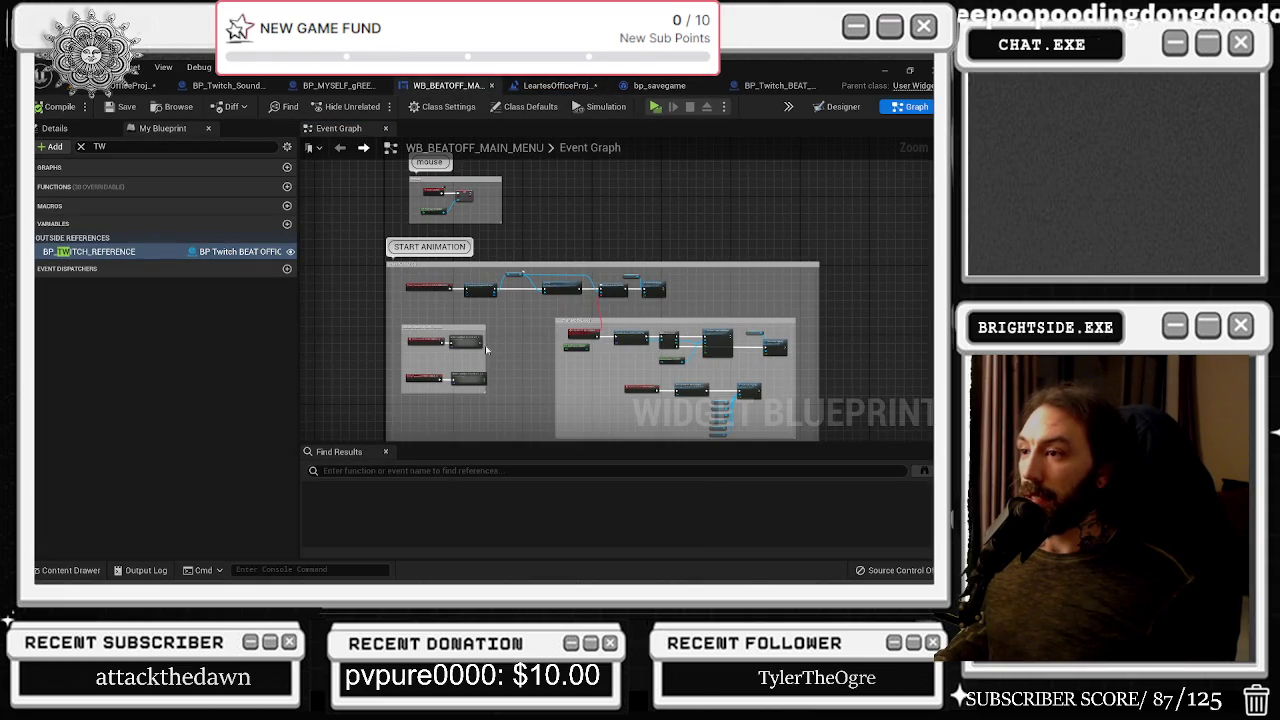
scroll(493, 349, "up", 6)
scroll(493, 245, "down", 5)
left_click_drag(550, 333, 418, 333)
left_click(558, 284)
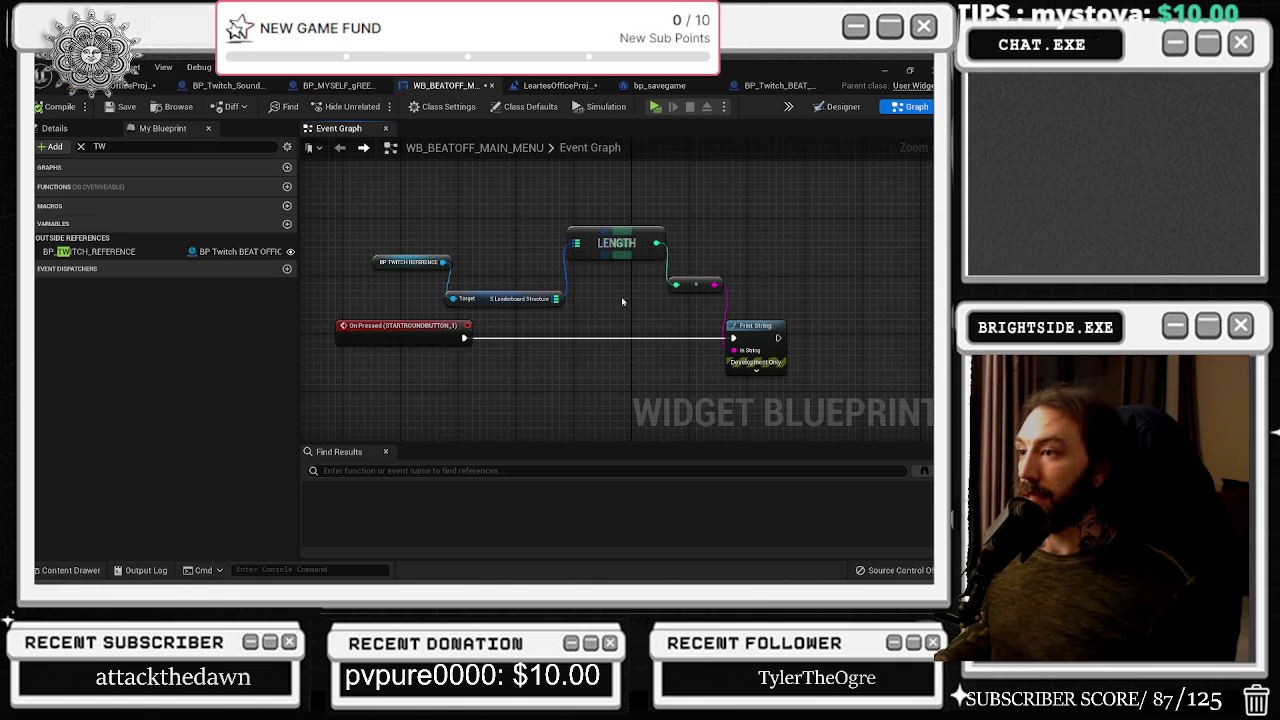
Add a Map Values node reading the leaderboard structure from Utilities > Map
left_click_drag(557, 300, 575, 328)
type("for")
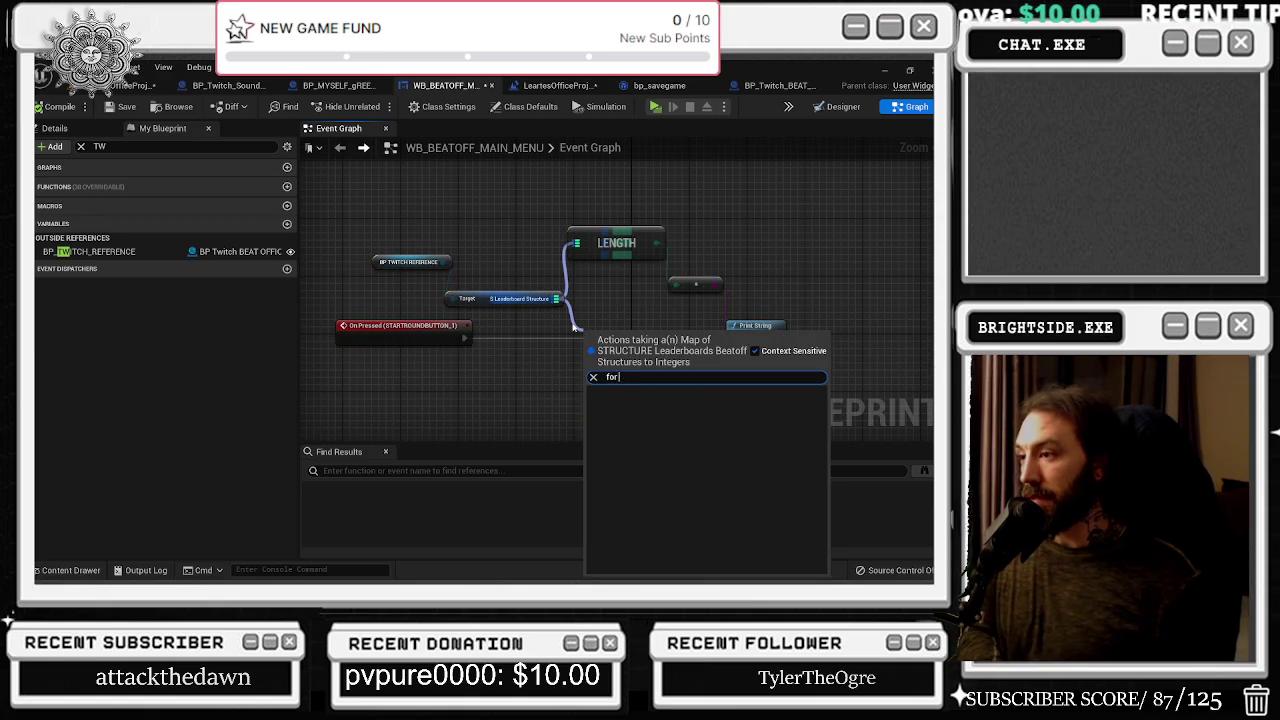
key("BackSpace")
key("BackSpace")
key("BackSpace")
type("b")
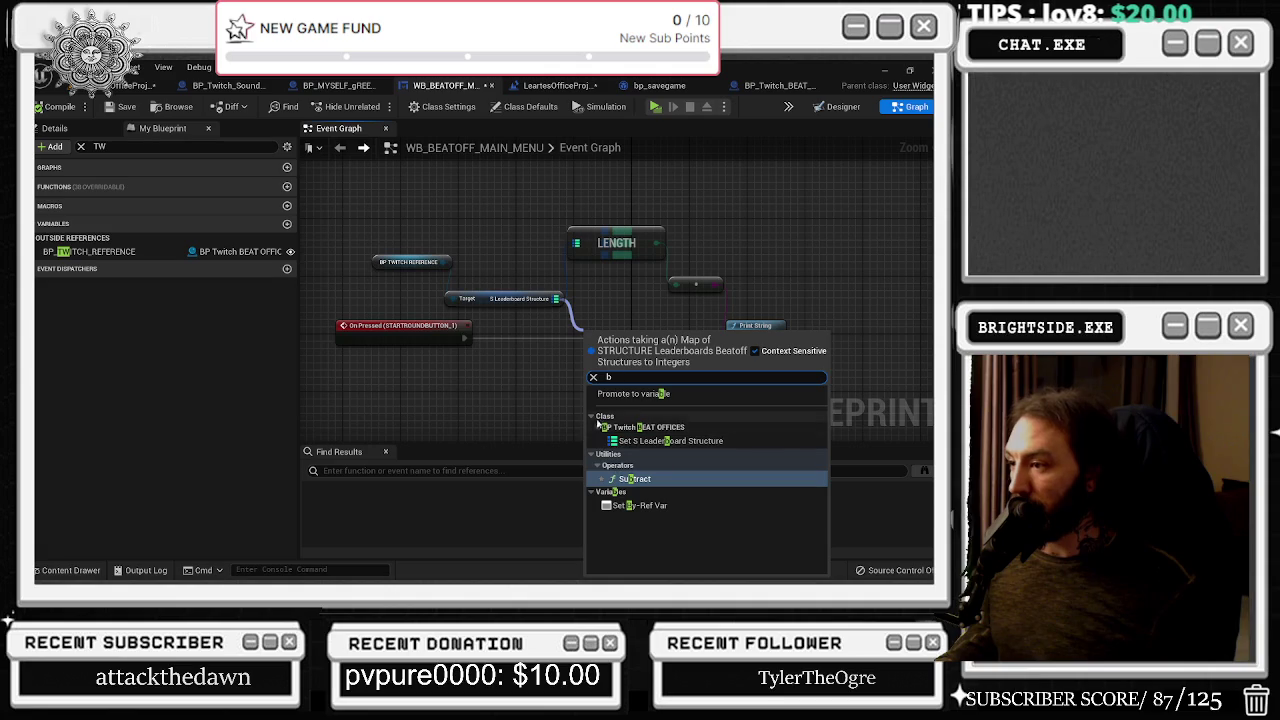
key("BackSpace")
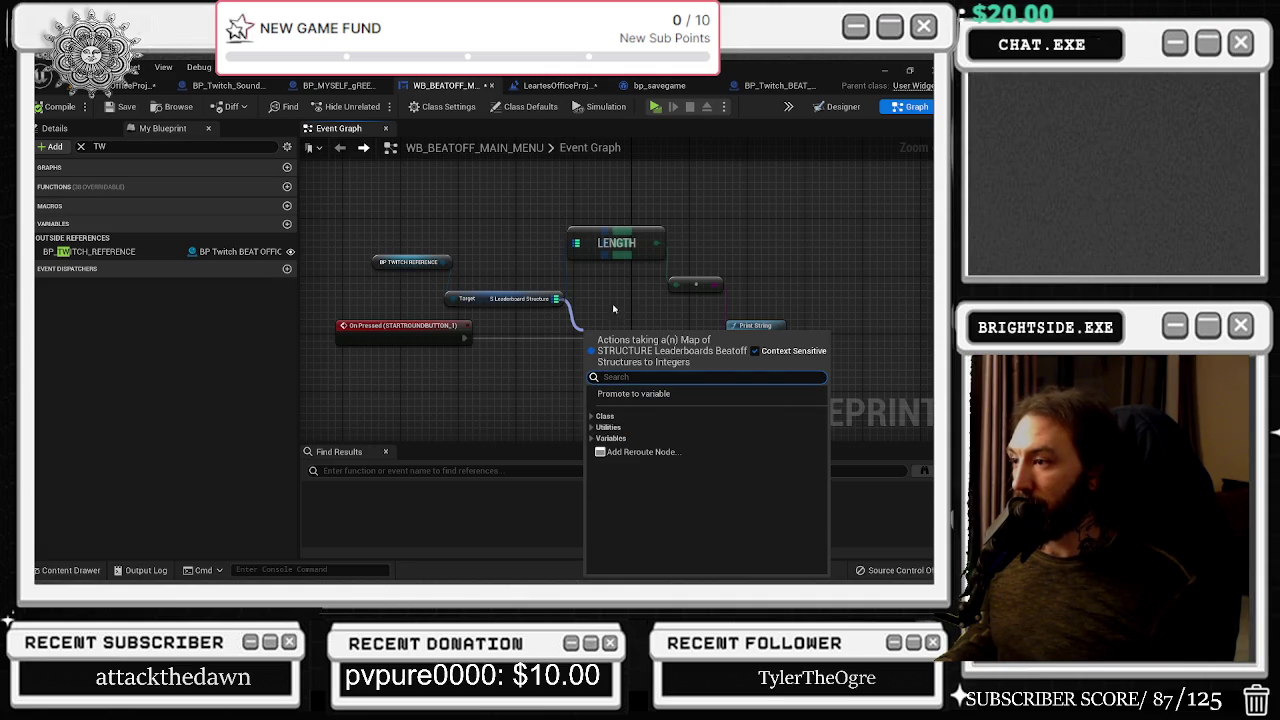
left_click(591, 416)
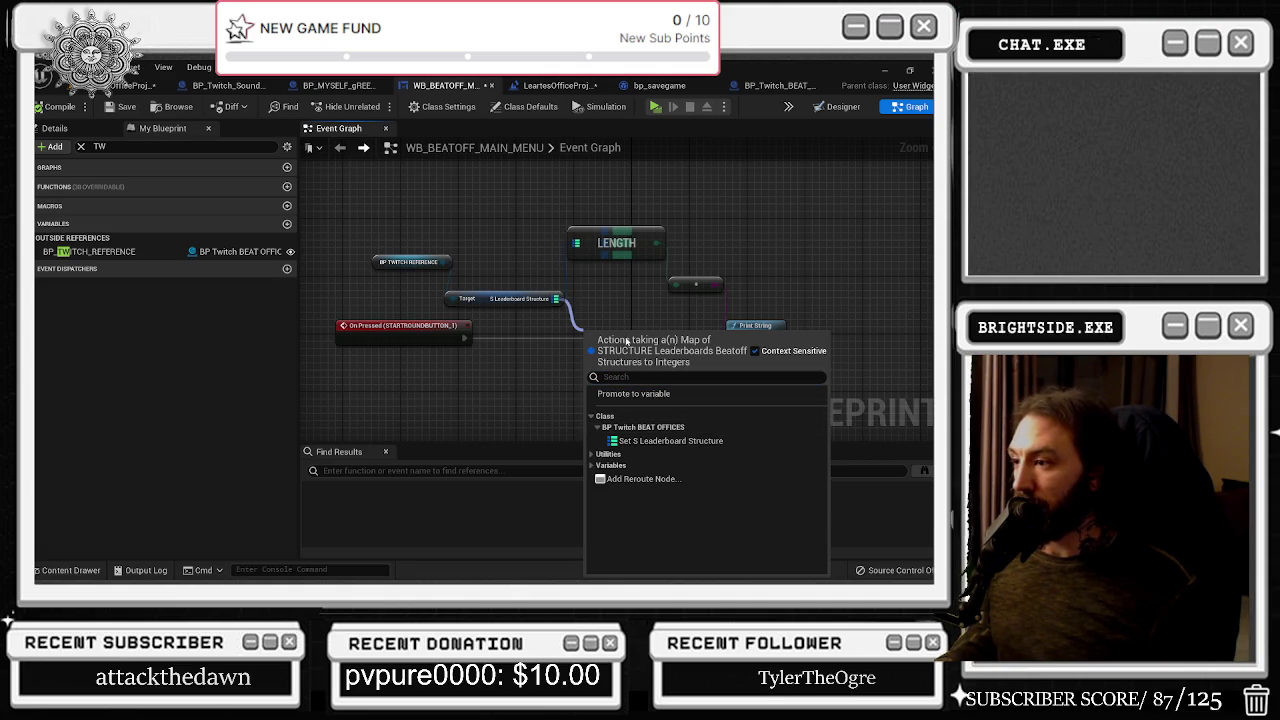
left_click(592, 454)
left_click(605, 465)
scroll(655, 430, "down", 3)
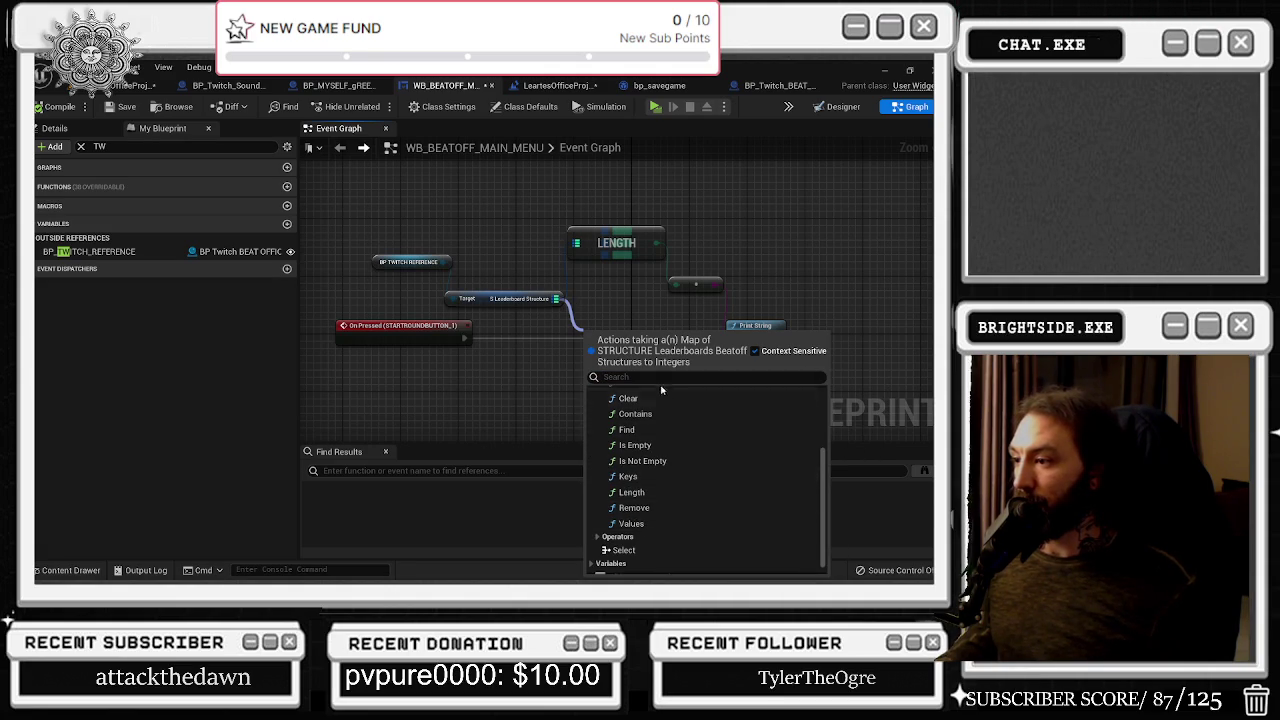
left_click(631, 524)
Add a For Each Loop fed by the Values output and place it beside Values
left_click_drag(661, 355, 685, 380)
type("for")
key("Return")
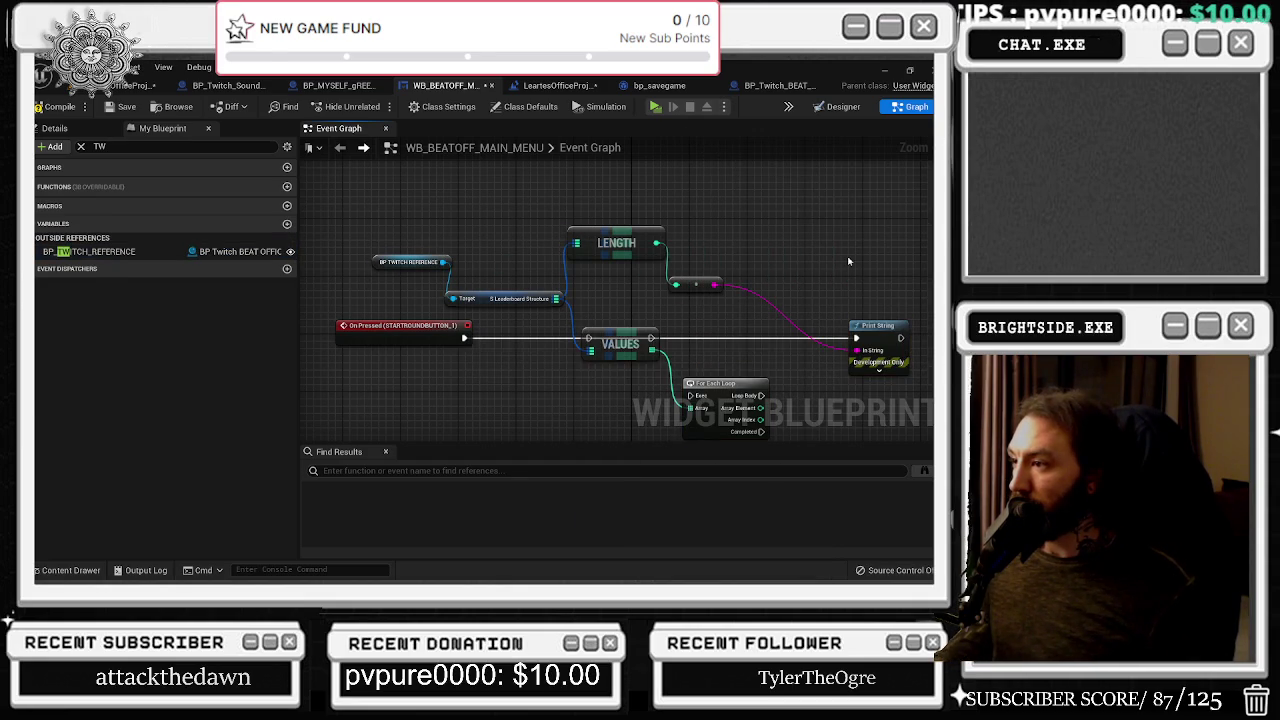
left_click_drag(728, 398, 719, 353)
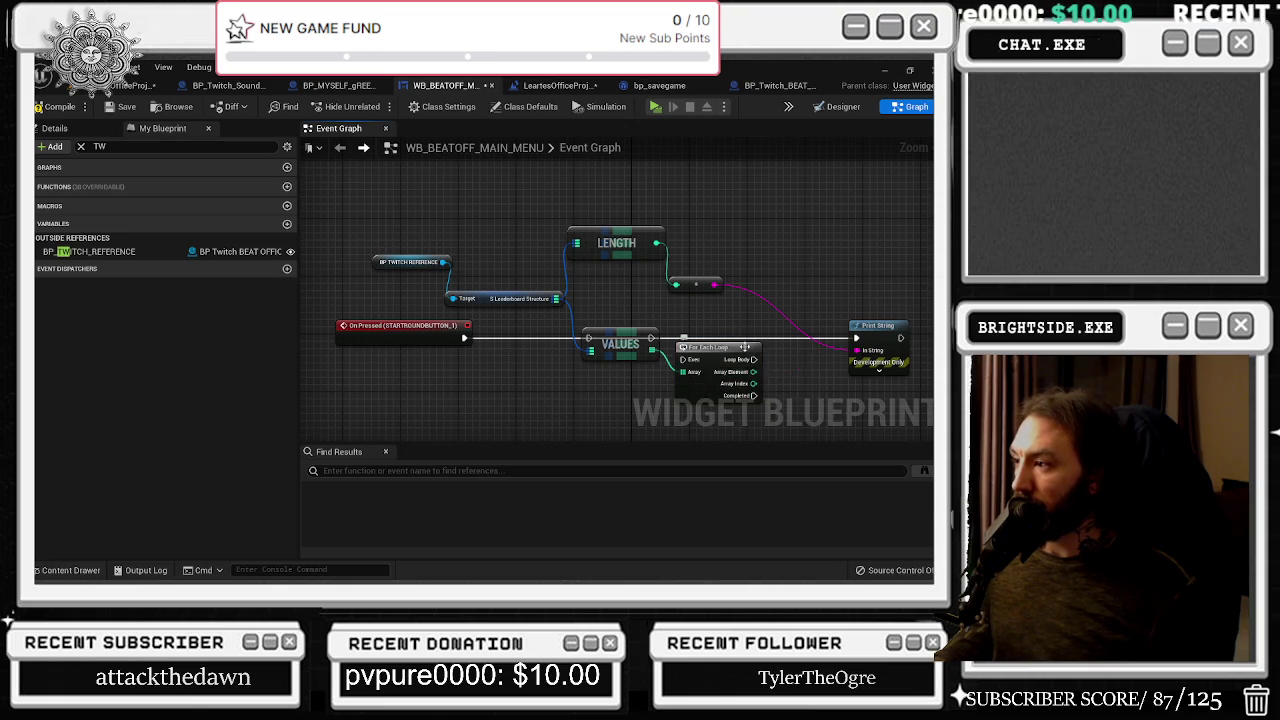
Connect the On Pressed event's exec into the VALUES node
mouse_move(463, 338)
left_mouse_down()
mouse_move(620, 338)
mouse_move(492, 341)
left_mouse_up()
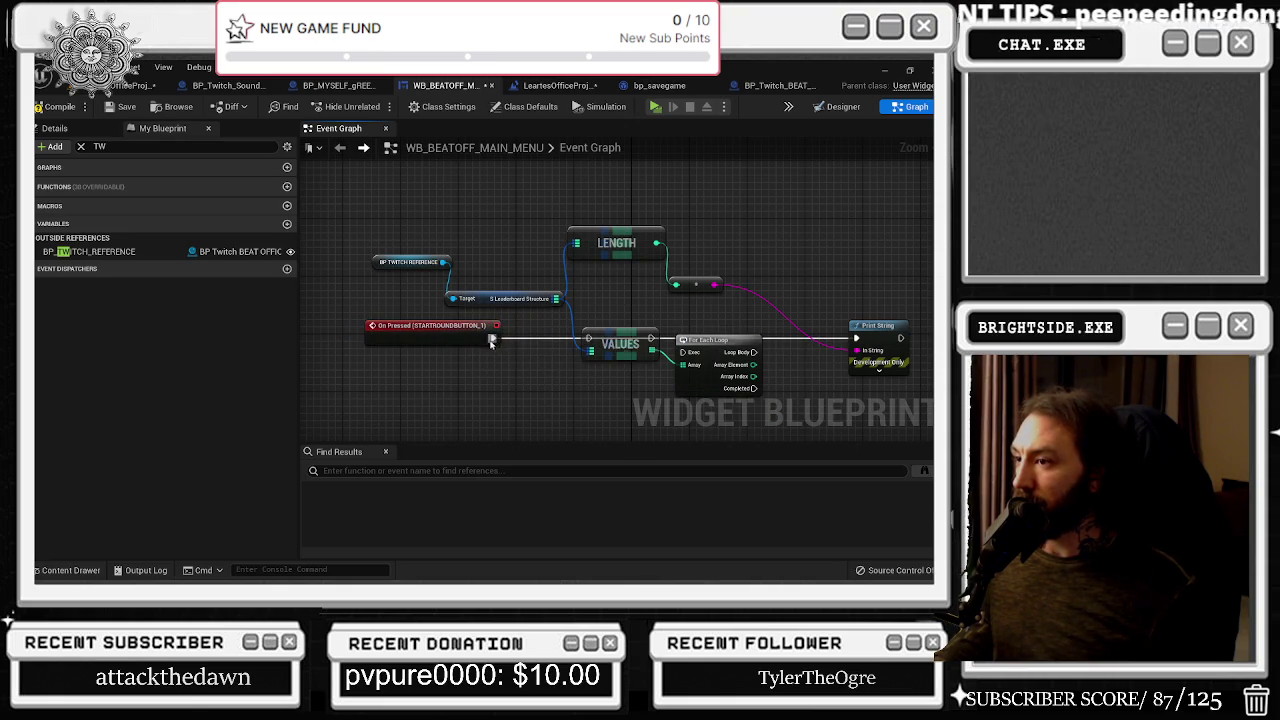
left_click_drag(719, 344, 724, 328)
left_click_drag(492, 338, 588, 339)
left_click_drag(754, 305, 720, 298)
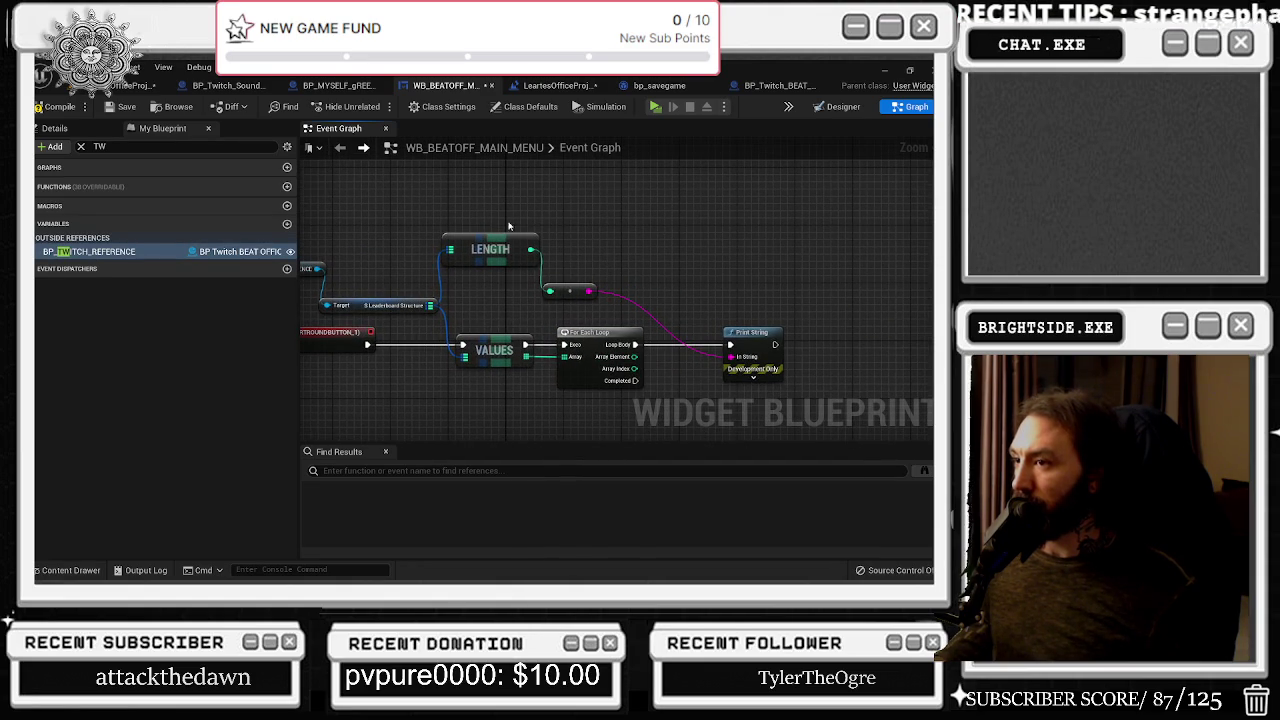
Feed Print String's In String from a new Append node with an extra input pin
left_click(762, 330)
mouse_move(731, 357)
left_mouse_down()
mouse_move(760, 385)
mouse_move(722, 400)
left_mouse_up()
type("append")
key("Return")
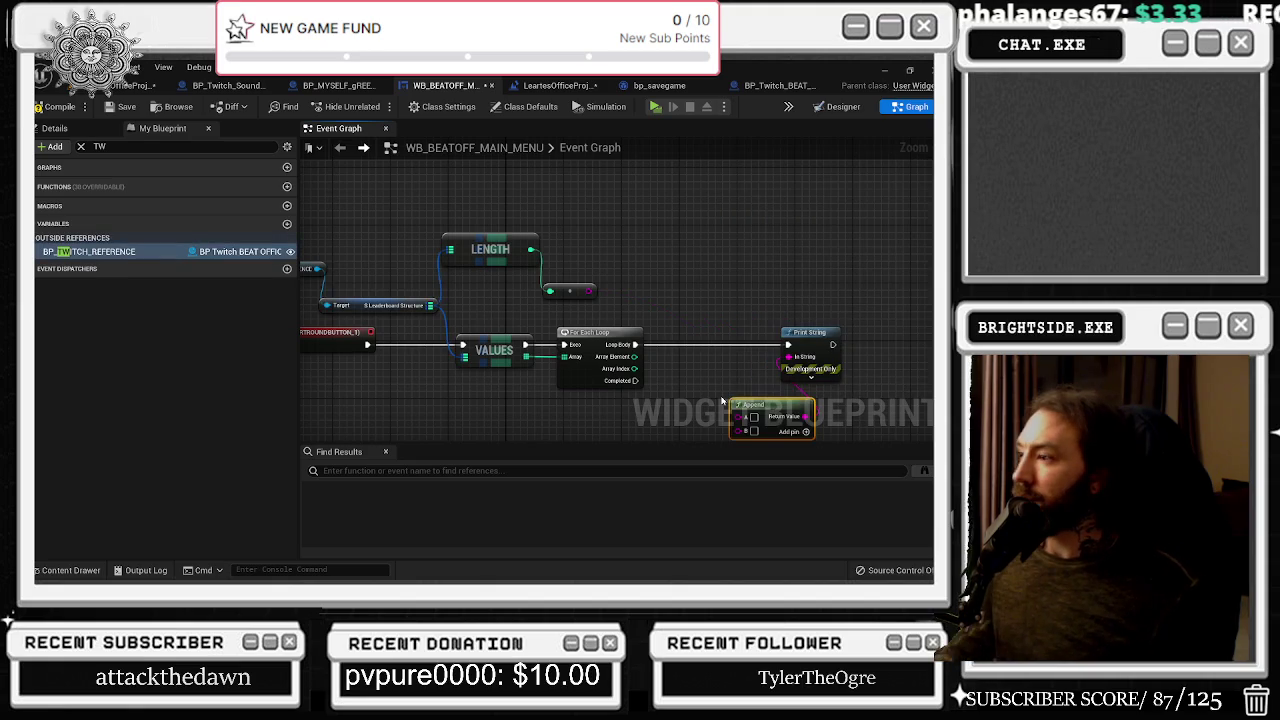
mouse_move(753, 405)
left_mouse_down()
mouse_move(706, 369)
mouse_move(680, 302)
left_mouse_up()
left_click(680, 302)
left_click(680, 302)
left_click(680, 302)
Convert the loop's array index to text and place a conversion node on the LENGTH wire
mouse_move(560, 275)
left_mouse_down()
mouse_move(613, 285)
mouse_move(617, 335)
mouse_move(588, 246)
mouse_move(613, 313)
left_mouse_up()
mouse_move(553, 262)
left_mouse_down()
mouse_move(571, 276)
mouse_move(529, 314)
left_mouse_up()
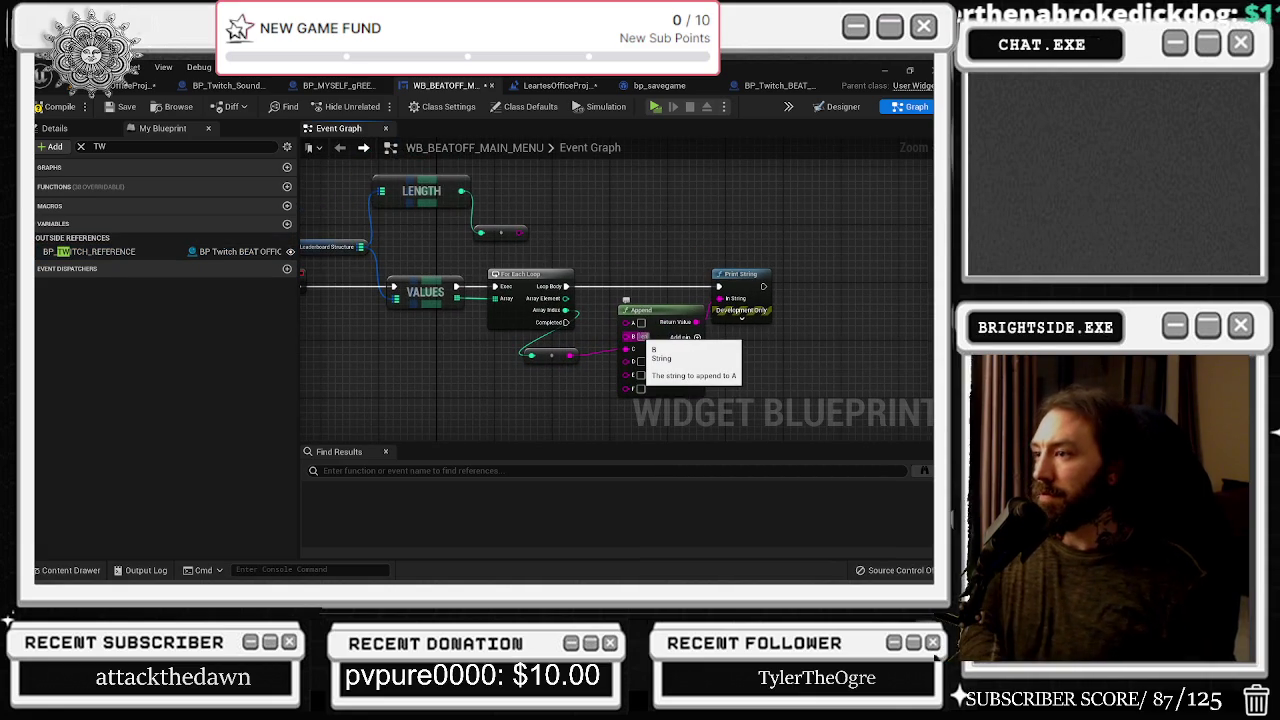
mouse_move(519, 232)
left_mouse_down()
mouse_move(590, 268)
mouse_move(626, 322)
left_mouse_up()
mouse_move(515, 233)
left_mouse_down()
mouse_move(598, 214)
mouse_move(633, 262)
left_mouse_up()
left_click_drag(457, 240, 477, 240)
left_click_drag(608, 263, 606, 246)
left_click(618, 230)
Shift Append and Print String to the right and nudge the index conversion node
left_click_drag(566, 317, 552, 317)
left_click_drag(640, 312, 812, 400)
left_click_drag(797, 333, 897, 333)
left_click(851, 293)
left_click_drag(590, 403, 620, 396)
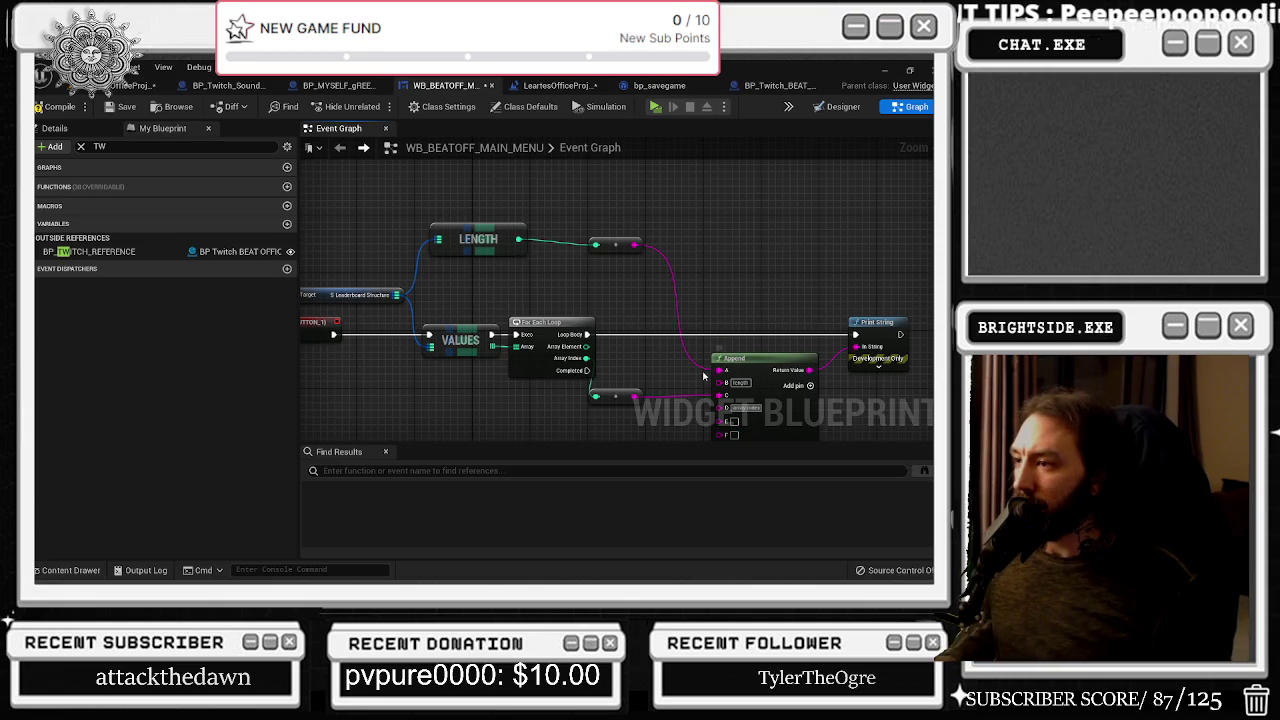
Try a search off the array element, nudge VALUES left, and open Task Manager
left_click_drag(588, 347, 614, 352)
type("b")
key("Escape")
key("Escape")
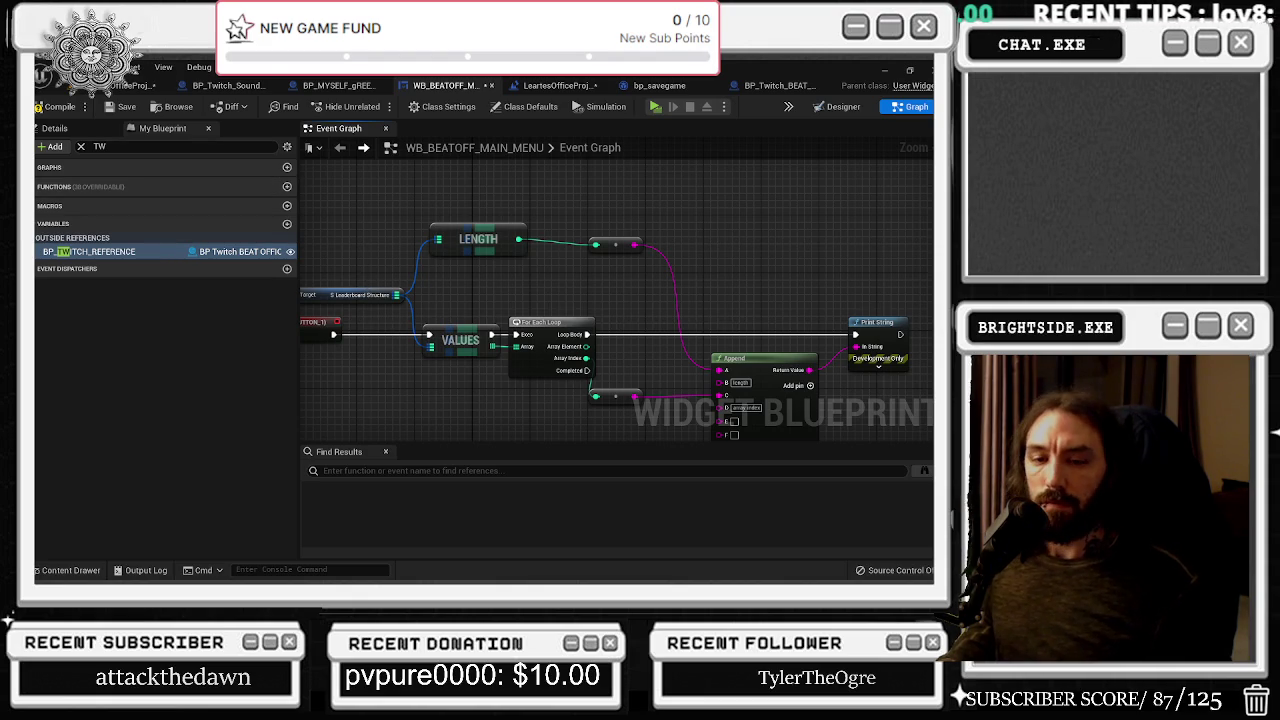
key("alt+Tab")
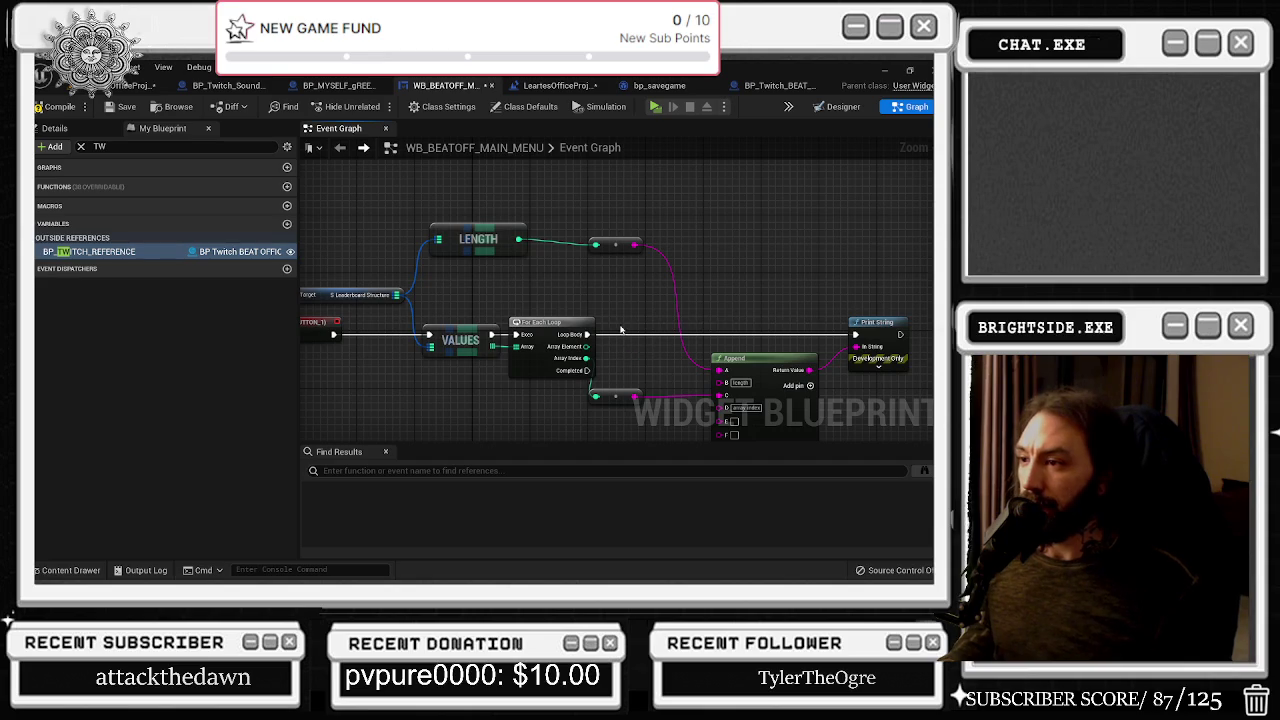
left_click_drag(625, 310, 636, 305)
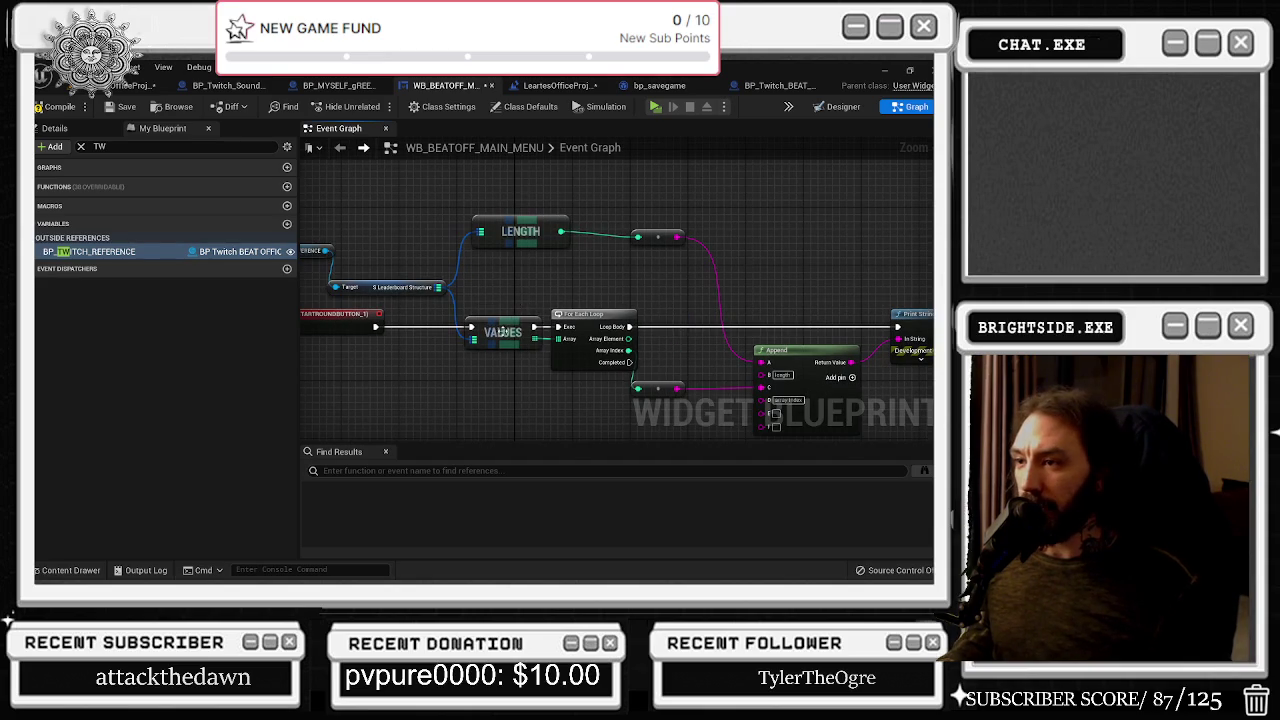
left_click_drag(503, 330, 481, 330)
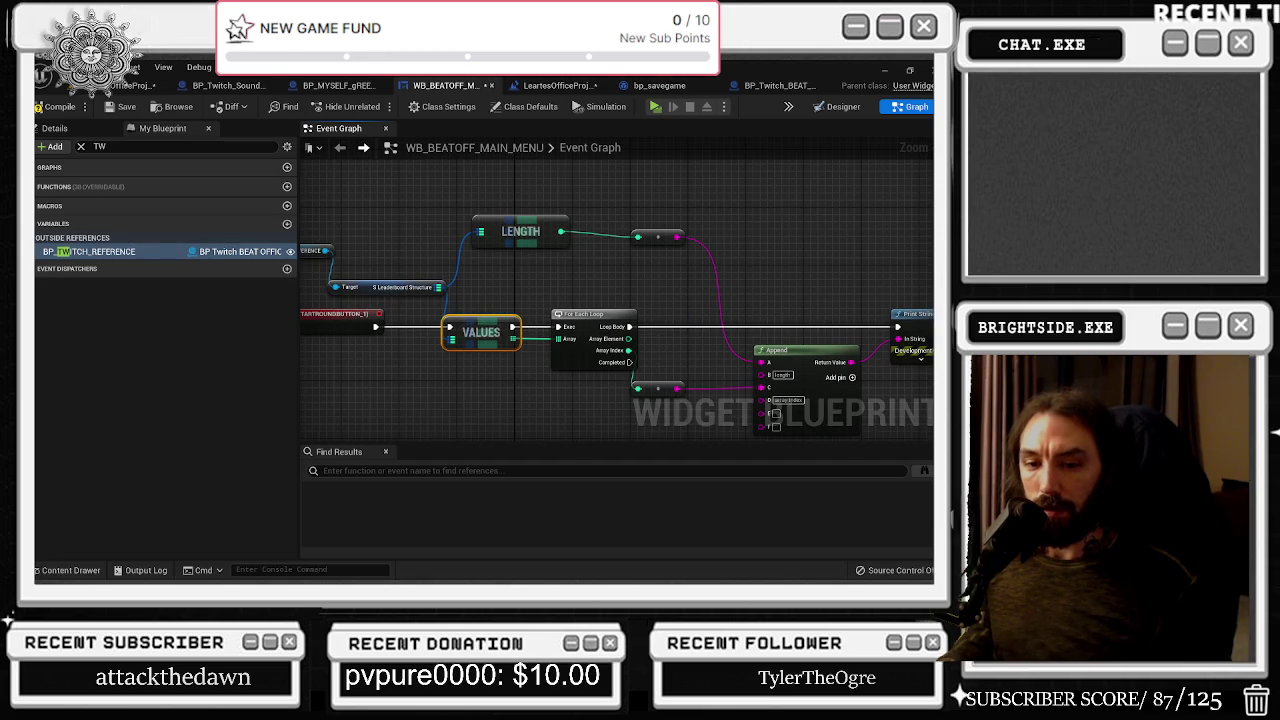
key("ctrl+shift+Escape")
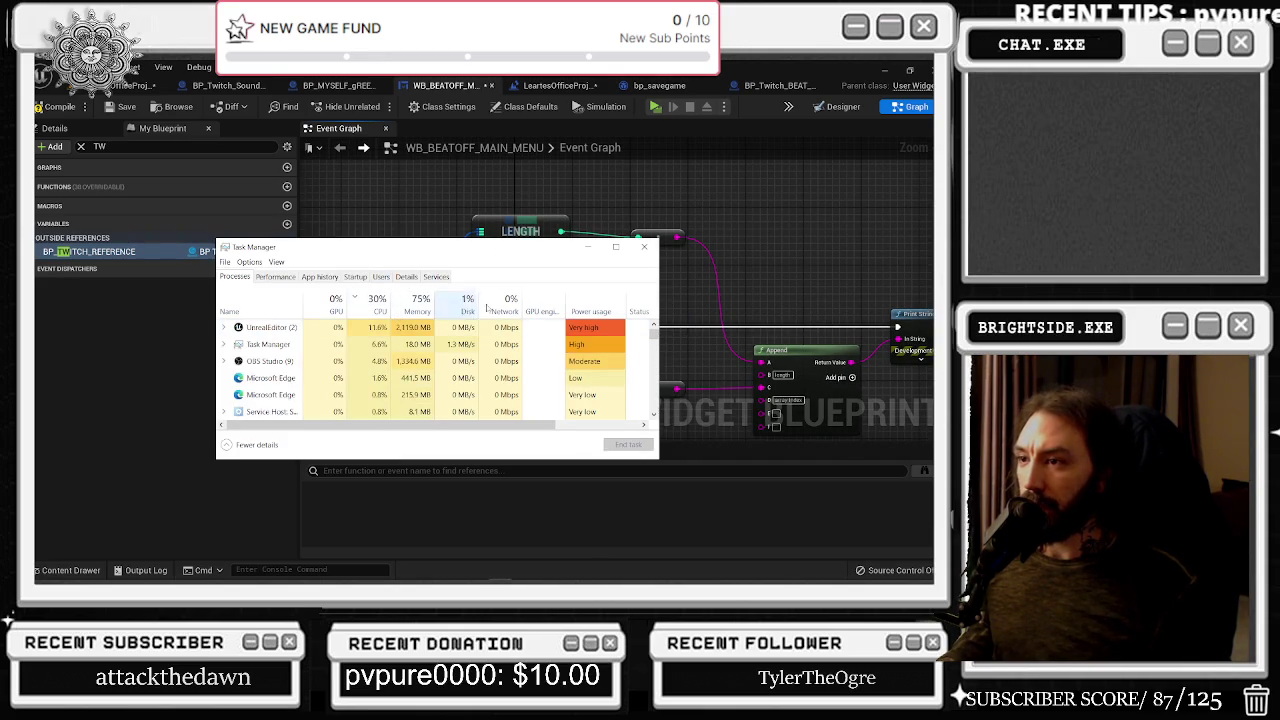
Close Task Manager and move the LENGTH node down and left
left_click(644, 246)
mouse_move(625, 294)
left_mouse_down()
mouse_move(491, 302)
mouse_move(757, 302)
left_mouse_up()
mouse_move(378, 222)
left_mouse_down()
mouse_move(486, 286)
mouse_move(416, 323)
left_mouse_up()
left_click(596, 271)
mouse_move(596, 271)
left_mouse_down()
mouse_move(546, 286)
mouse_move(560, 279)
left_mouse_up()
left_click(674, 279)
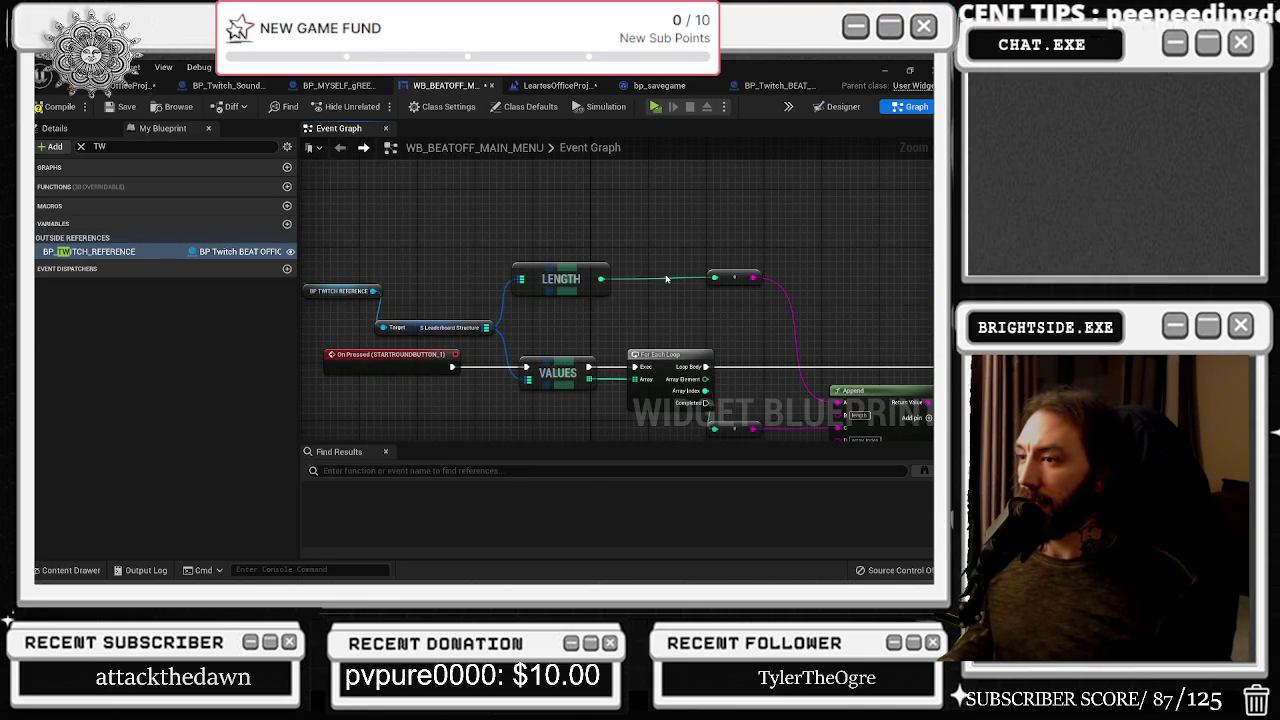
Shift Append and its + node right and move On Pressed slightly right
mouse_move(700, 370)
left_mouse_down()
mouse_move(563, 246)
mouse_move(752, 308)
left_mouse_up()
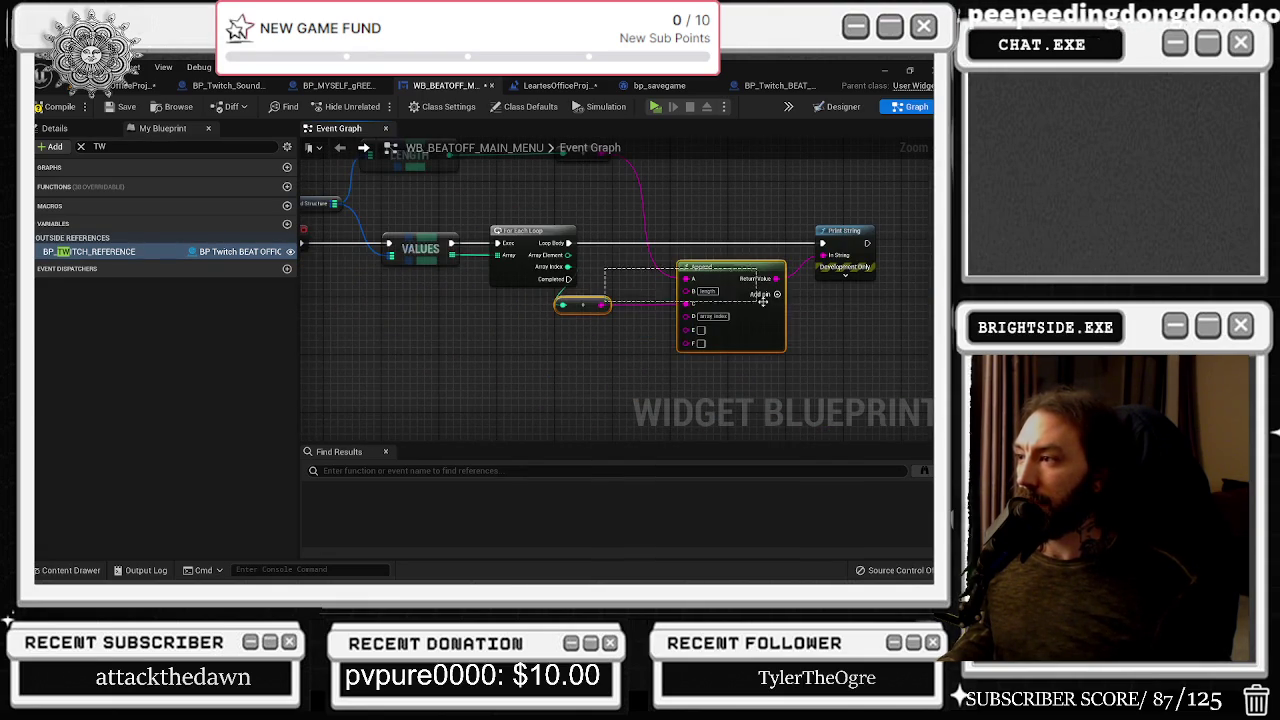
left_click_drag(697, 266, 713, 267)
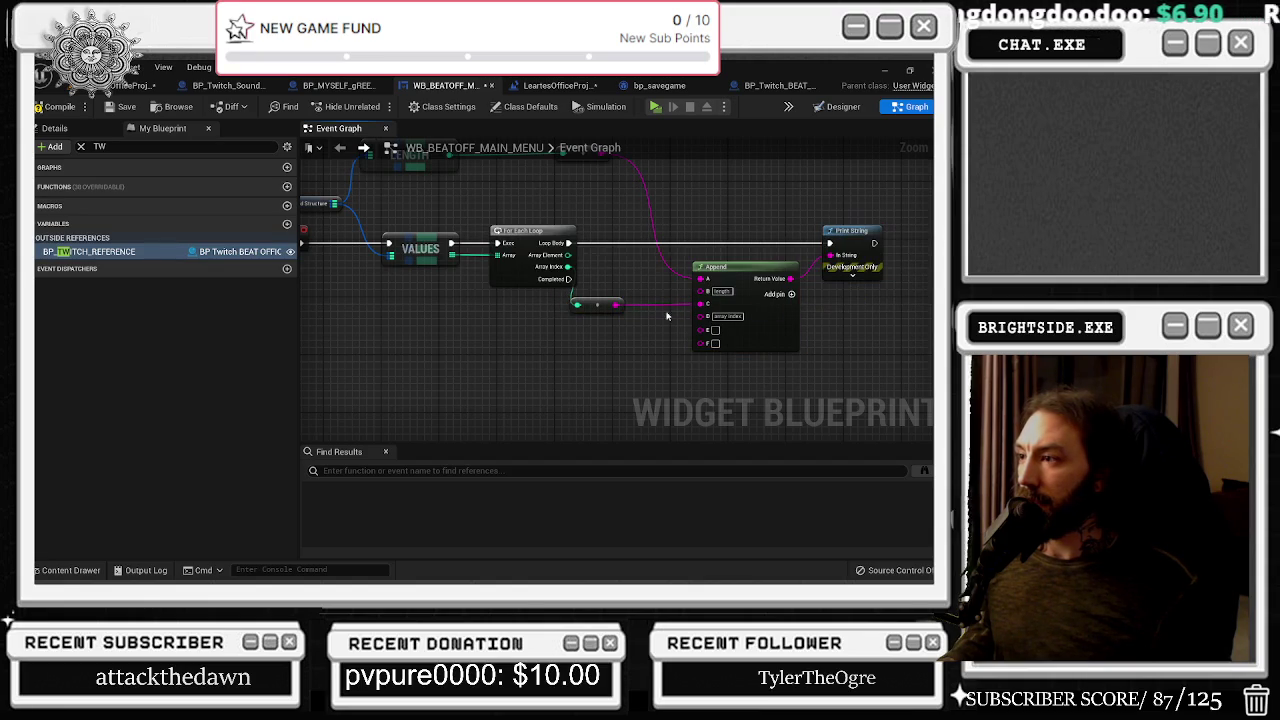
mouse_move(605, 307)
left_mouse_down()
mouse_move(608, 376)
mouse_move(673, 430)
left_mouse_up()
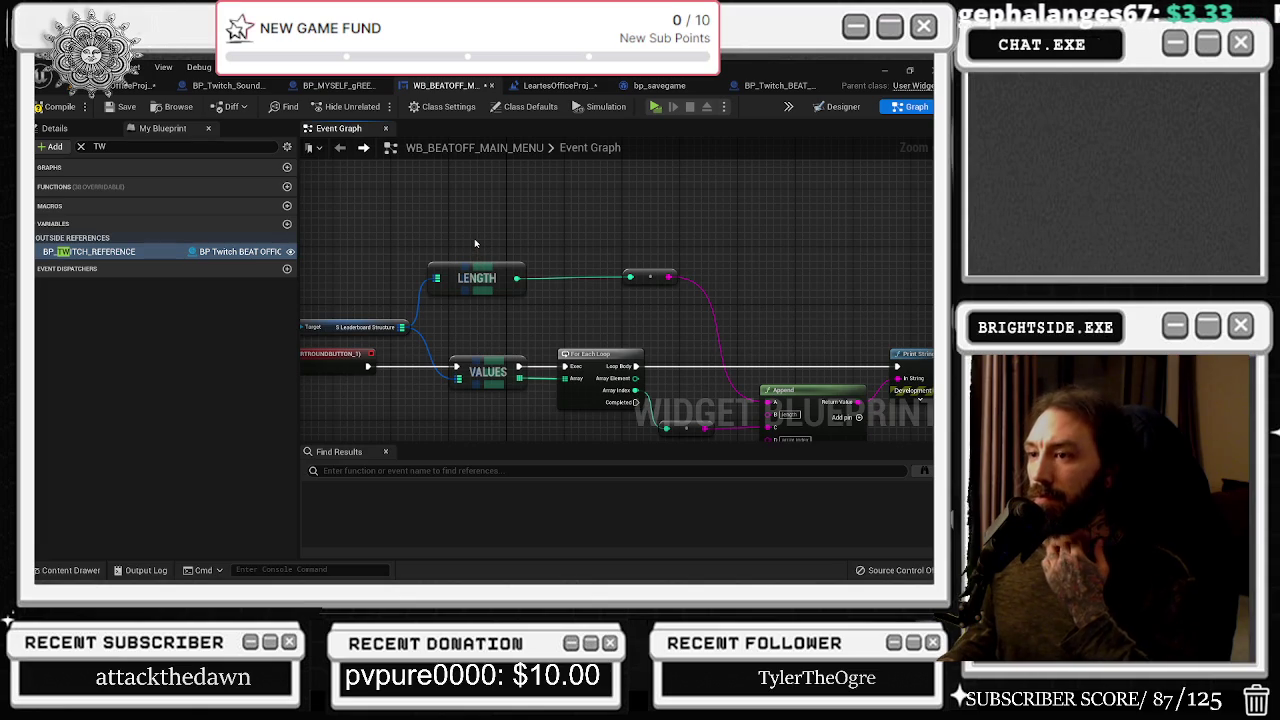
left_click_drag(485, 240, 555, 217)
left_click_drag(410, 347, 422, 347)
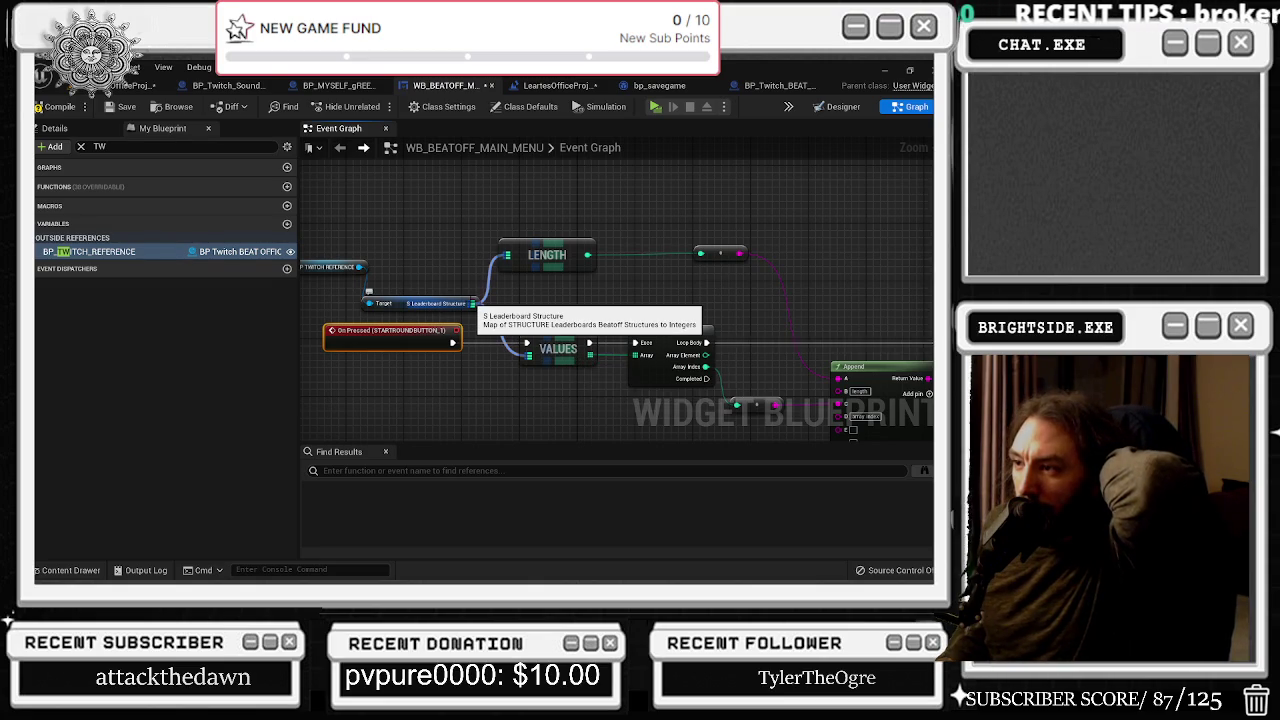
Try a 'break' search off the leaderboard map, cancel it, and save the widget blueprint
mouse_move(473, 303)
left_mouse_down()
mouse_move(480, 320)
mouse_move(550, 323)
mouse_move(557, 235)
left_mouse_up()
left_click_drag(471, 266, 497, 435)
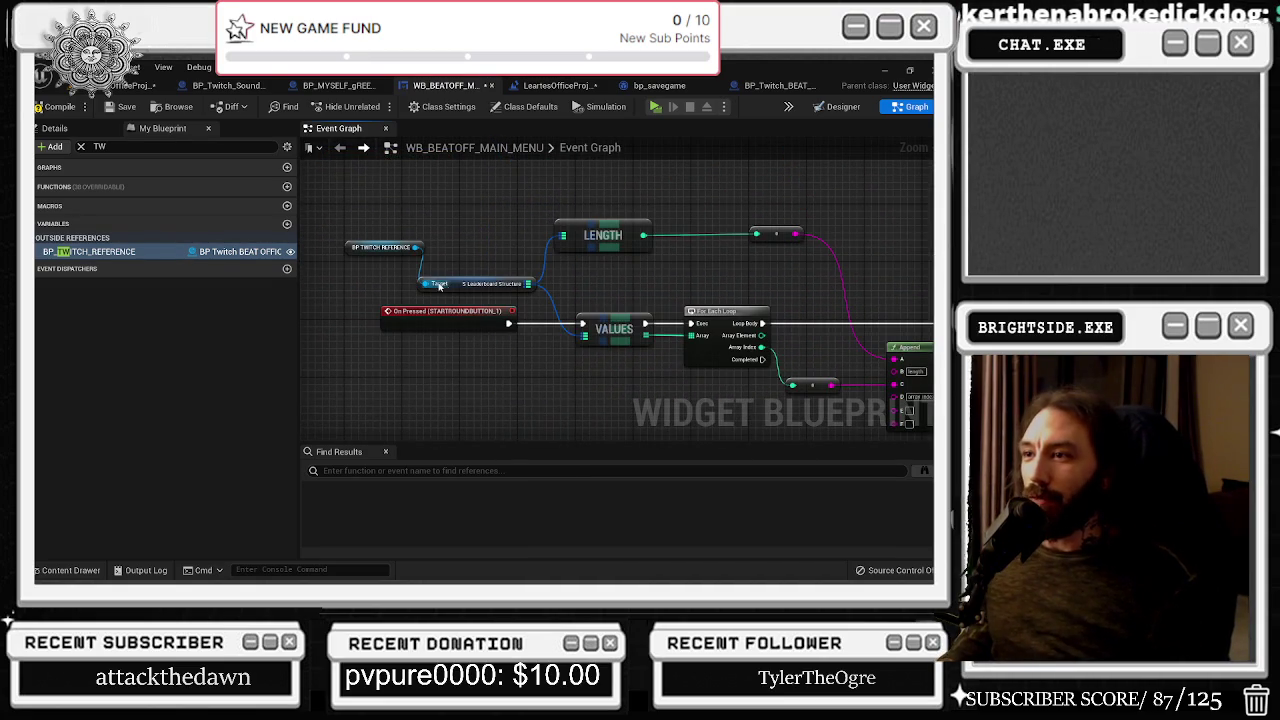
left_click_drag(519, 284, 575, 340)
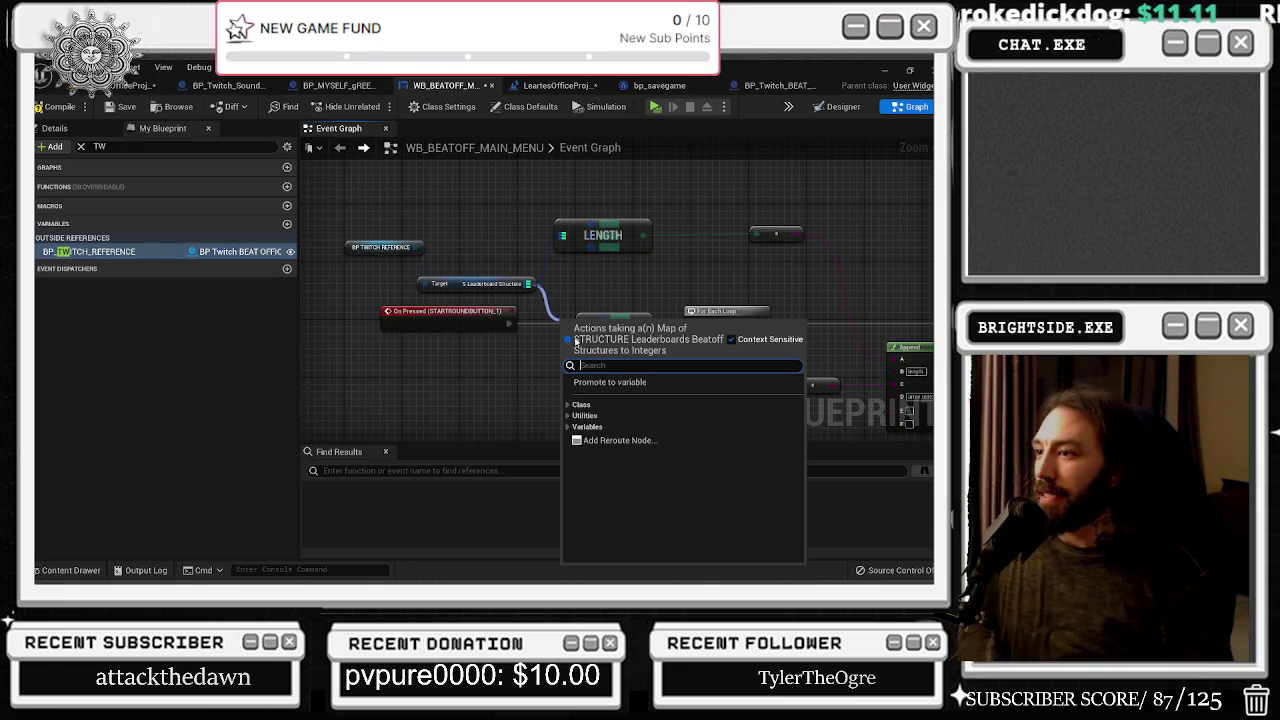
type("break")
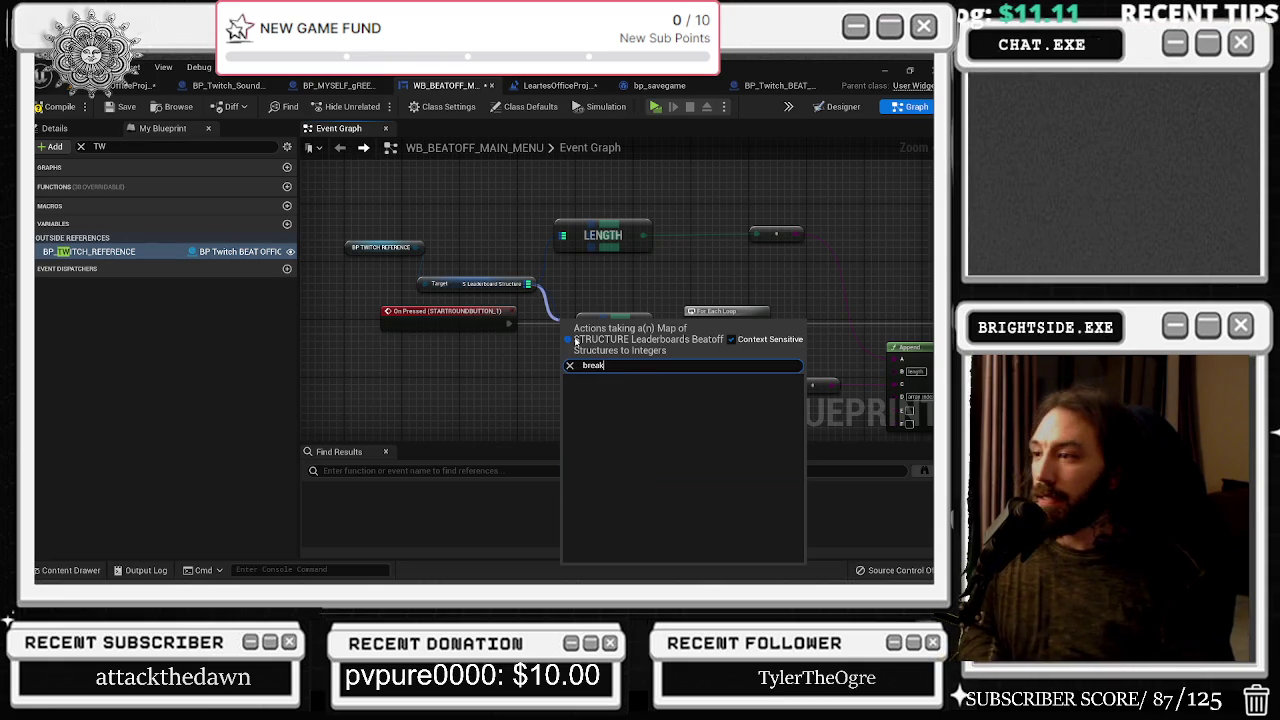
key("Escape")
left_click_drag(841, 306, 727, 316)
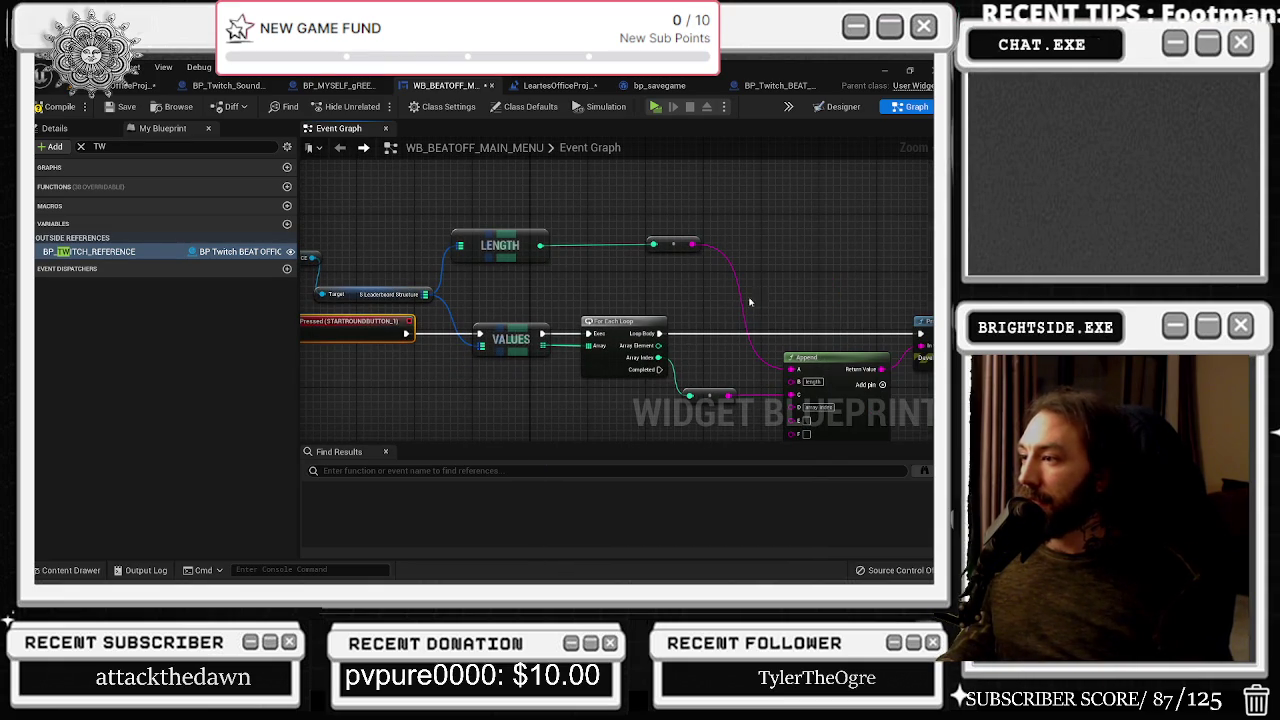
left_click(121, 106)
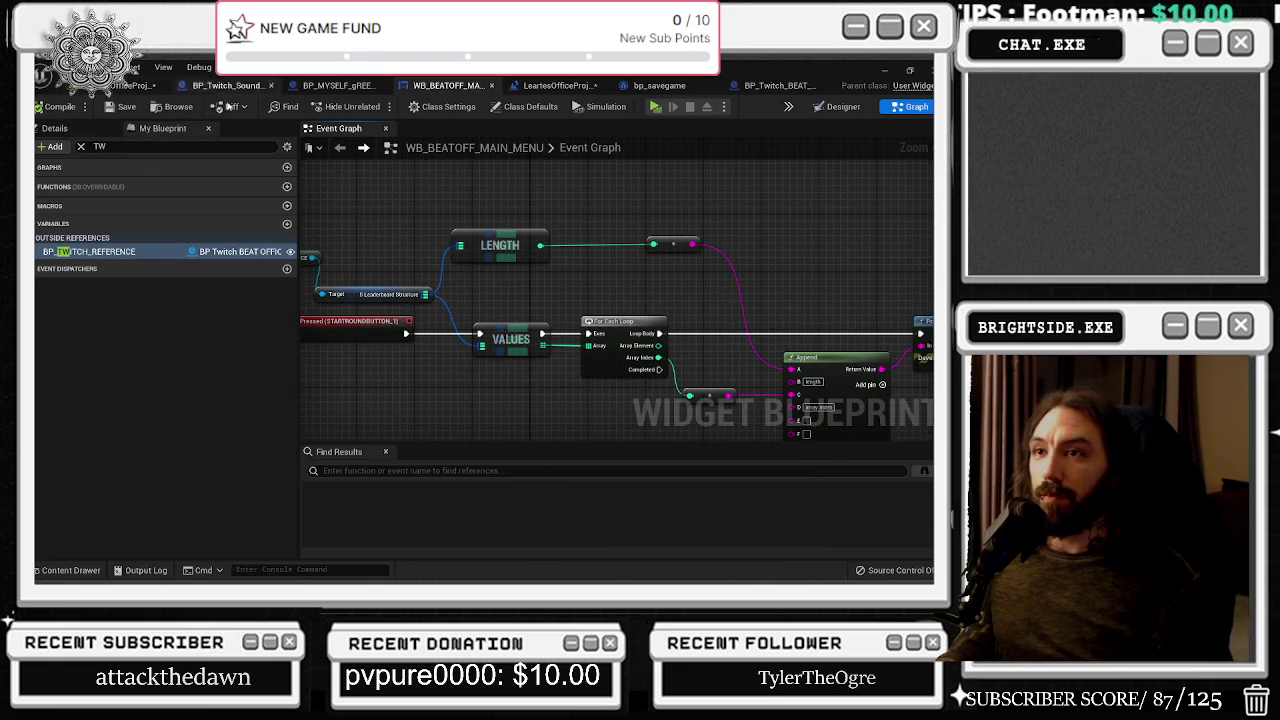
scroll(492, 224, "down", 3)
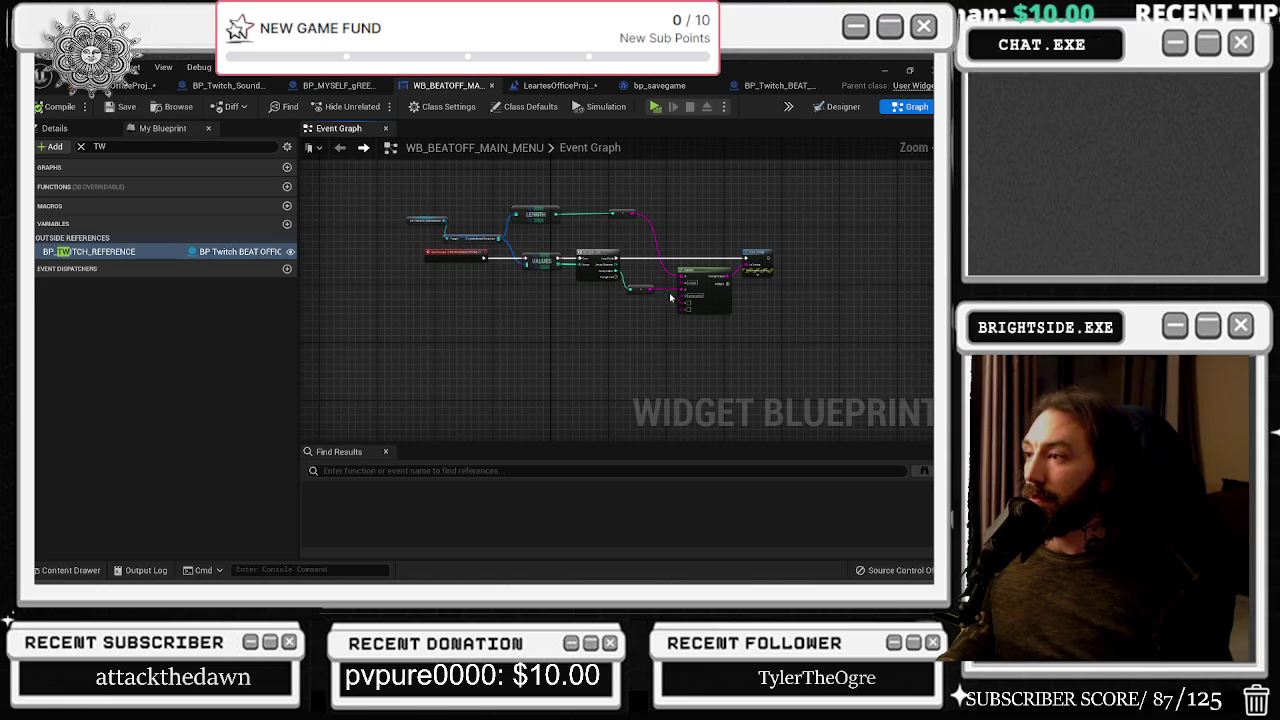
Paste a copy of the BP_TWITCH_REFERENCE node and place it below the loop
scroll(548, 251, "up", 3)
scroll(640, 235, "down", 1)
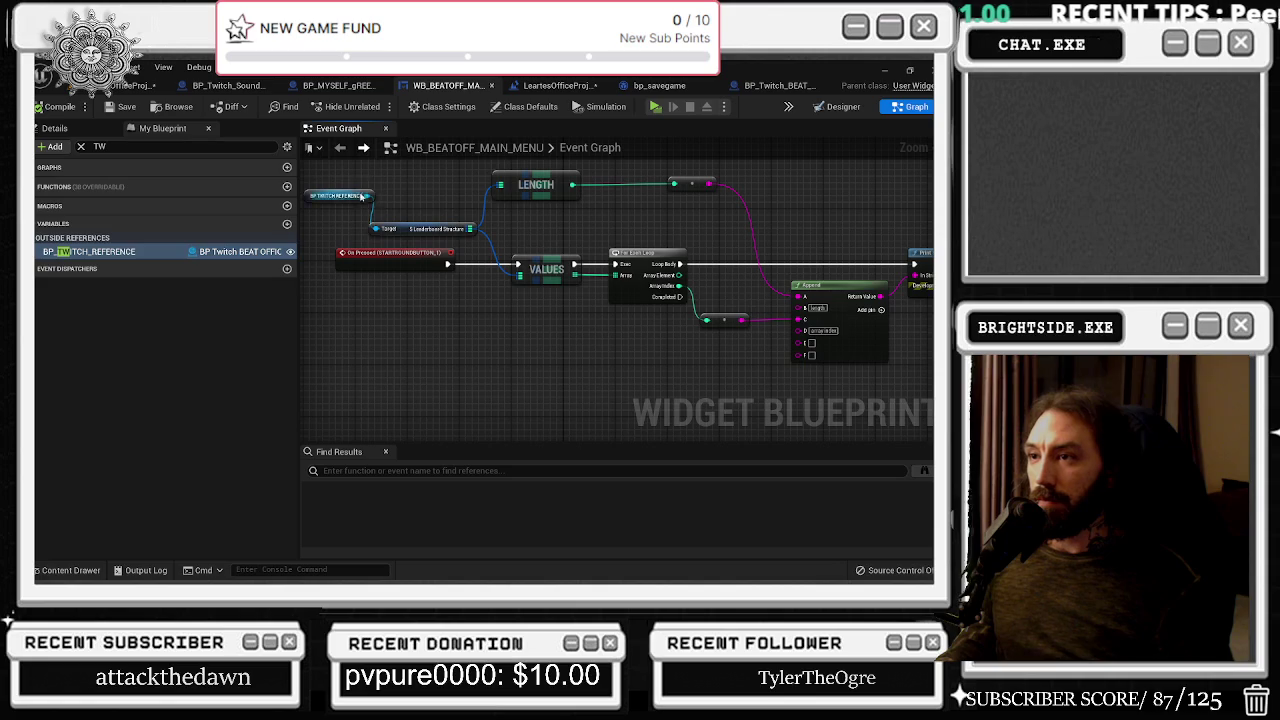
left_click(364, 198)
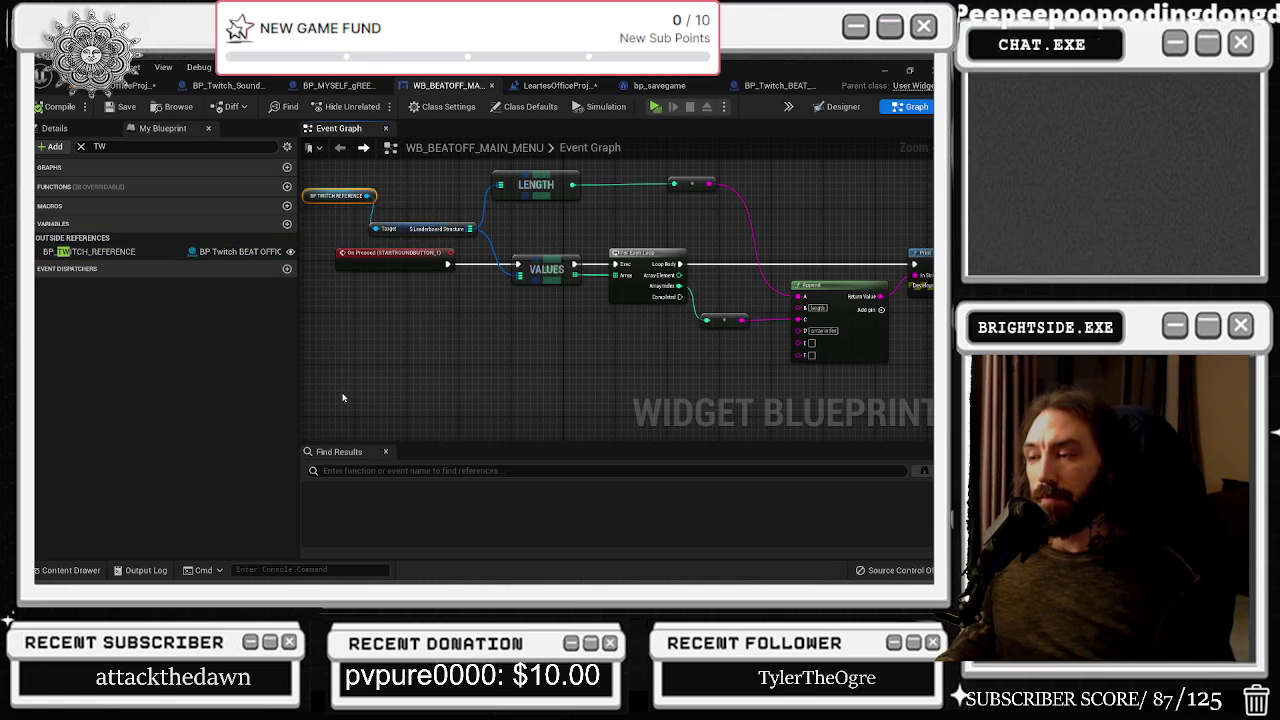
key("ctrl+v")
left_click_drag(399, 408, 380, 428)
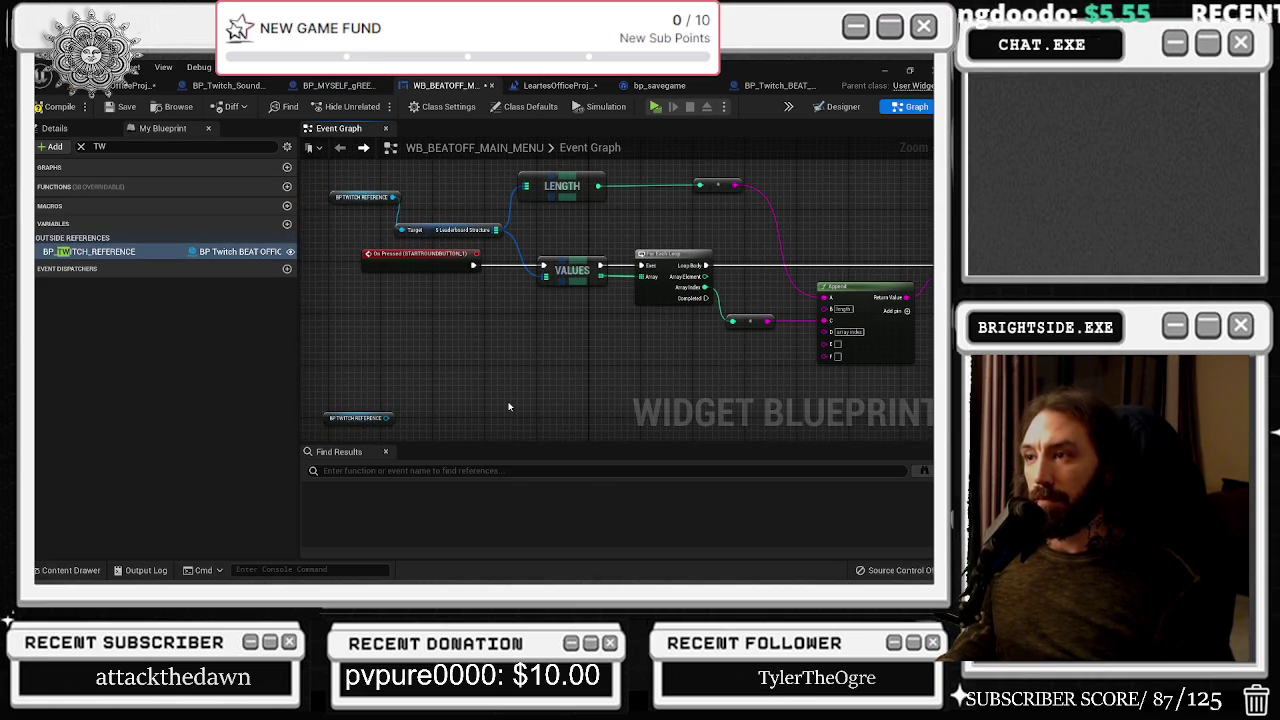
left_click_drag(507, 399, 491, 369)
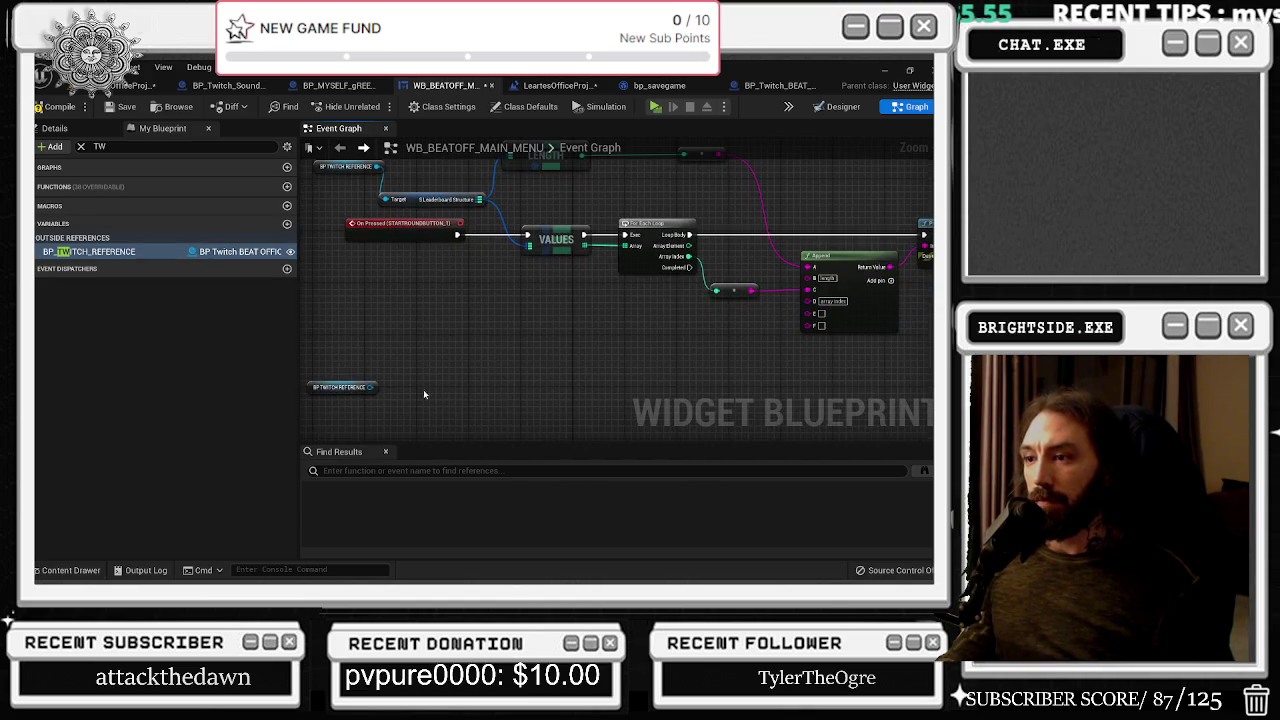
left_click_drag(381, 395, 427, 377)
Search 'save game' actions off the copied reference without adding any, then save the widget blueprint
right_click(452, 380)
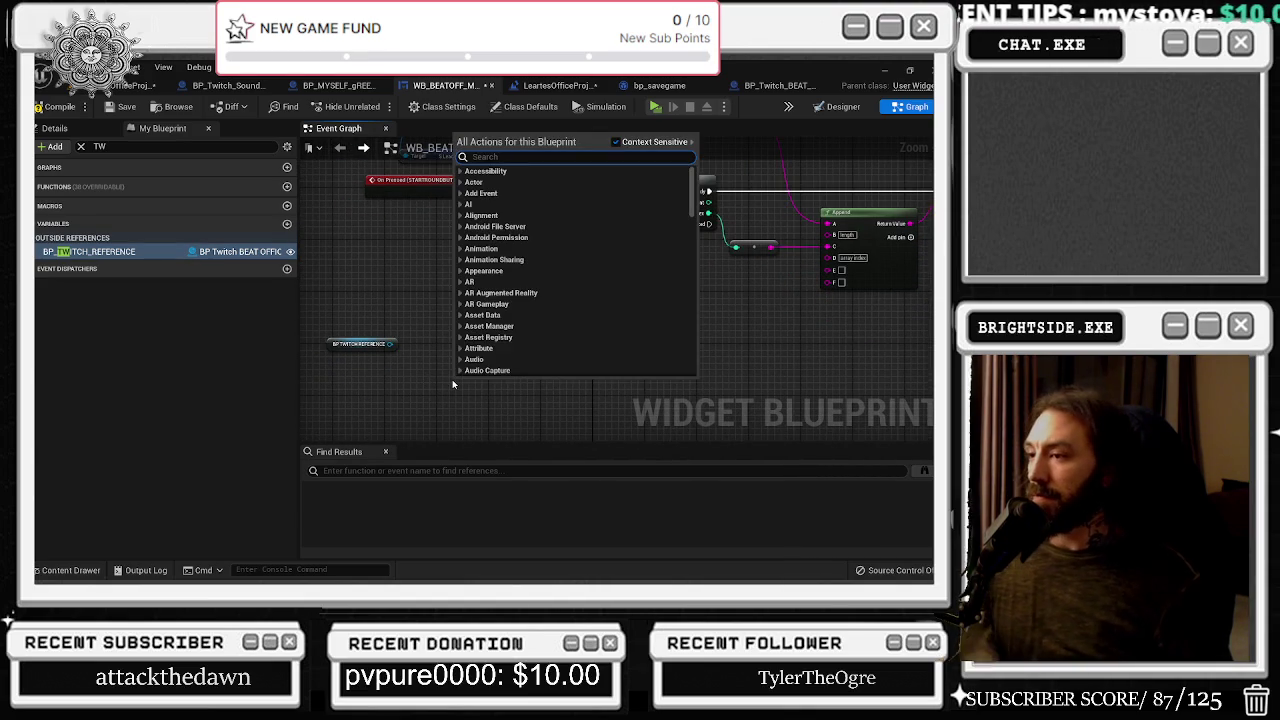
type("savew game")
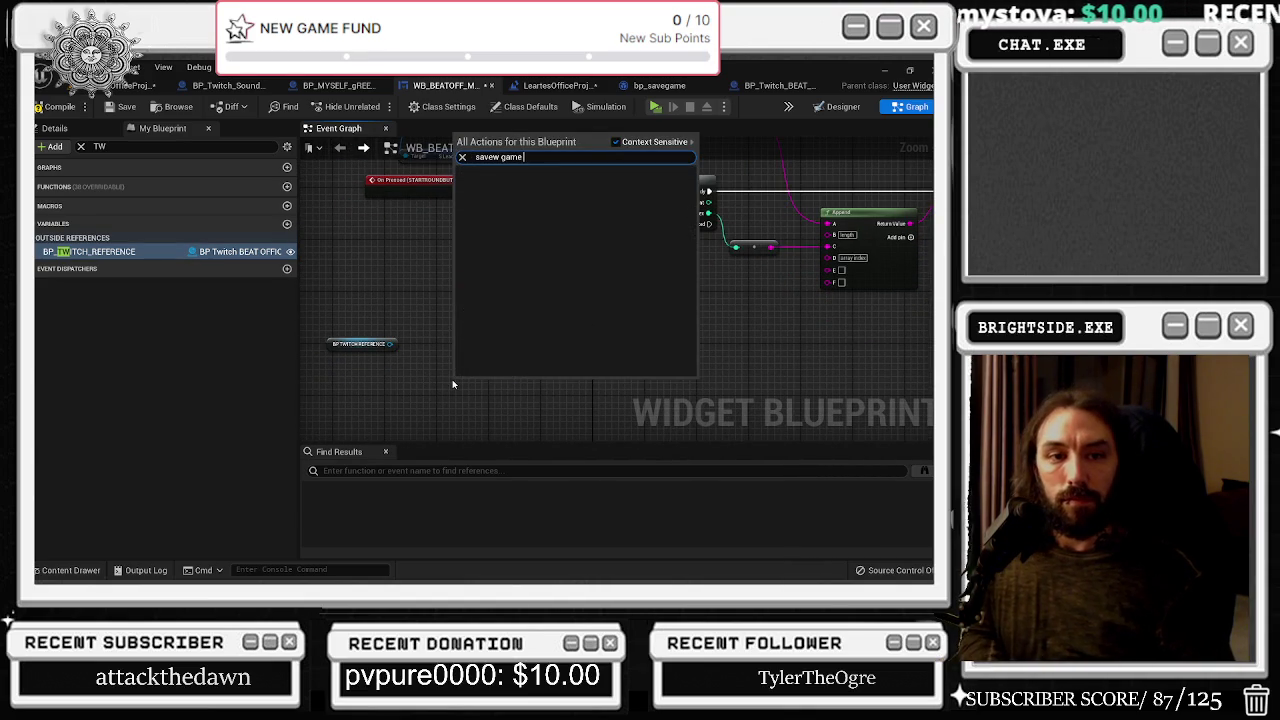
key("Escape")
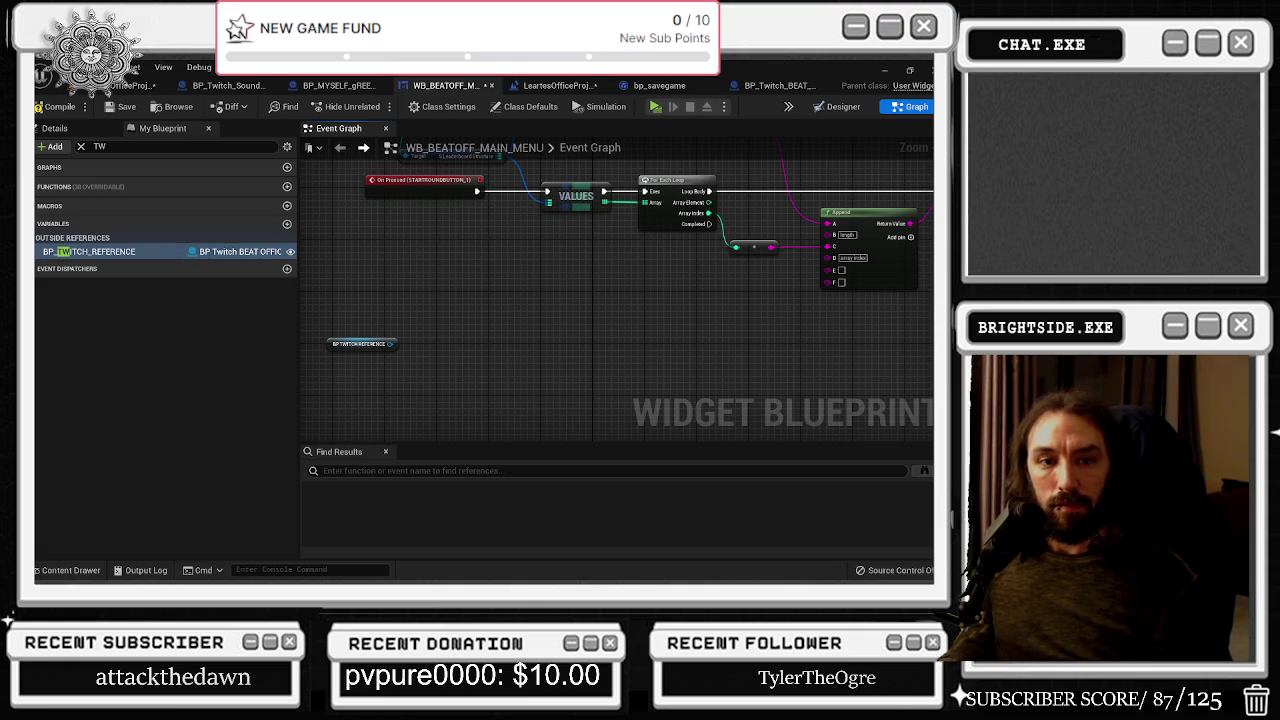
left_click_drag(392, 345, 401, 338)
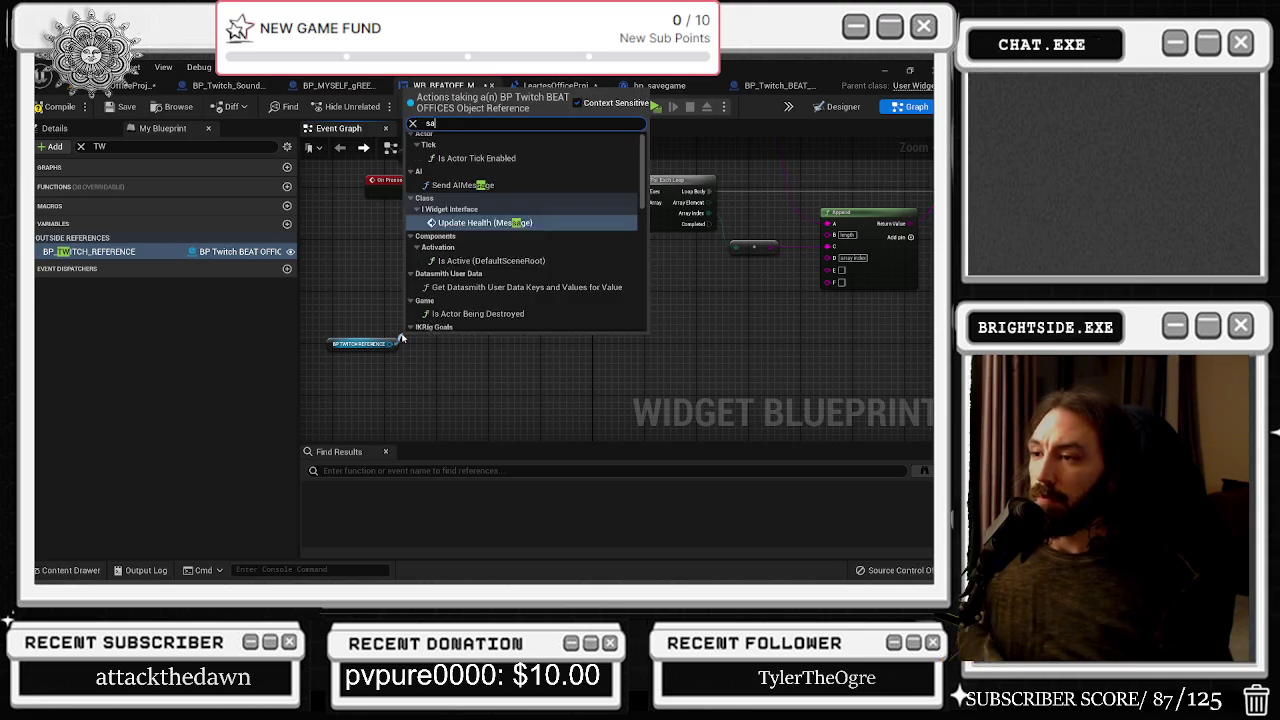
type("save game")
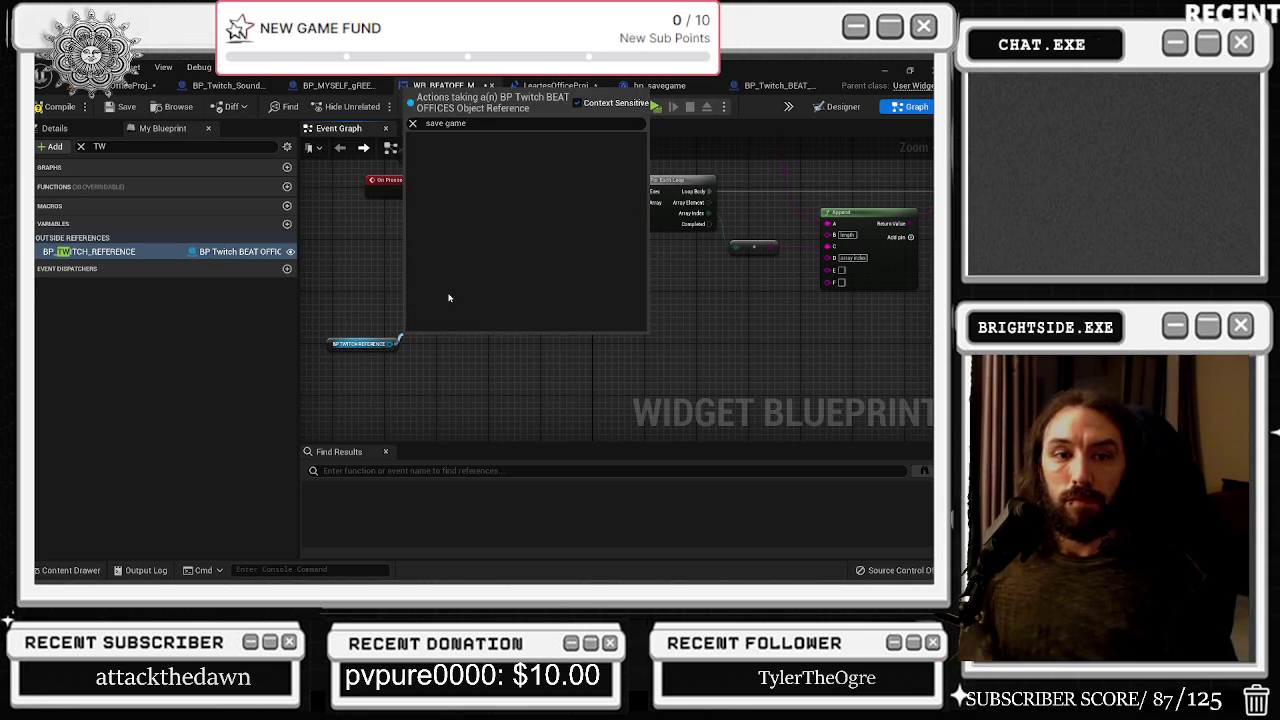
left_click(354, 197)
left_click(118, 104)
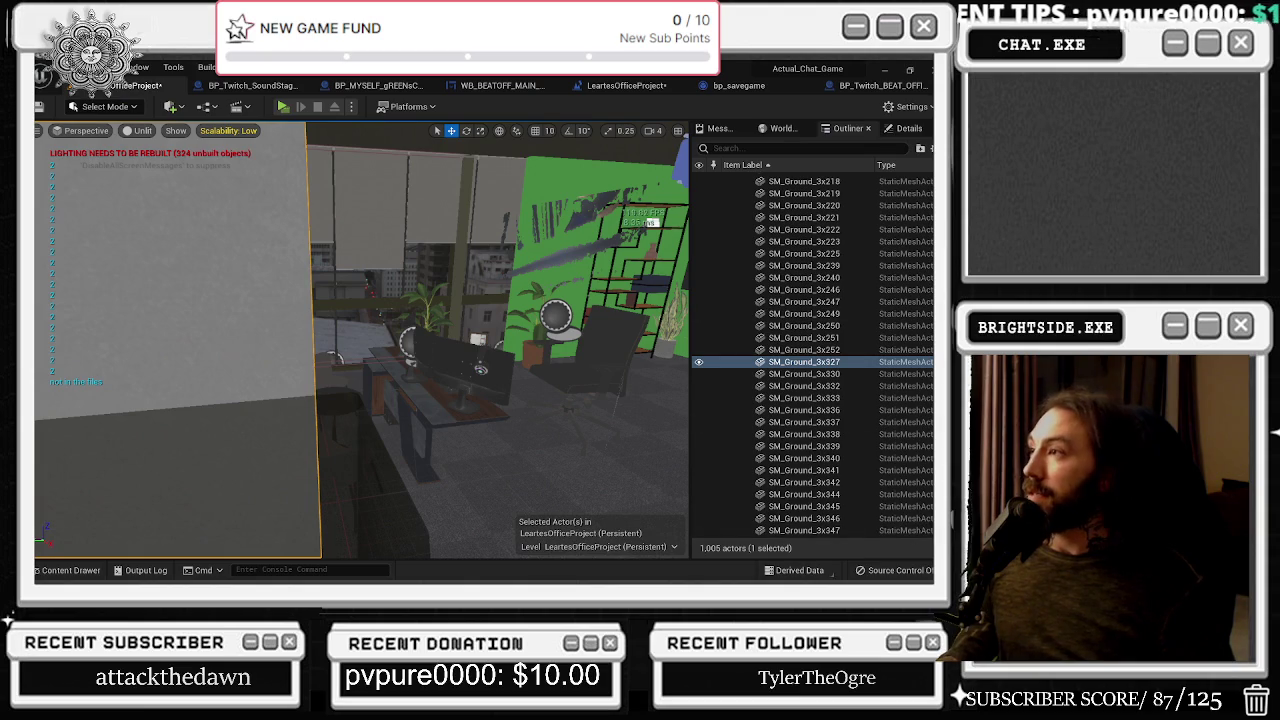
Save all unsaved content including the office level, close Unreal, and open File Explorer from the taskbar
key("ctrl+shift+s")
left_click(518, 461)
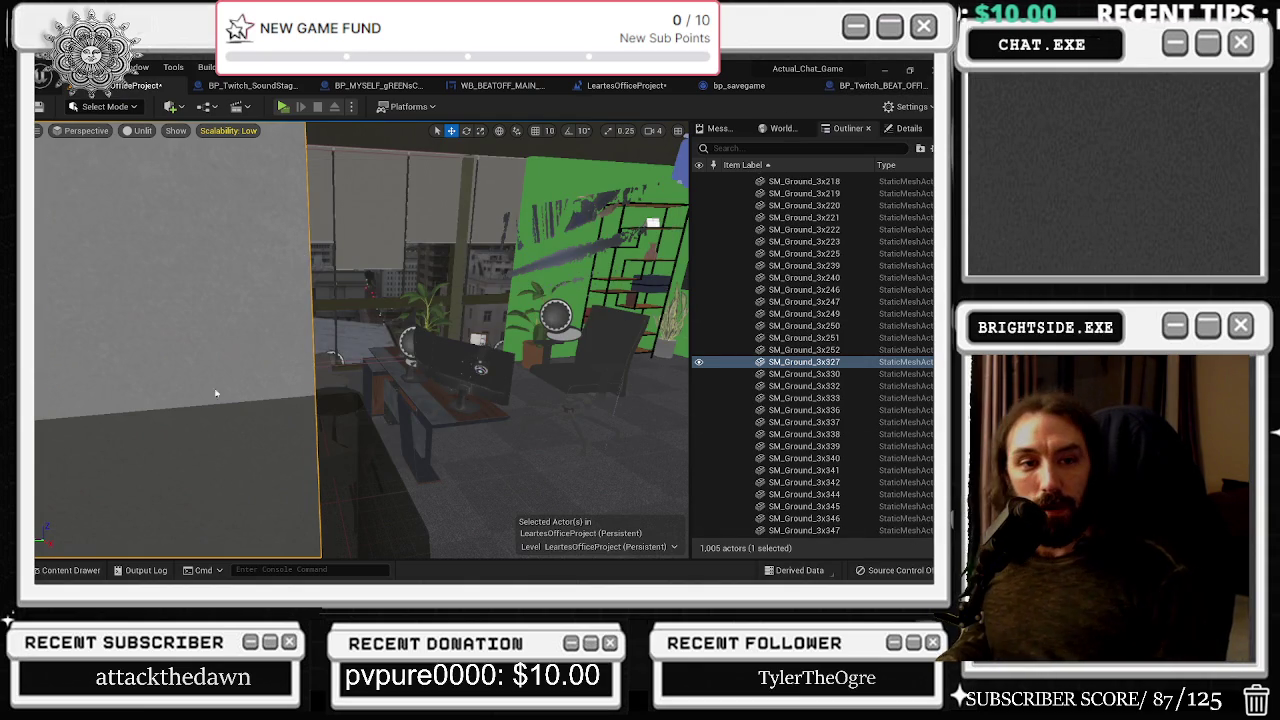
key("super+d")
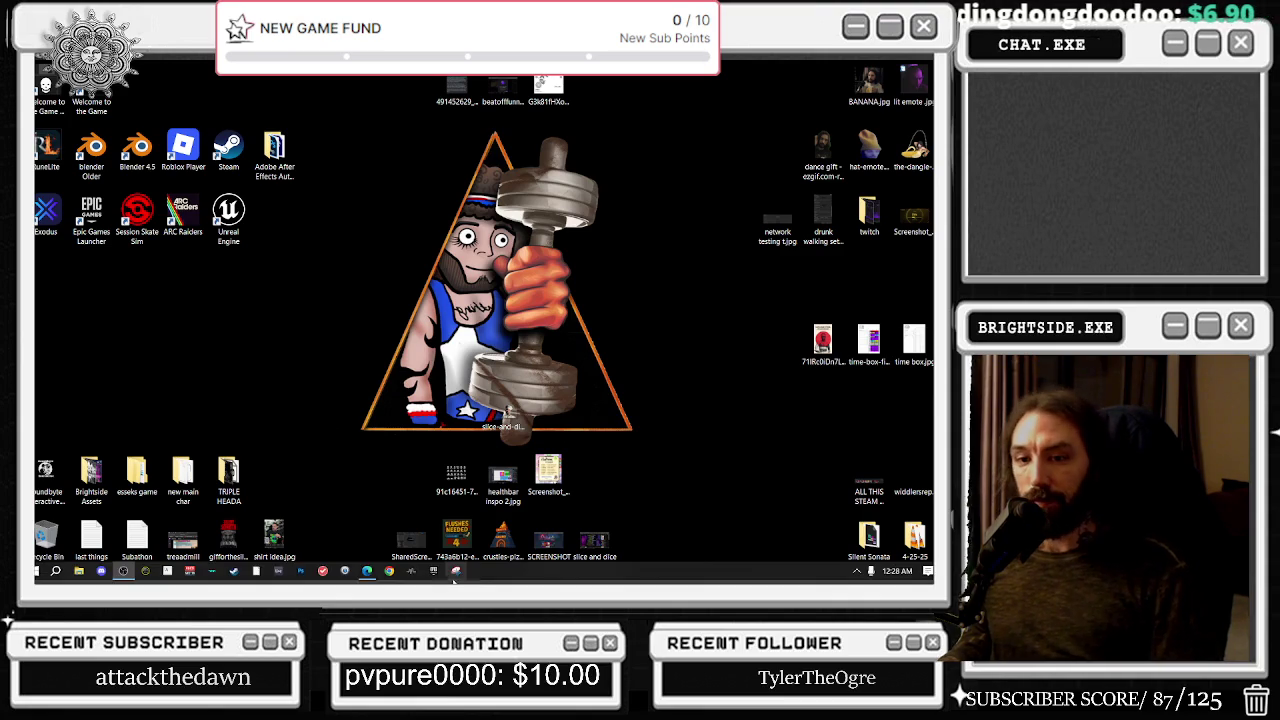
mouse_move(430, 580)
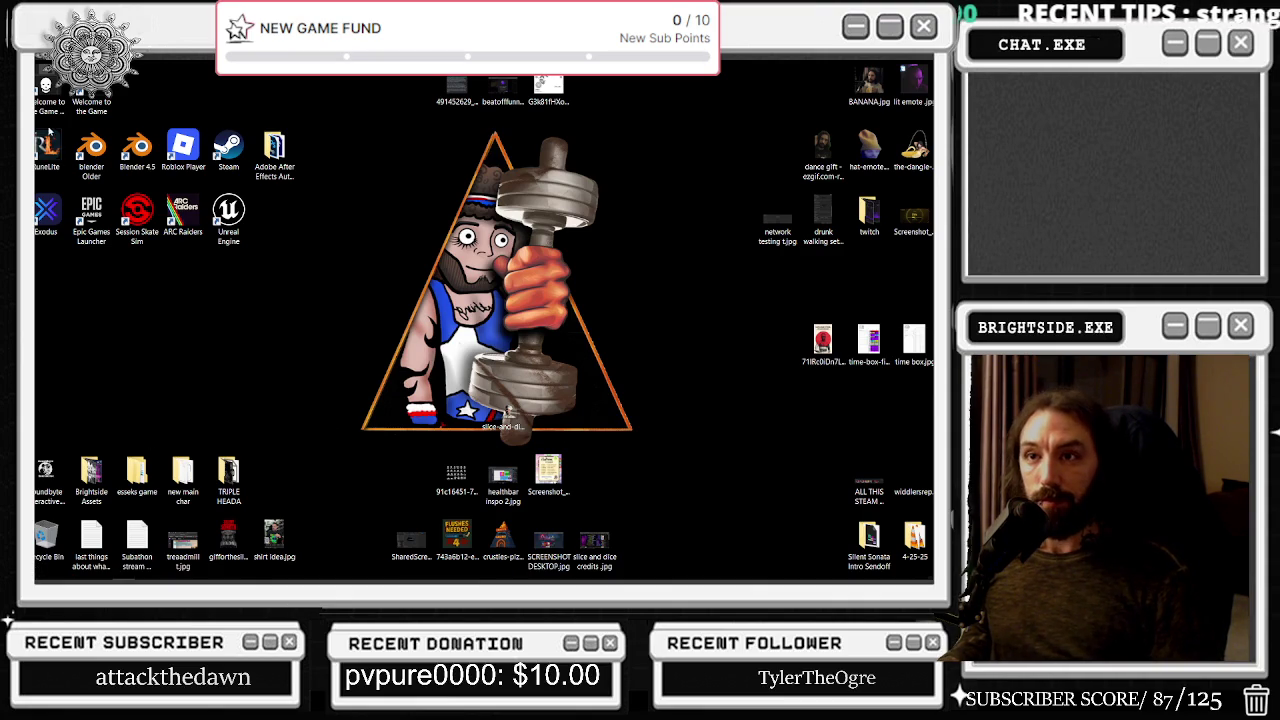
left_click(79, 571)
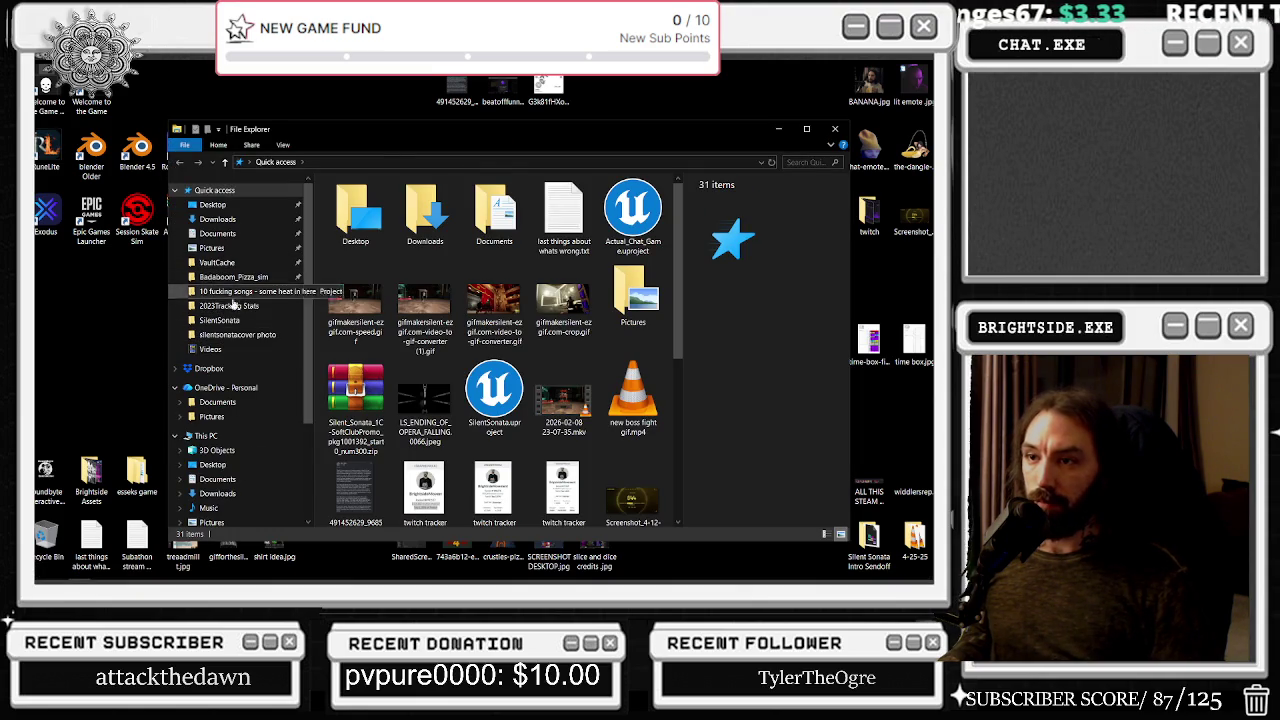
Browse to Z:\Unreal Projects\Actual_Chat_Game in File Explorer
left_click(220, 320)
left_click(368, 163)
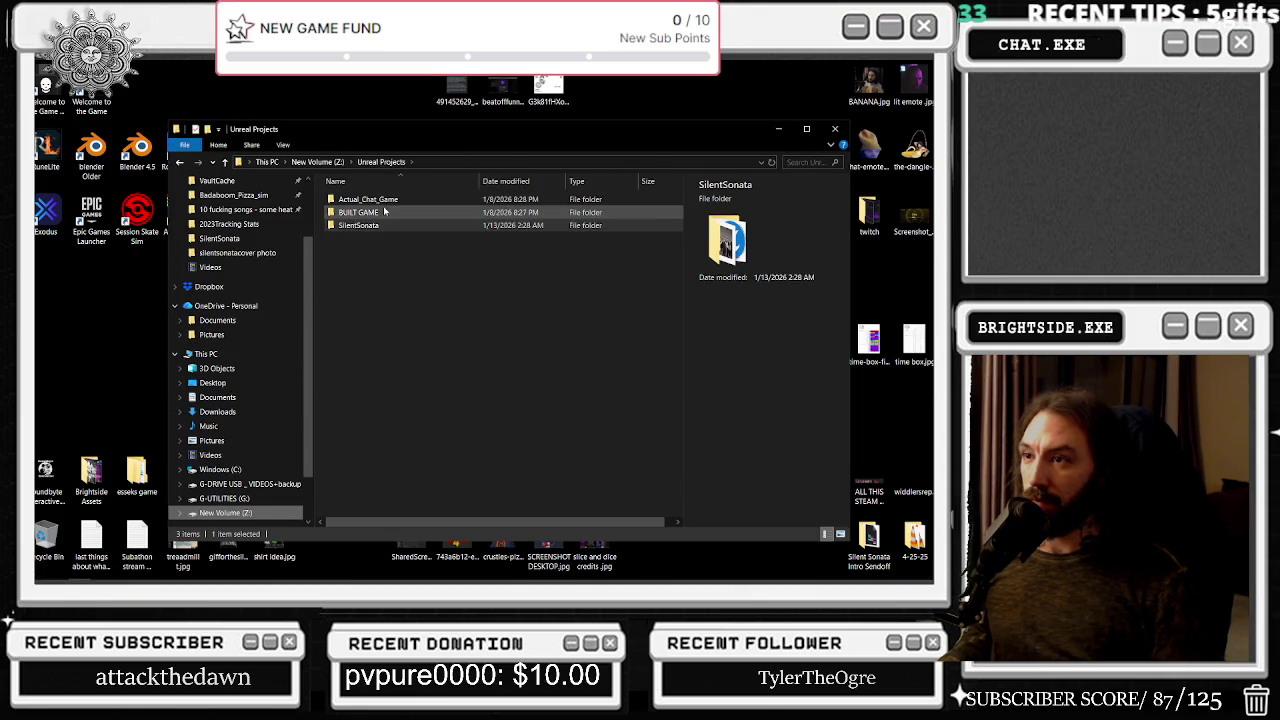
left_click(393, 200)
double_click(393, 200)
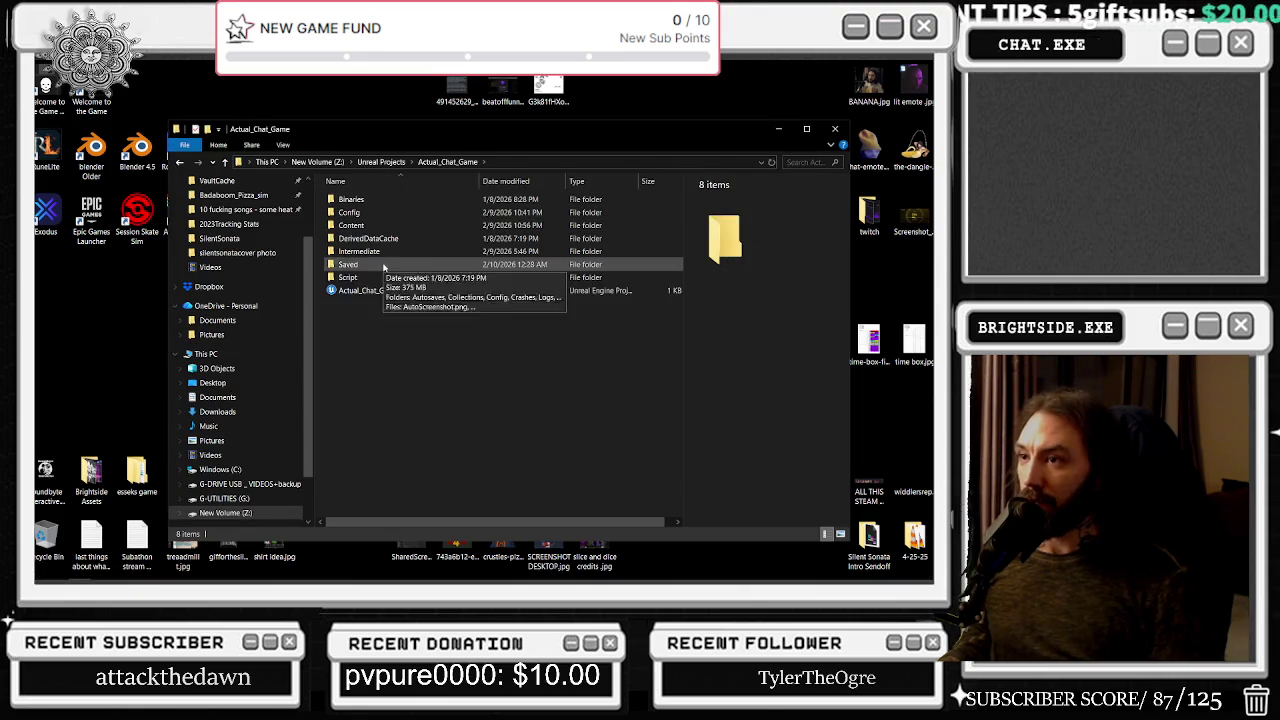
Check running processes in Task Manager, select the Actual_Chat_Game project file, then close Explorer
right_click(815, 575)
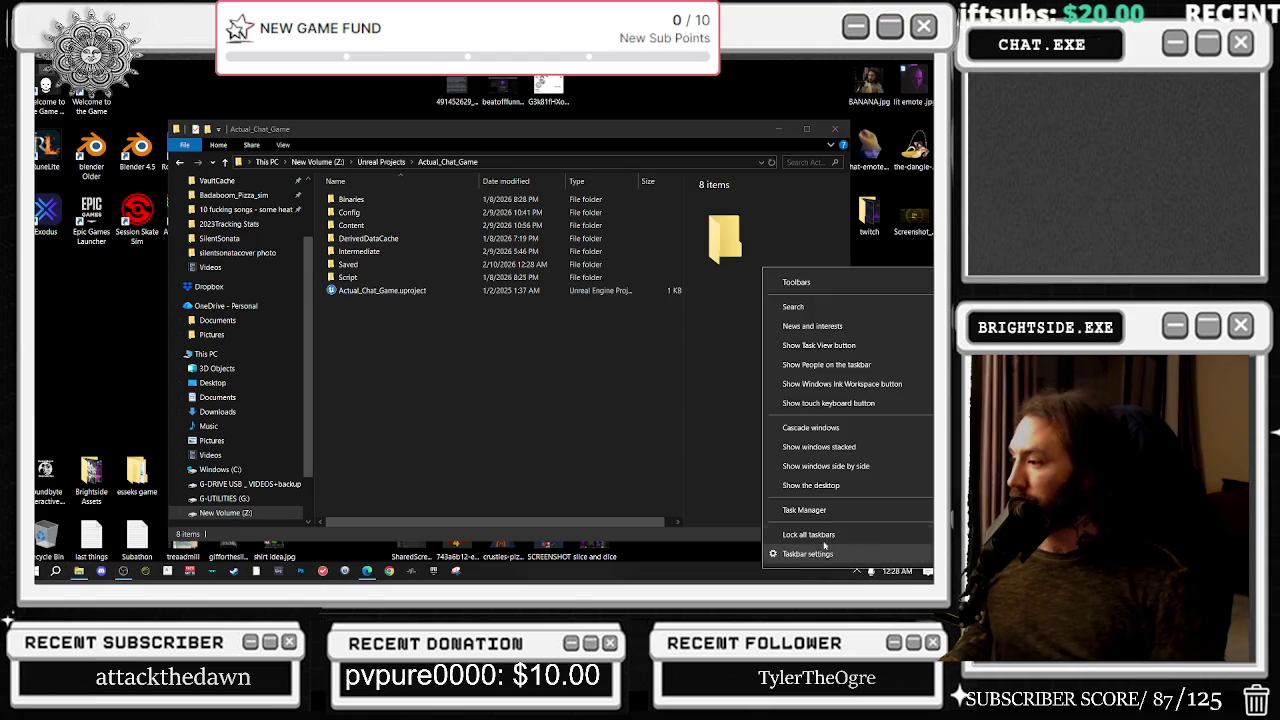
left_click(830, 508)
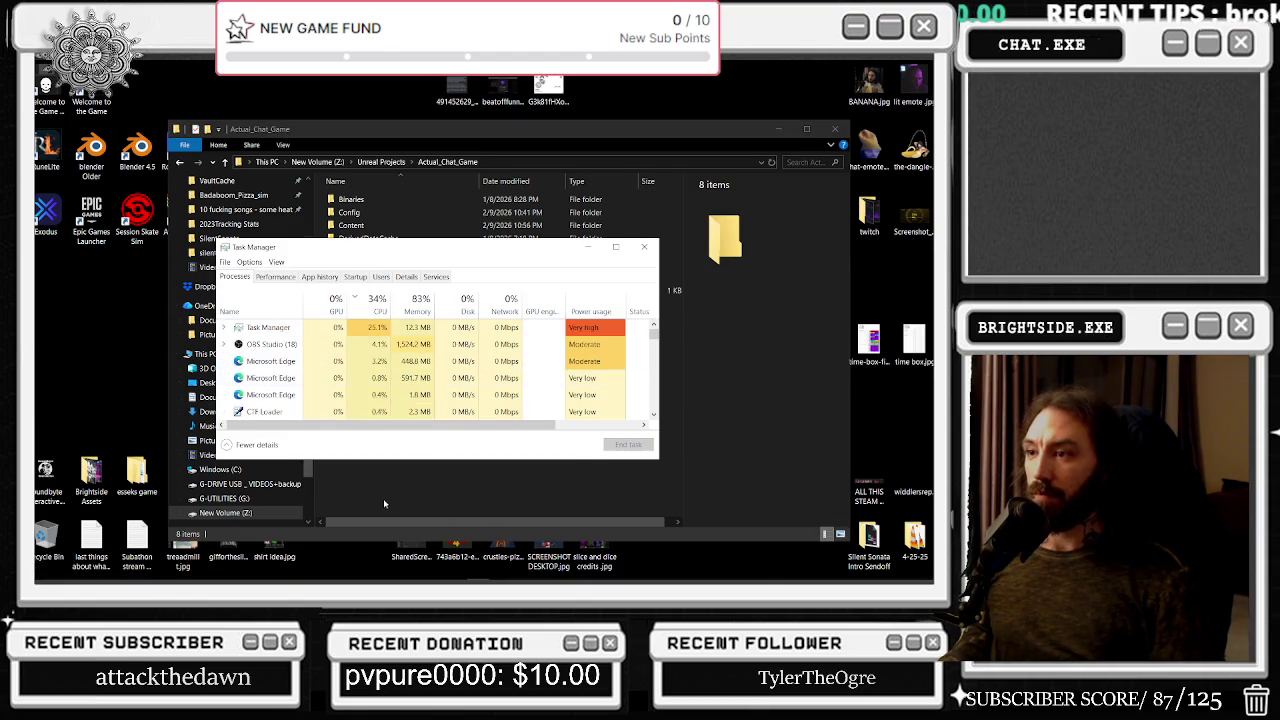
mouse_move(678, 580)
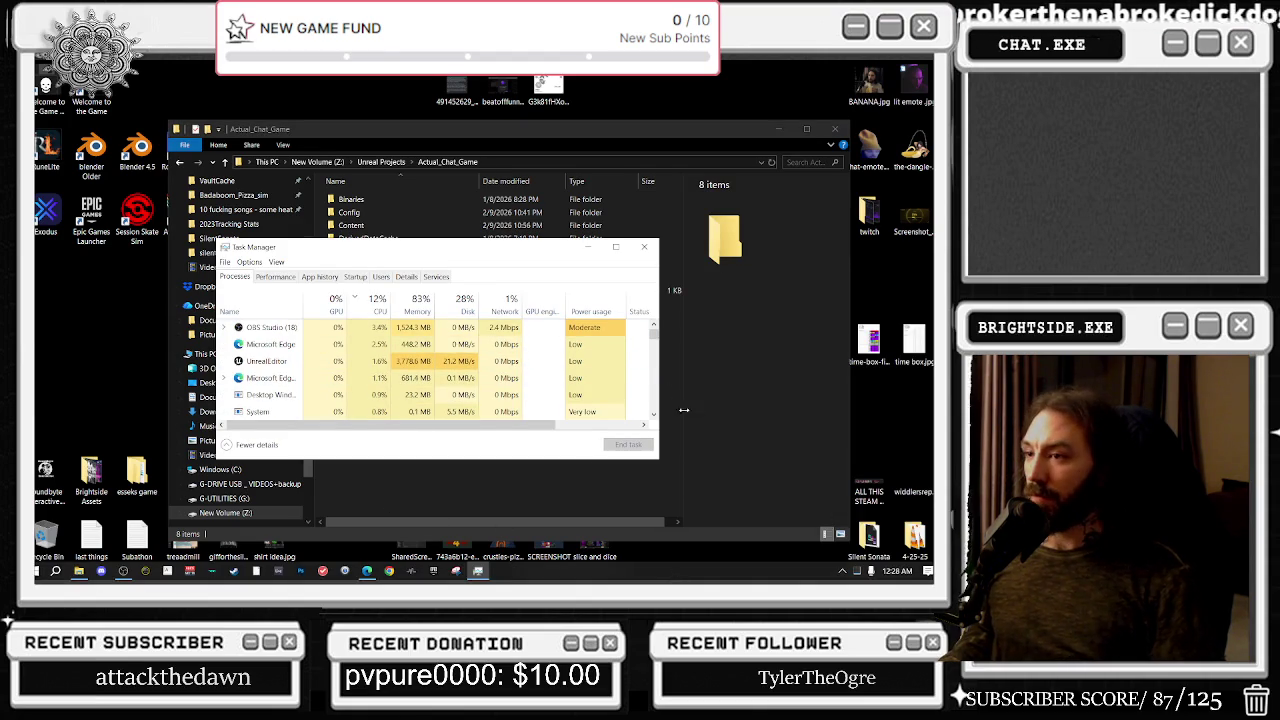
left_click(646, 248)
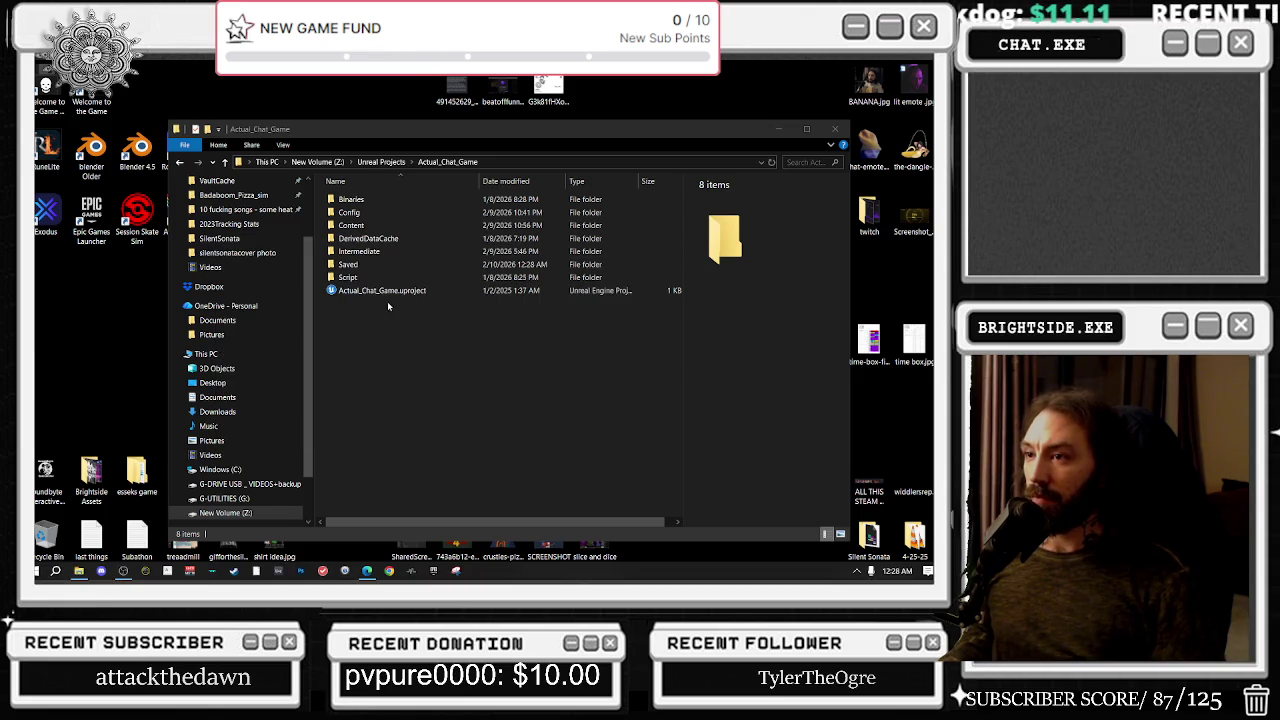
left_click(386, 291)
left_click(835, 129)
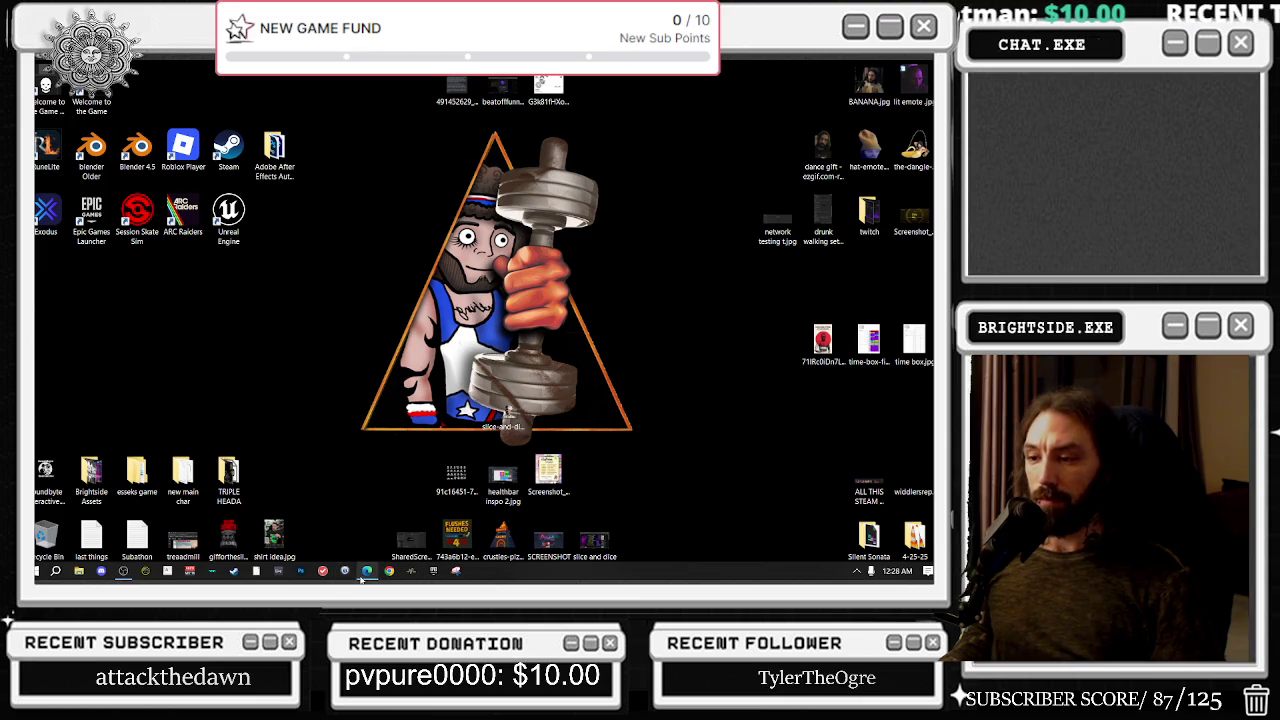
Open and close Task Manager while the Actual_Chat_Game project reloads its office level
mouse_move(362, 578)
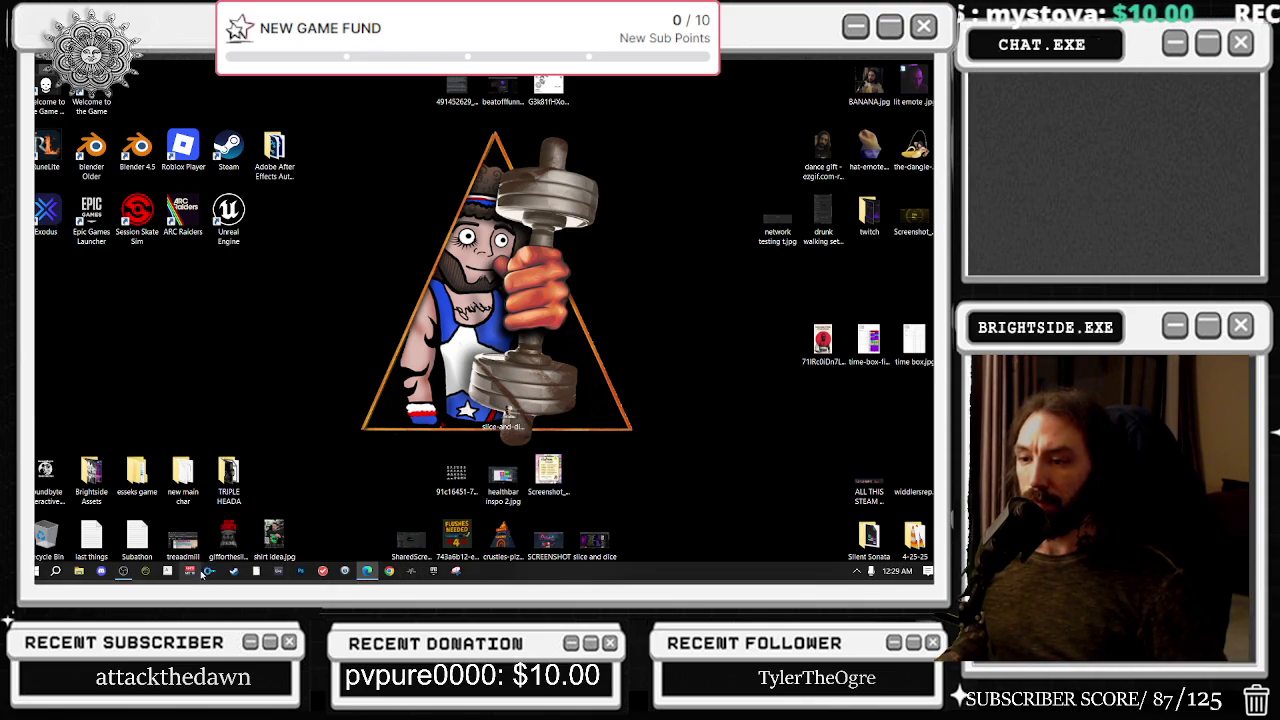
right_click(487, 578)
left_click(530, 518)
key("alt+F4")
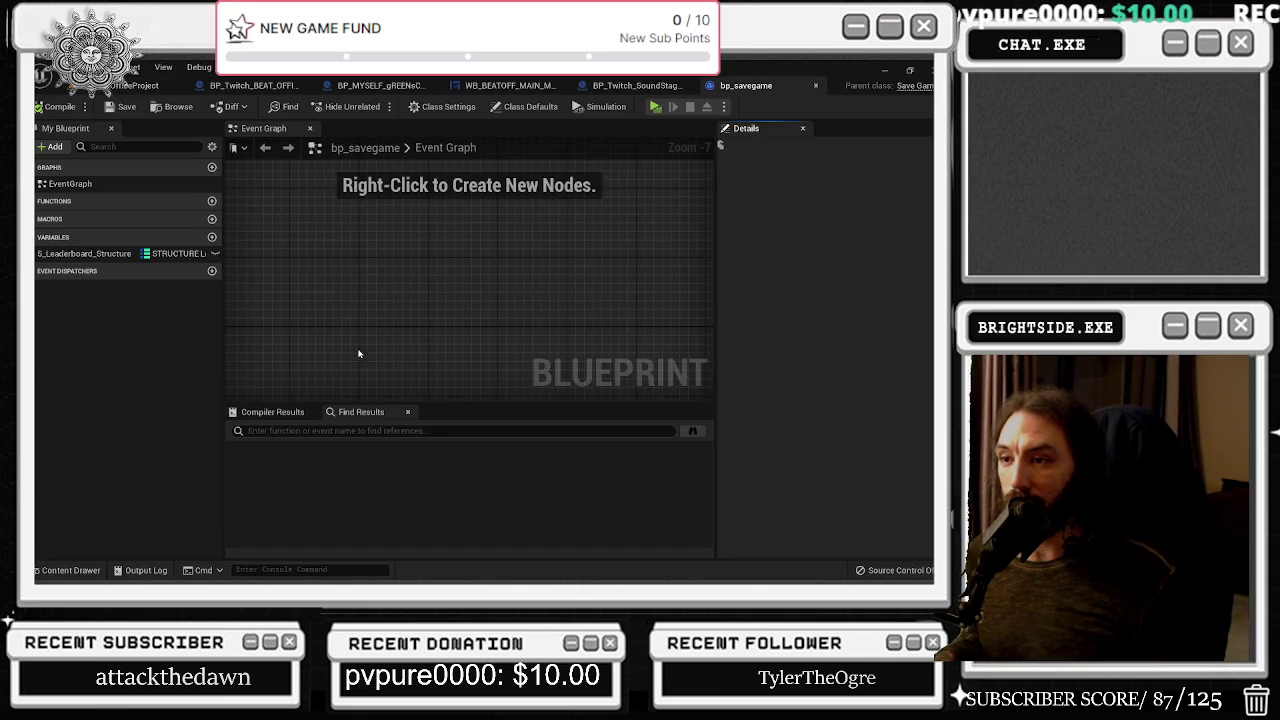
Go back to the level editor and save the current level
right_click(528, 329)
left_click(392, 225)
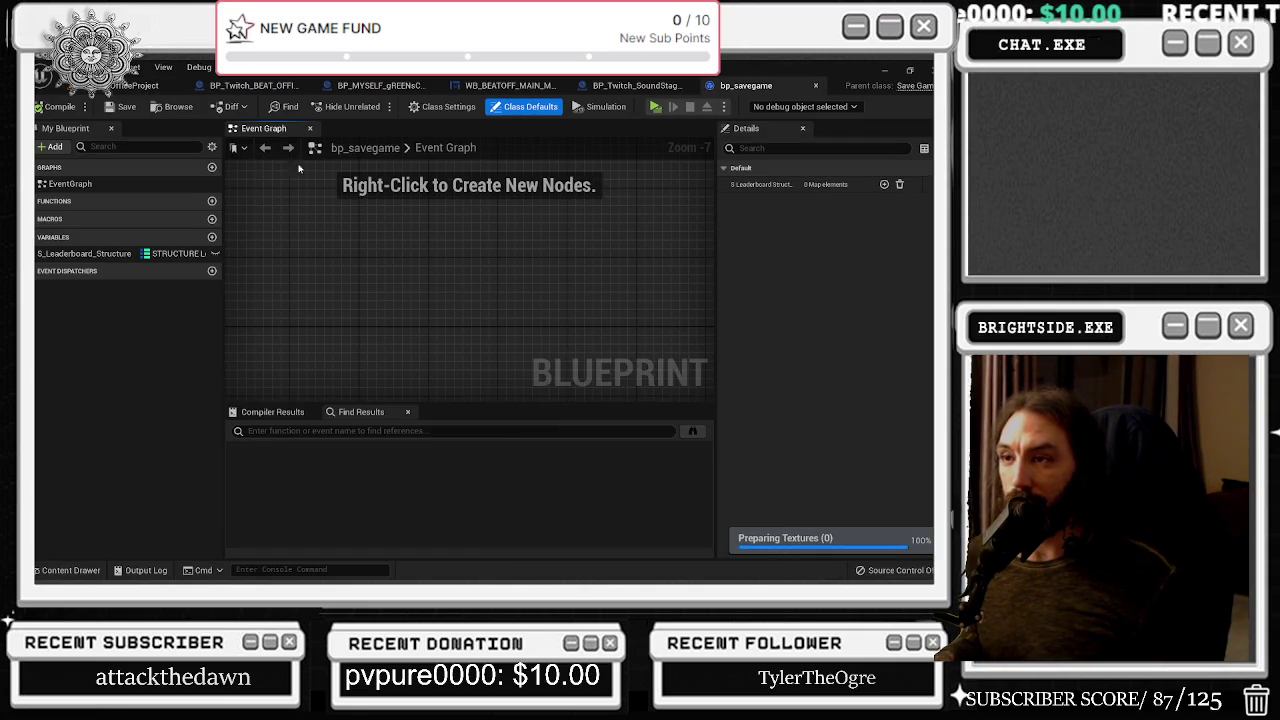
left_click(135, 85)
key("ctrl+s")
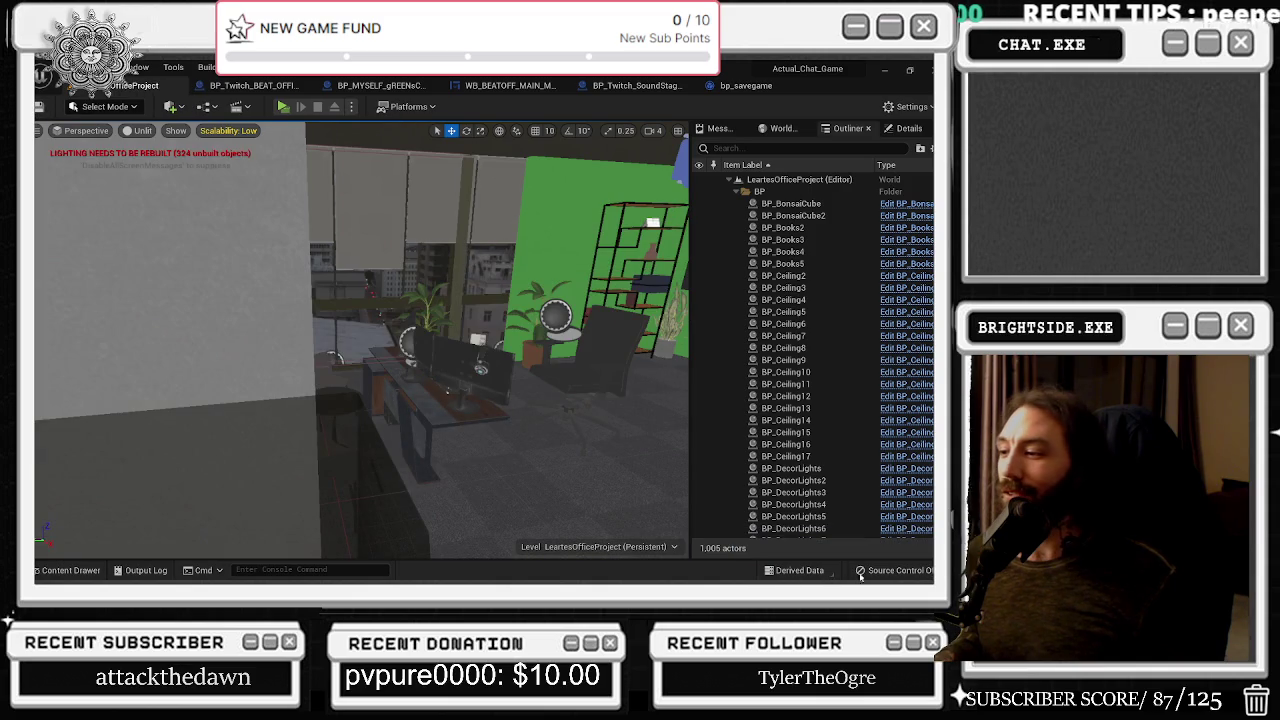
Cycle through the bp_savegame and other blueprint tabs to reach WB_BEATOFF_MAIN_MENU
left_click(742, 85)
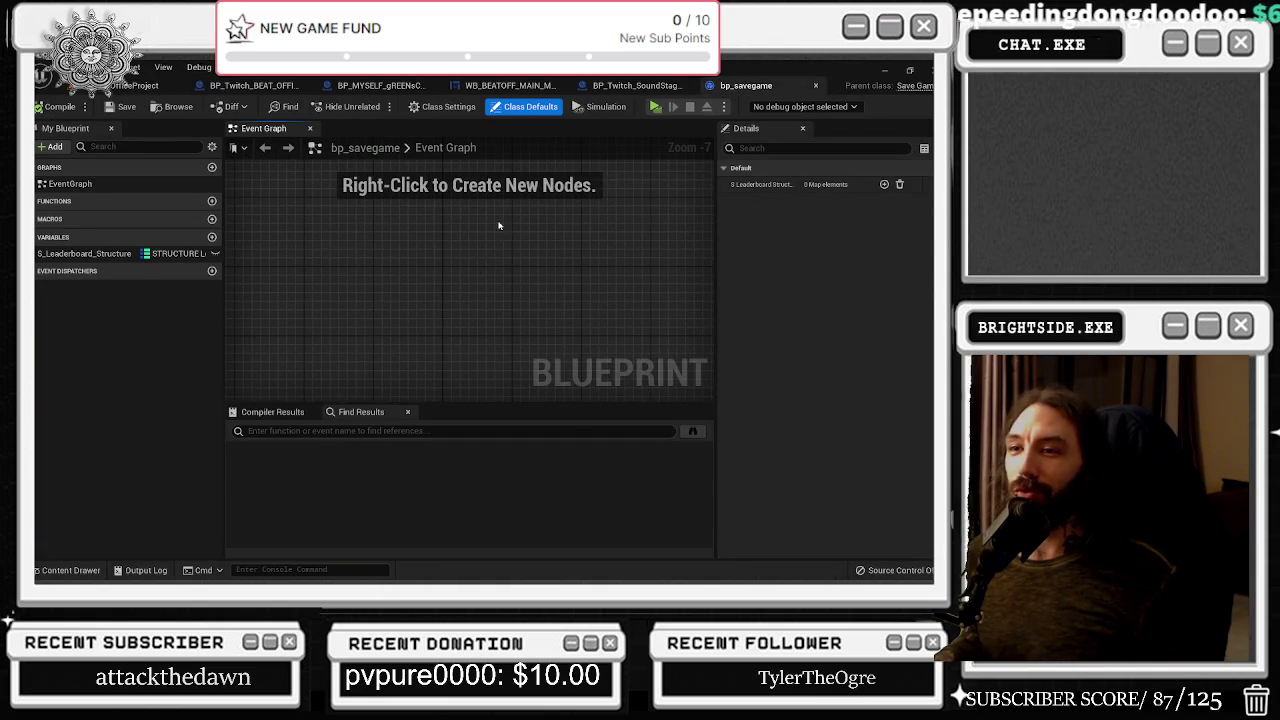
left_click(635, 85)
scroll(505, 308, "down", 10)
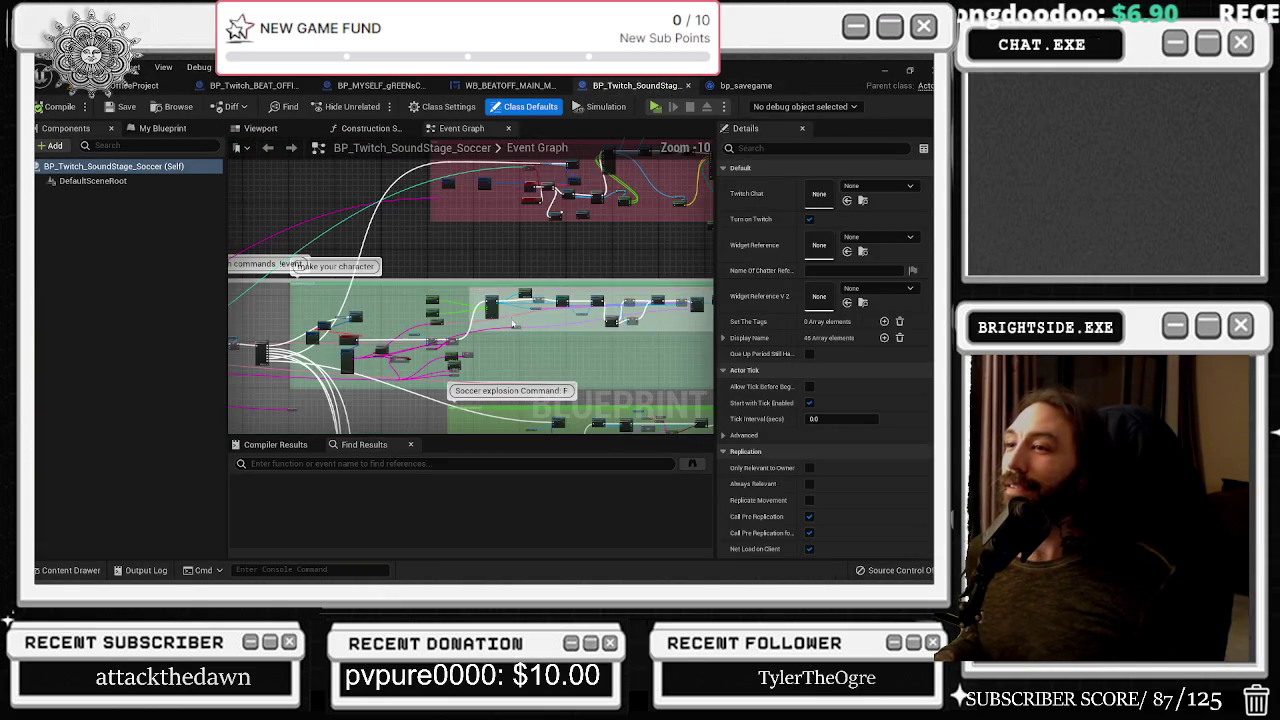
left_click(366, 87)
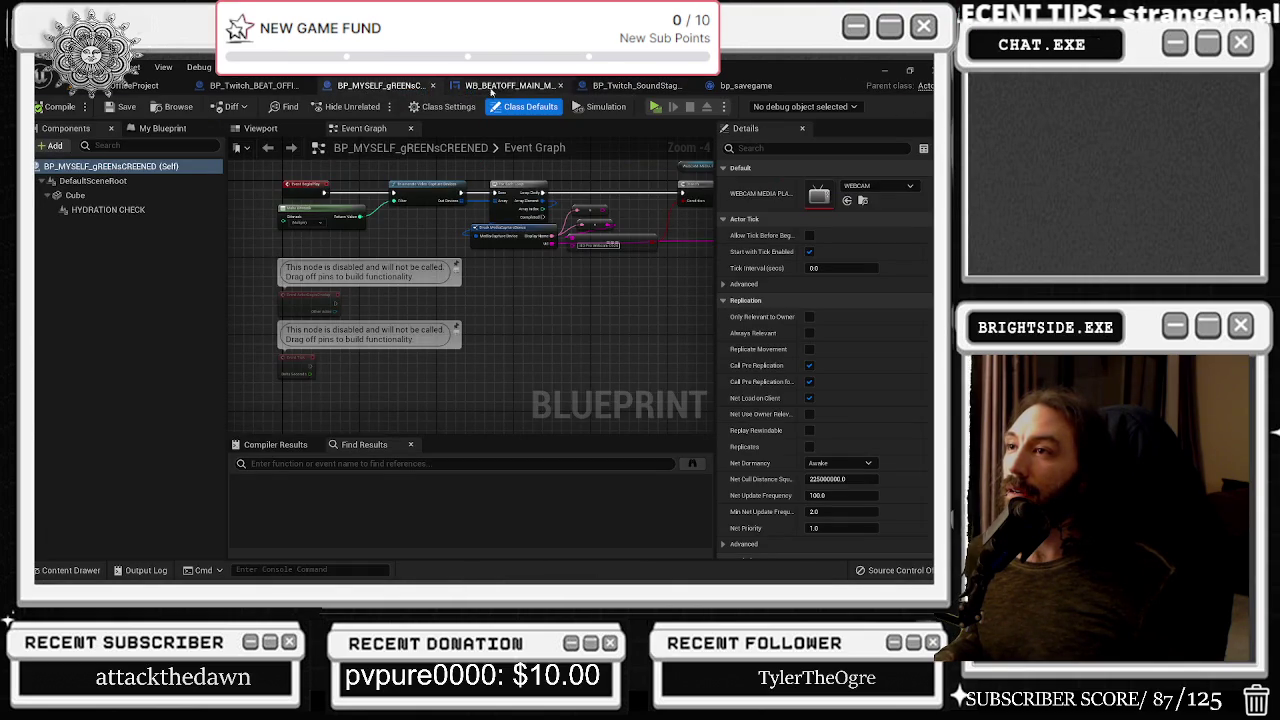
left_click(510, 86)
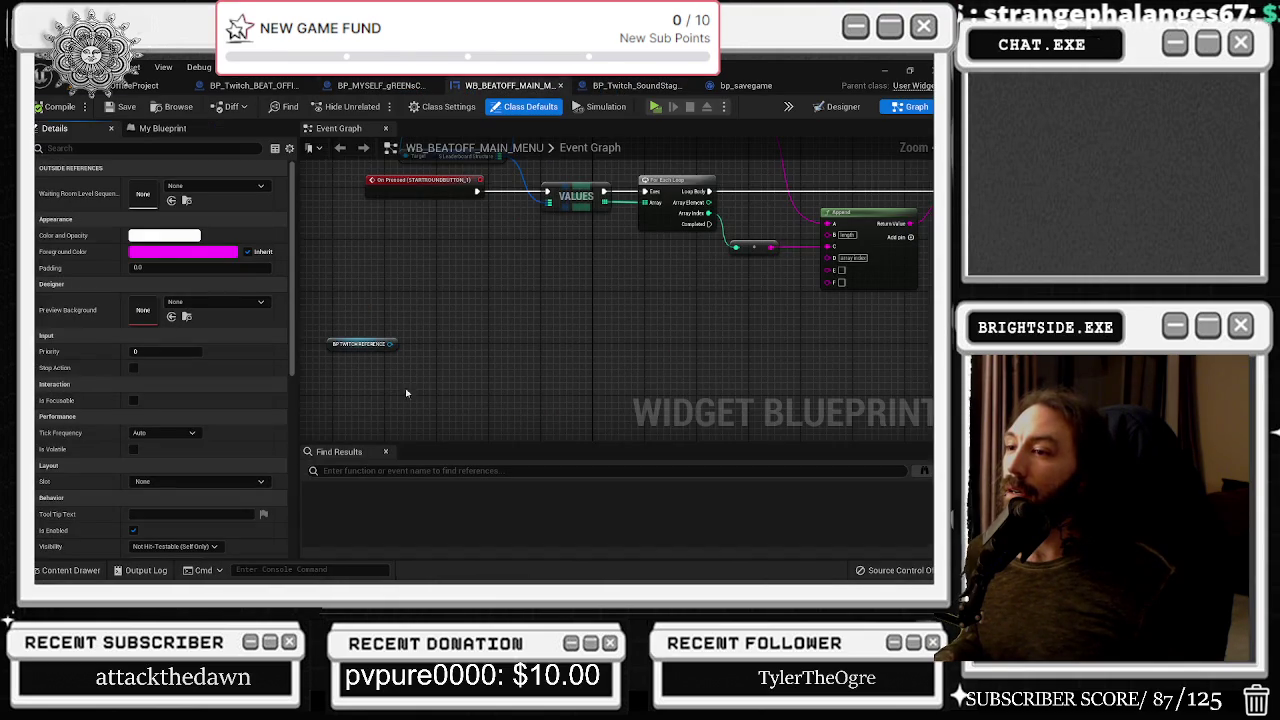
Search 'save gam' in the event graph and add a Save Game to Slot node
left_click(378, 344)
left_click_drag(395, 344, 427, 349)
type("save")
left_click(468, 365)
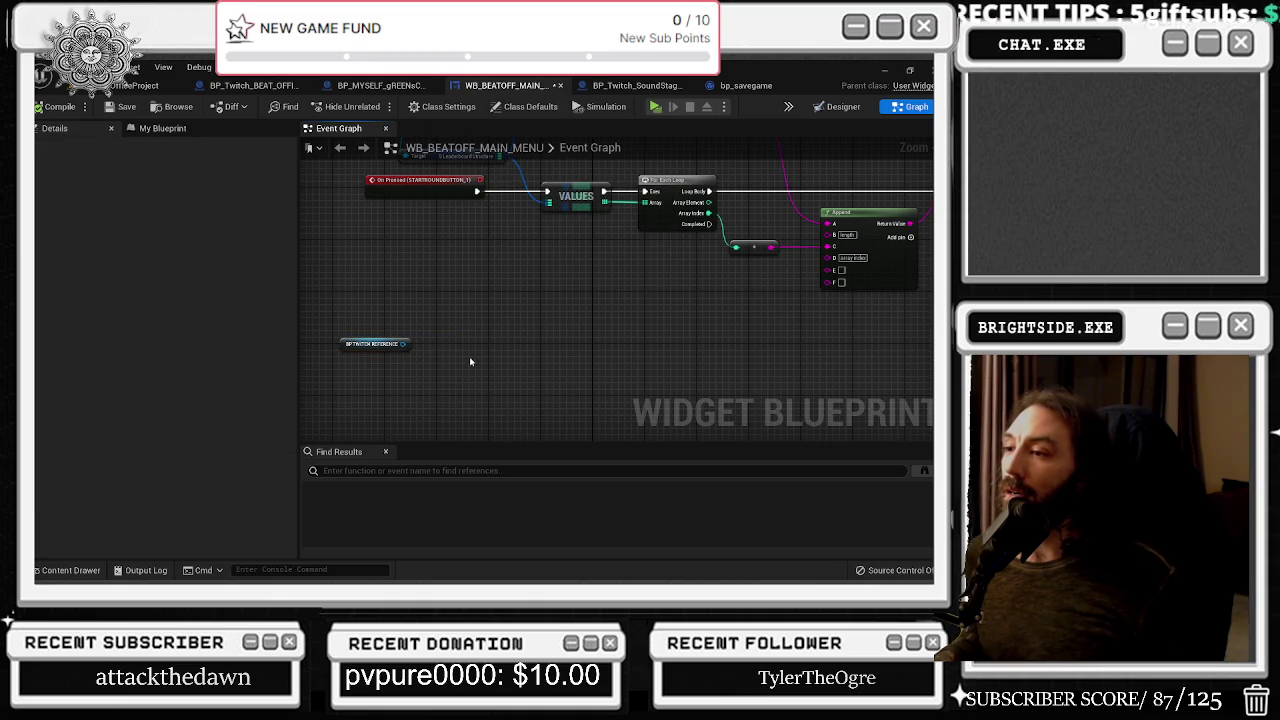
right_click(470, 361)
type("c")
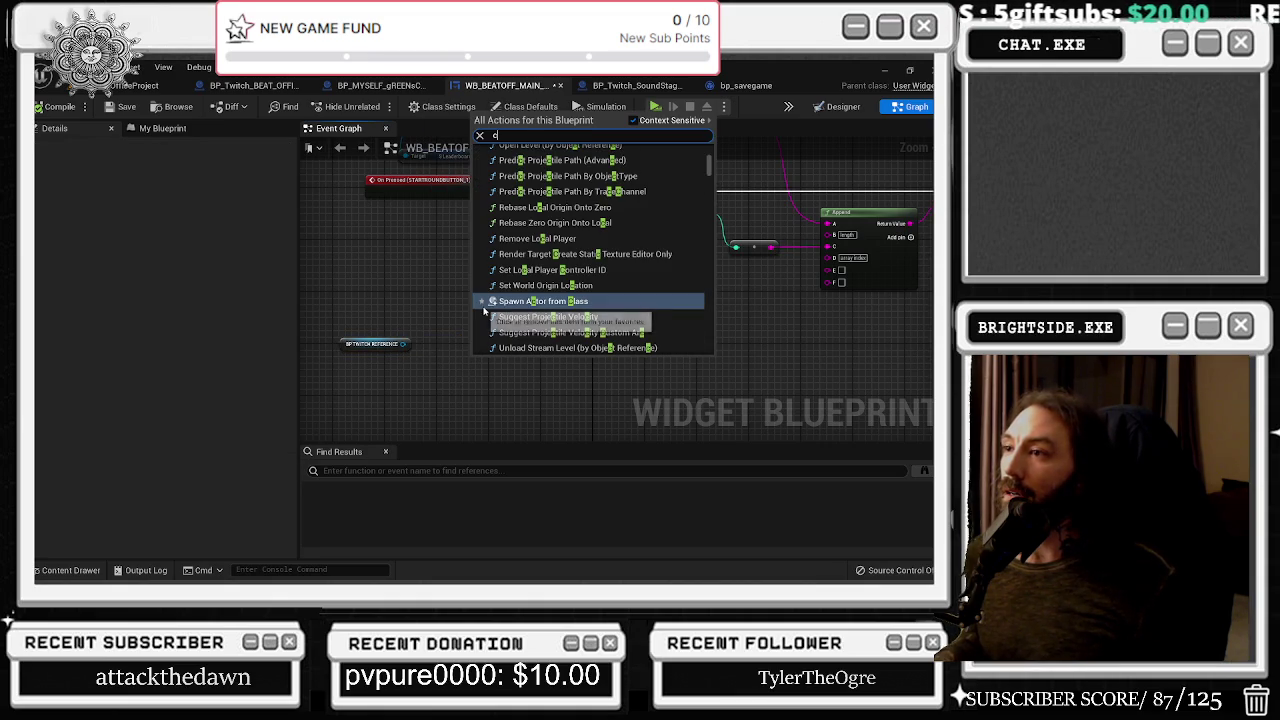
right_click(430, 347)
type("save gam")
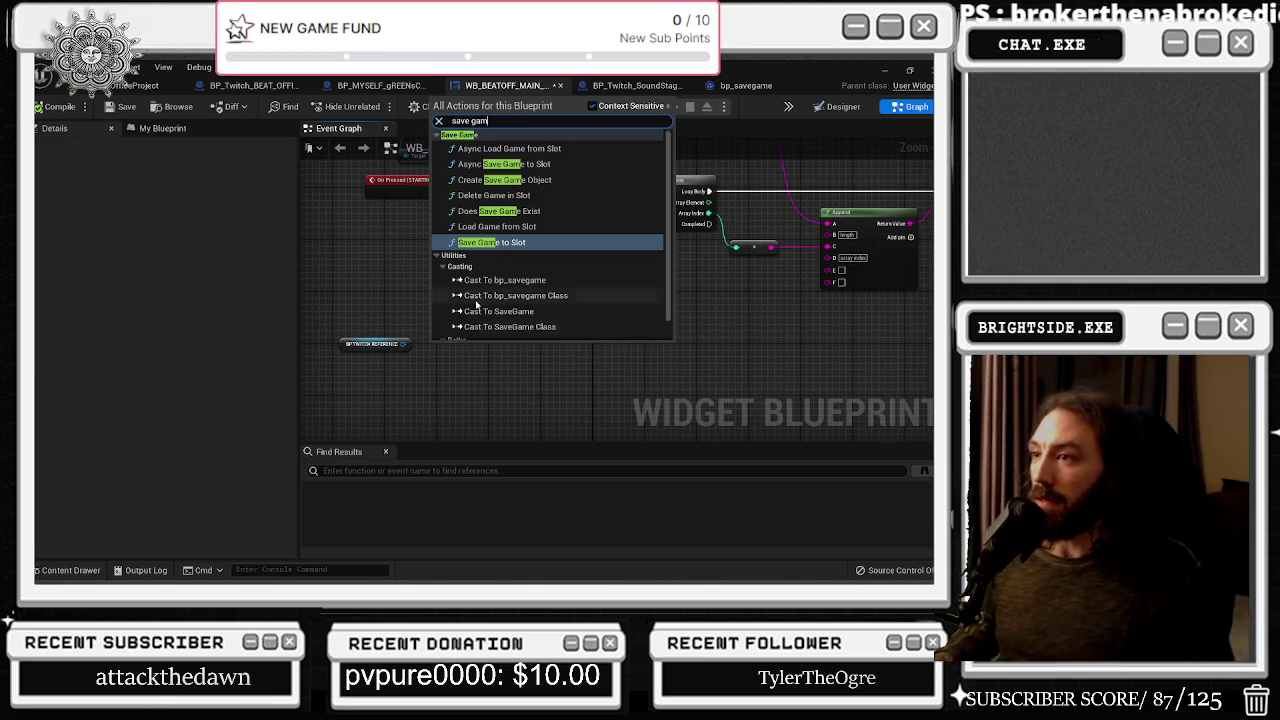
left_click(490, 242)
Position Save Game to Slot beside BP_TWITCH_REFERENCE and inspect its save game object picker
scroll(571, 333, "up", 2)
scroll(571, 333, "down", 3)
scroll(500, 340, "up", 2)
left_click(415, 326)
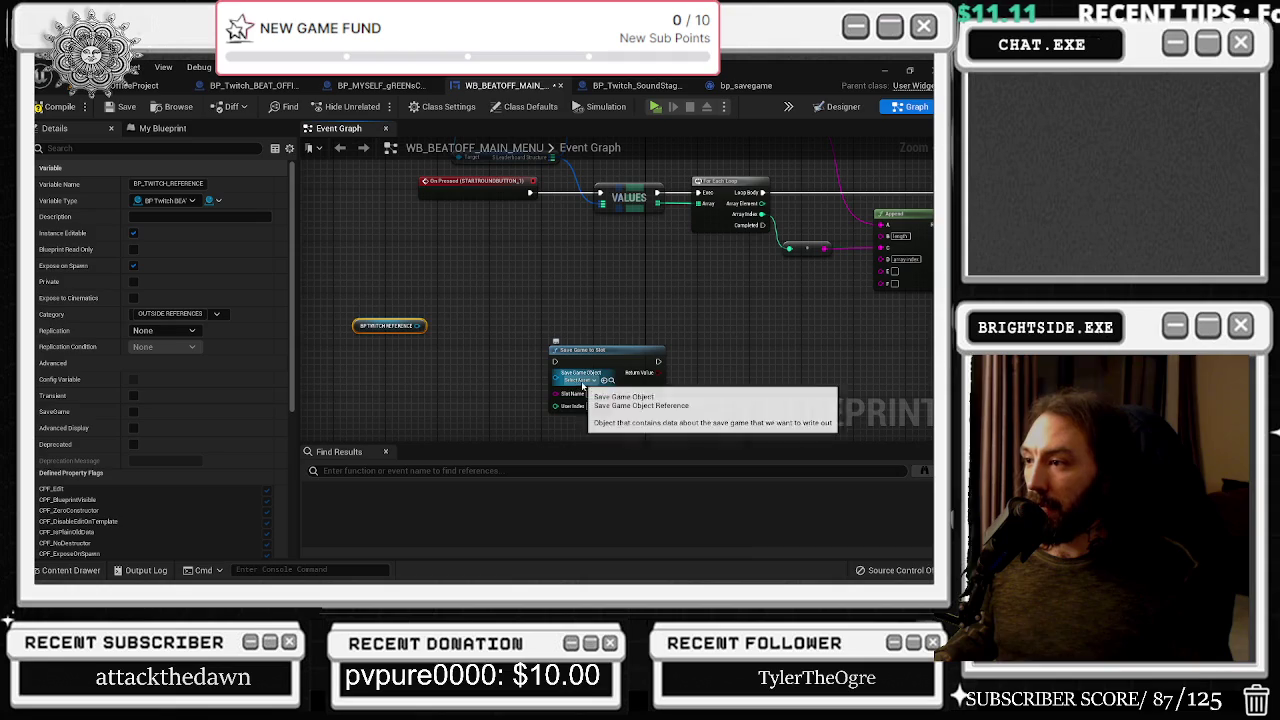
left_click(600, 352)
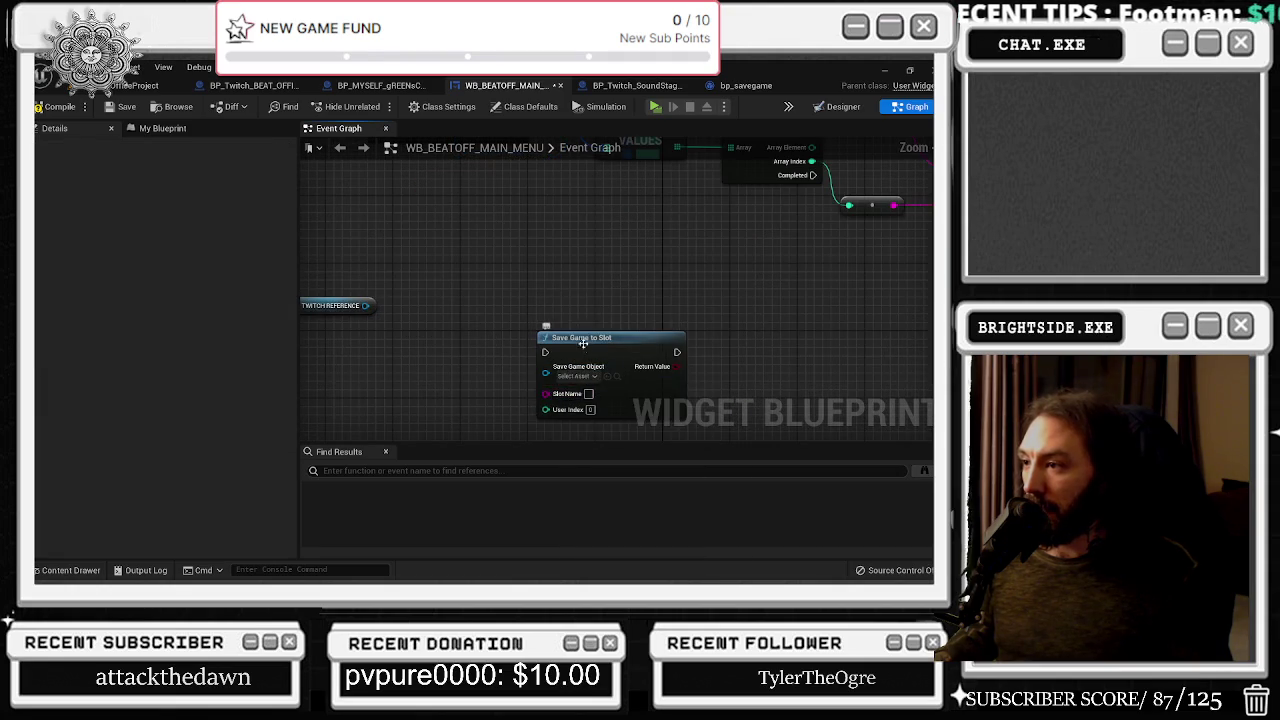
scroll(660, 333, "up", 2)
left_click_drag(660, 334, 727, 334)
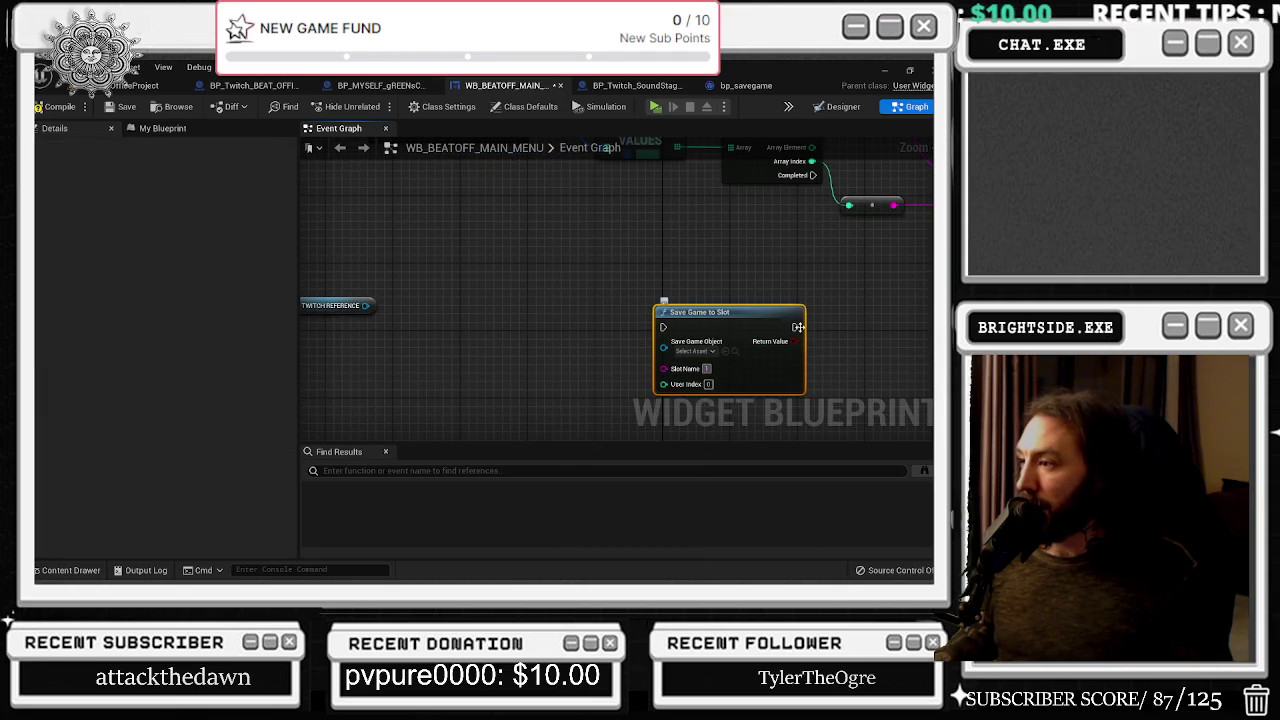
left_click_drag(846, 323, 828, 333)
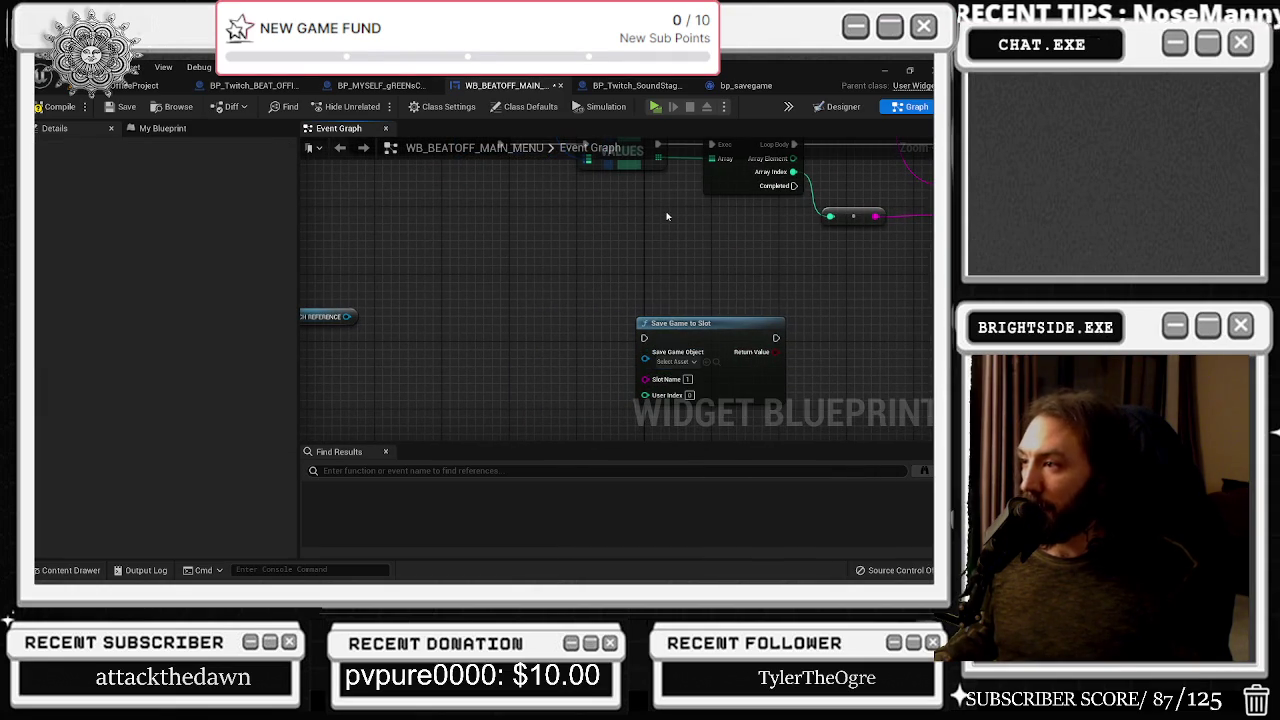
left_click(680, 361)
left_click(755, 284)
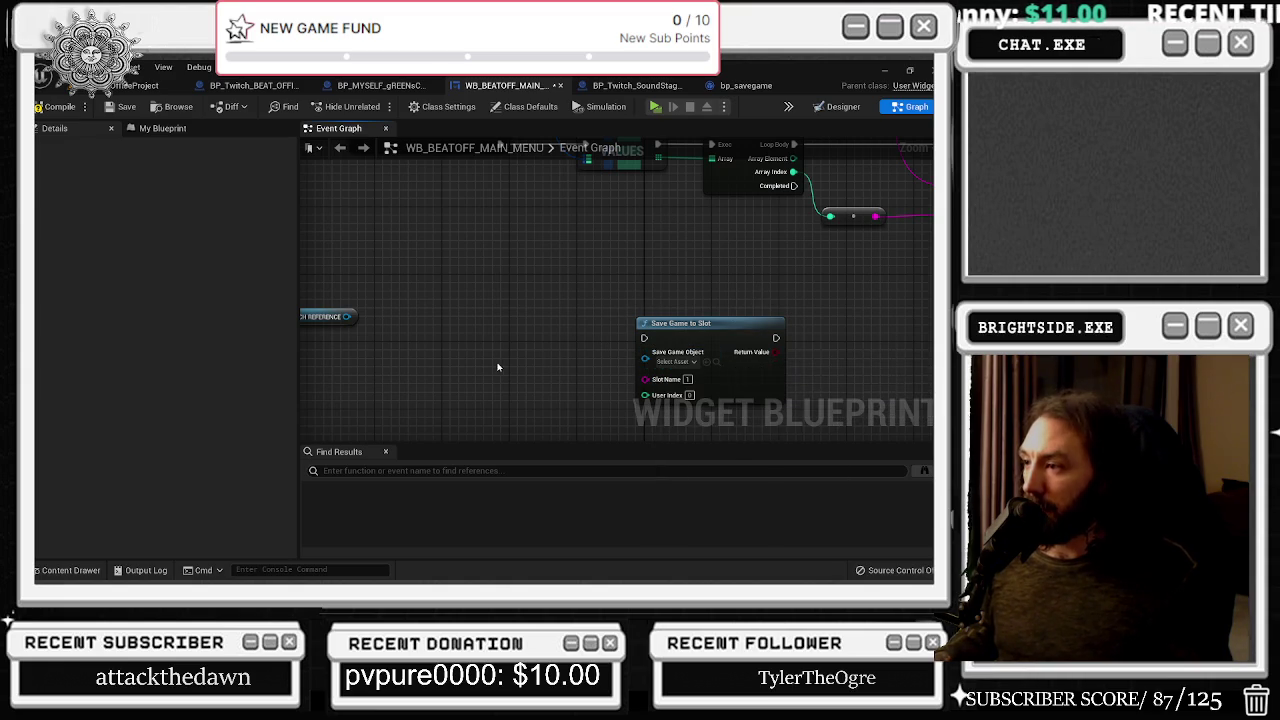
right_click(407, 372)
Add Cast To bp_savegame, wiring As Bp Savegame and its execution into Save Game to Slot
type("casto")
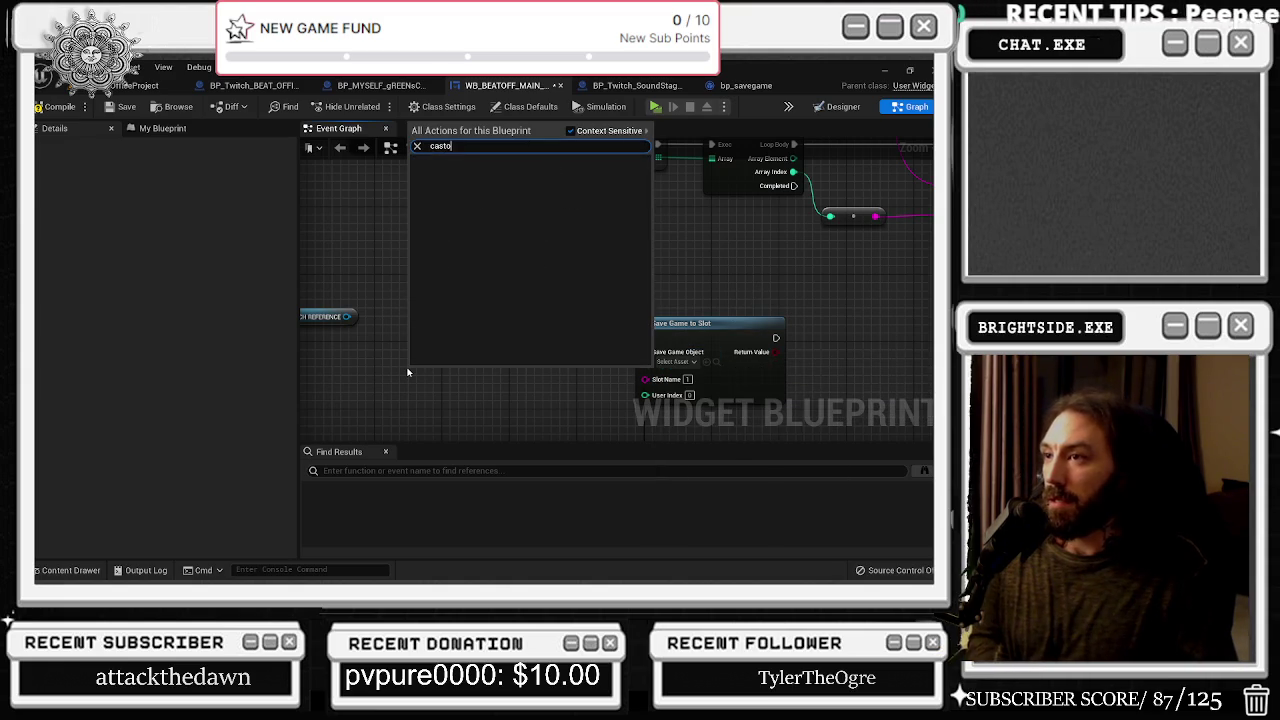
key("BackSpace")
type("to")
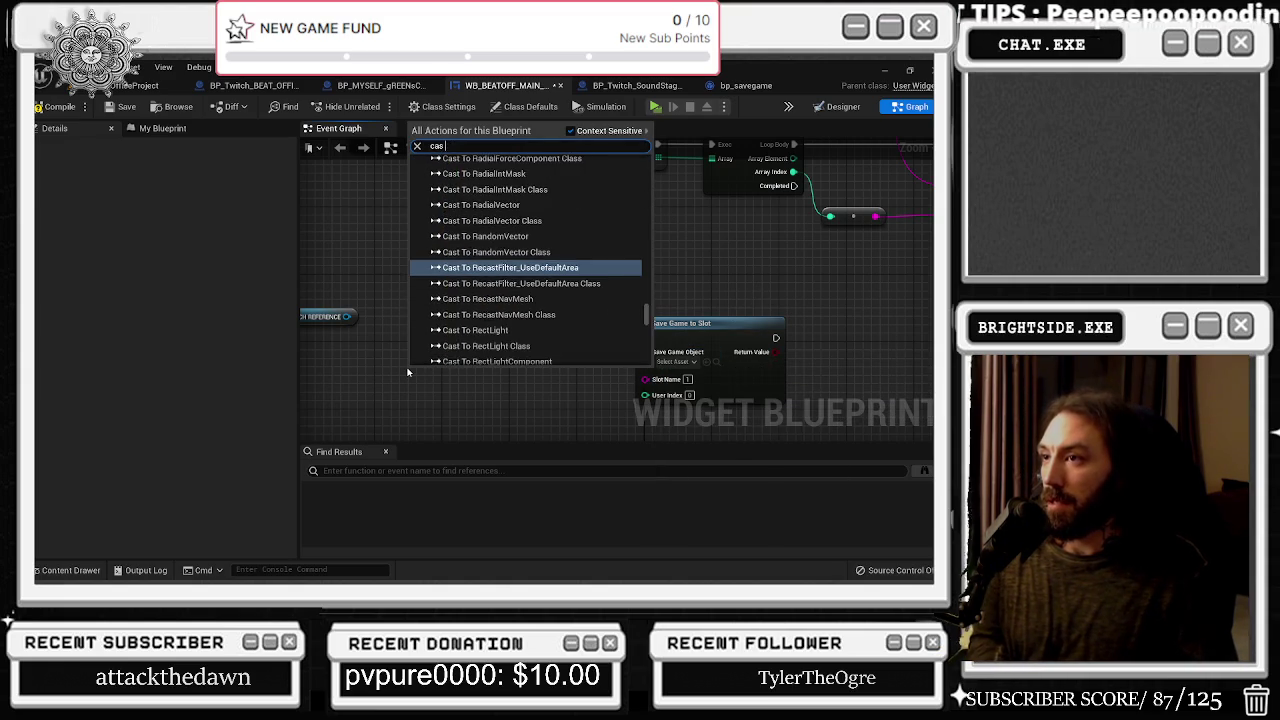
type(" bp_save")
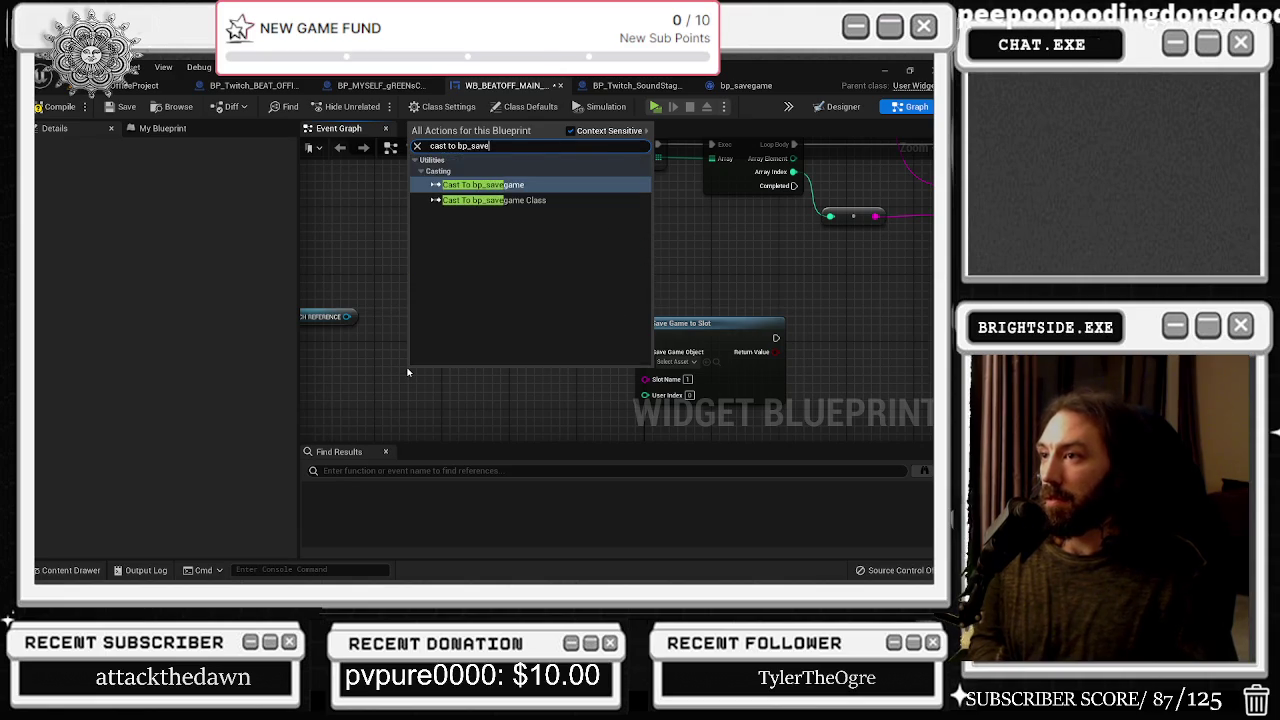
key("Return")
left_click_drag(408, 372, 433, 330)
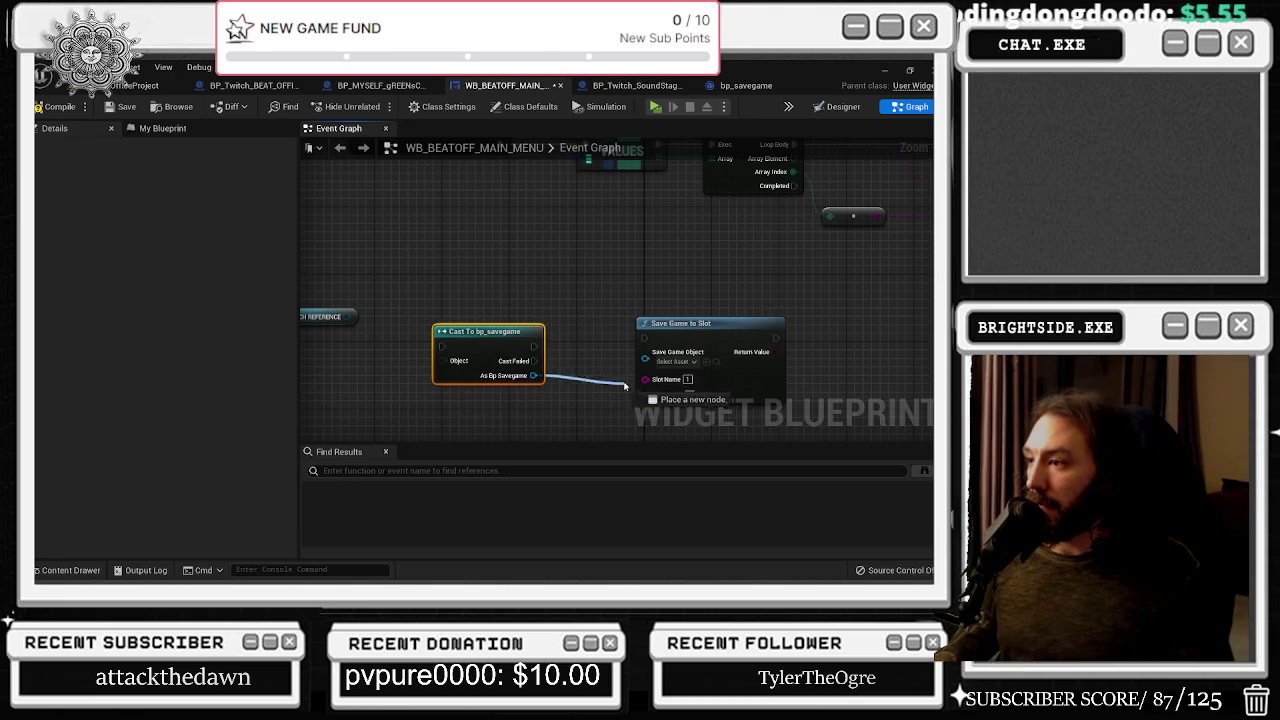
left_click_drag(533, 375, 645, 352)
left_click_drag(534, 346, 644, 338)
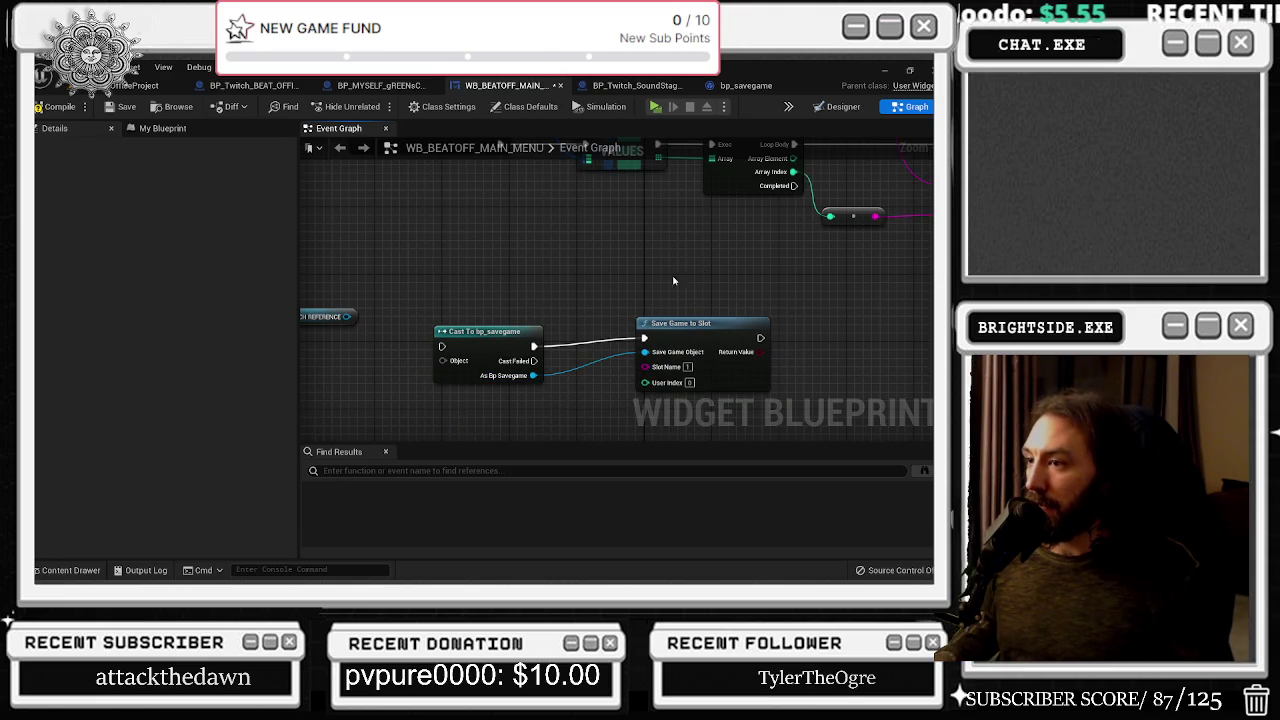
left_click_drag(505, 390, 512, 374)
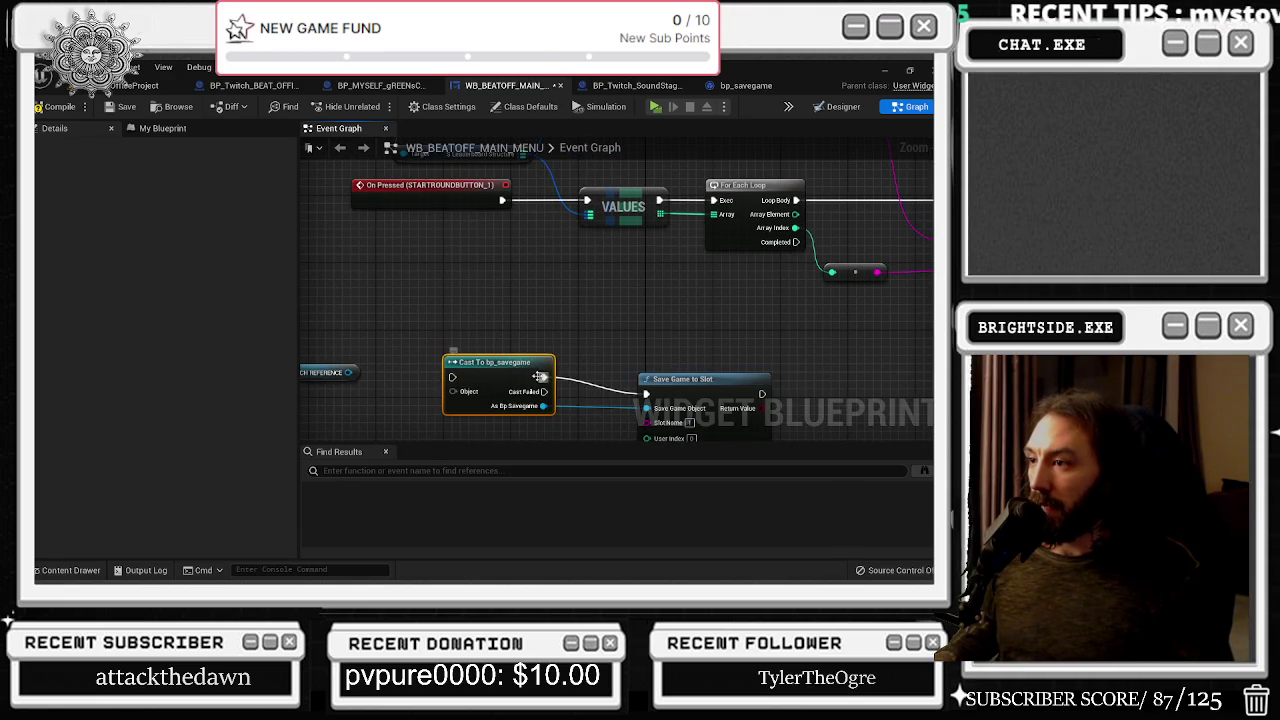
Connect BP_TWITCH_REFERENCE to the cast's Object input and place it below the cast node
scroll(512, 374, "down", 1)
left_click(694, 389, "ctrl")
scroll(471, 320, "down", 4)
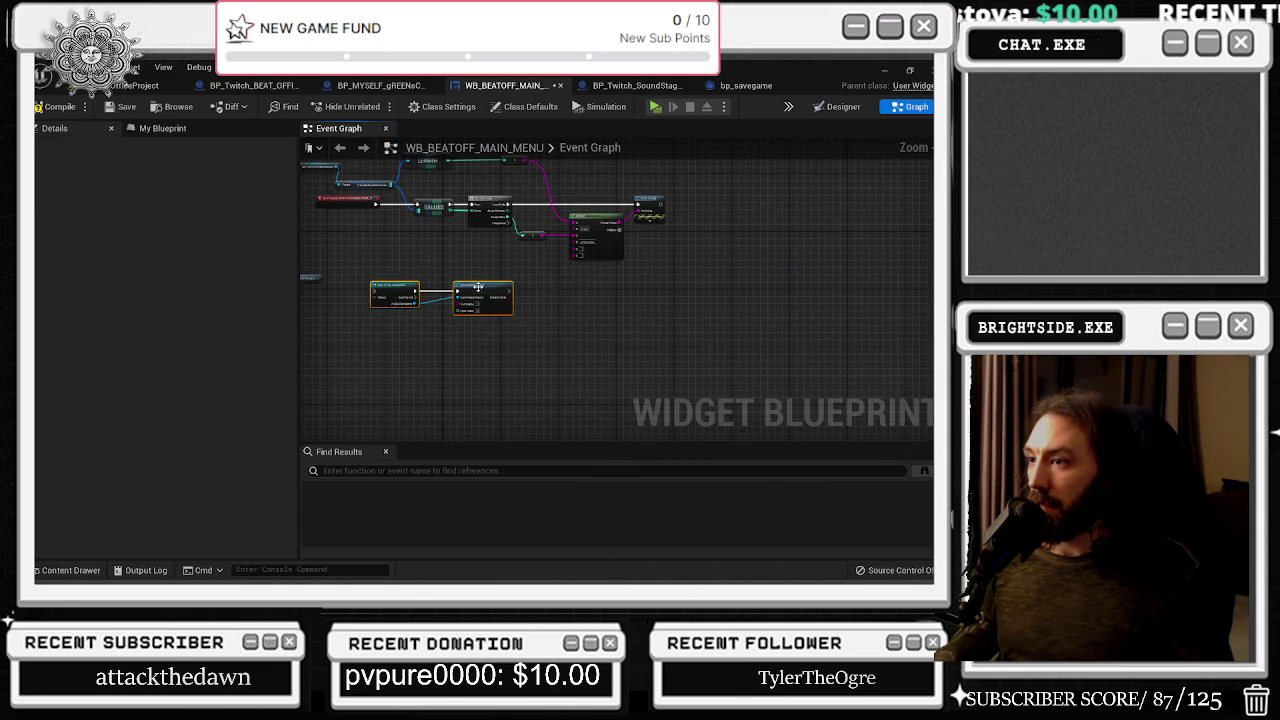
scroll(471, 320, "up", 4)
mouse_move(377, 285)
left_mouse_down()
mouse_move(471, 337)
mouse_move(444, 336)
left_mouse_up()
left_click(375, 266)
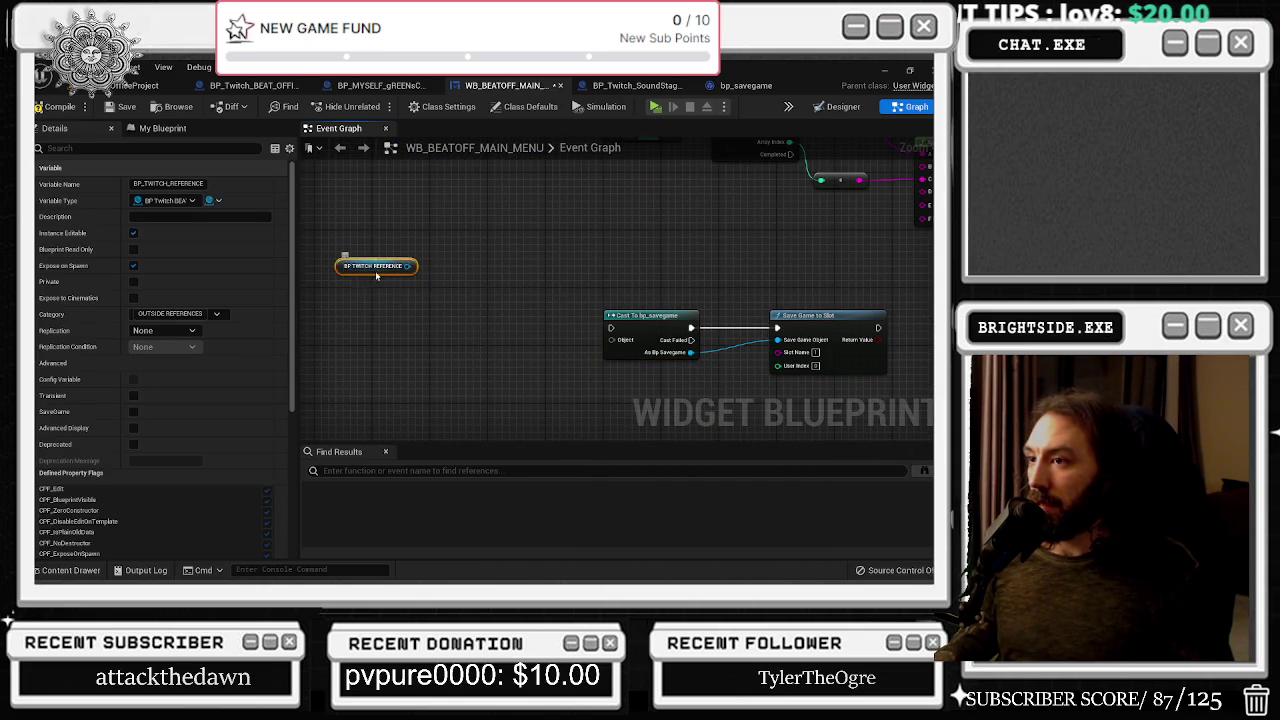
left_click_drag(375, 276, 498, 384)
left_click_drag(585, 375, 611, 340)
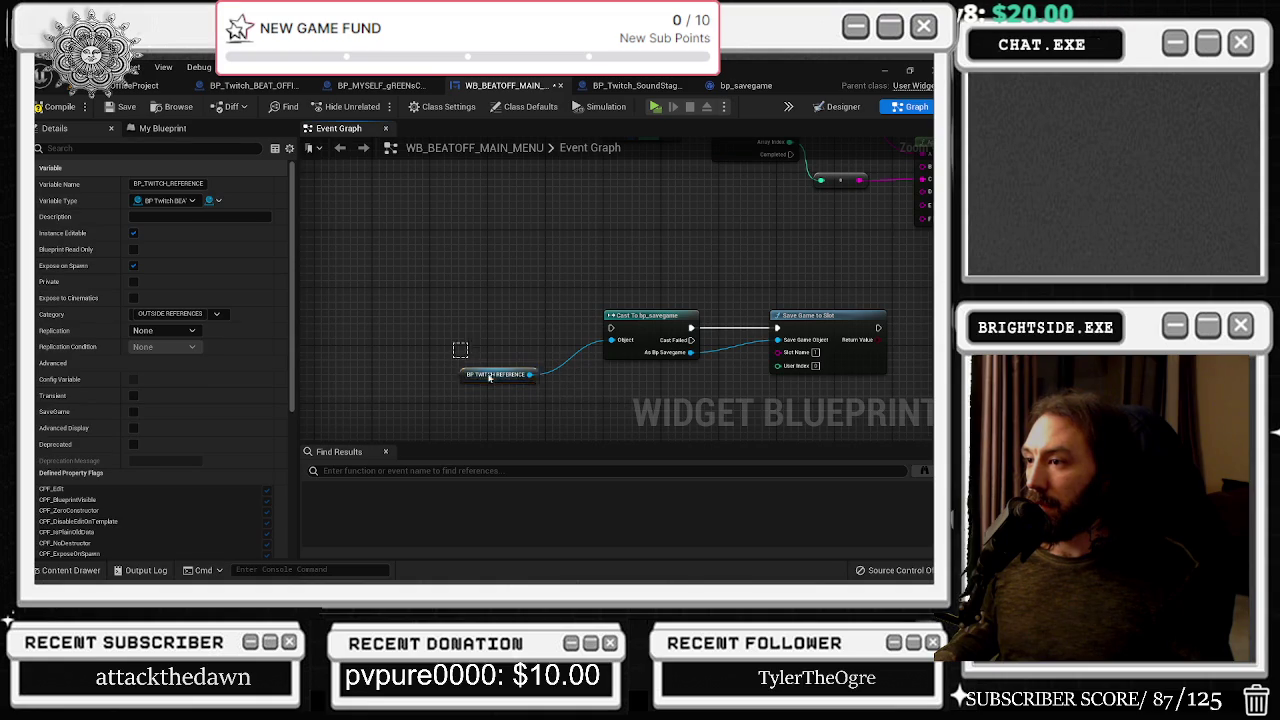
left_click_drag(464, 376, 523, 405)
left_click(744, 426)
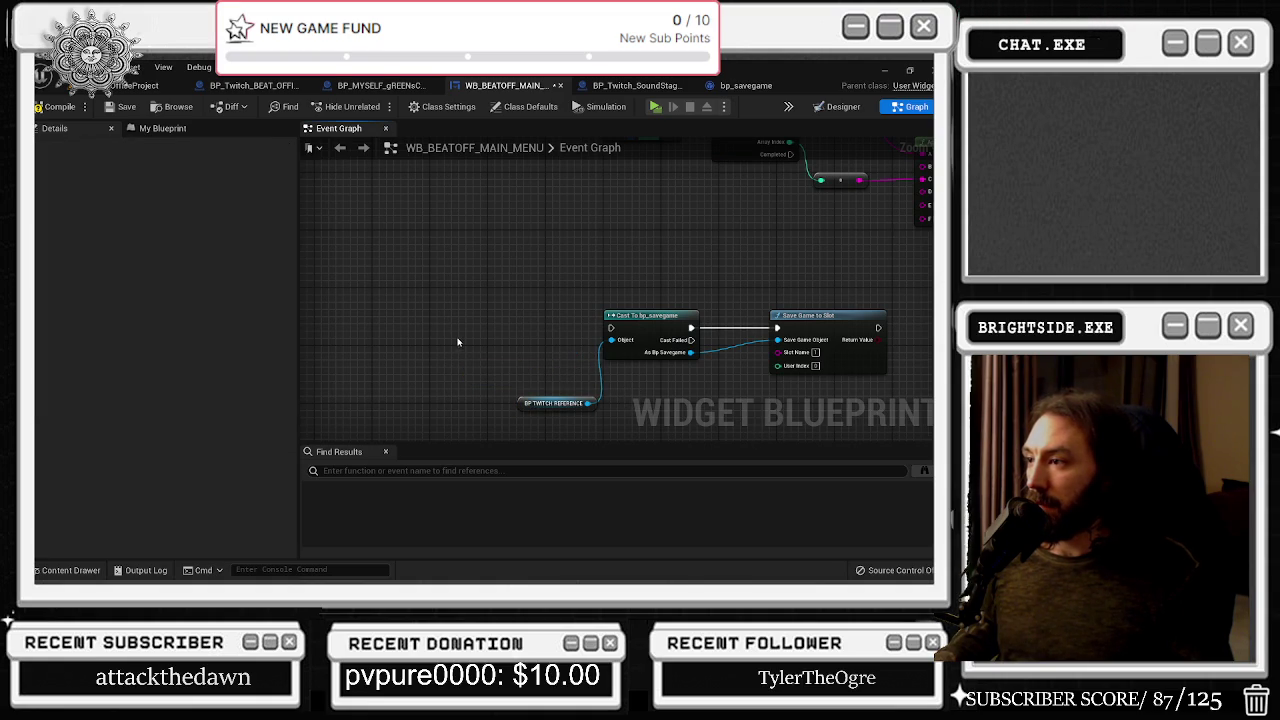
right_click(501, 358)
type("custom")
key("Return")
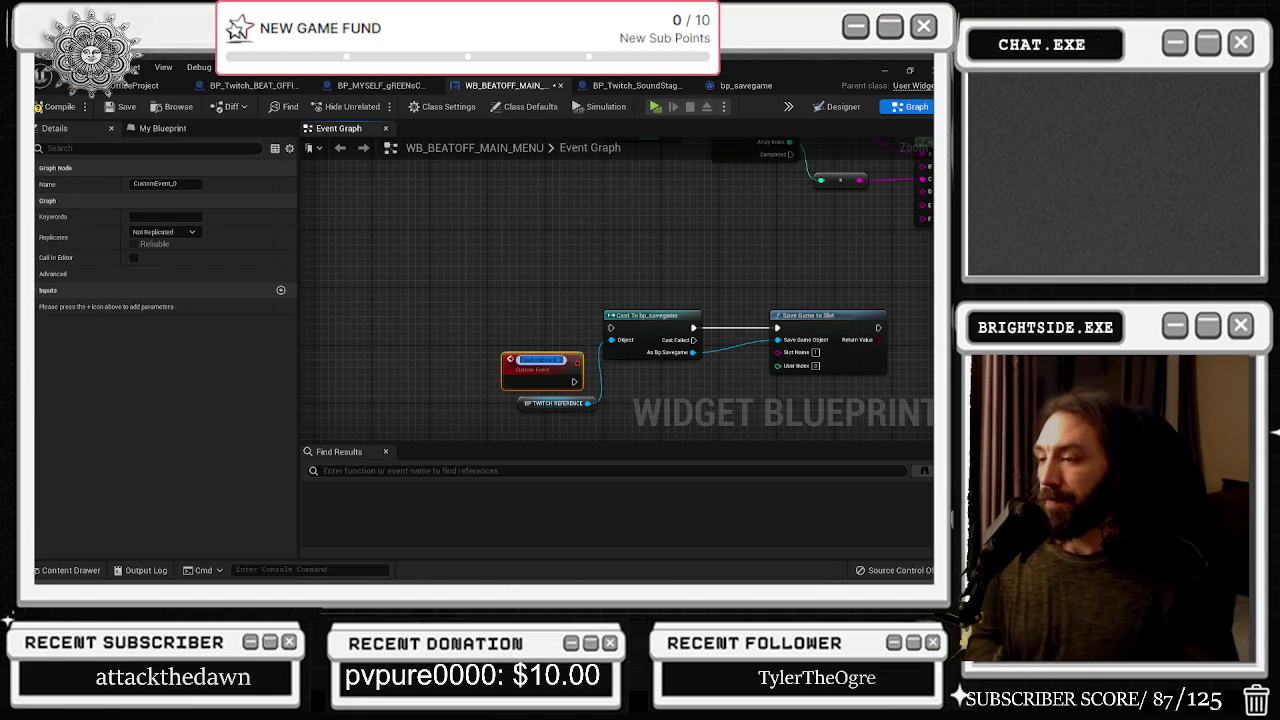
type("save")
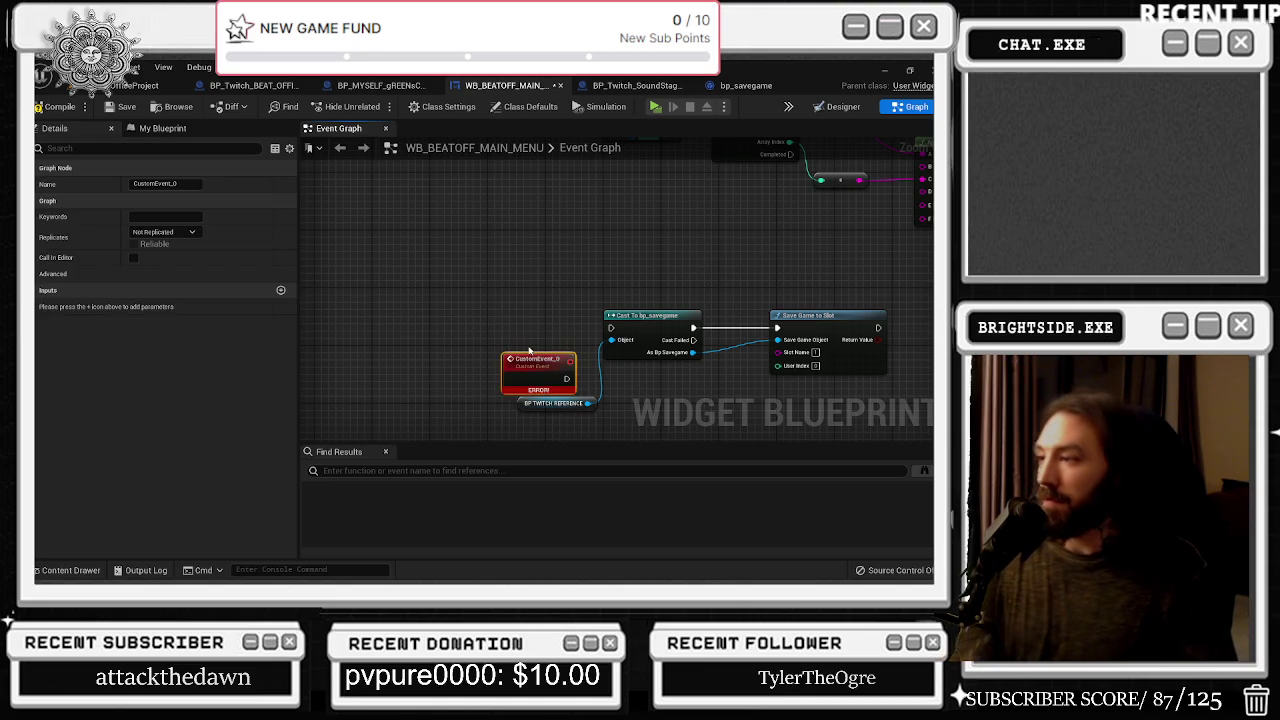
key("Delete")
left_click_drag(584, 342, 498, 351)
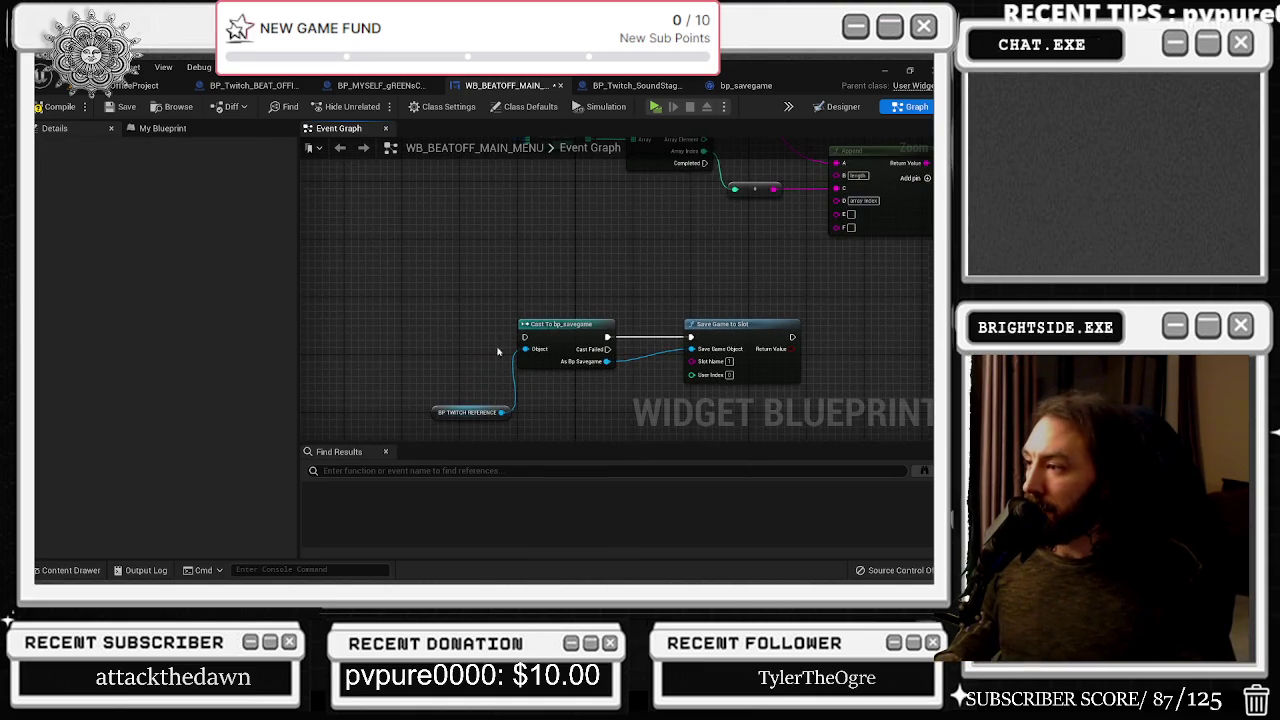
mouse_move(634, 296)
left_mouse_down()
mouse_move(461, 256)
mouse_move(657, 295)
left_mouse_up()
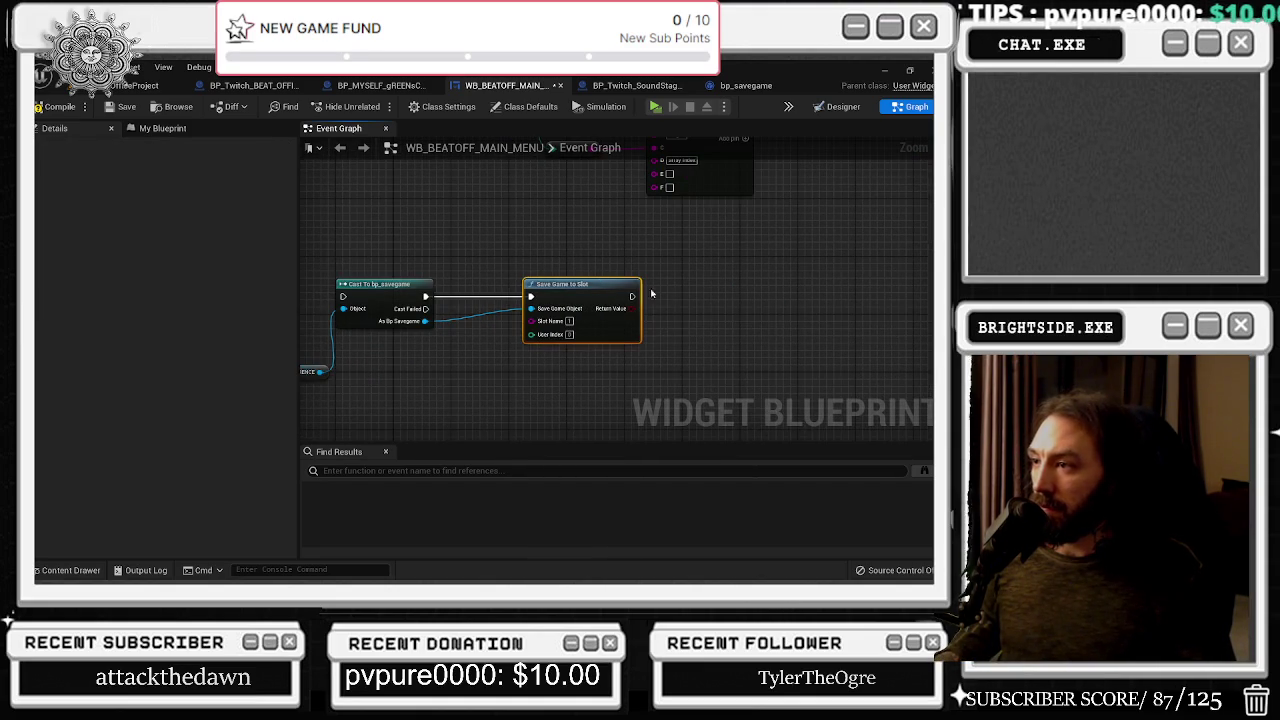
scroll(621, 345, "up", 1)
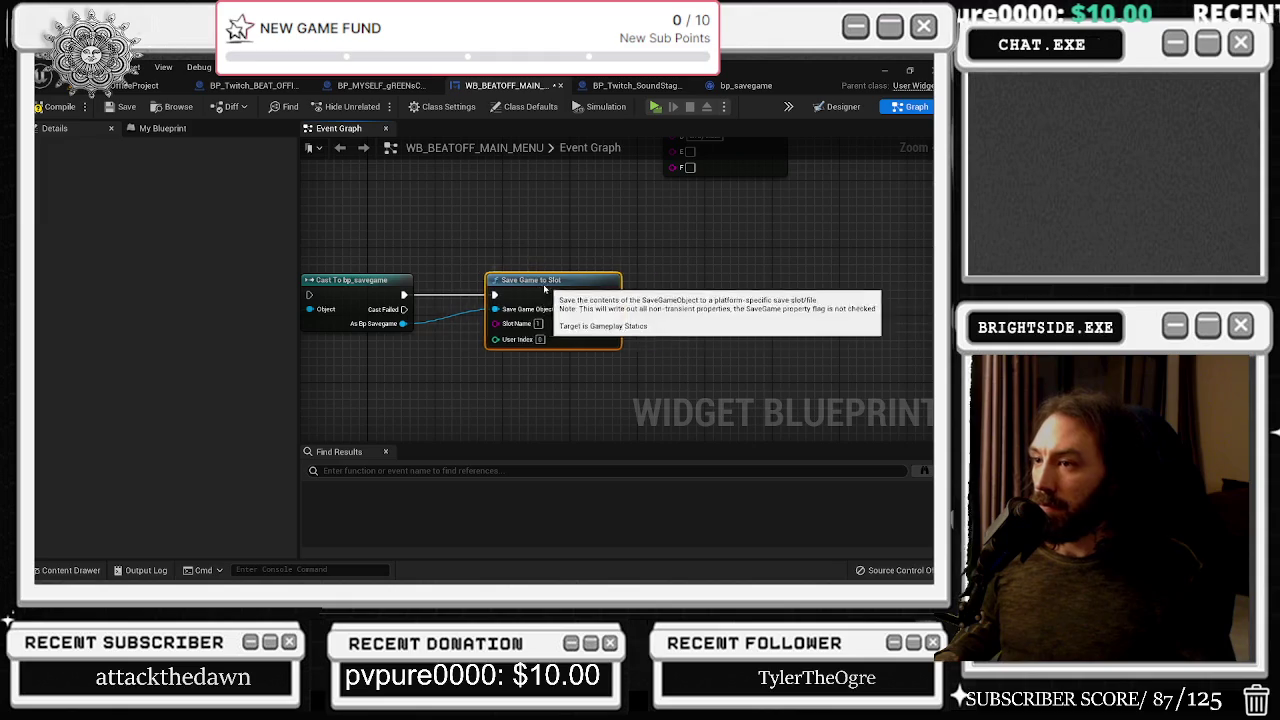
Shift Save Game to Slot further right and browse the actions available on BP_TWITCH_REFERENCE
left_click_drag(579, 229, 695, 247)
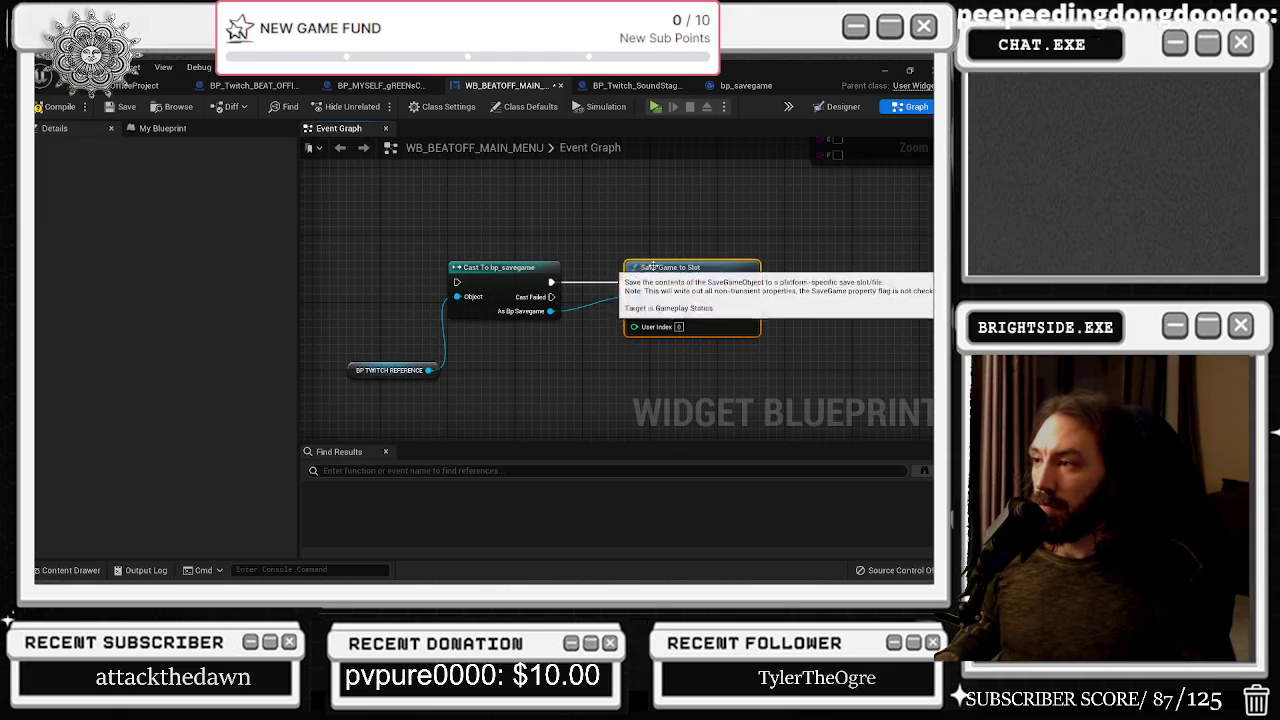
left_click_drag(700, 277, 886, 274)
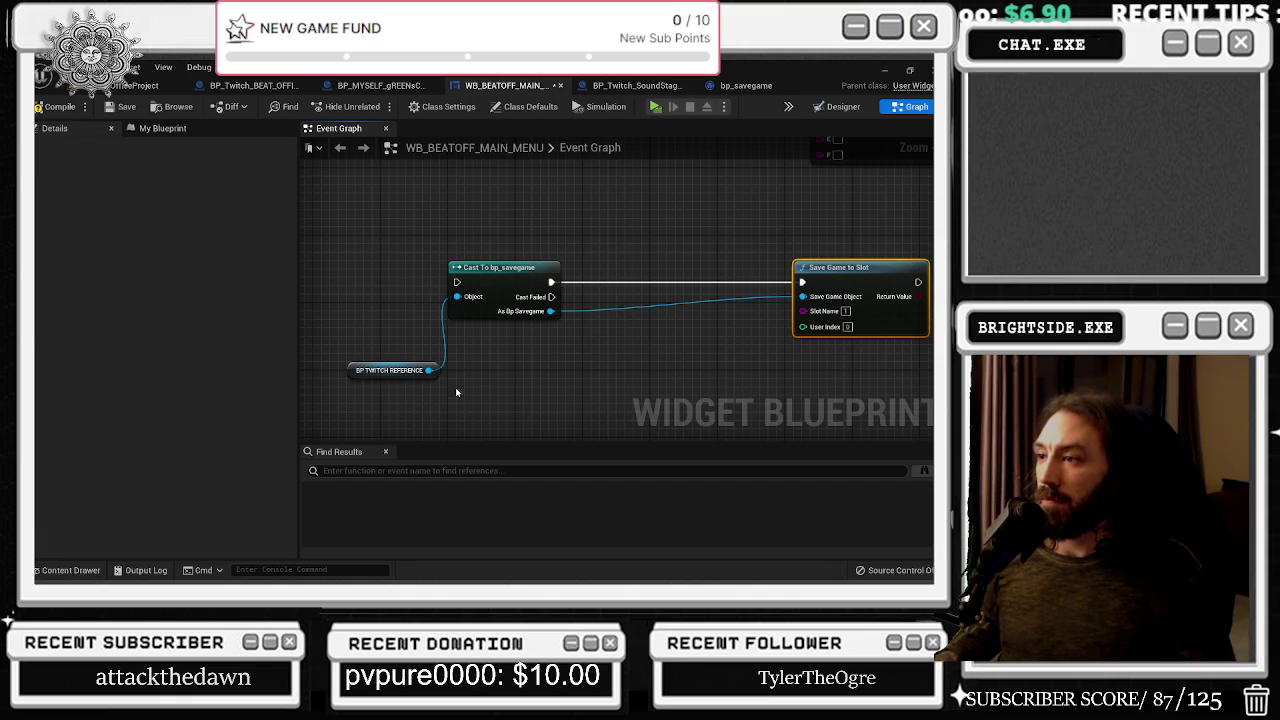
mouse_move(429, 371)
left_mouse_down()
mouse_move(500, 380)
mouse_move(490, 373)
left_mouse_up()
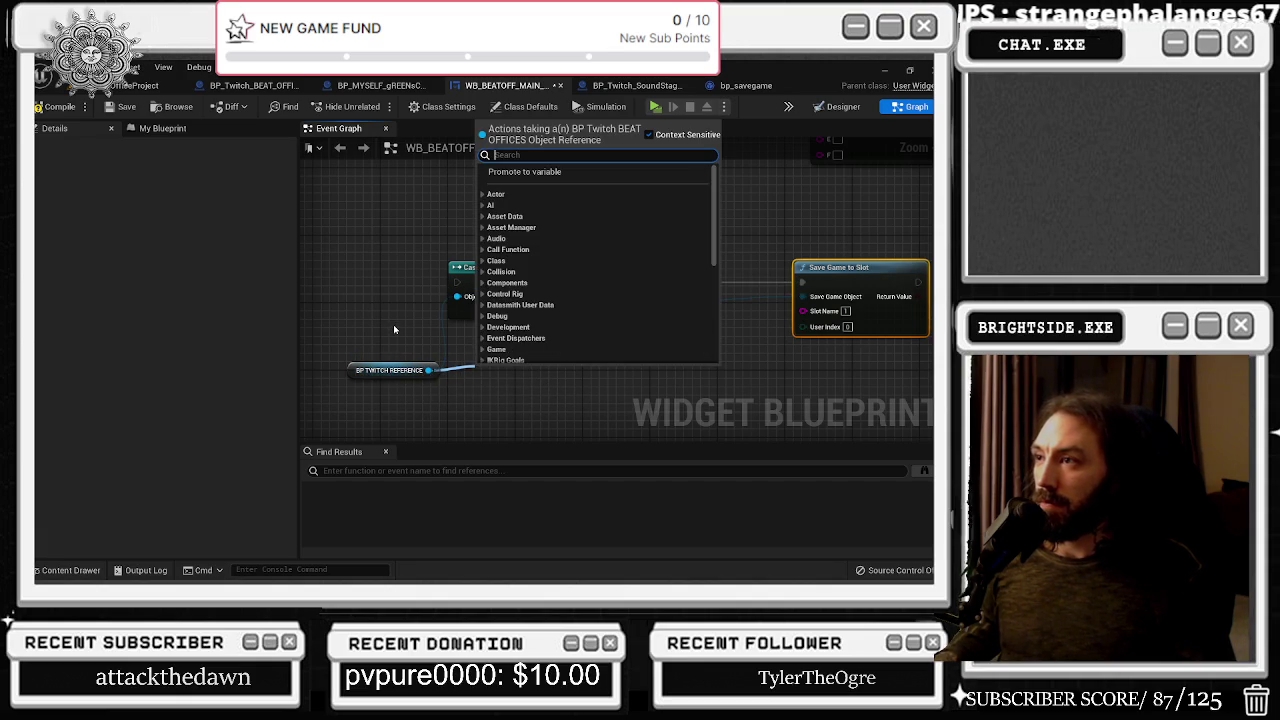
type("s")
scroll(683, 319, "down", 10)
scroll(582, 345, "up", 5)
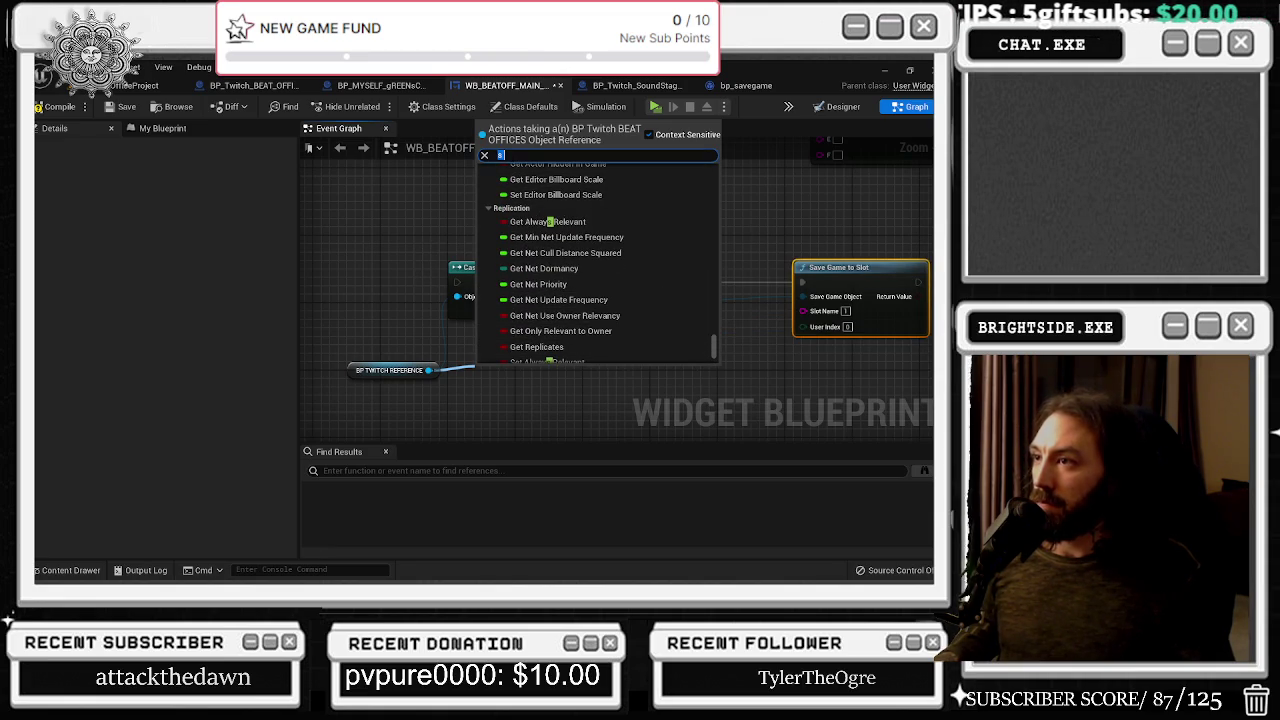
scroll(597, 260, "up", 3)
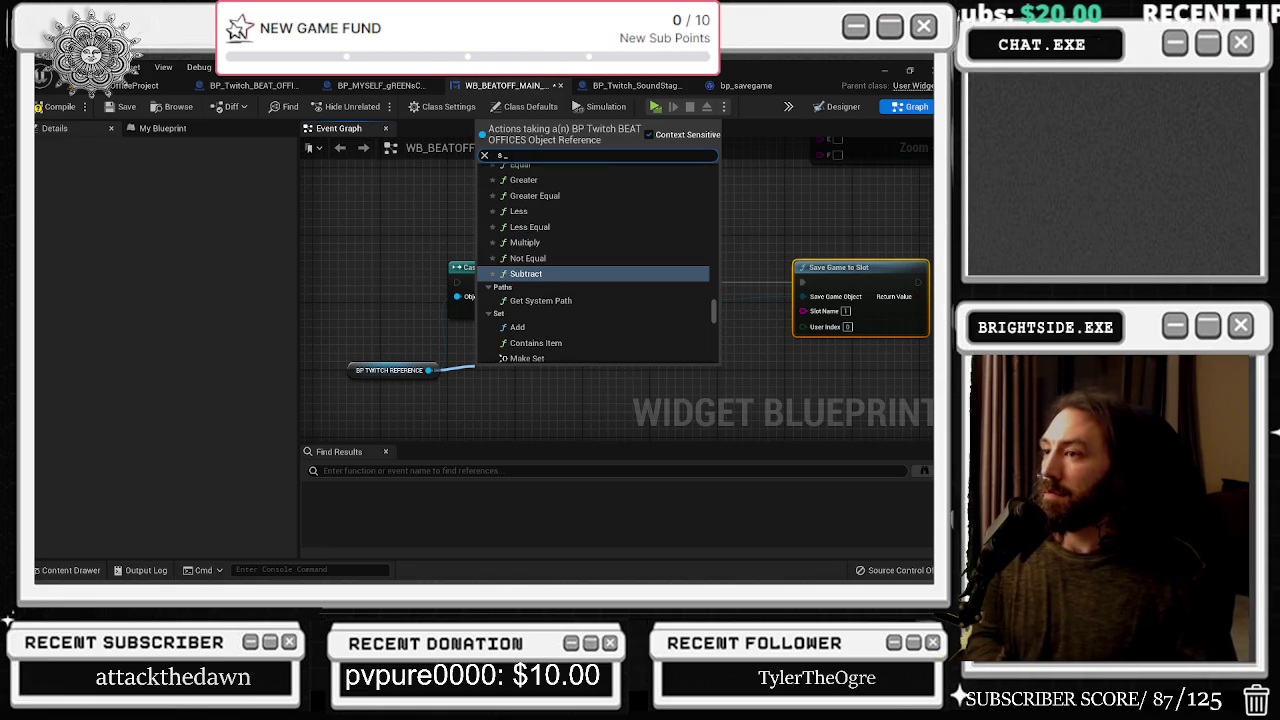
Check the bp_savegame blueprint's variables, then return to the WB_BEATOFF_MAIN_MENU graph
left_click(757, 88)
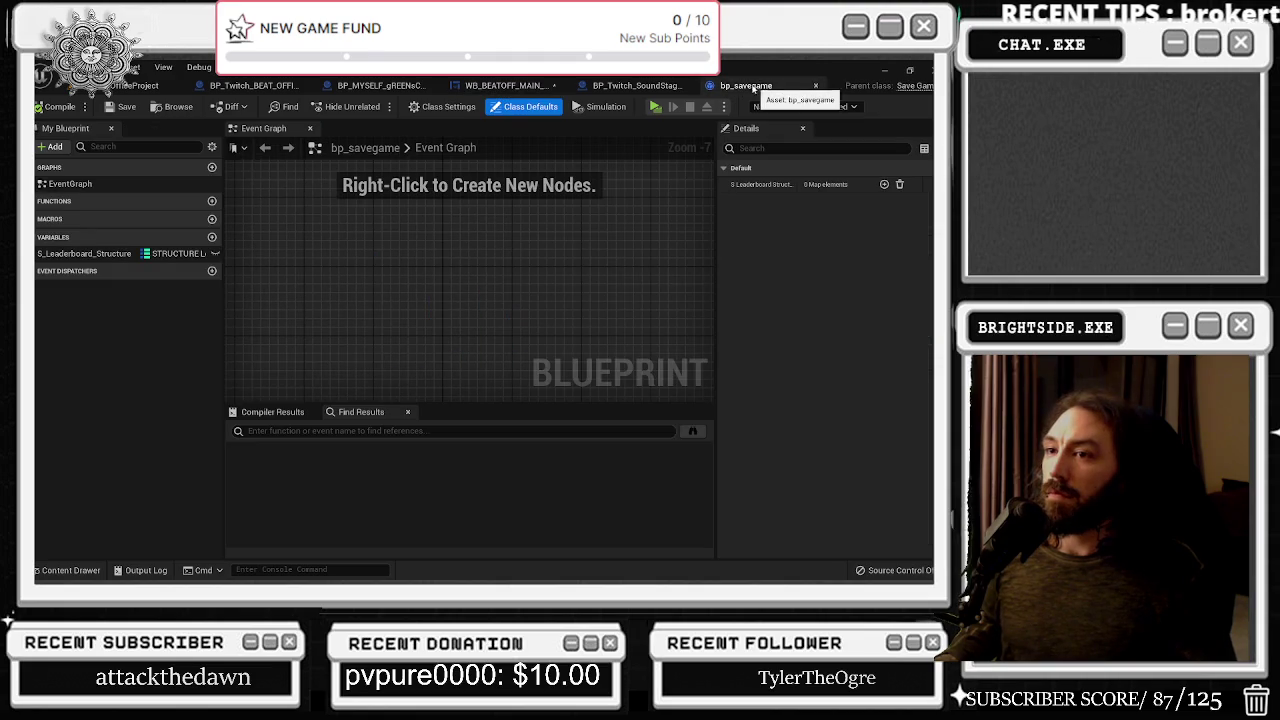
left_click(632, 85)
left_click(505, 85)
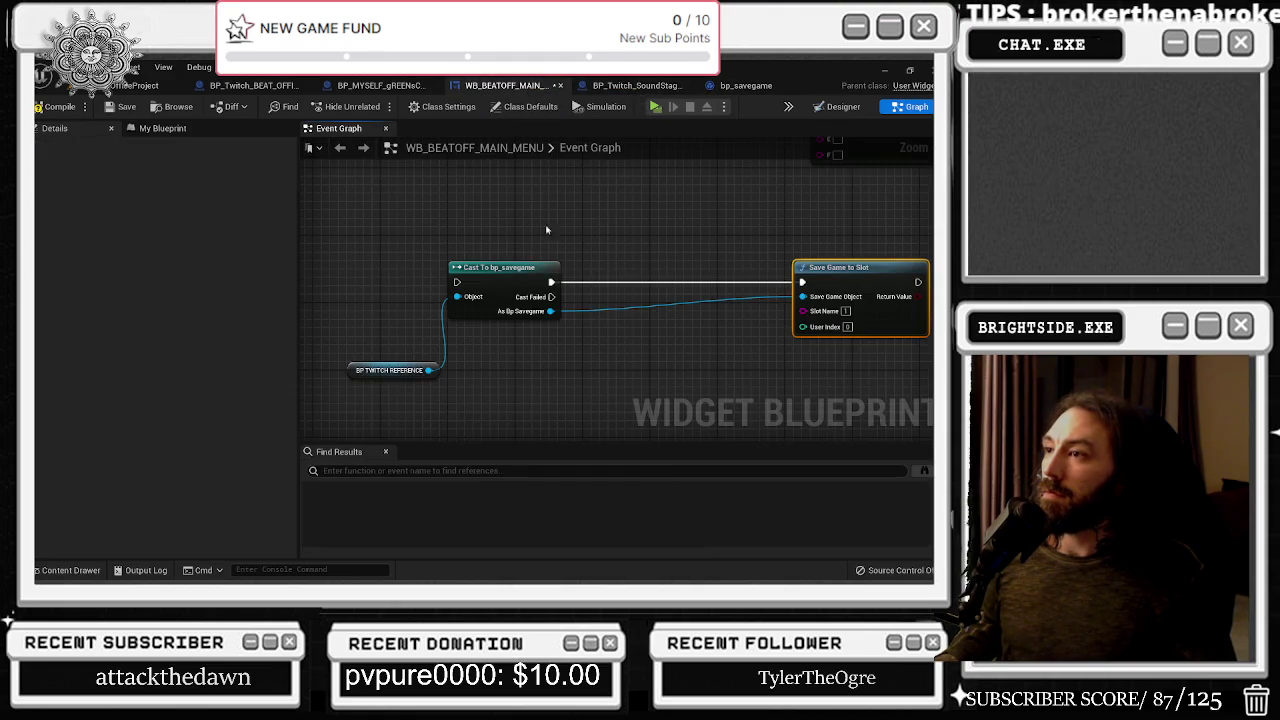
Add S Leaderboard Structure getters from the cast output and from BP_TWITCH_REFERENCE
left_click_drag(550, 311, 584, 361)
type("structrue")
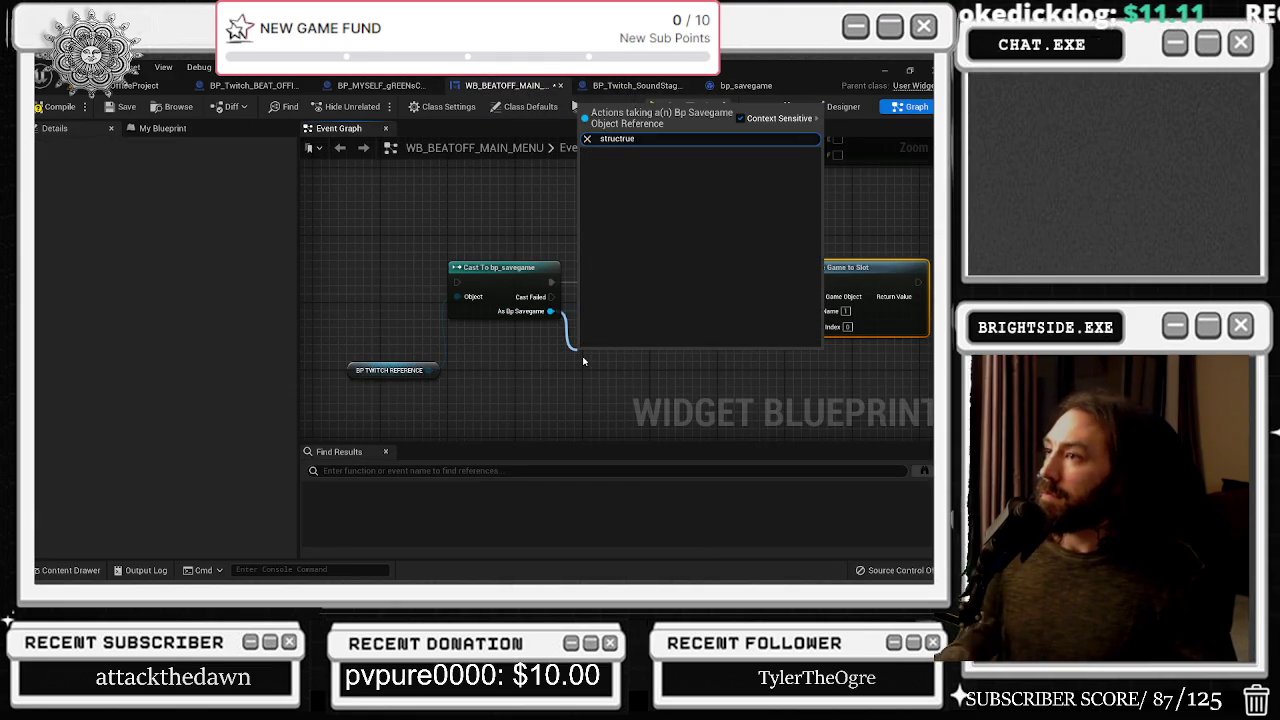
key("BackSpace")
type("u")
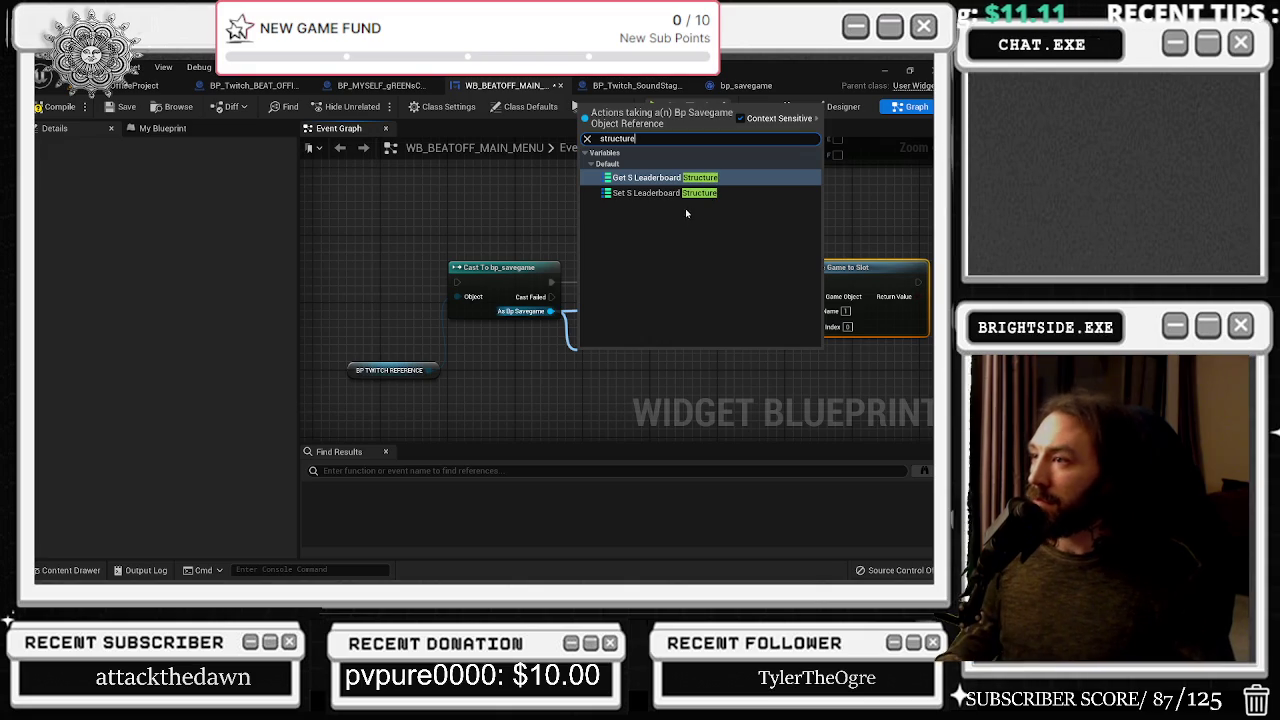
left_click(650, 177)
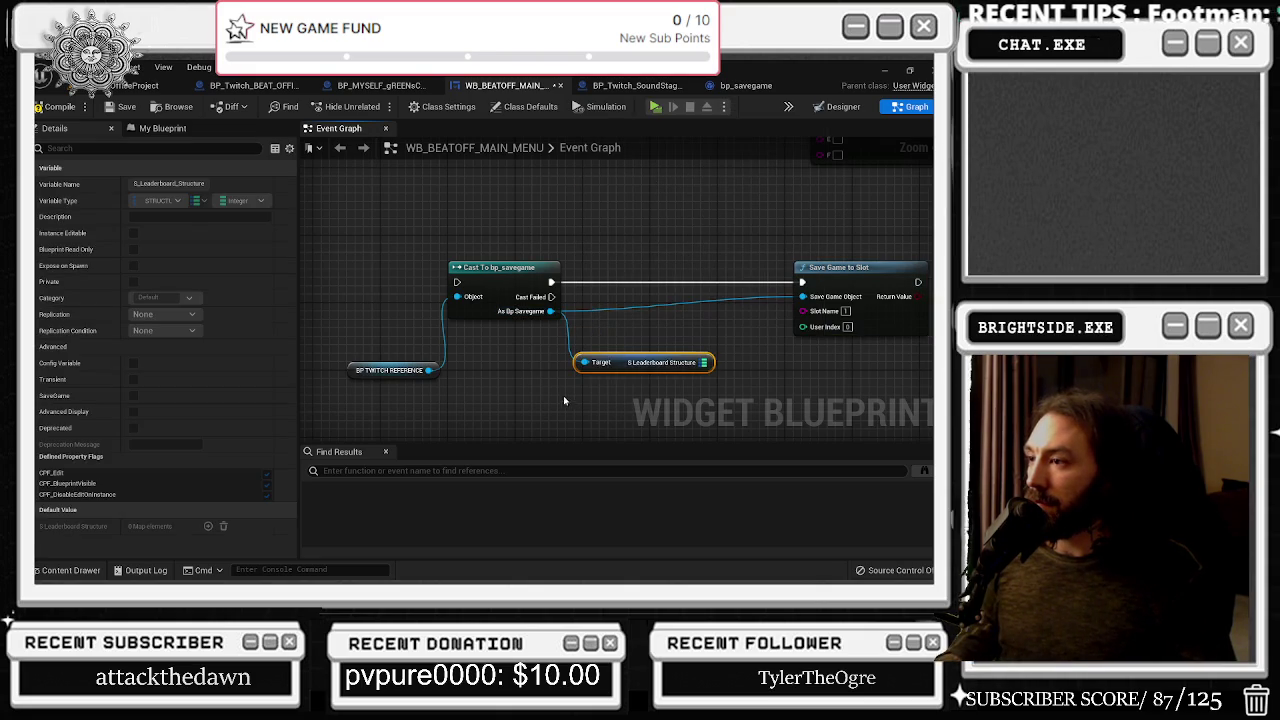
left_click_drag(441, 373, 475, 401)
type("struct")
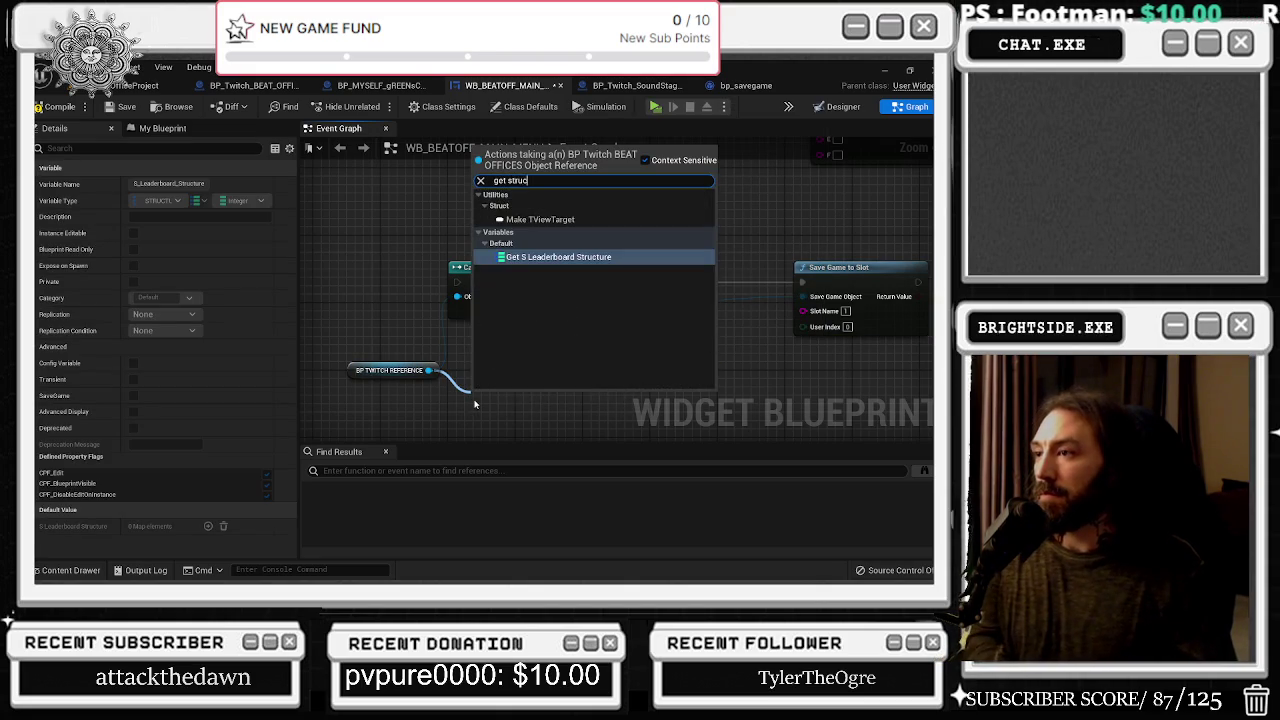
left_click(560, 251)
left_click_drag(628, 362, 623, 379)
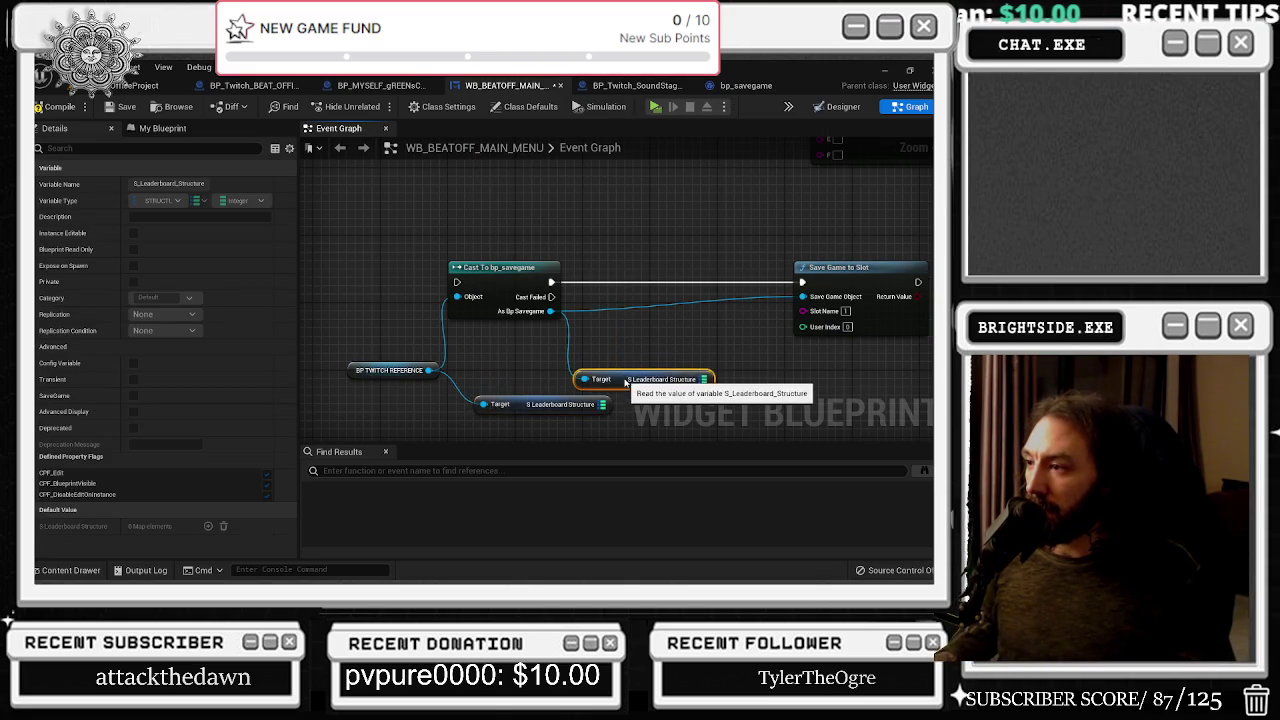
left_click(623, 352)
Add a reroute point on the save wire and move Save Game to Slot further right
double_click(619, 324)
mouse_move(617, 324)
left_mouse_down()
mouse_move(741, 335)
mouse_move(627, 282)
mouse_move(700, 320)
left_mouse_up()
left_click_drag(720, 250, 786, 247)
left_click(772, 238)
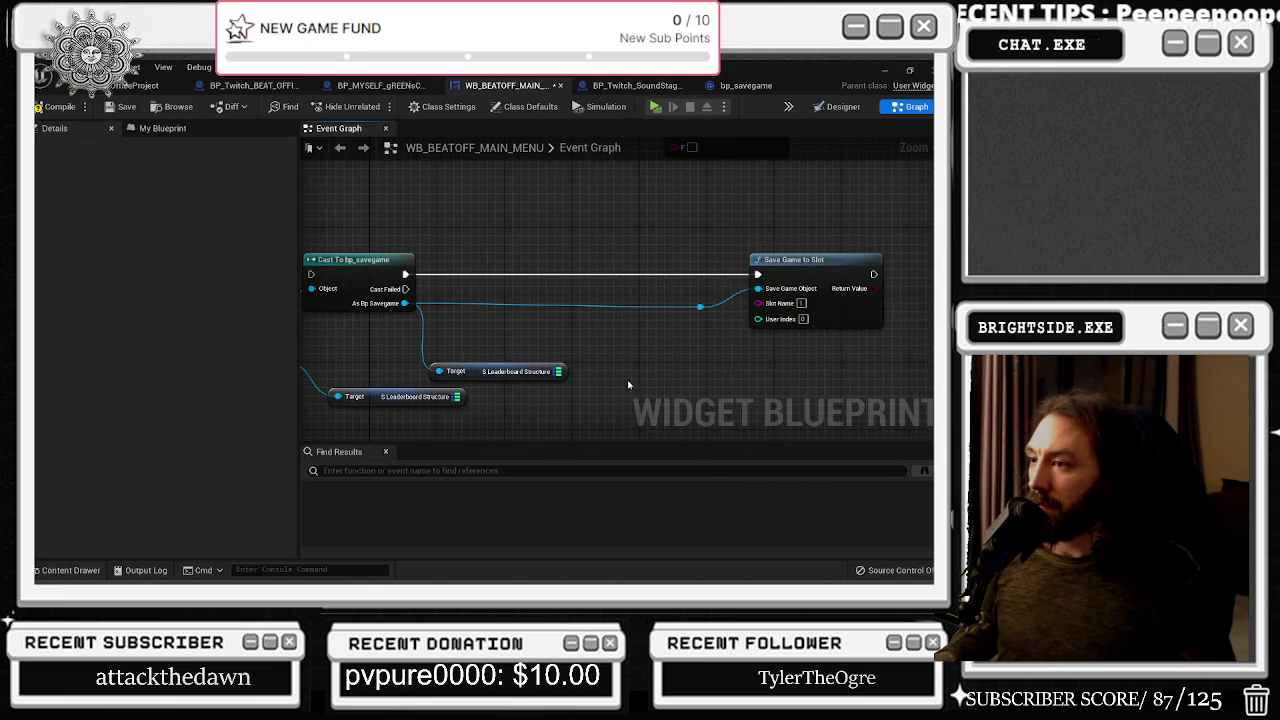
left_click(547, 378)
left_click_drag(516, 329, 659, 317)
mouse_move(533, 391)
left_mouse_down()
mouse_move(480, 366)
mouse_move(427, 378)
mouse_move(528, 341)
left_mouse_up()
Insert SET S_Leaderboard_Structure after the cast, fed by the cast's execution output
type("se")
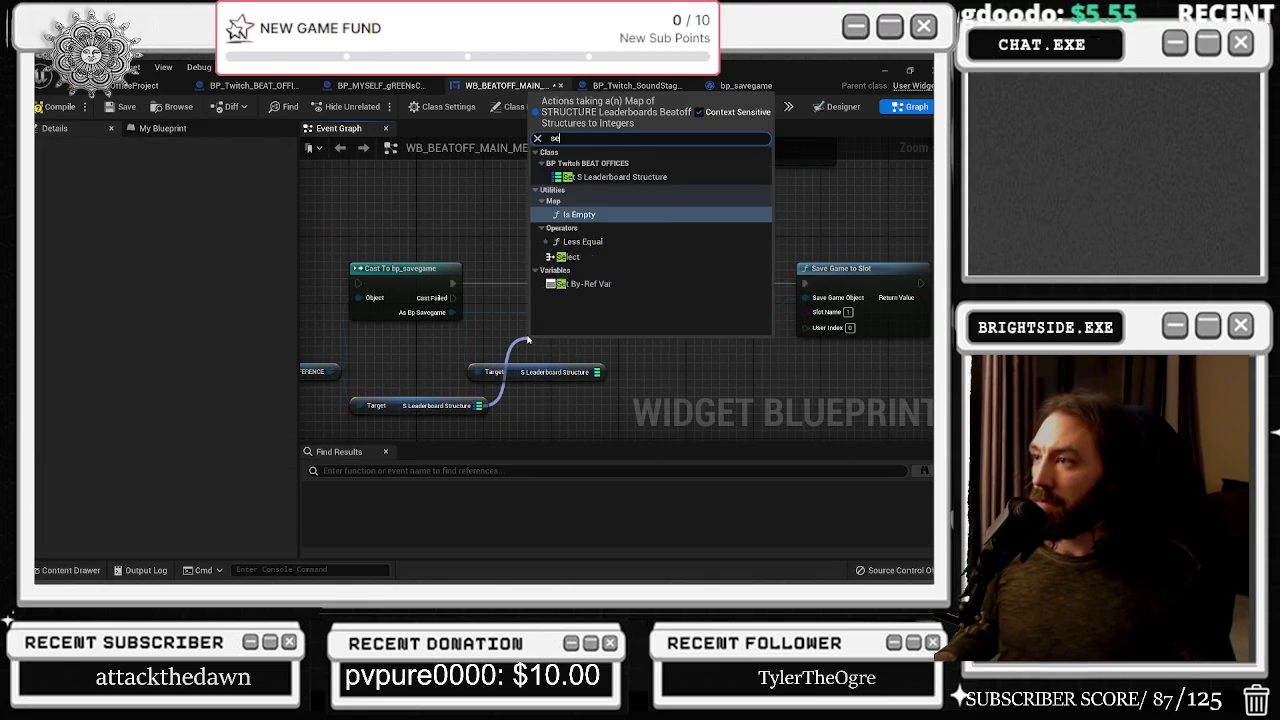
type("t")
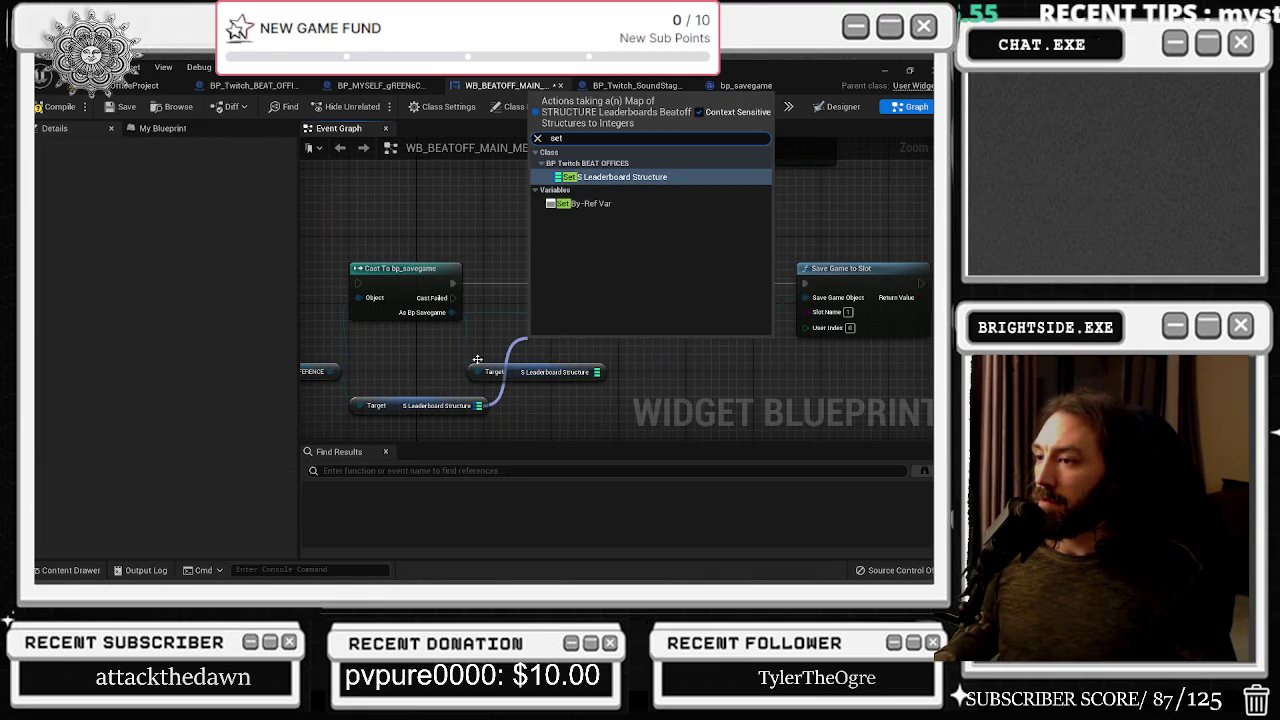
left_click(615, 177)
left_click_drag(584, 346, 604, 271)
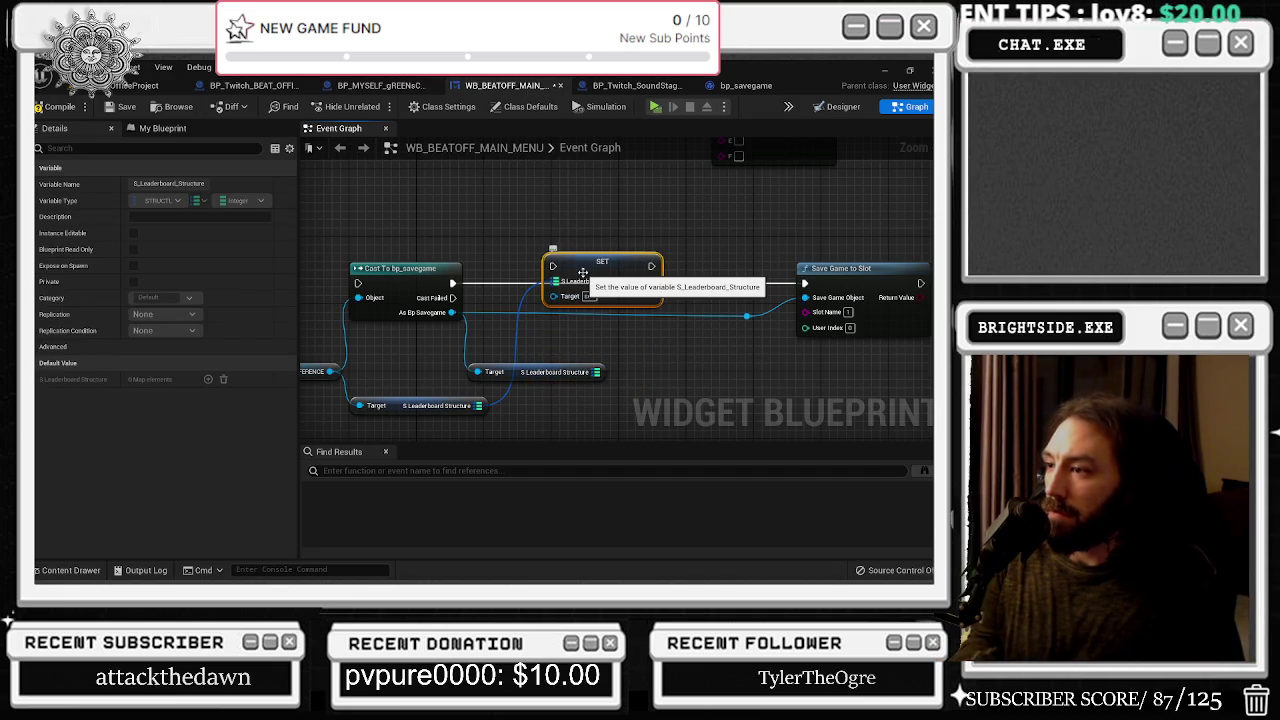
key("Delete")
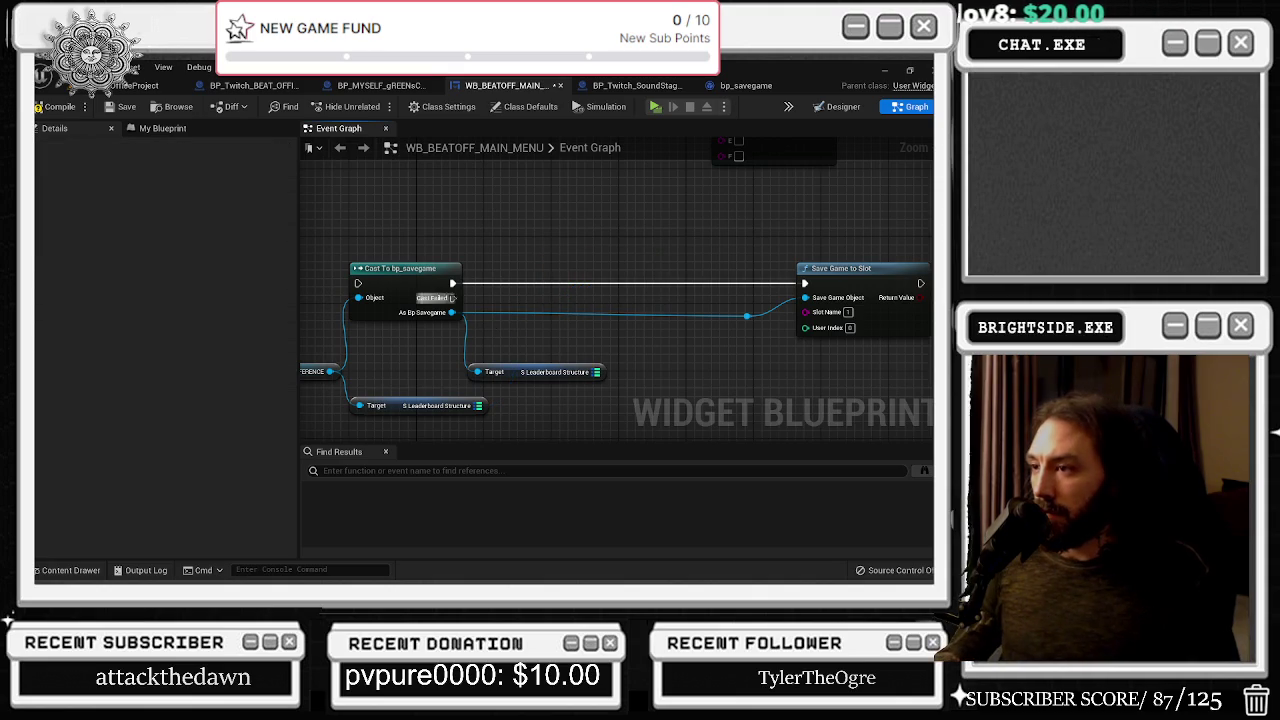
left_click_drag(452, 312, 487, 342)
type("set stru")
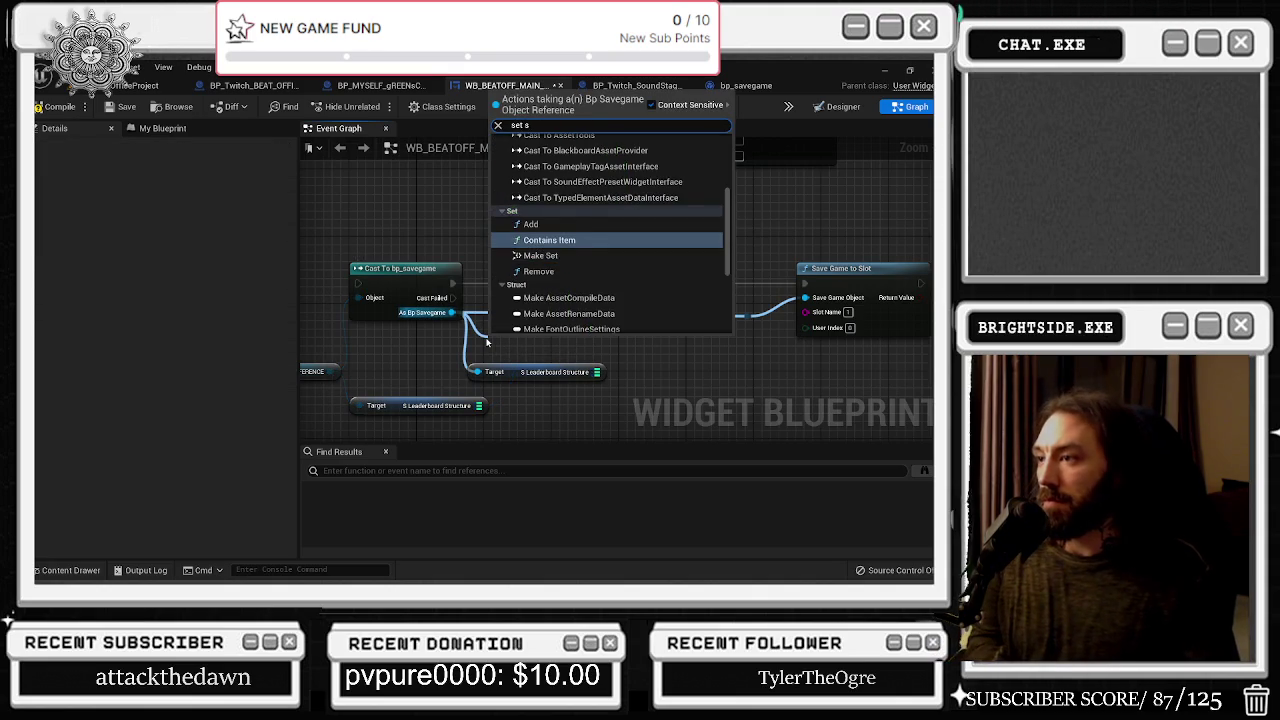
key("Return")
mouse_move(510, 349)
left_mouse_down()
mouse_move(550, 269)
mouse_move(547, 288)
left_mouse_up()
left_click_drag(452, 285, 527, 285)
left_click(560, 372)
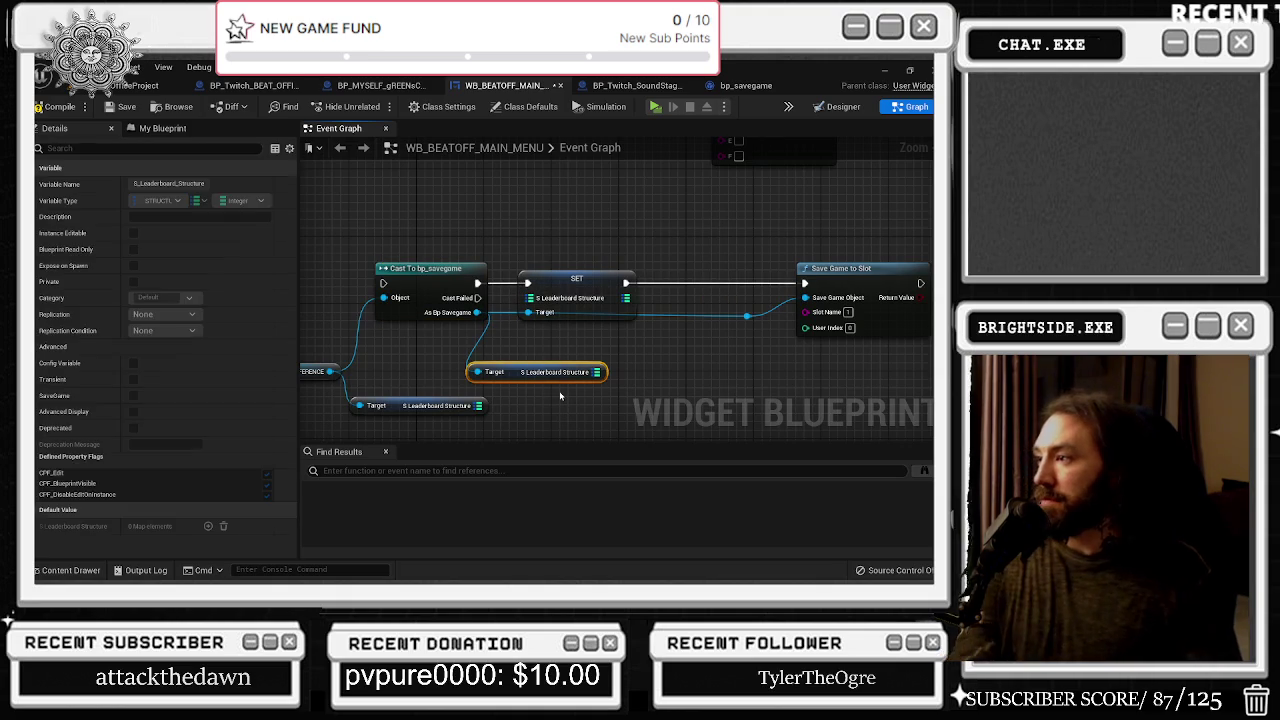
Delete the loose structure getter and place the leaderboard getter beside the Twitch reference
key("Delete")
scroll(560, 397, "down", 1)
left_click_drag(409, 400, 439, 371)
left_click(140, 85)
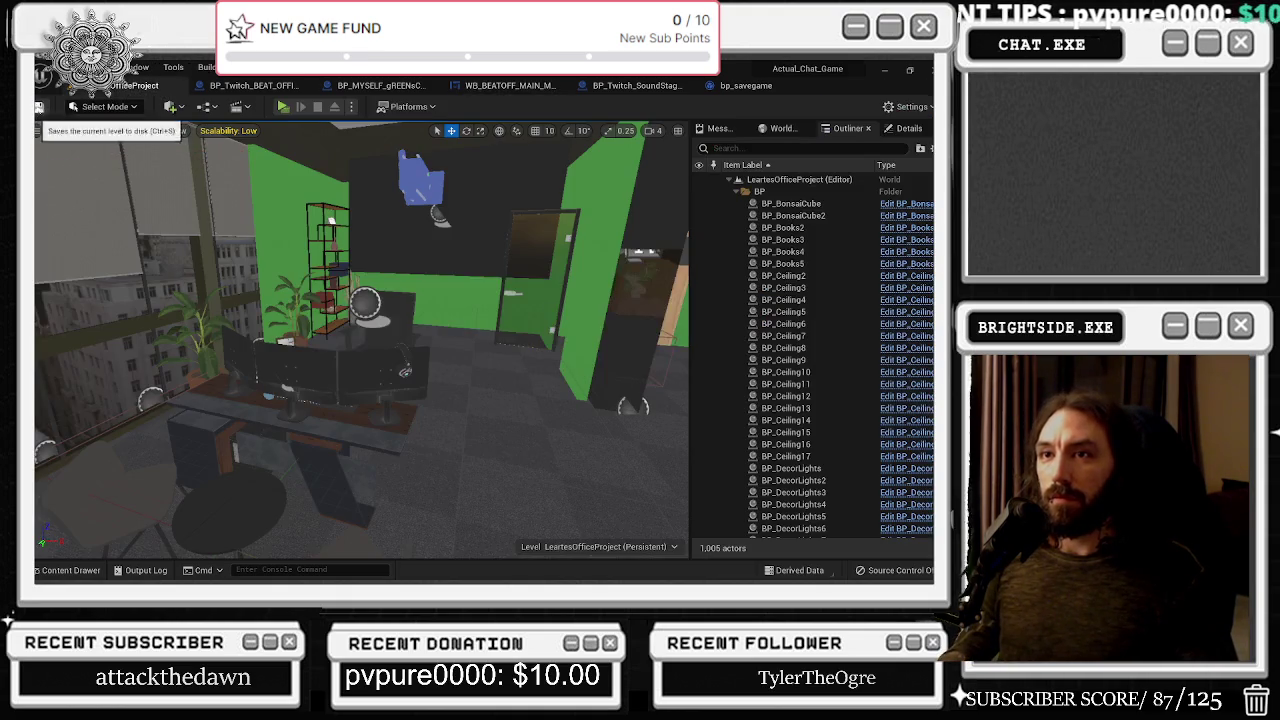
Save, start Play, and click SHOW LEADERBOARDS twice to print the entries
key("ctrl+s")
left_click(285, 108)
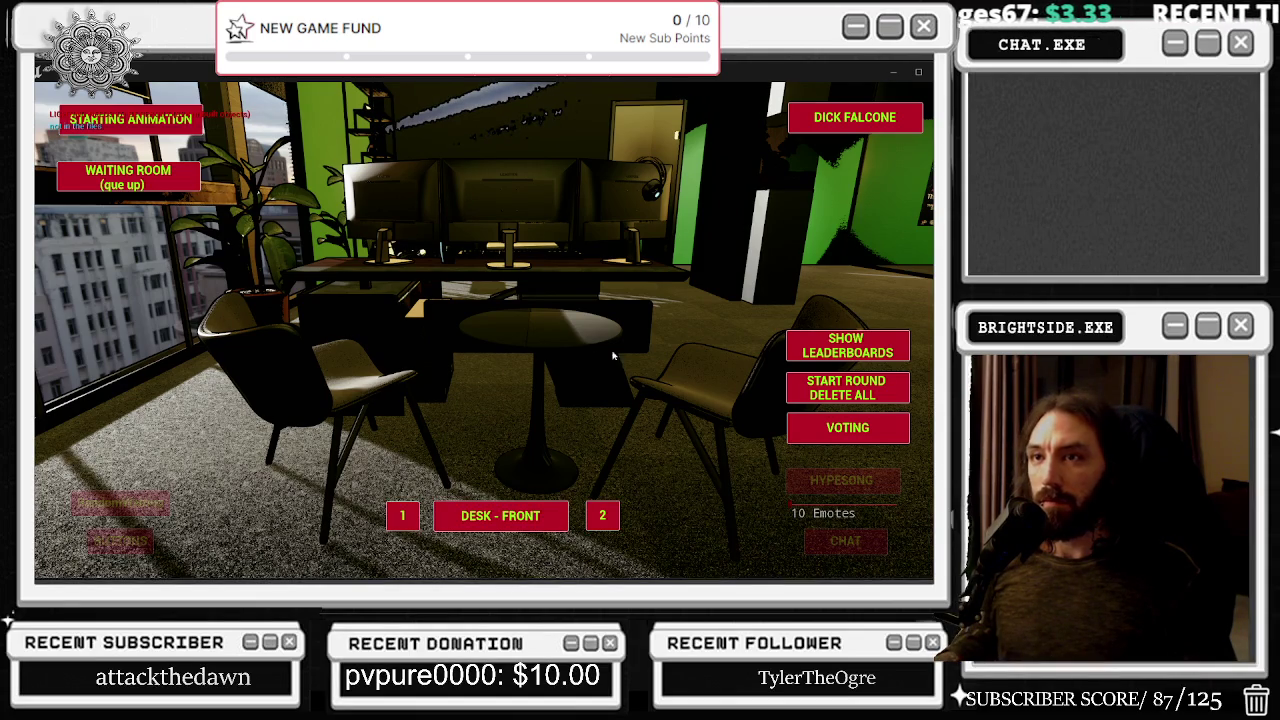
left_click(817, 347)
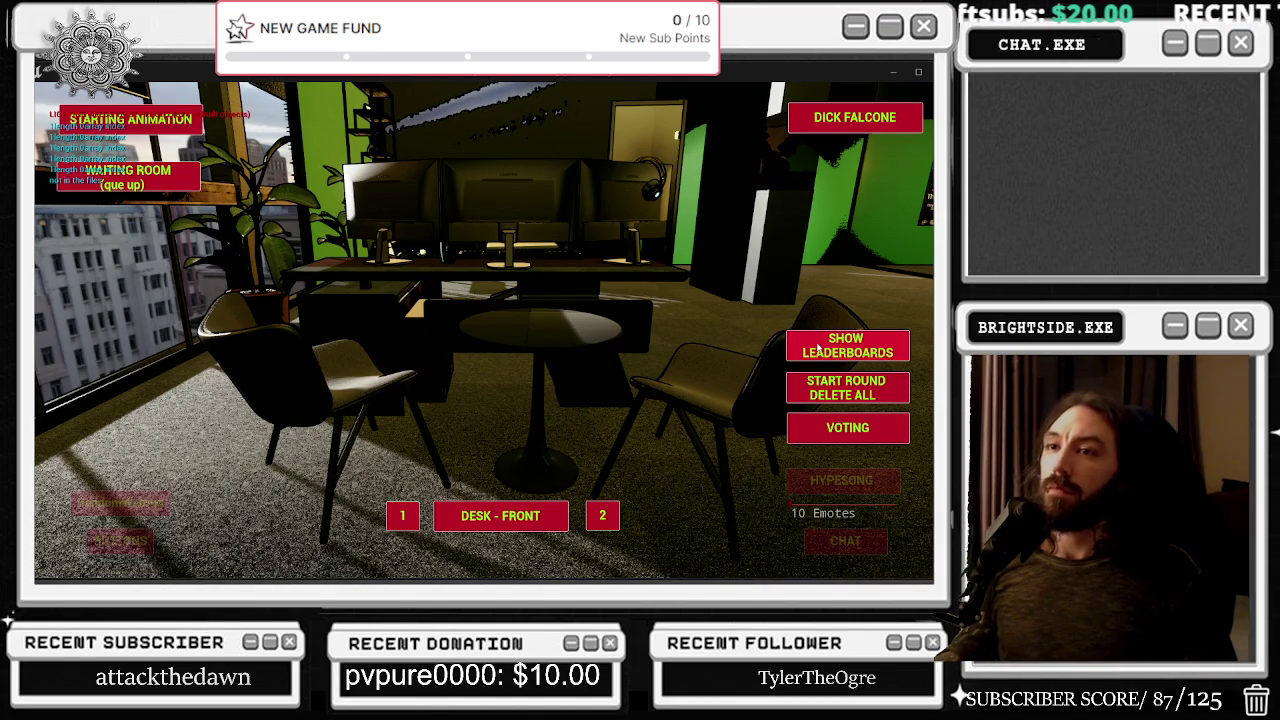
left_click(817, 347)
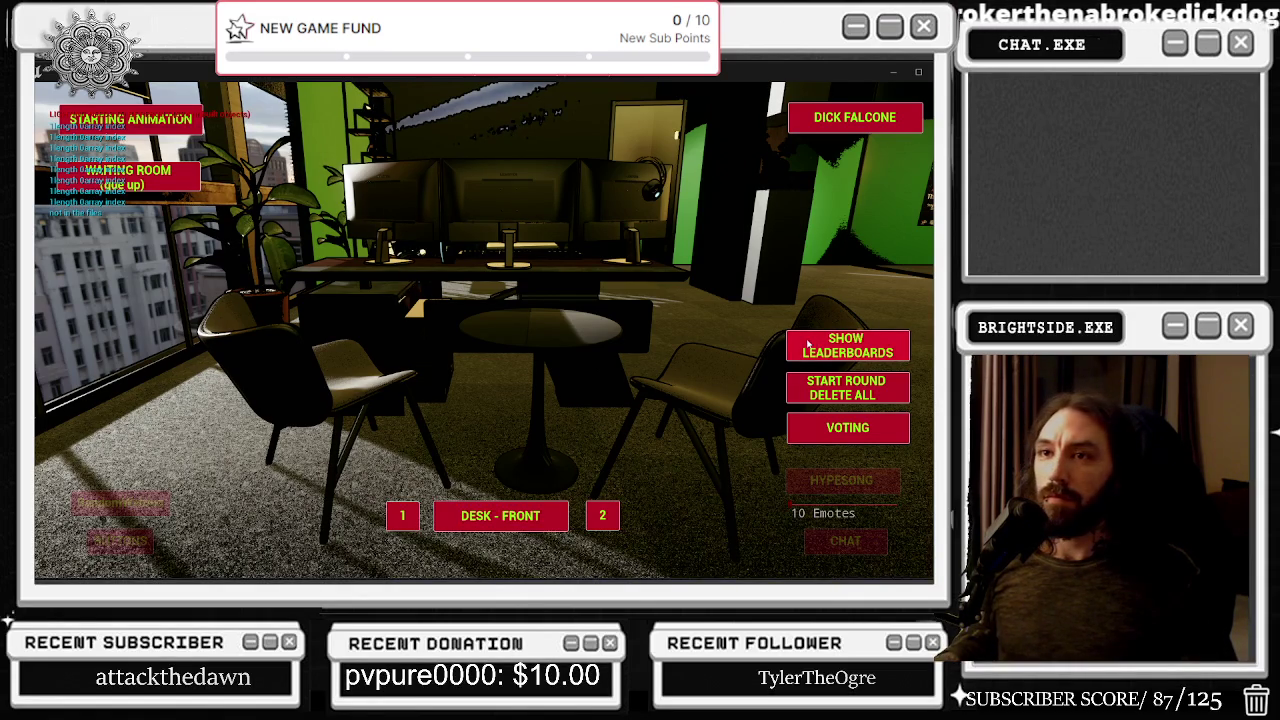
Return to the editor's WB_BEATOFF_MAIN_MENU graph and end the play session with Esc
key("alt+Tab")
key("alt+Tab")
key("Tab")
key("Tab")
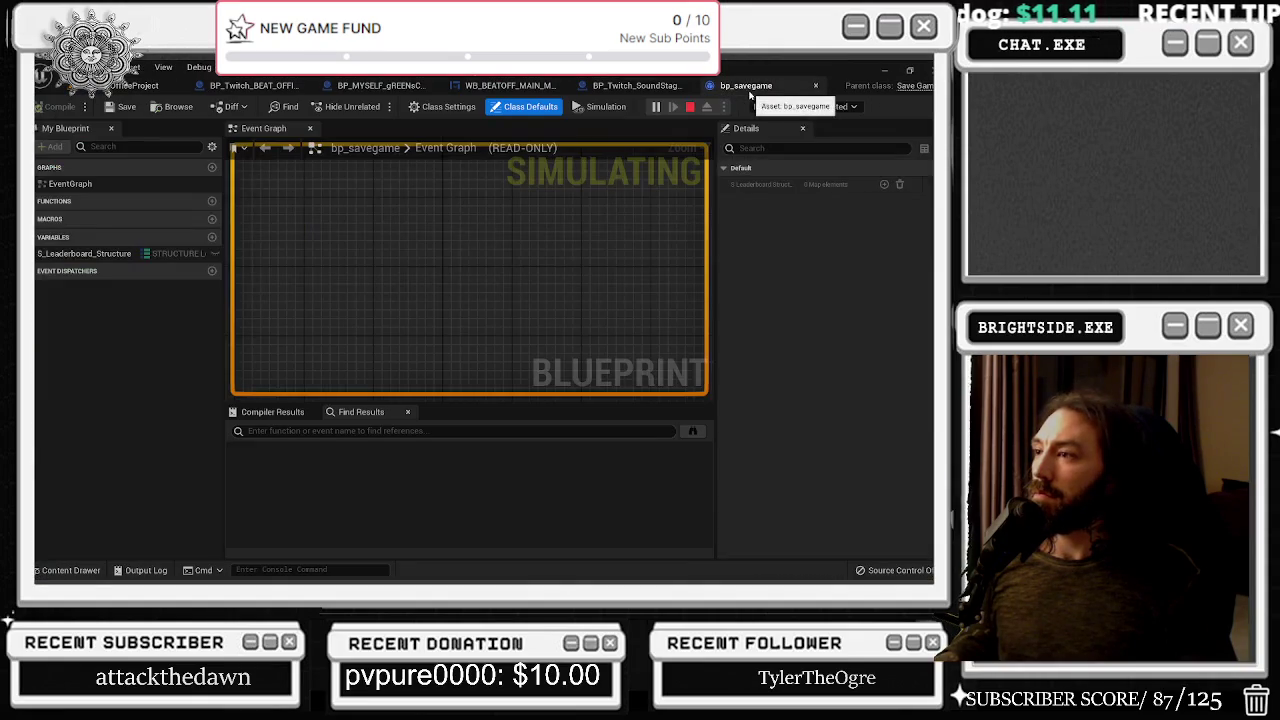
left_click(632, 86)
left_click(510, 86)
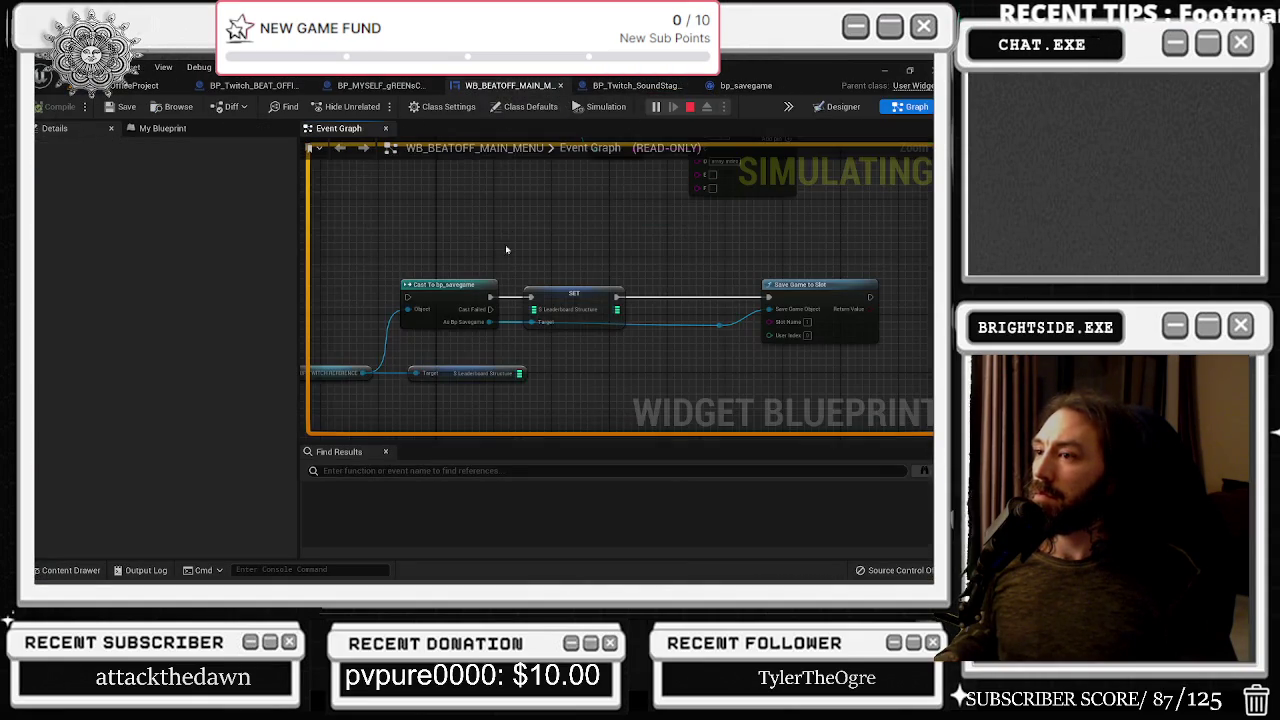
scroll(480, 300, "down", 5)
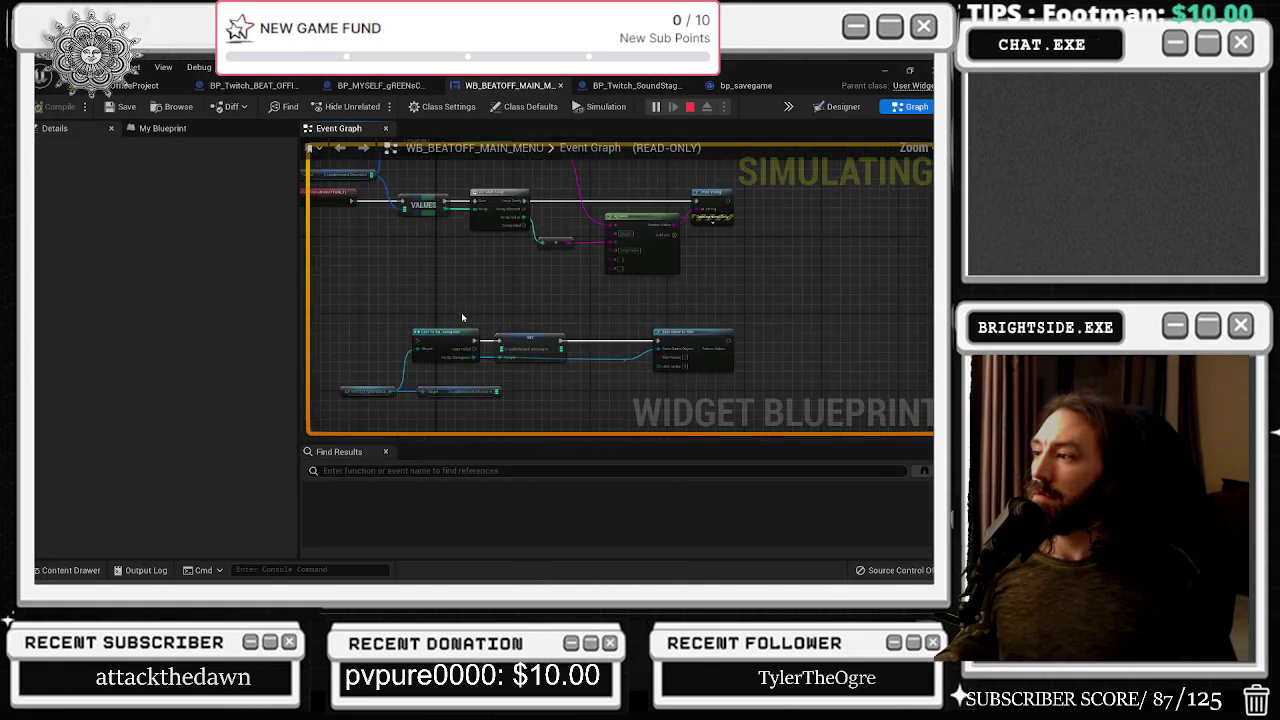
left_click_drag(463, 317, 507, 333)
scroll(490, 262, "up", 4)
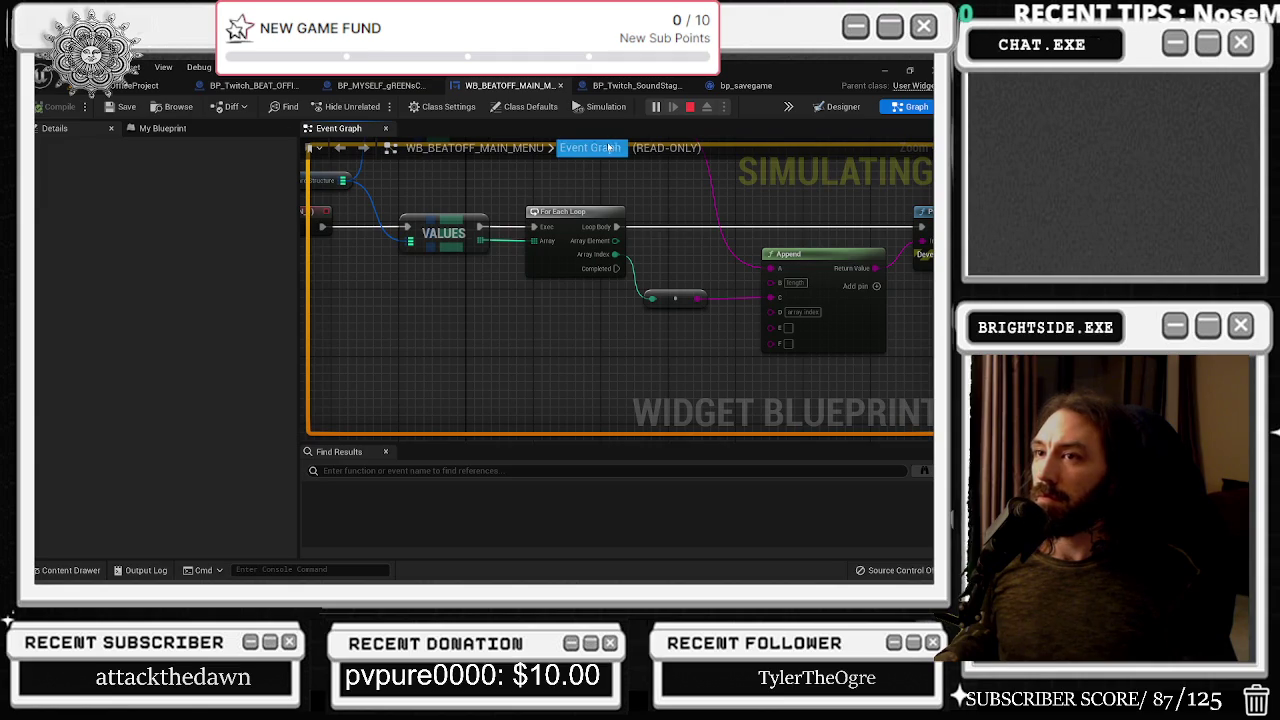
scroll(590, 180, "down", 2)
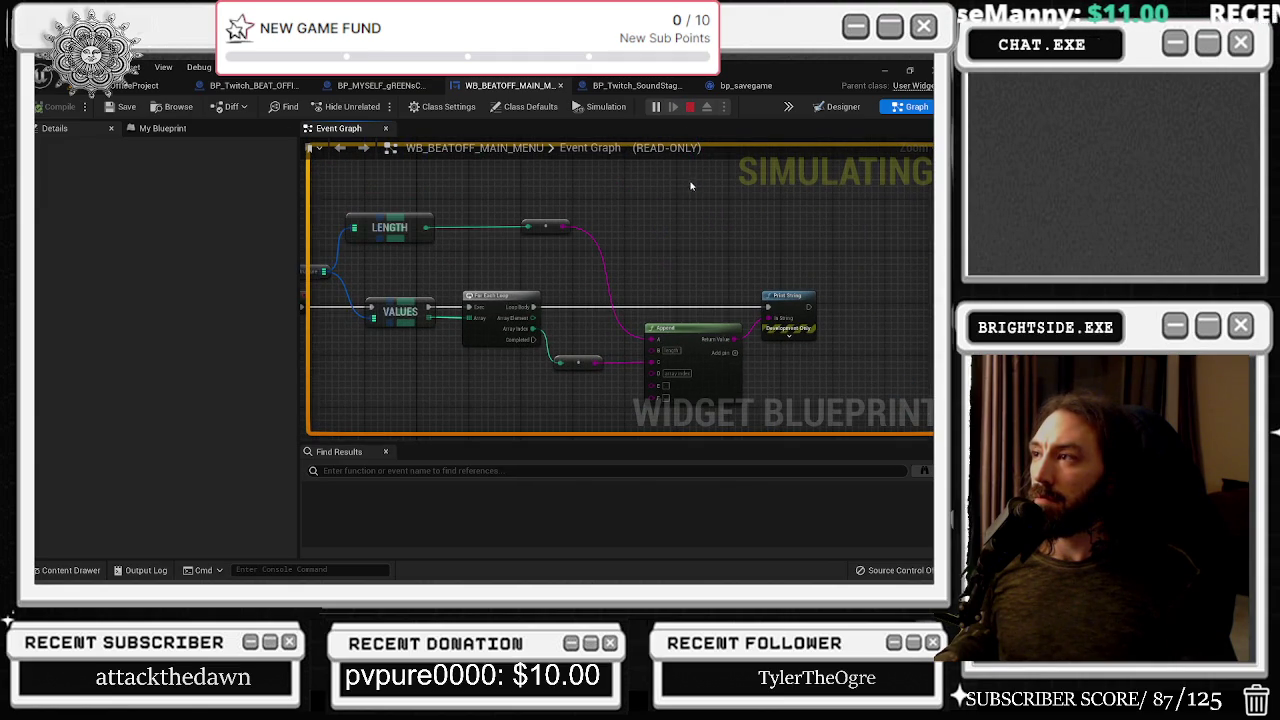
key("Escape")
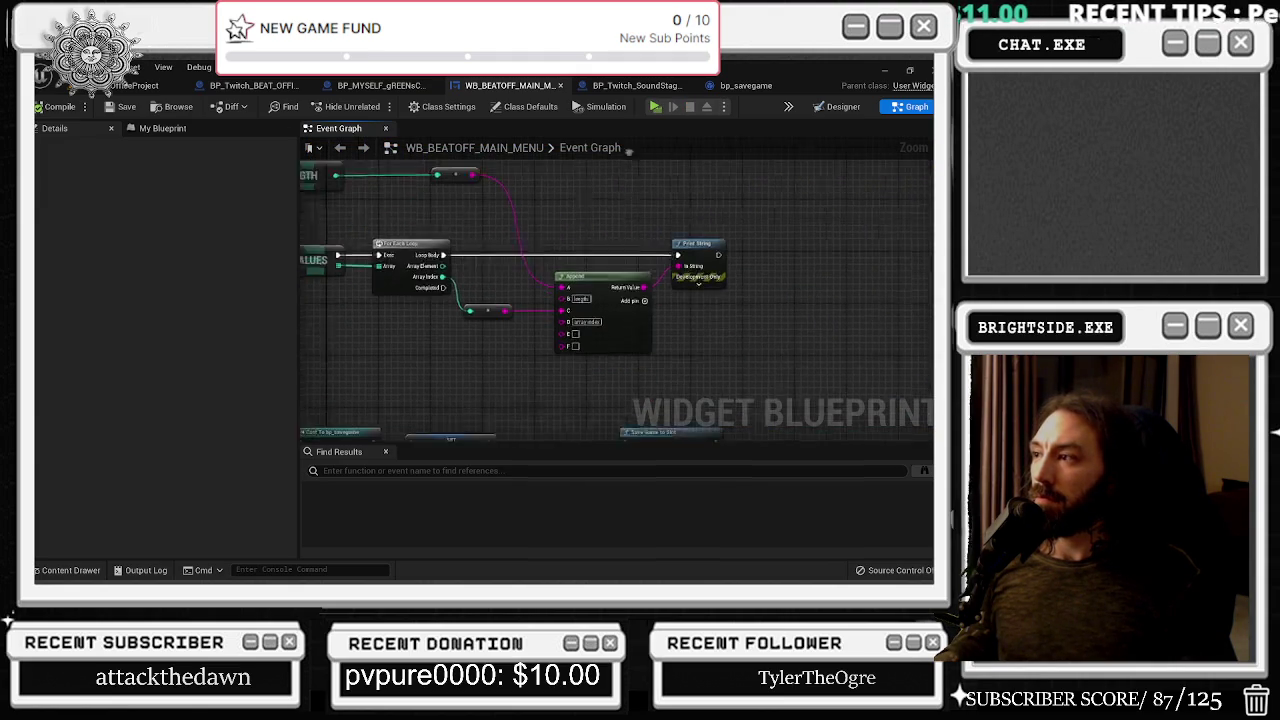
Wire For Each Loop Completed into the Cast To bp_savegame execution input
left_click_drag(732, 290, 604, 313)
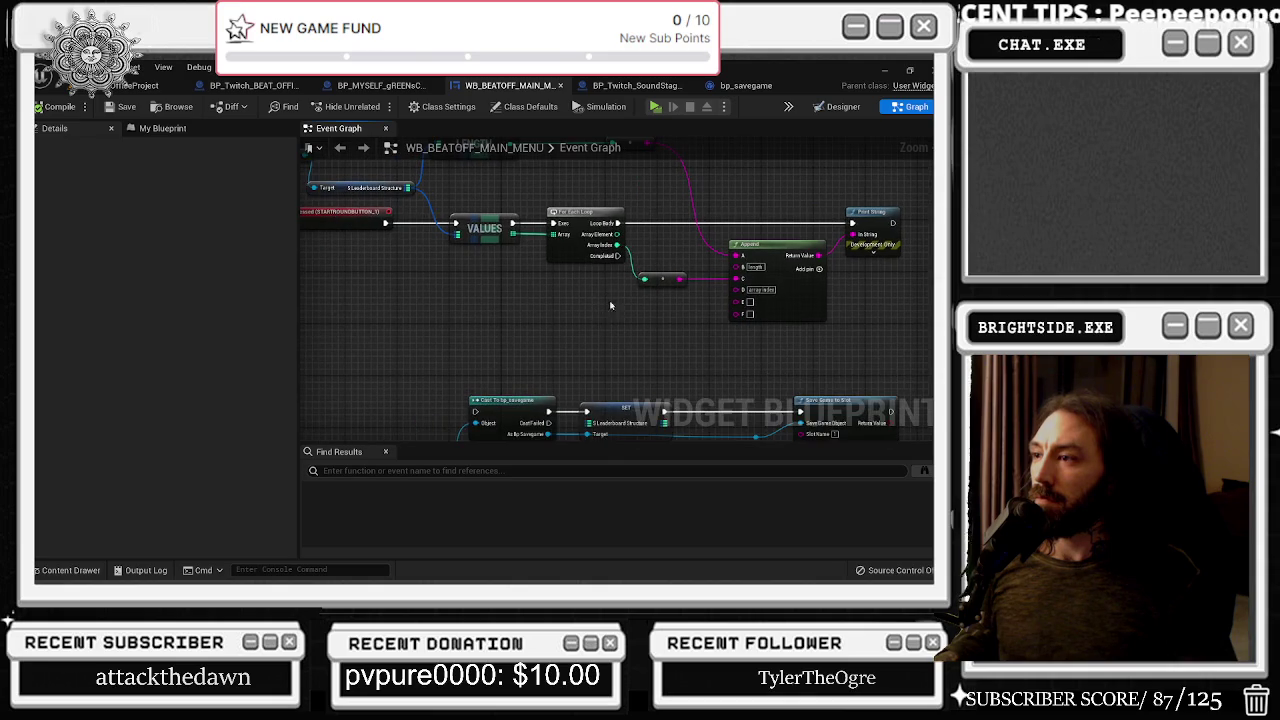
mouse_move(618, 256)
left_mouse_down()
mouse_move(658, 384)
mouse_move(482, 412)
left_mouse_up()
scroll(450, 230, "down", 4)
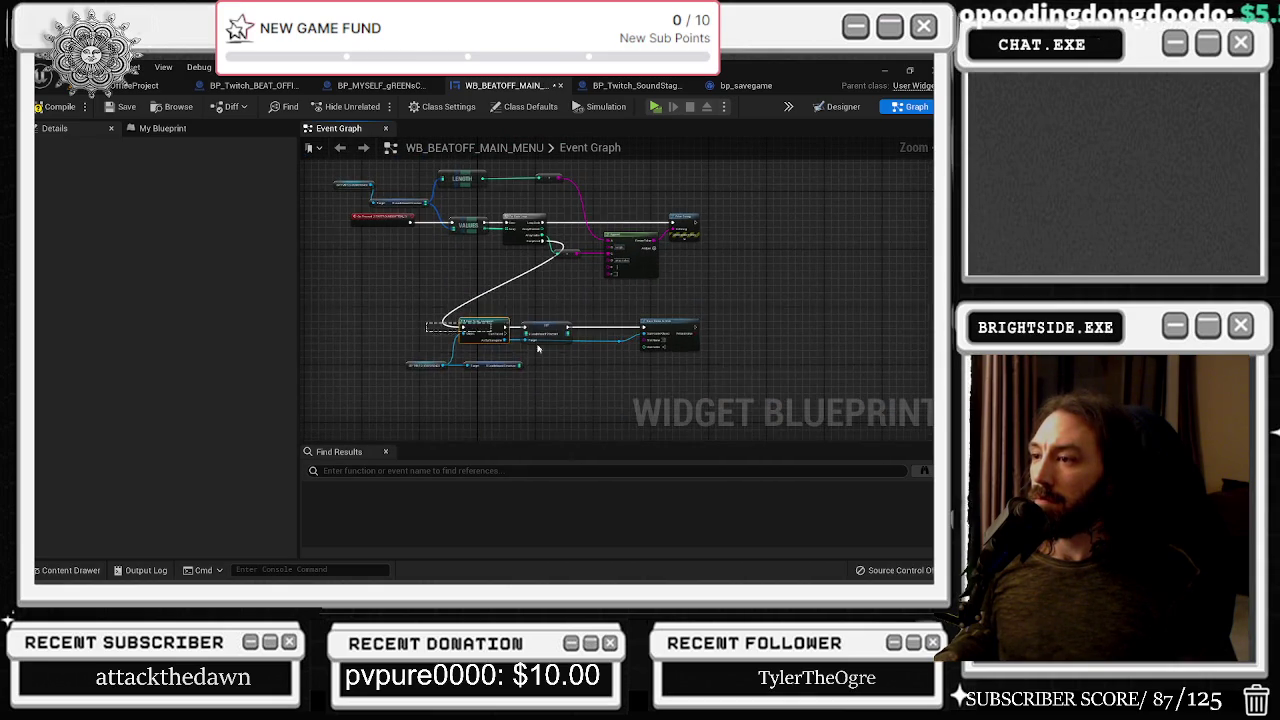
scroll(665, 341, "up", 4)
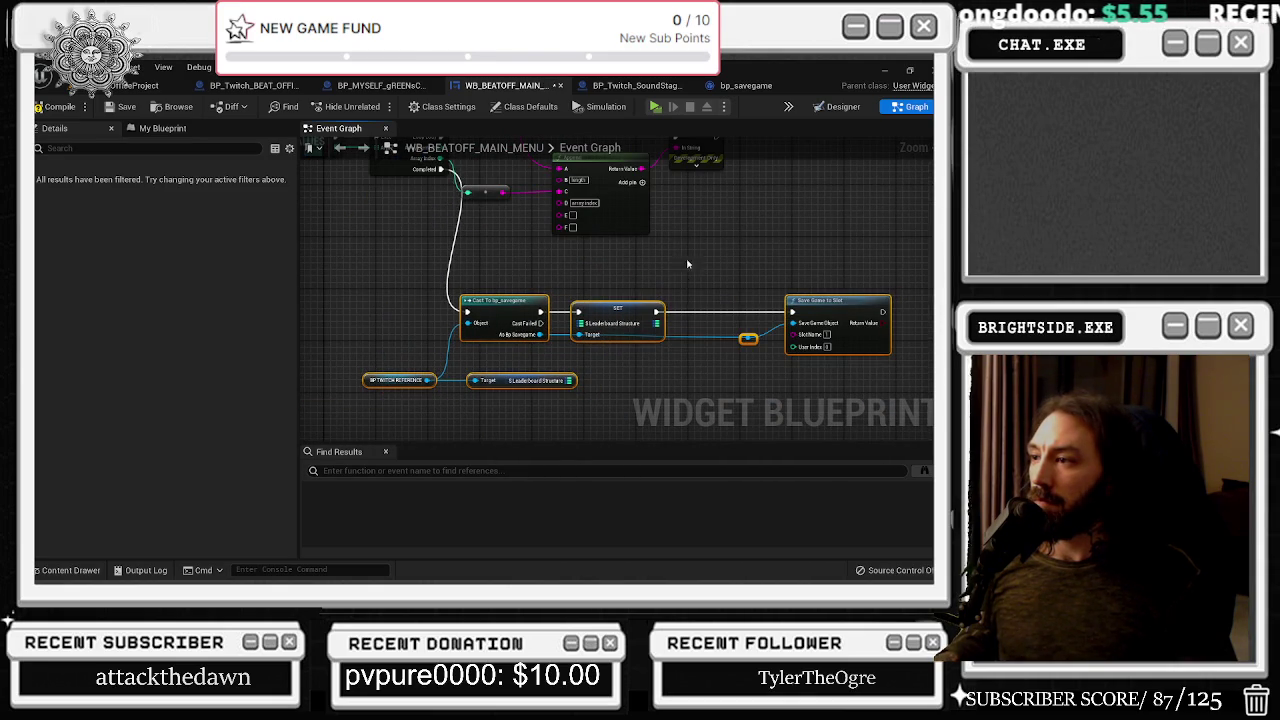
mouse_move(610, 288)
left_mouse_down()
mouse_move(649, 320)
mouse_move(659, 373)
left_mouse_up()
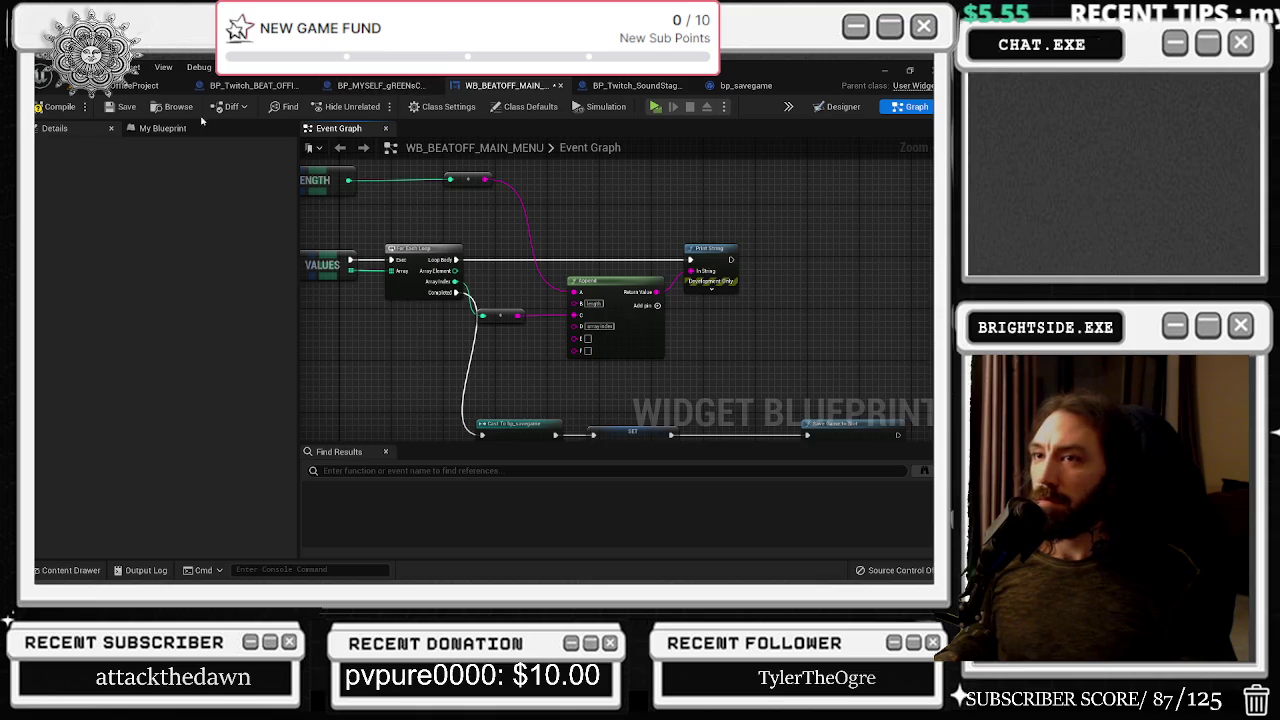
Compile the widget blueprint and jump to the node causing the map error
left_click(38, 107)
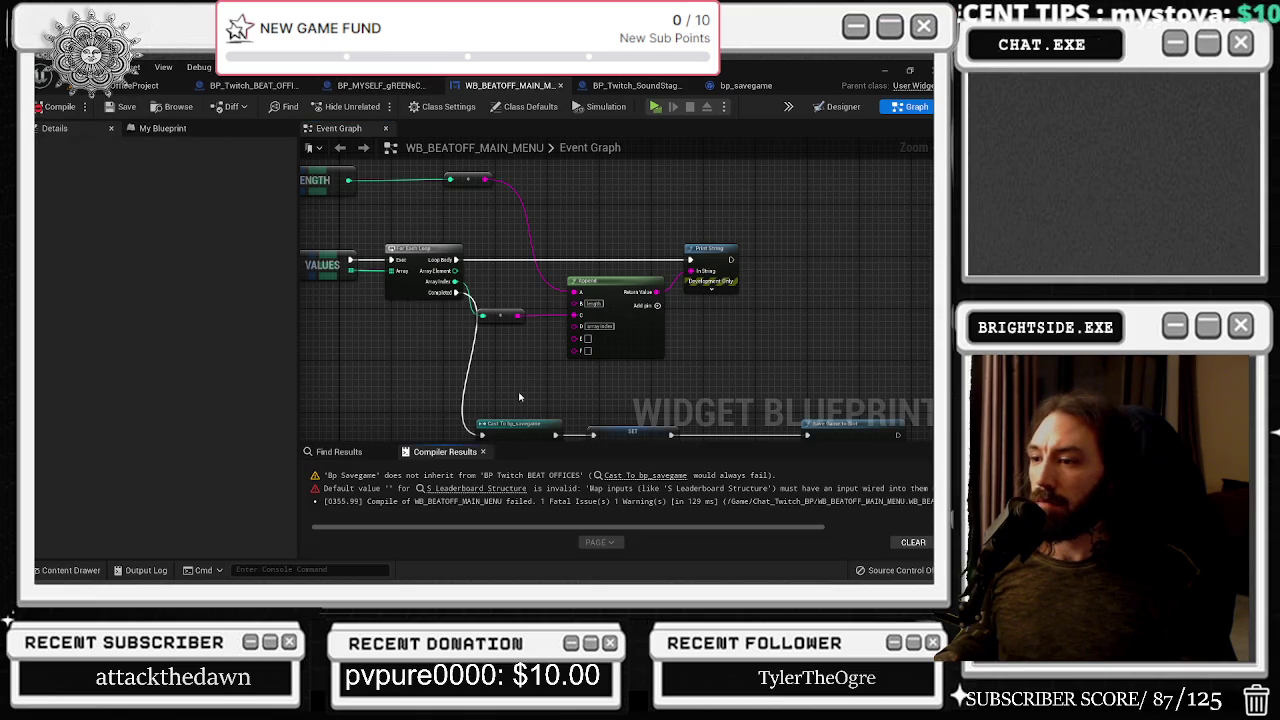
left_click_drag(496, 370, 565, 328)
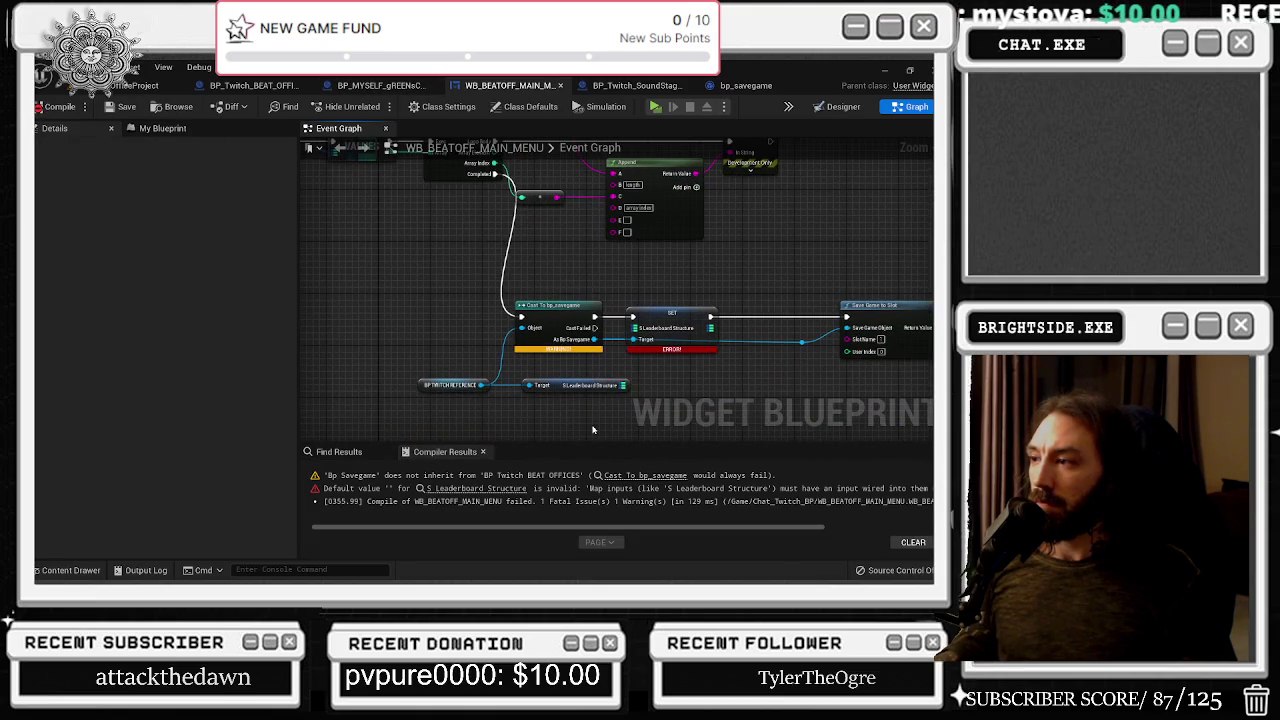
left_click(450, 488)
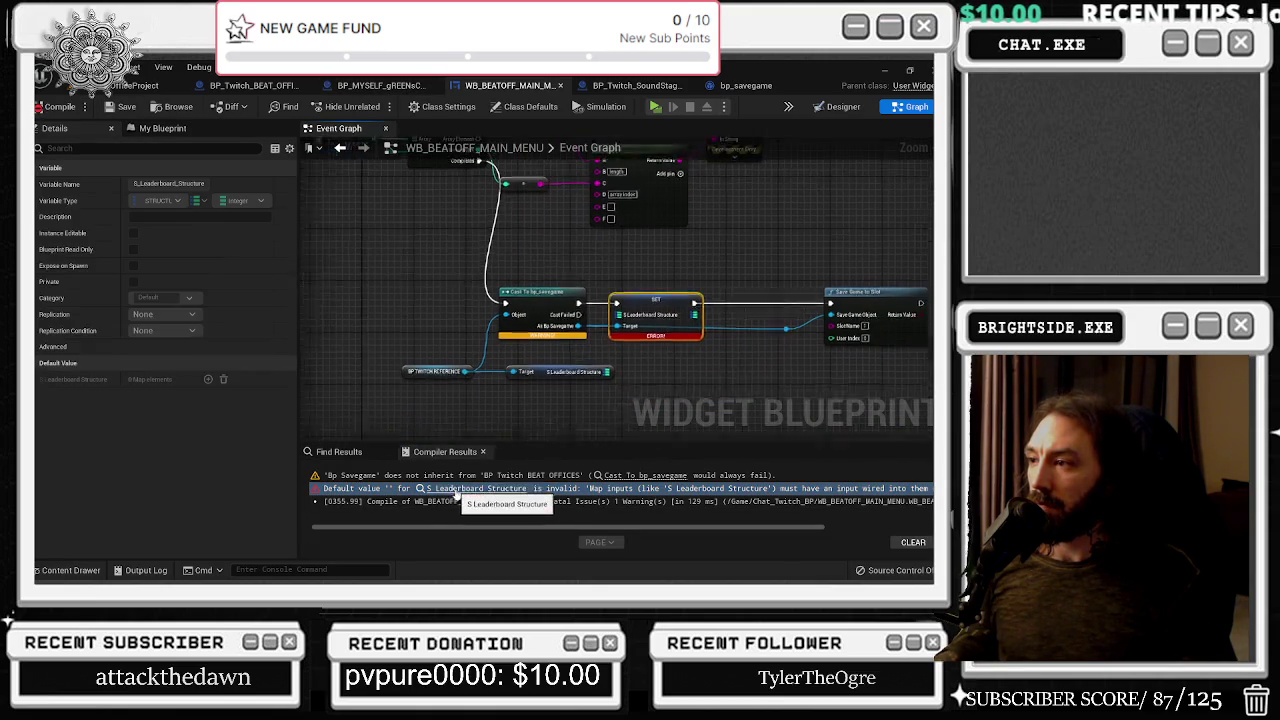
Feed the S_Leaderboard_Structure getter into the SET node's map input and recompile
mouse_move(593, 318)
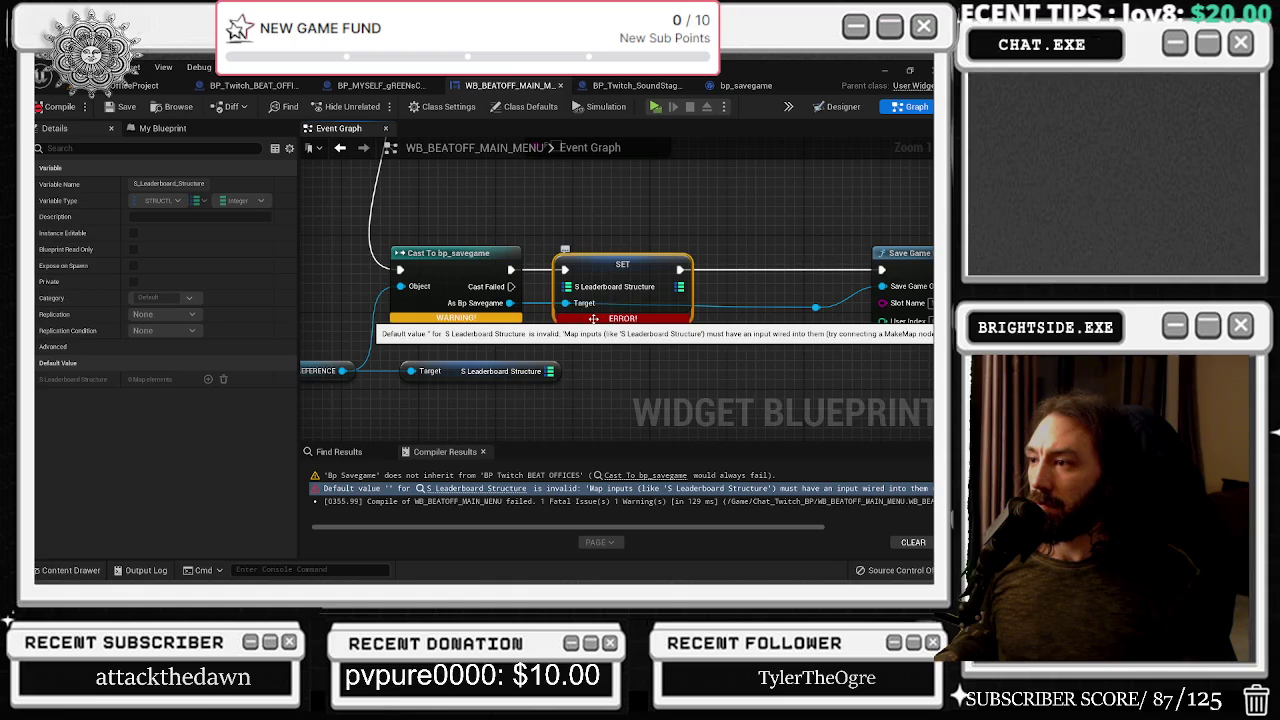
mouse_move(593, 318)
left_mouse_down()
mouse_move(632, 318)
mouse_move(612, 246)
mouse_move(550, 372)
left_mouse_up()
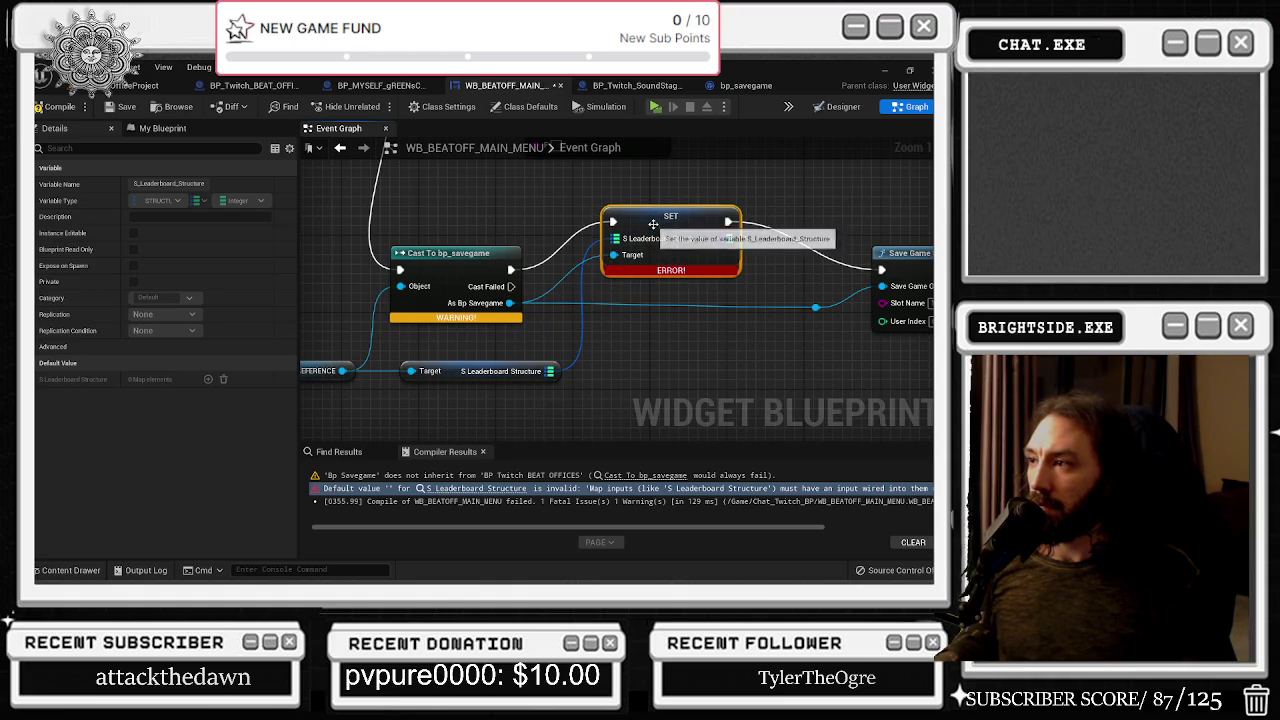
left_click_drag(655, 224, 647, 272)
key("F7")
left_click_drag(508, 267, 445, 284)
type("save game")
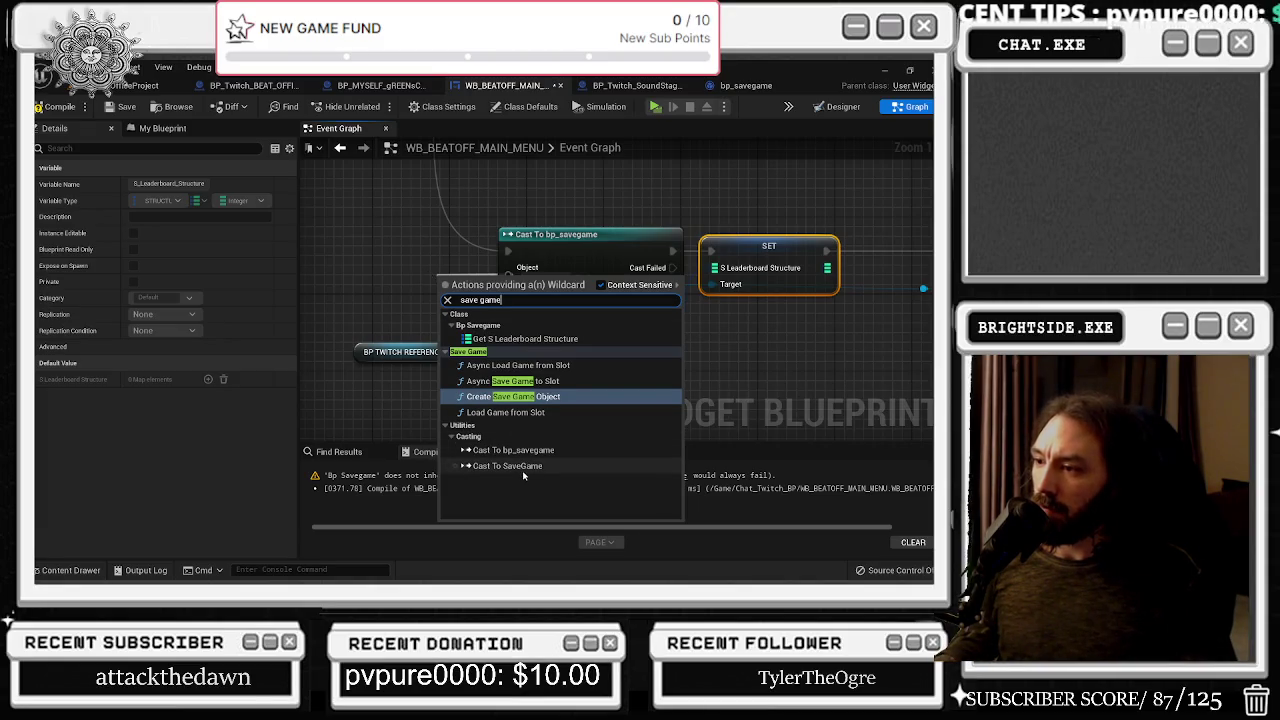
Shift the Cast, SET and Save Game to Slot nodes to the right to make room
key("Escape")
scroll(653, 240, "down", 1)
scroll(653, 240, "down", 2)
left_click_drag(350, 282, 820, 372)
left_click_drag(755, 305, 859, 312)
left_click(390, 313)
Add a Does Save Game Exist node left of the cast, then delete it
right_click(390, 313)
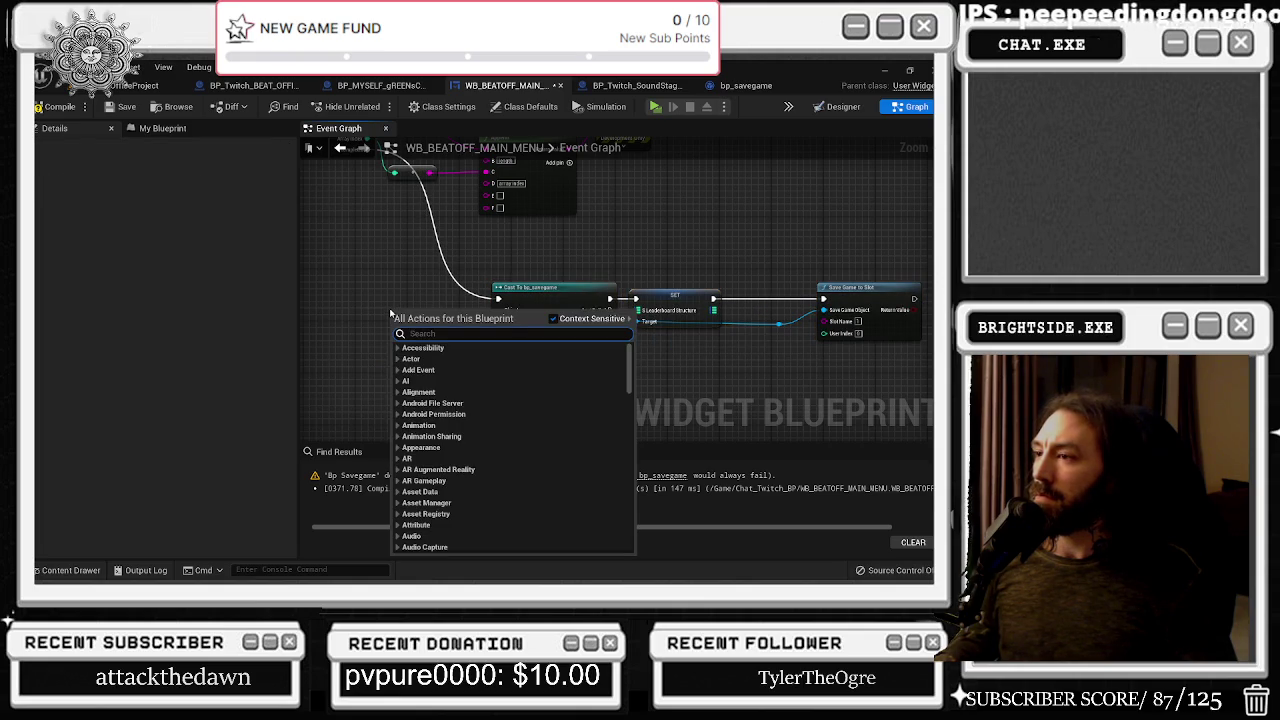
type("save g")
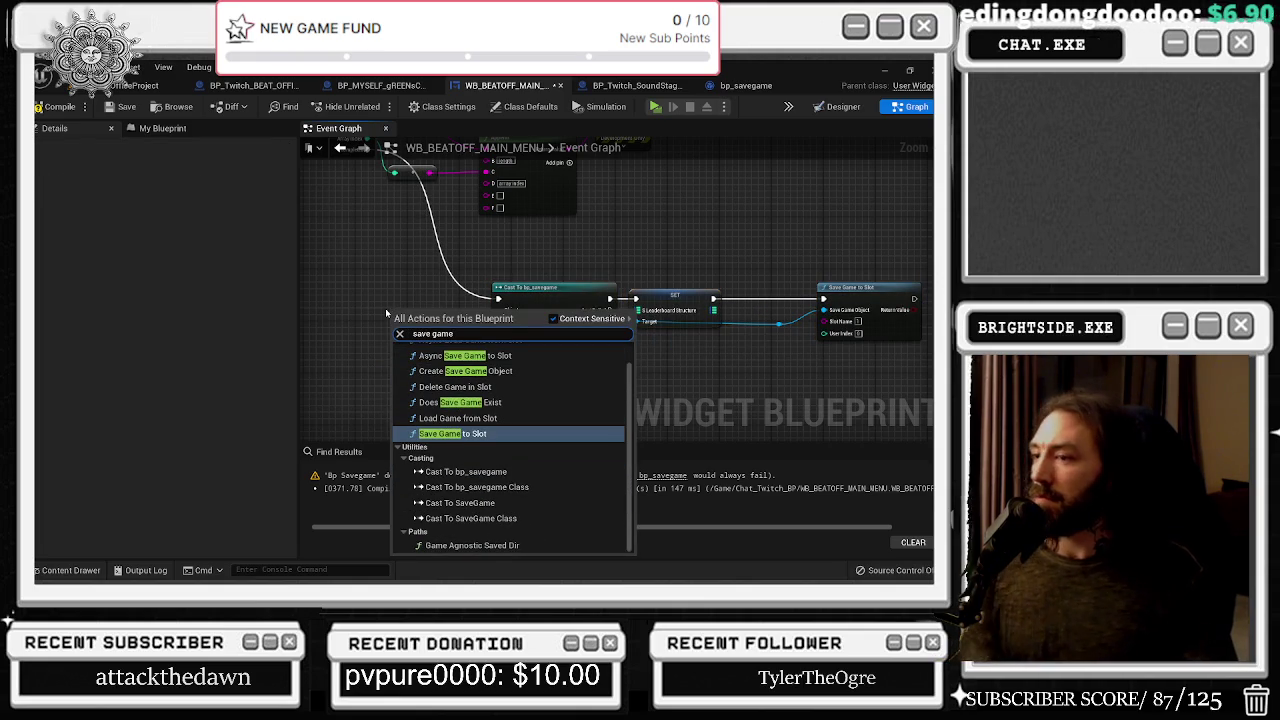
type("ame")
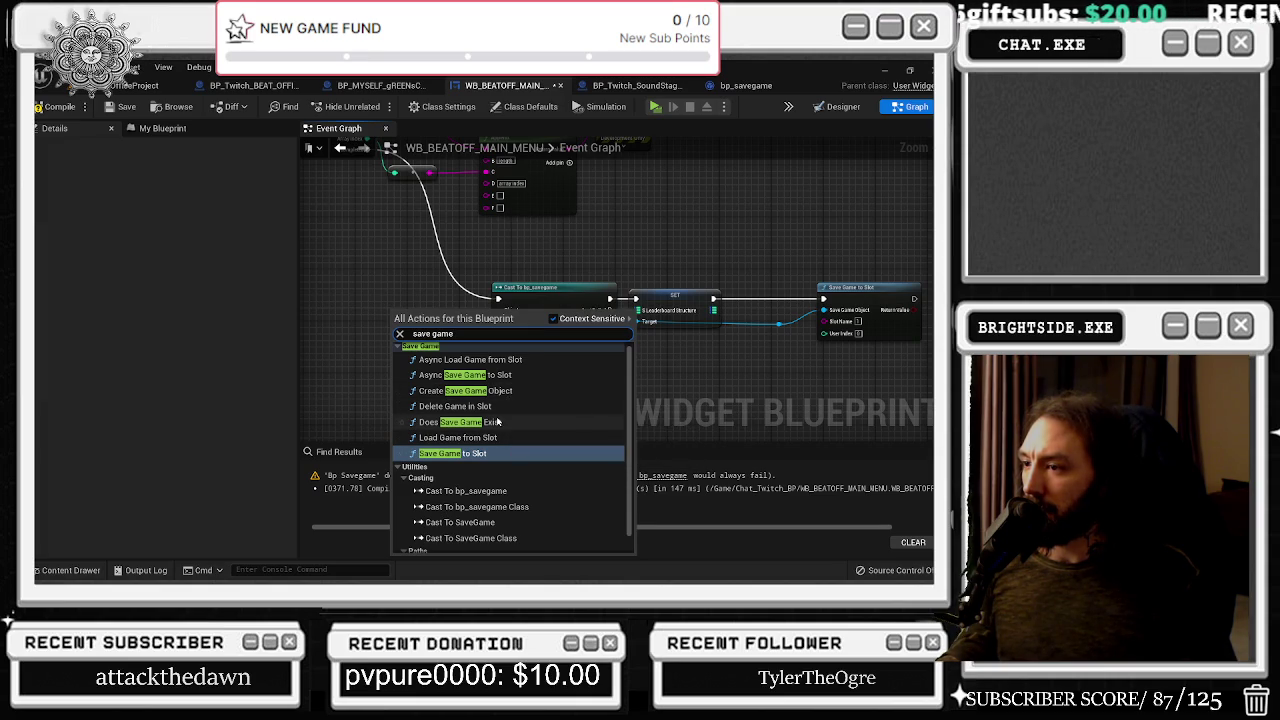
left_click(496, 423)
left_click_drag(439, 313, 373, 293)
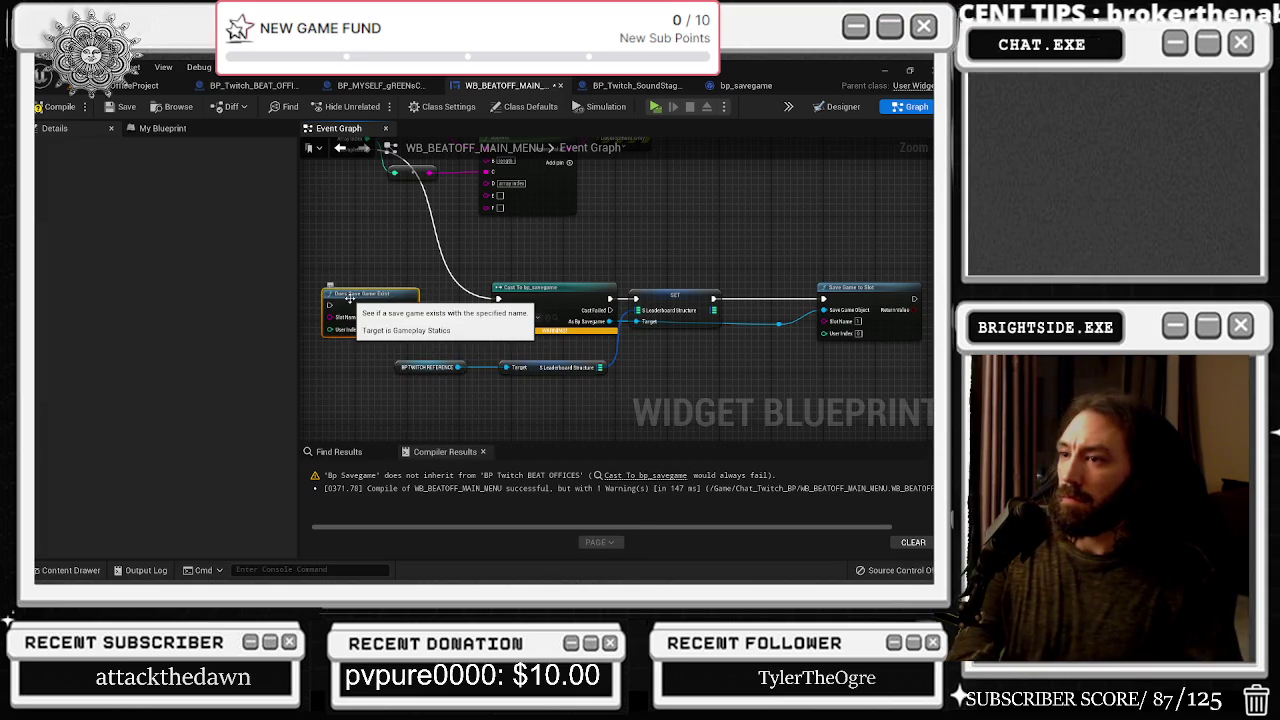
key("Delete")
Dismiss the 'save game' search and bring up BP_Twitch_BEAT_OFFICES's Load Game and cast nodes
type("ve game")
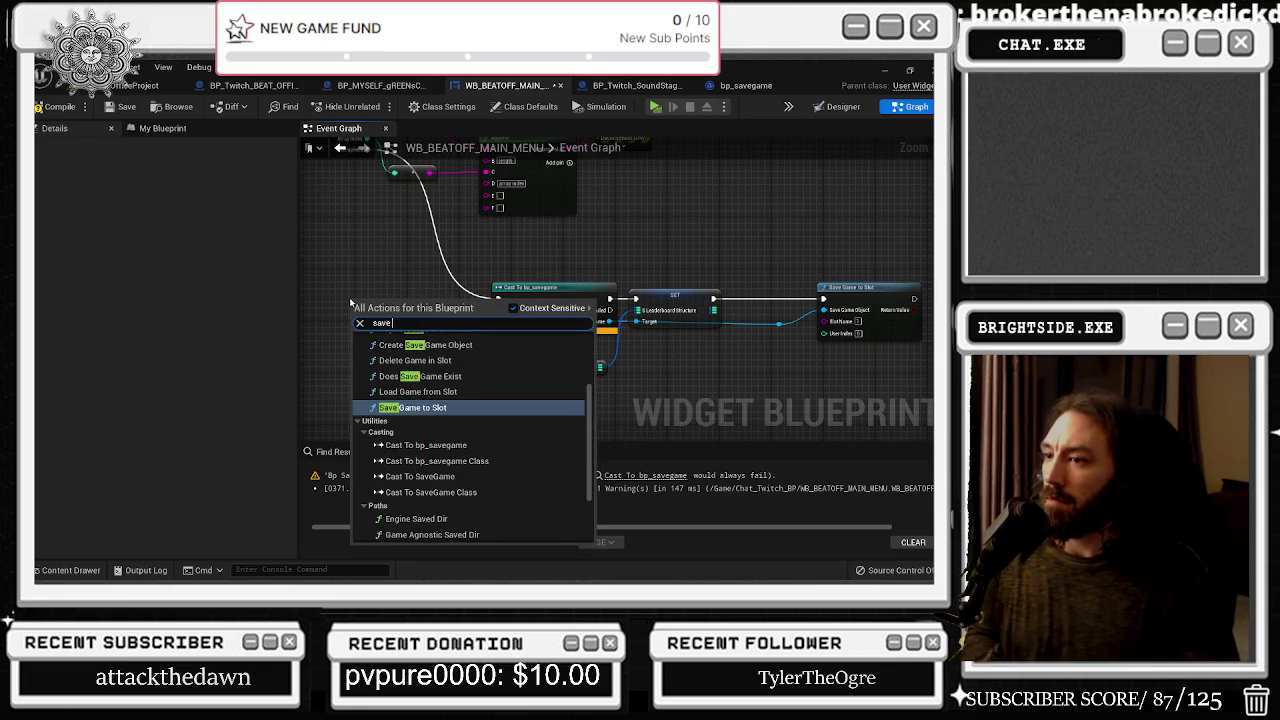
left_click(362, 285)
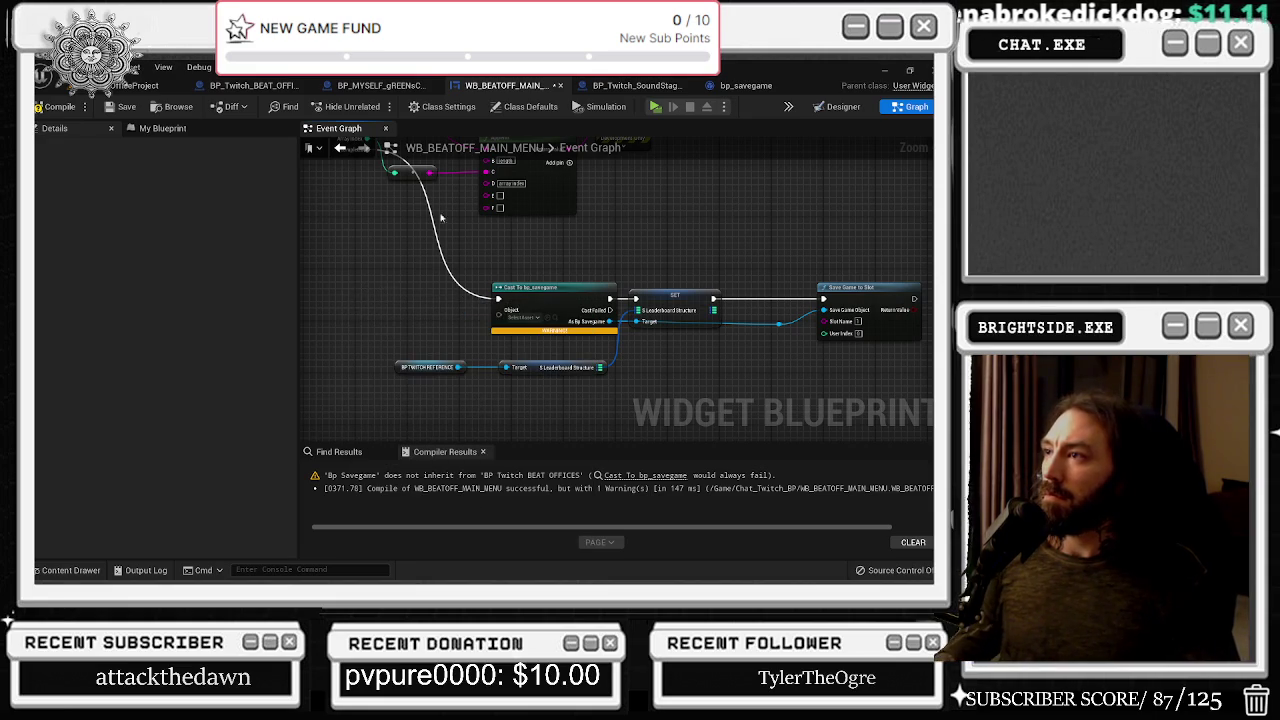
left_click(628, 87)
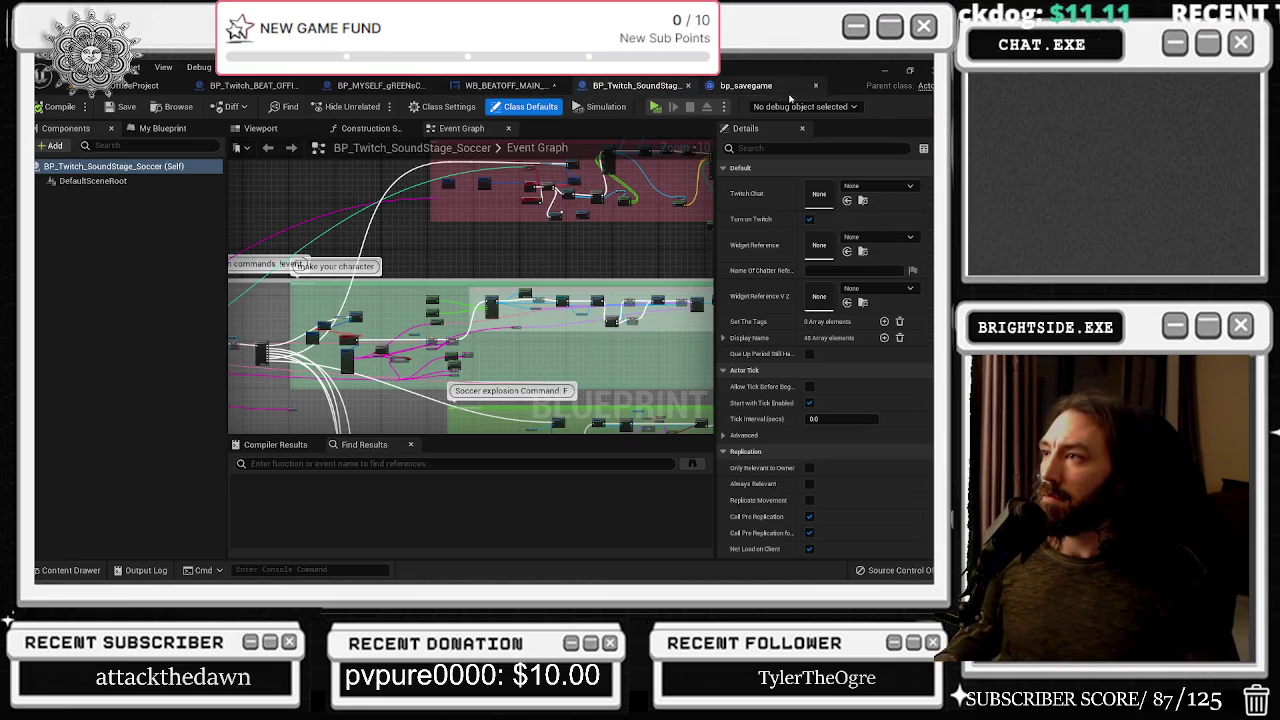
left_click(752, 87)
left_click(505, 86)
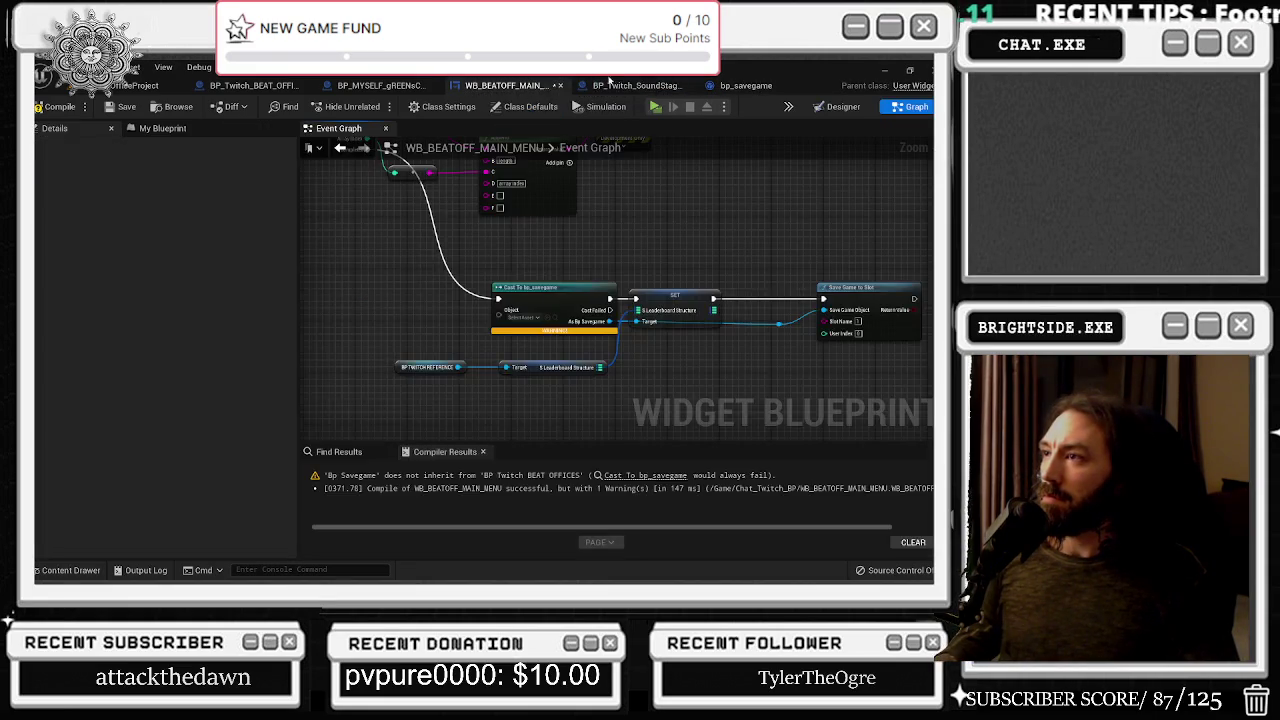
left_click(630, 86)
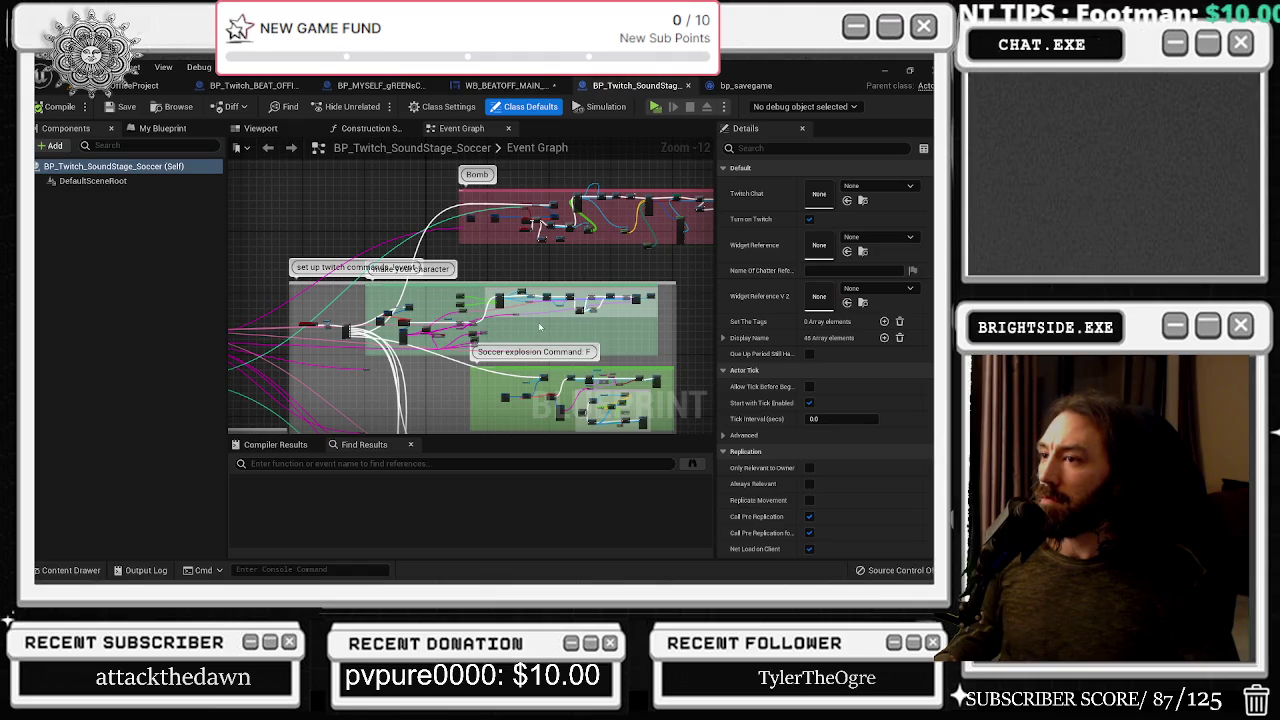
left_click(505, 86)
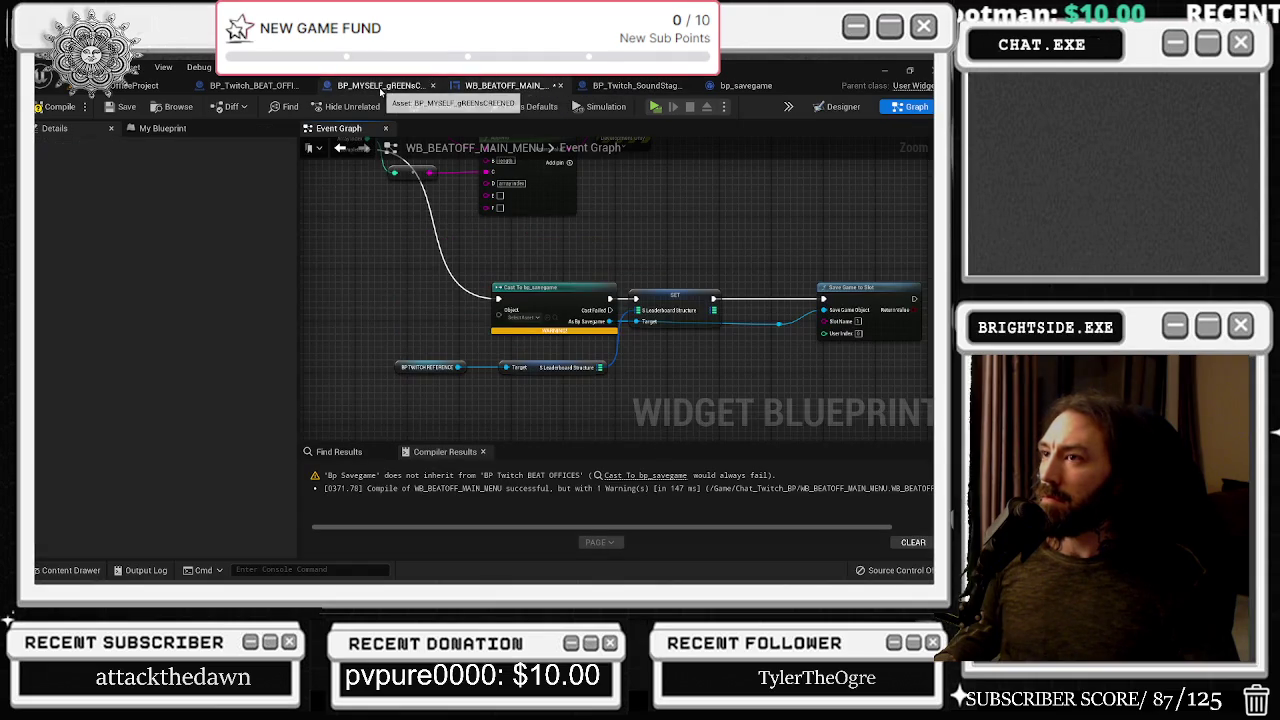
left_click(270, 90)
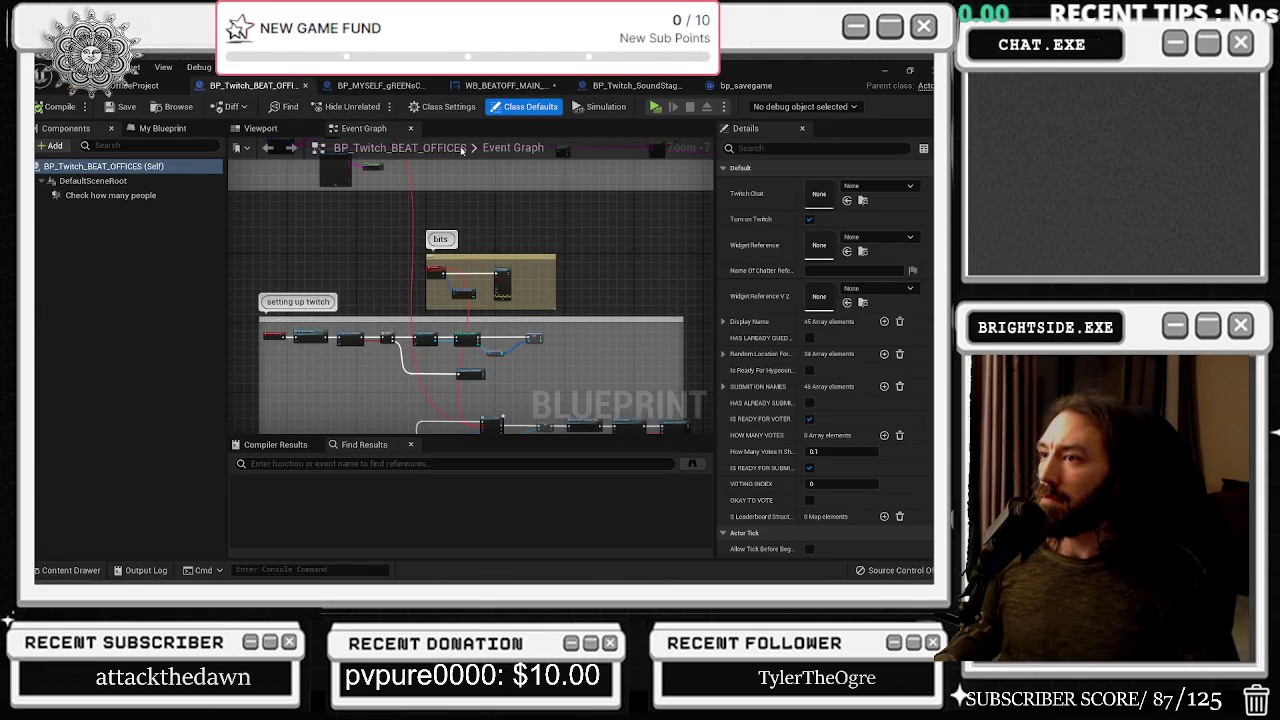
scroll(316, 330, "up", 8)
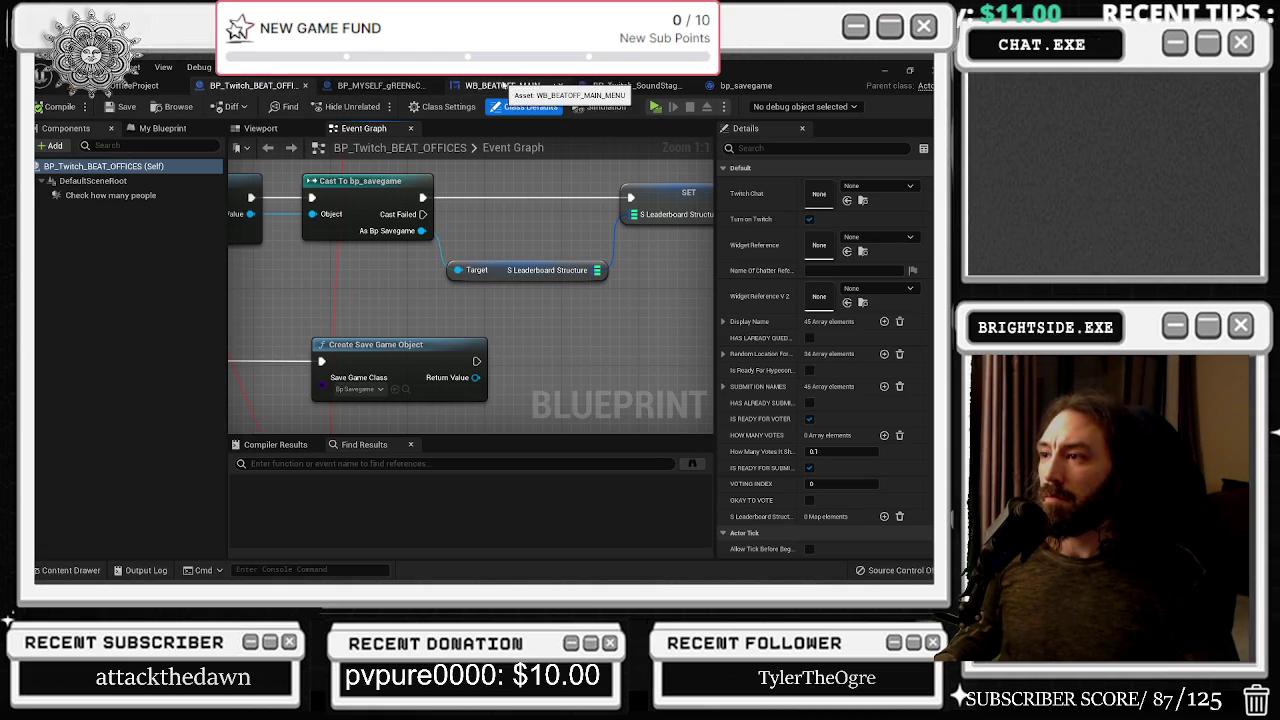
left_click_drag(379, 319, 714, 363)
Promote Load Game from Slot's return value to a variable named 'save game reference'
scroll(627, 354, "down", 1)
mouse_move(627, 354)
left_mouse_down()
mouse_move(478, 302)
mouse_move(473, 221)
left_mouse_up()
right_click(540, 337)
left_click(604, 358)
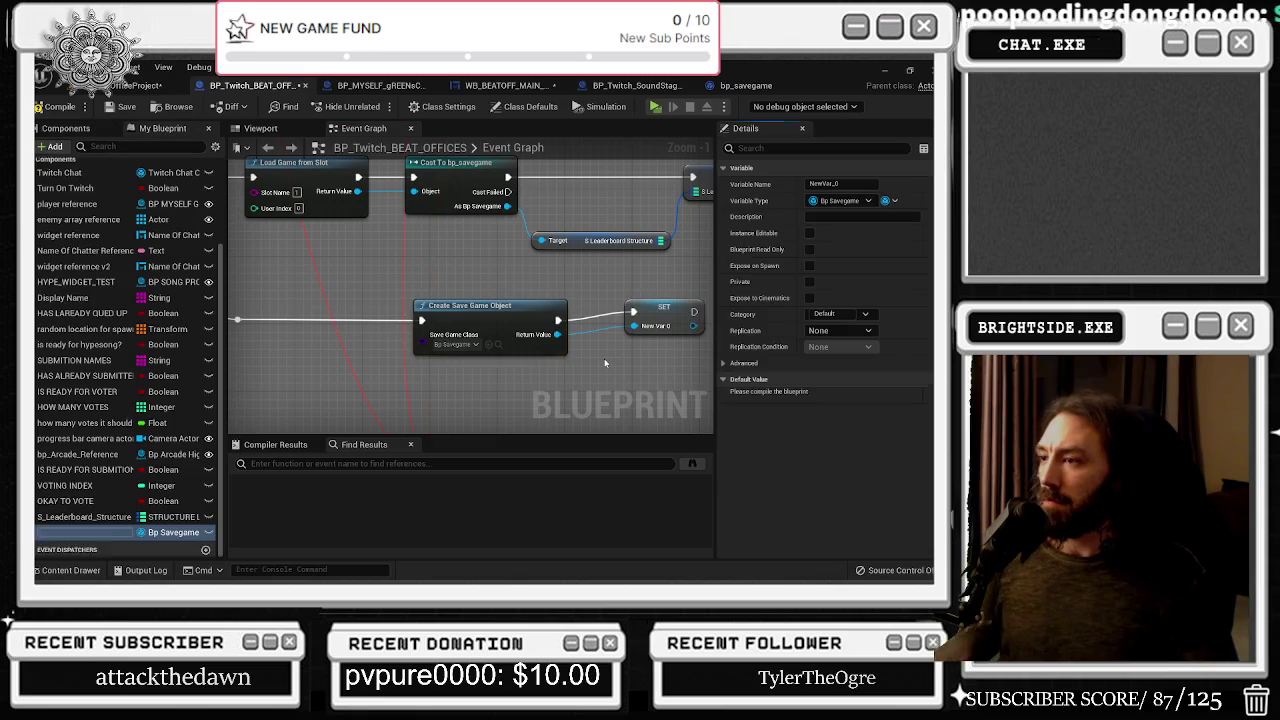
type("save game ")
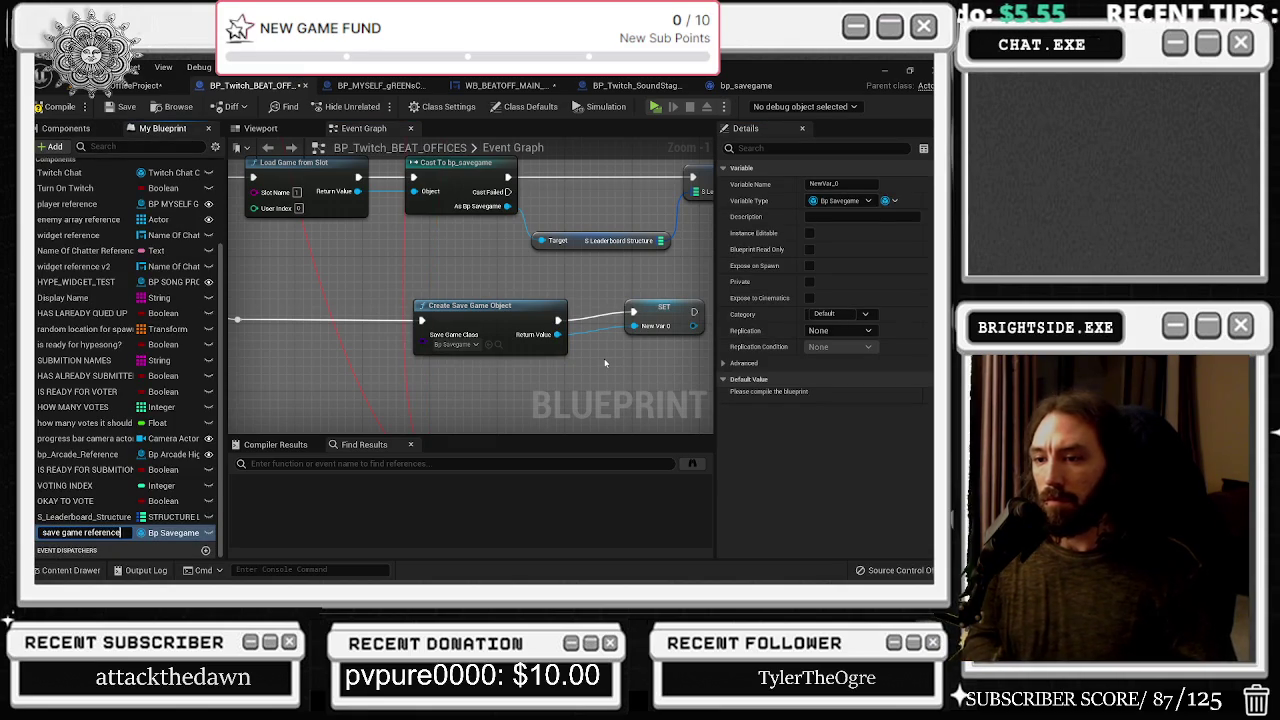
type("reference")
left_click(638, 325)
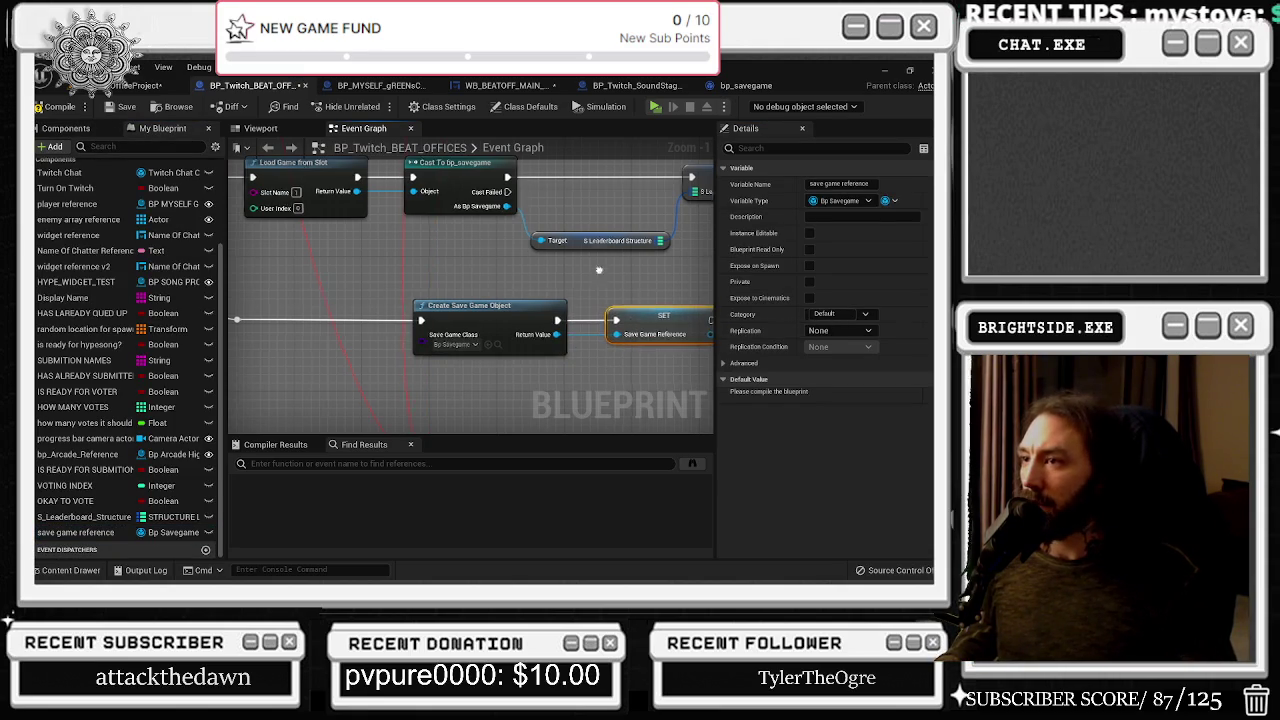
Move the cast nodes right and paste a second save game reference SET node into the chain
scroll(599, 269, "down", 2)
left_click(390, 233)
left_click_drag(390, 233, 494, 235)
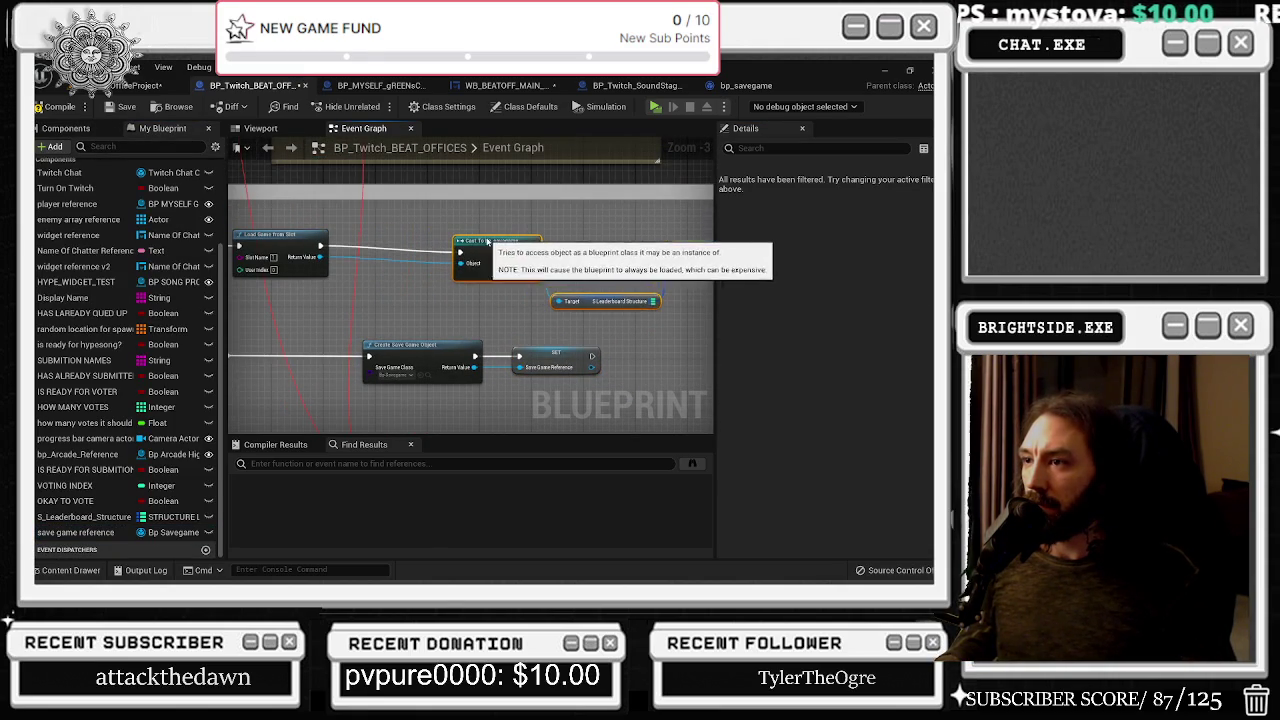
key("ctrl+v")
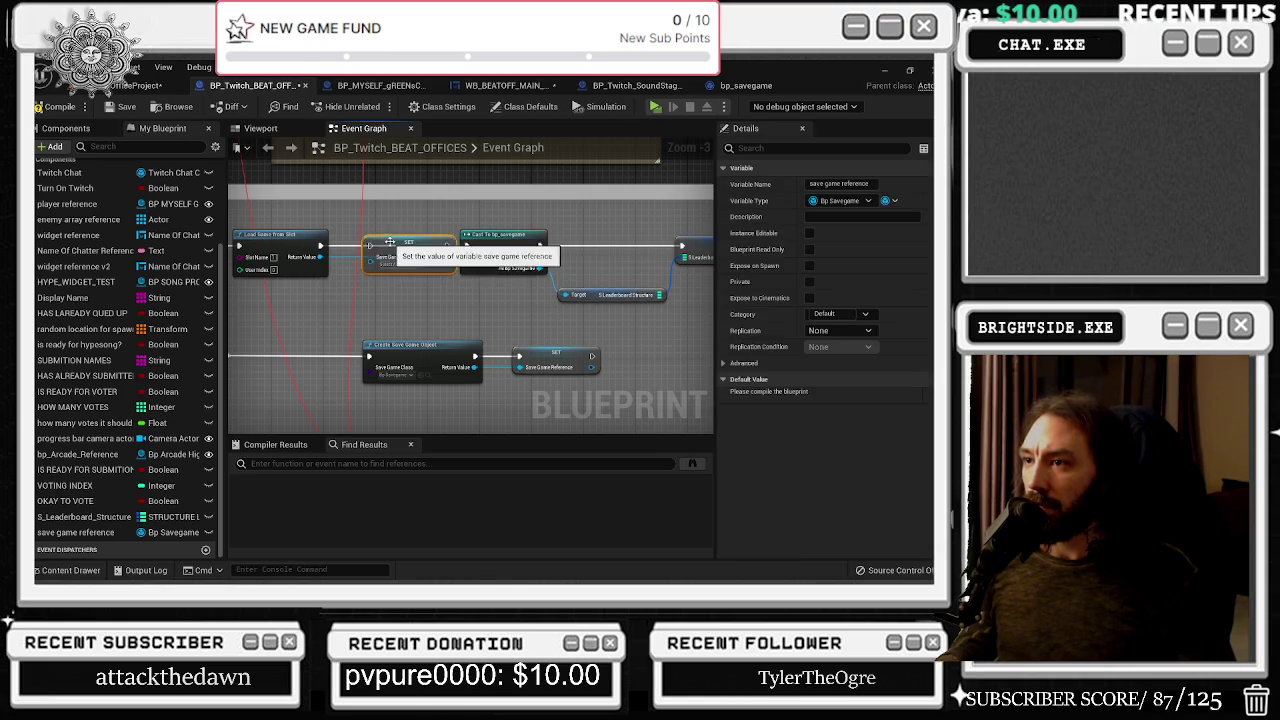
left_click_drag(320, 245, 430, 252)
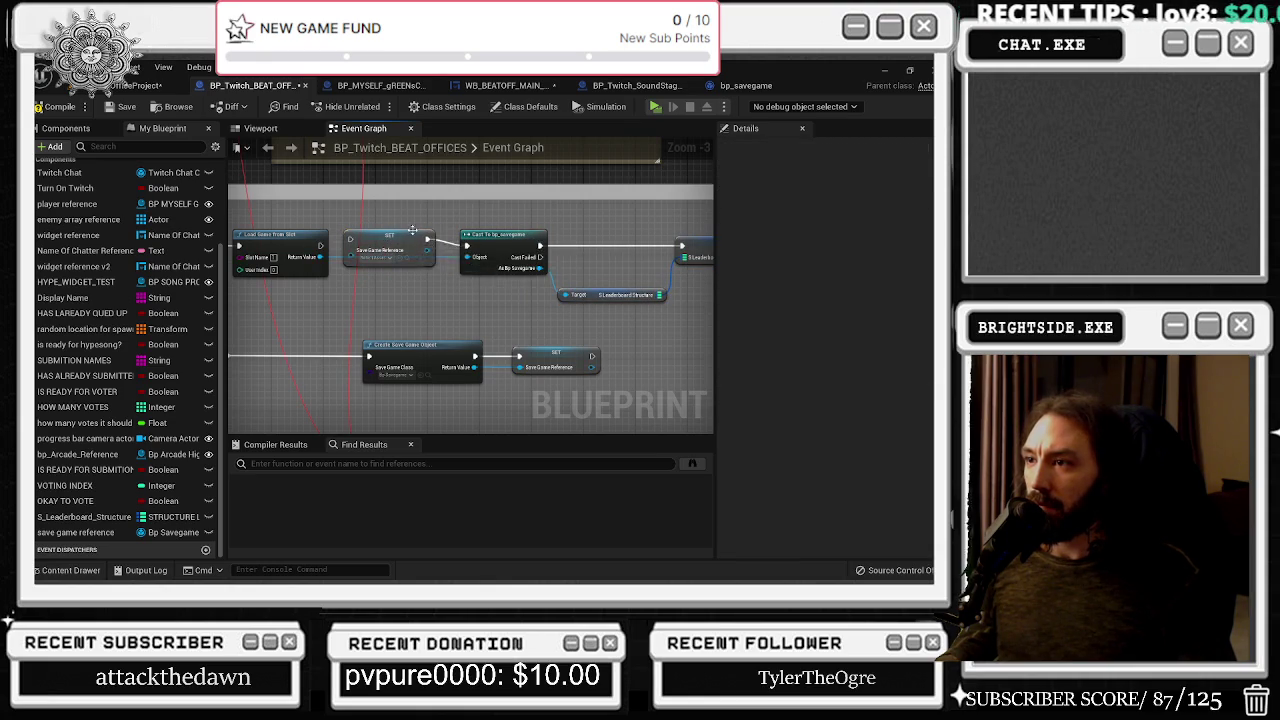
left_click(390, 240)
mouse_move(320, 245)
left_mouse_down()
mouse_move(343, 246)
mouse_move(332, 259)
mouse_move(343, 258)
left_mouse_up()
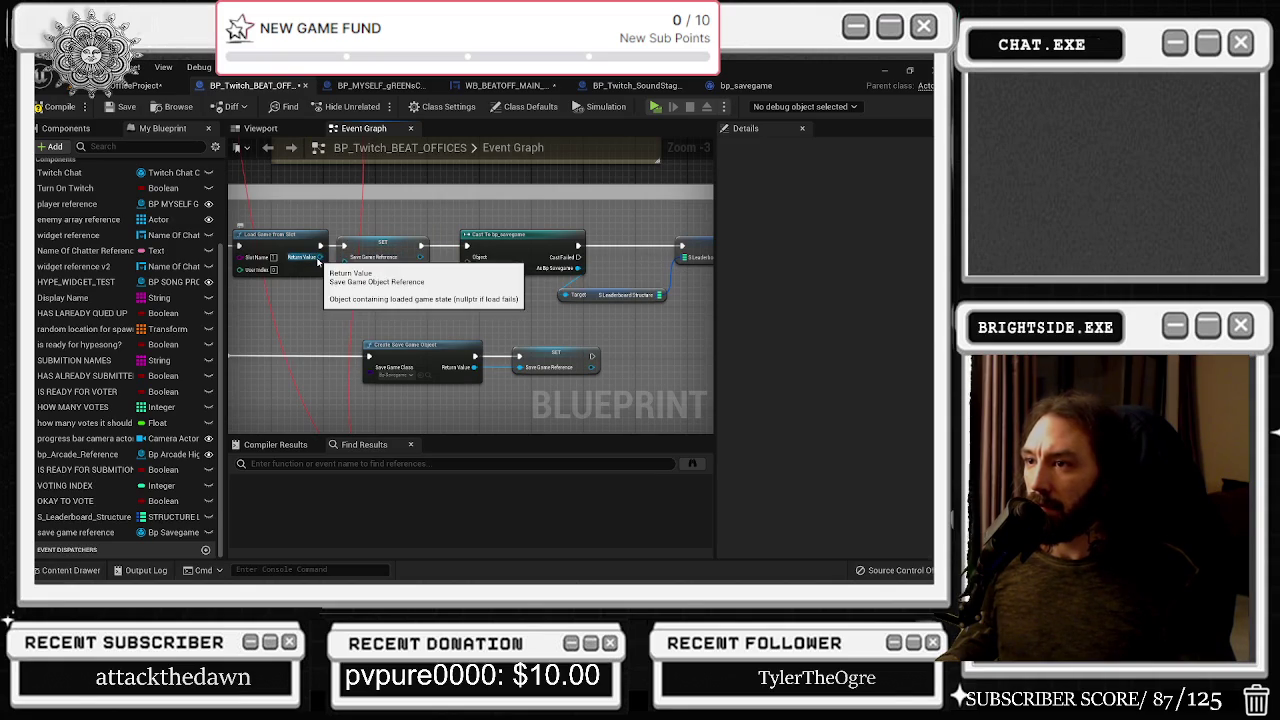
Rewire that SET to store the cast save game after Cast To bp_savegame, then compile
key("ctrl+z")
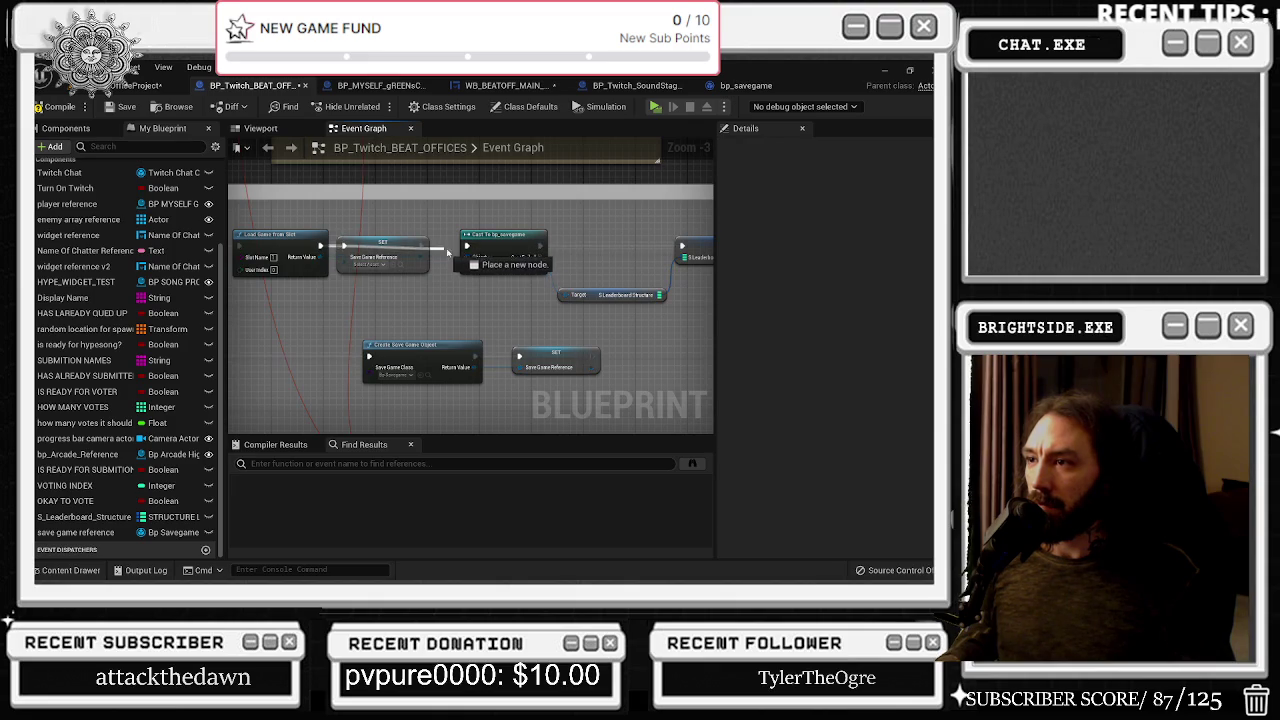
mouse_move(415, 255)
left_mouse_down()
mouse_move(441, 313)
mouse_move(525, 295)
mouse_move(603, 237)
left_mouse_up()
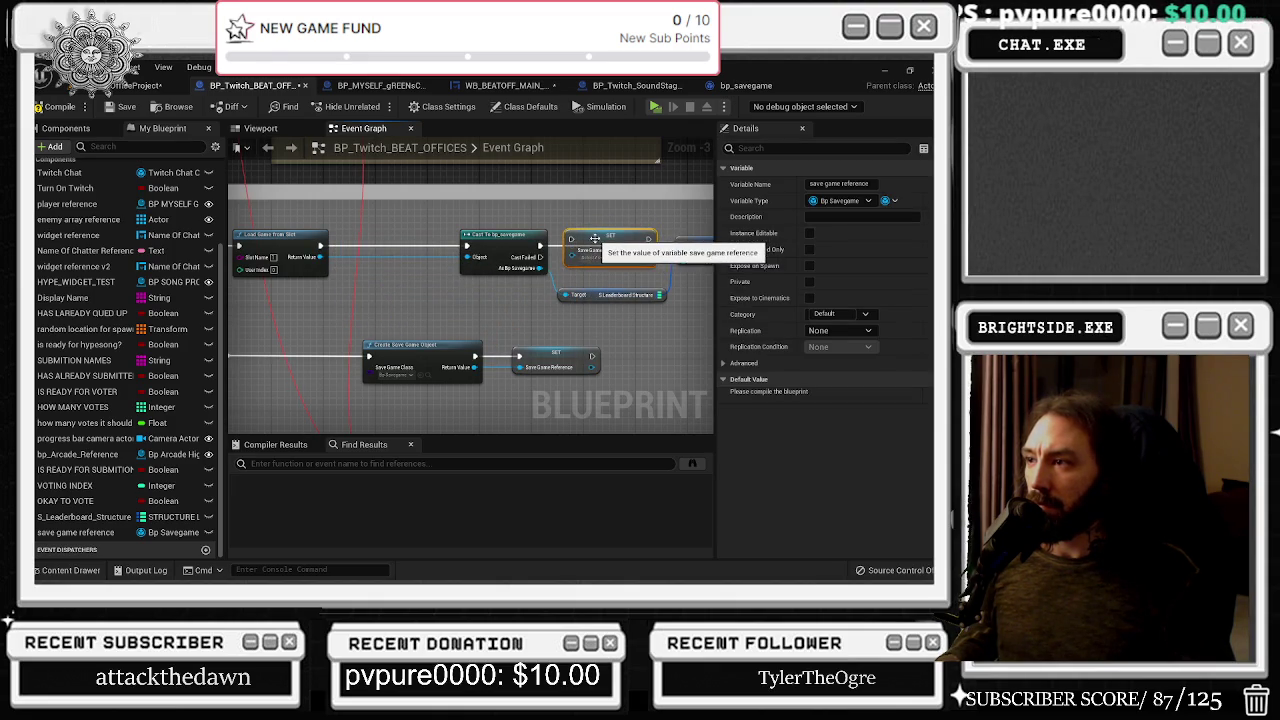
left_click_drag(541, 268, 594, 253)
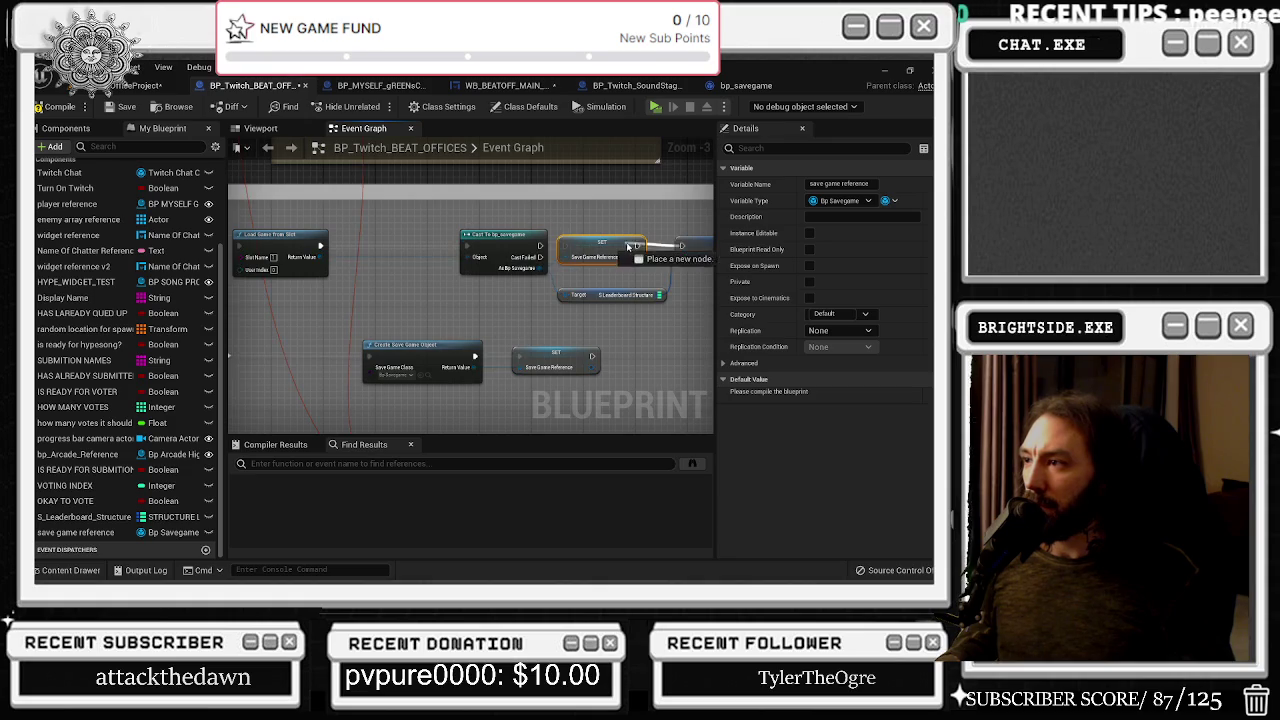
left_click_drag(539, 247, 610, 245)
left_click(121, 107)
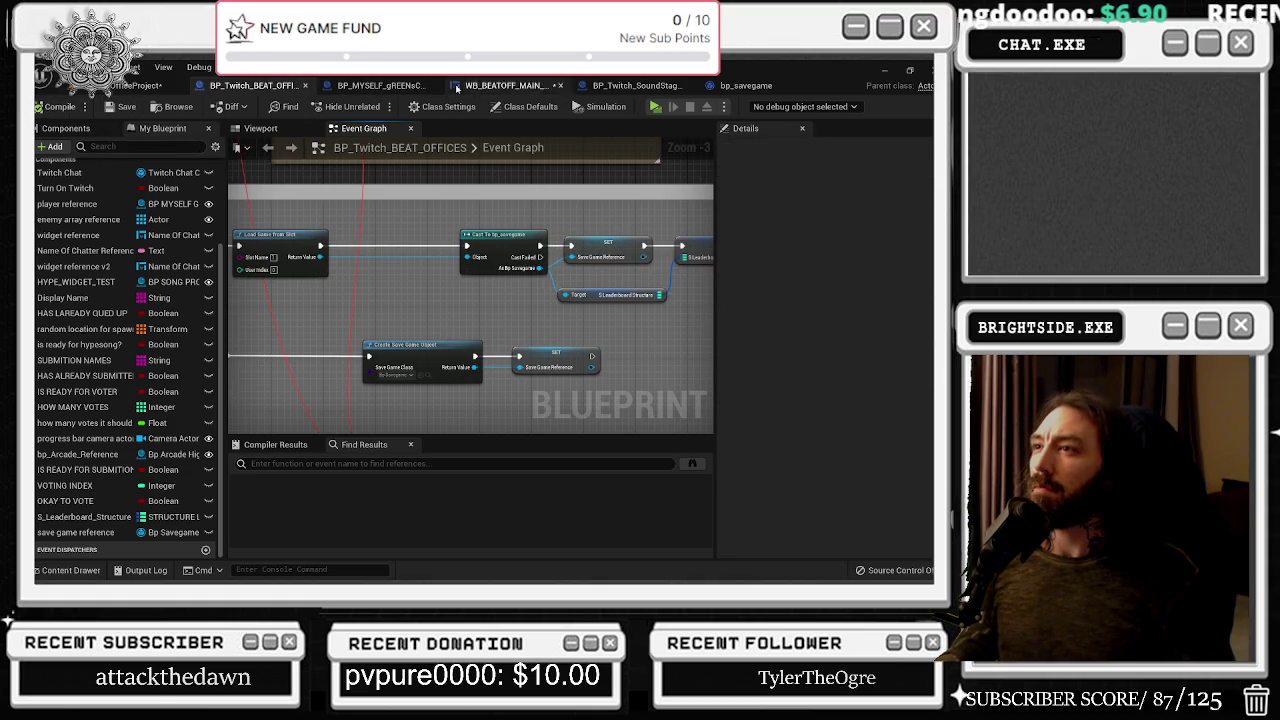
left_click(486, 85)
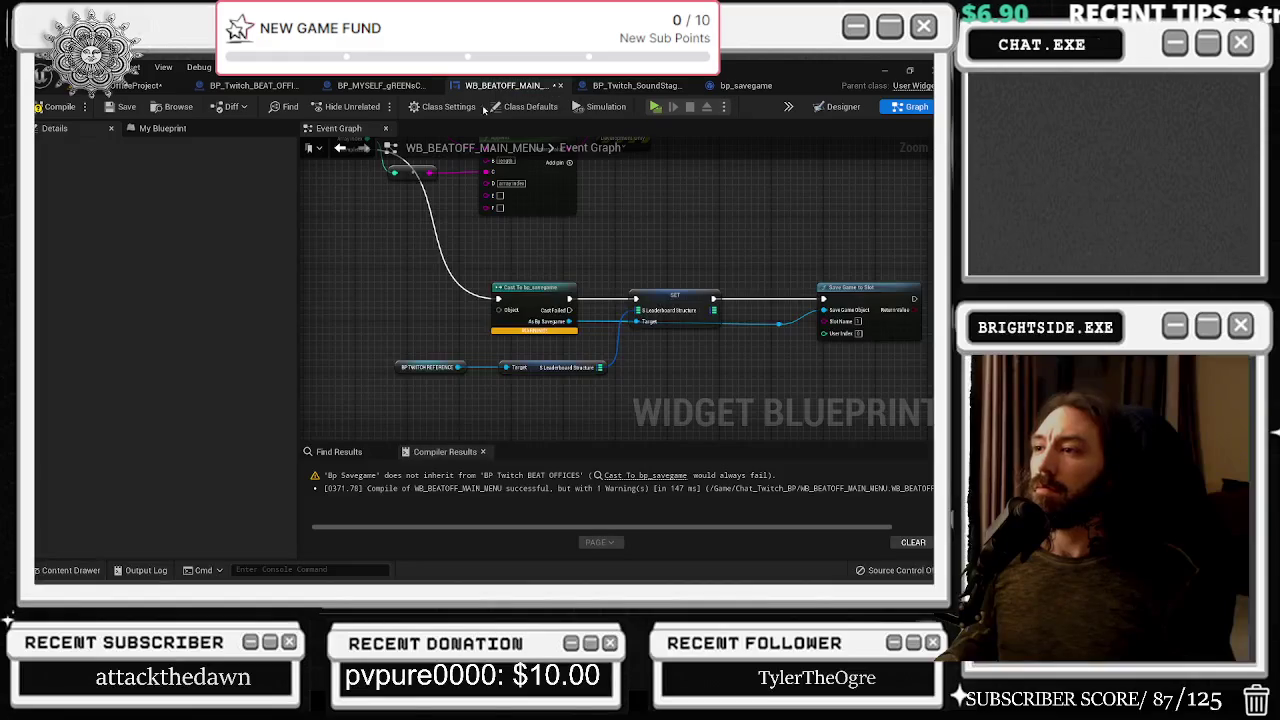
Add a Get Save Game Reference node off BP TWITCH REFERENCE and line it up
left_click(420, 366)
mouse_move(420, 366)
left_mouse_down()
mouse_move(370, 359)
mouse_move(435, 342)
left_mouse_up()
type("sav")
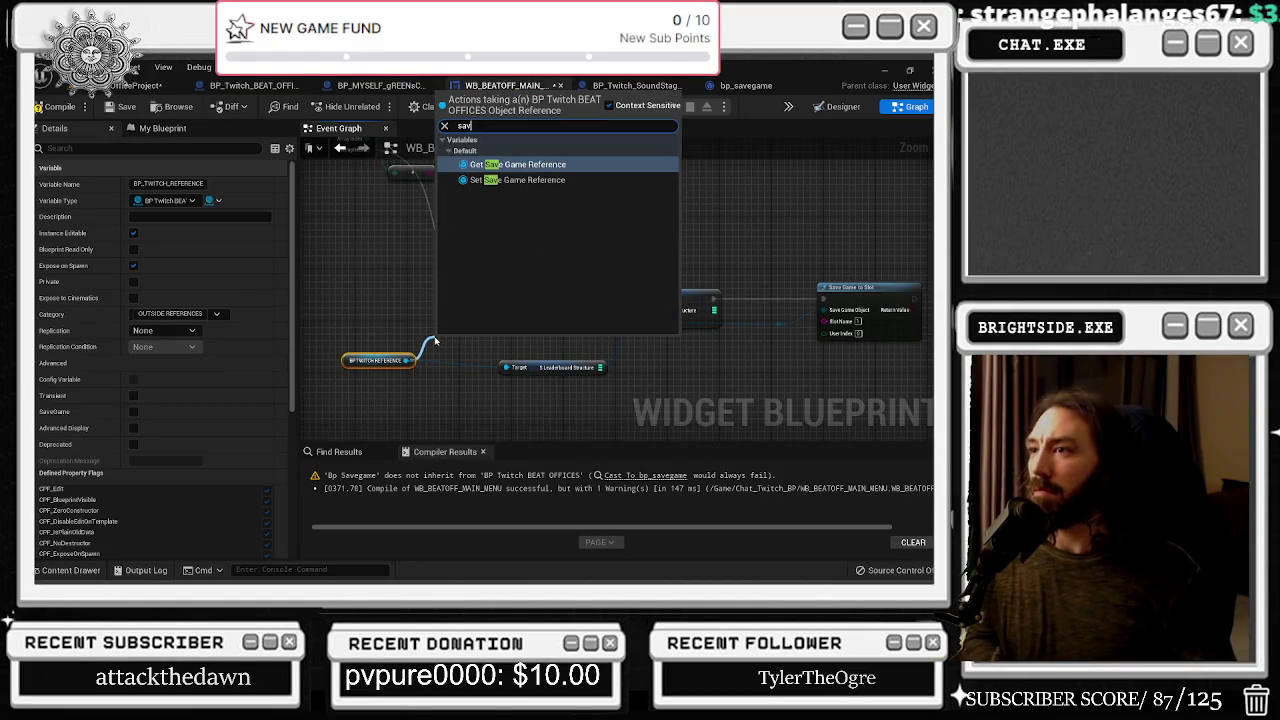
key("Return")
left_click(469, 346)
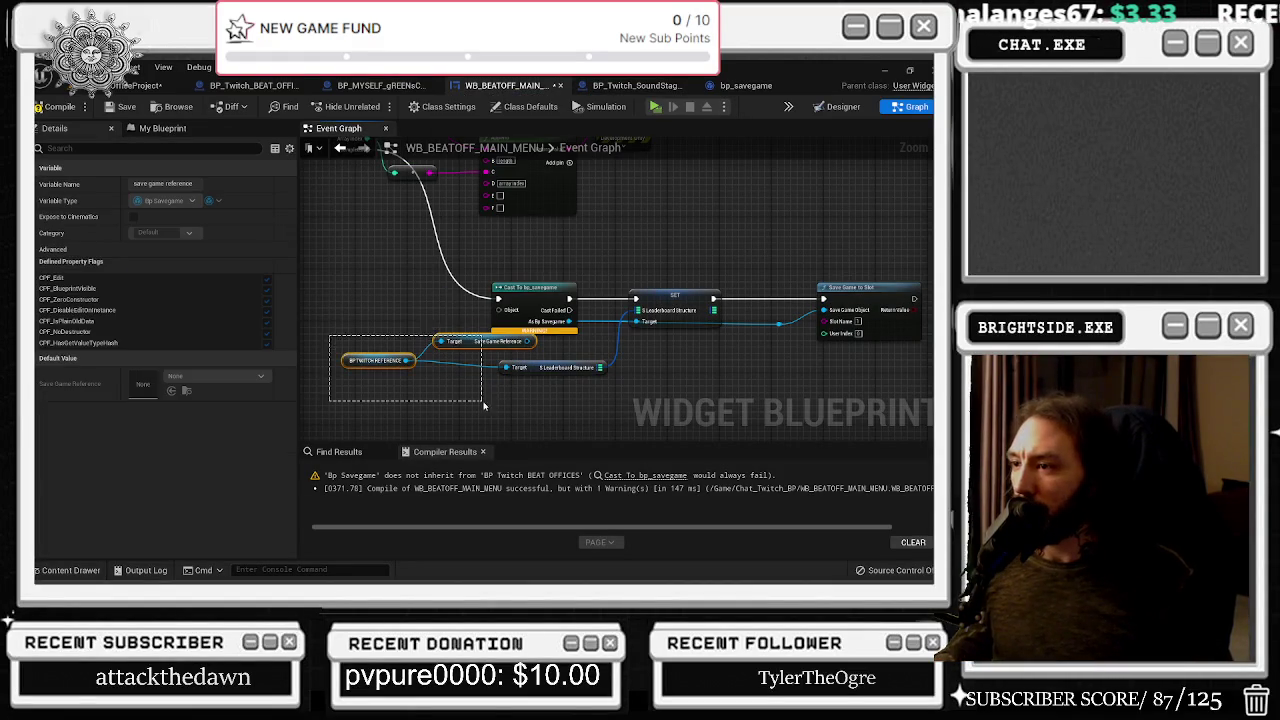
left_click_drag(469, 346, 412, 352)
left_click(461, 354)
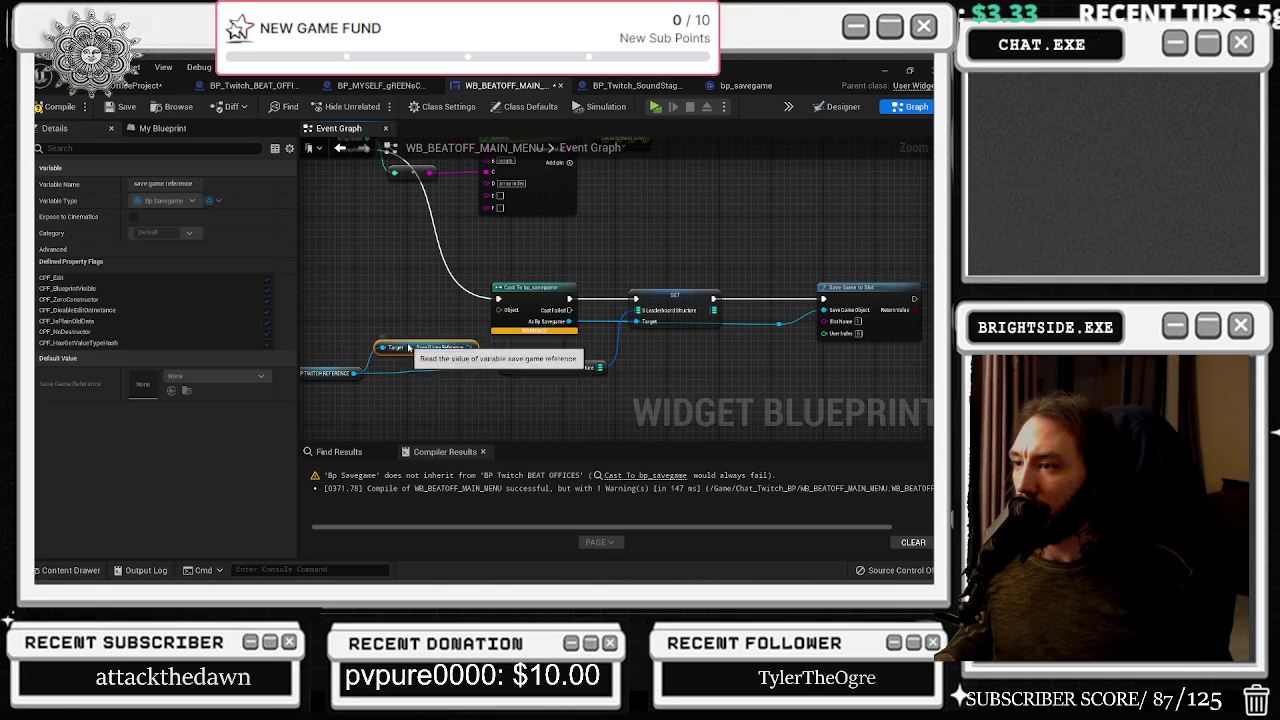
left_click(435, 322)
left_click_drag(411, 348, 414, 329)
left_click_drag(345, 378, 345, 372)
left_click(360, 336)
Wire Save Game Reference into SET, delete the Cast To node, tidy Save Game to Slot, save all
left_click(59, 106)
scroll(508, 313, "down", 2)
left_click_drag(508, 313, 536, 311)
scroll(489, 355, "up", 2)
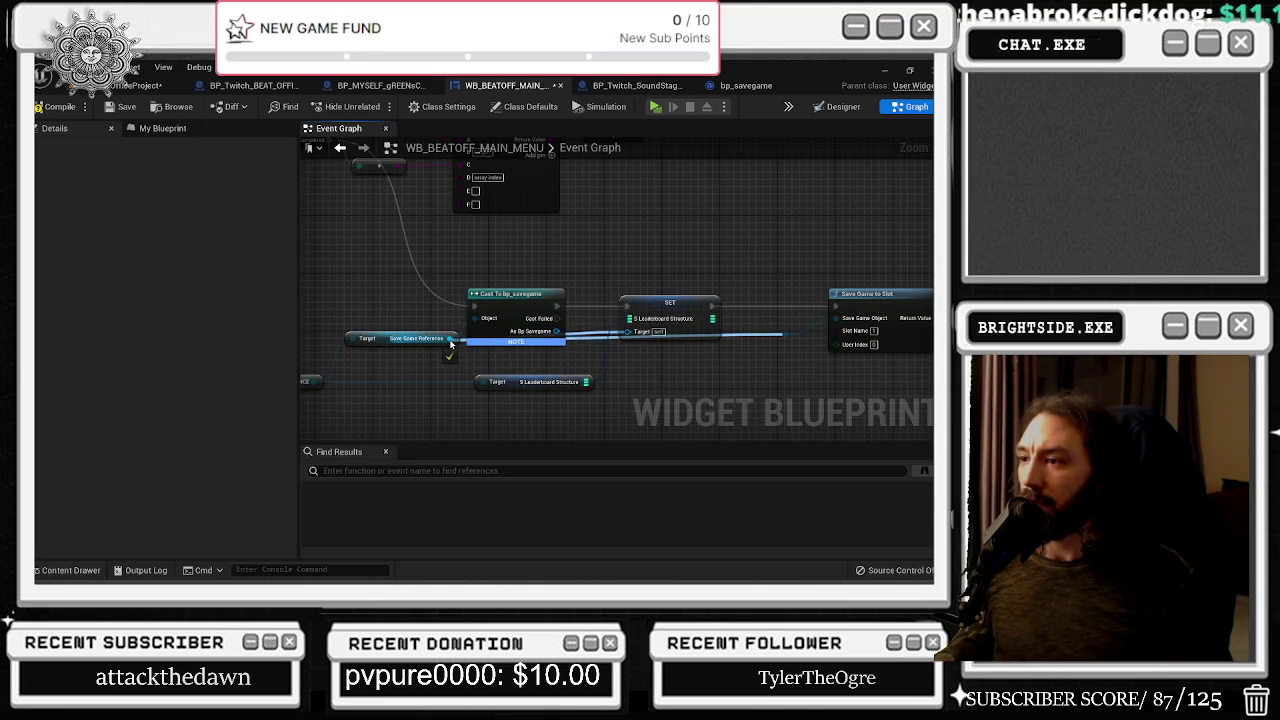
mouse_move(478, 308)
left_mouse_down()
mouse_move(630, 300)
mouse_move(500, 305)
mouse_move(495, 318)
mouse_move(648, 312)
left_mouse_up()
left_click_drag(540, 302, 512, 295)
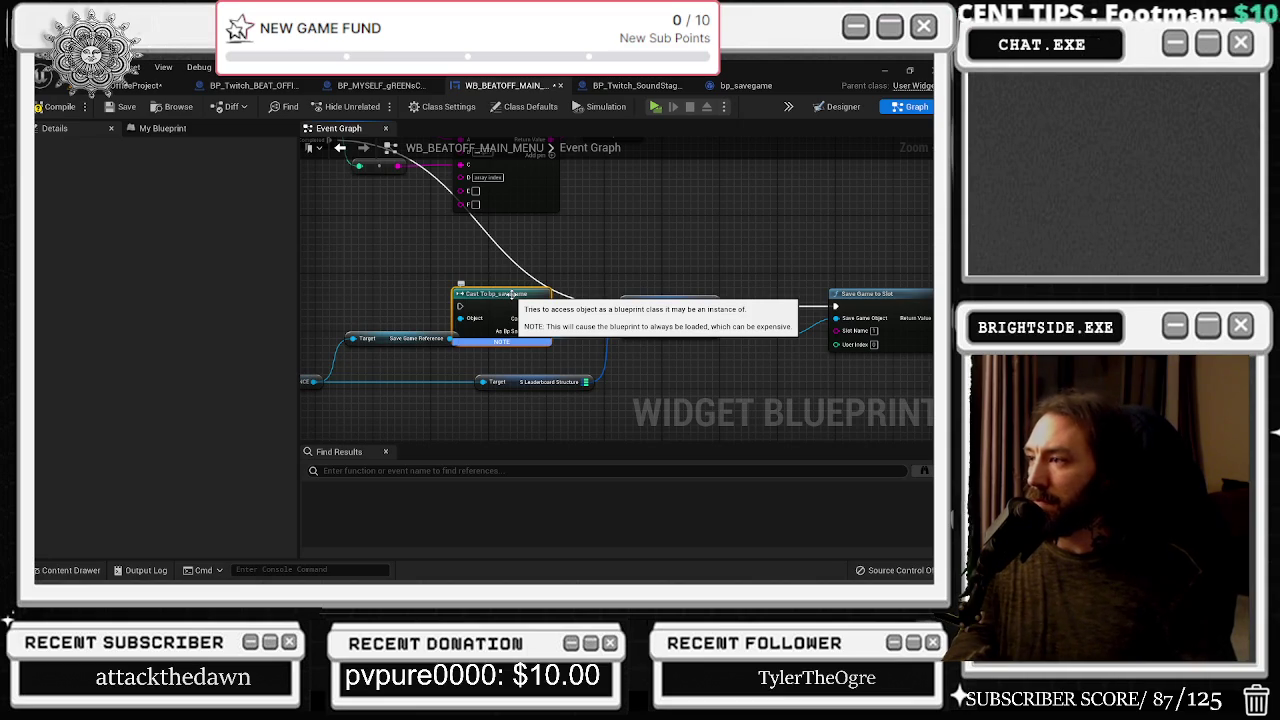
key("Delete")
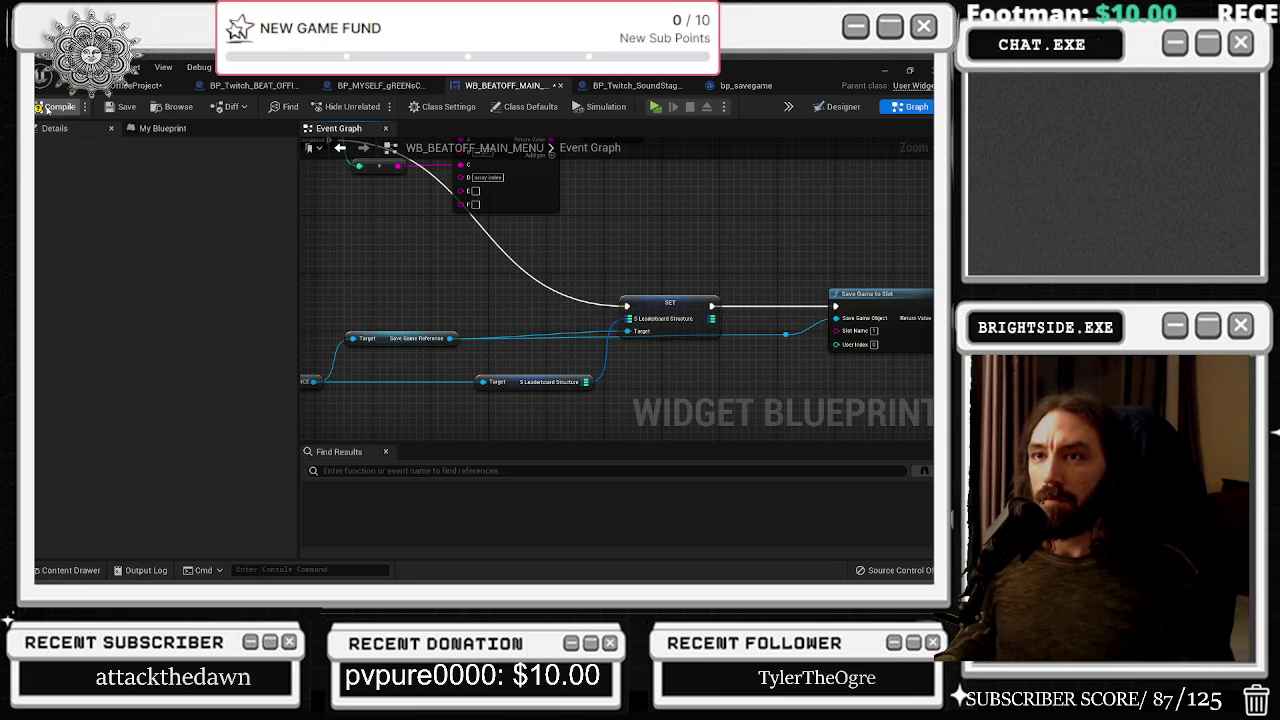
left_click_drag(648, 288, 540, 283)
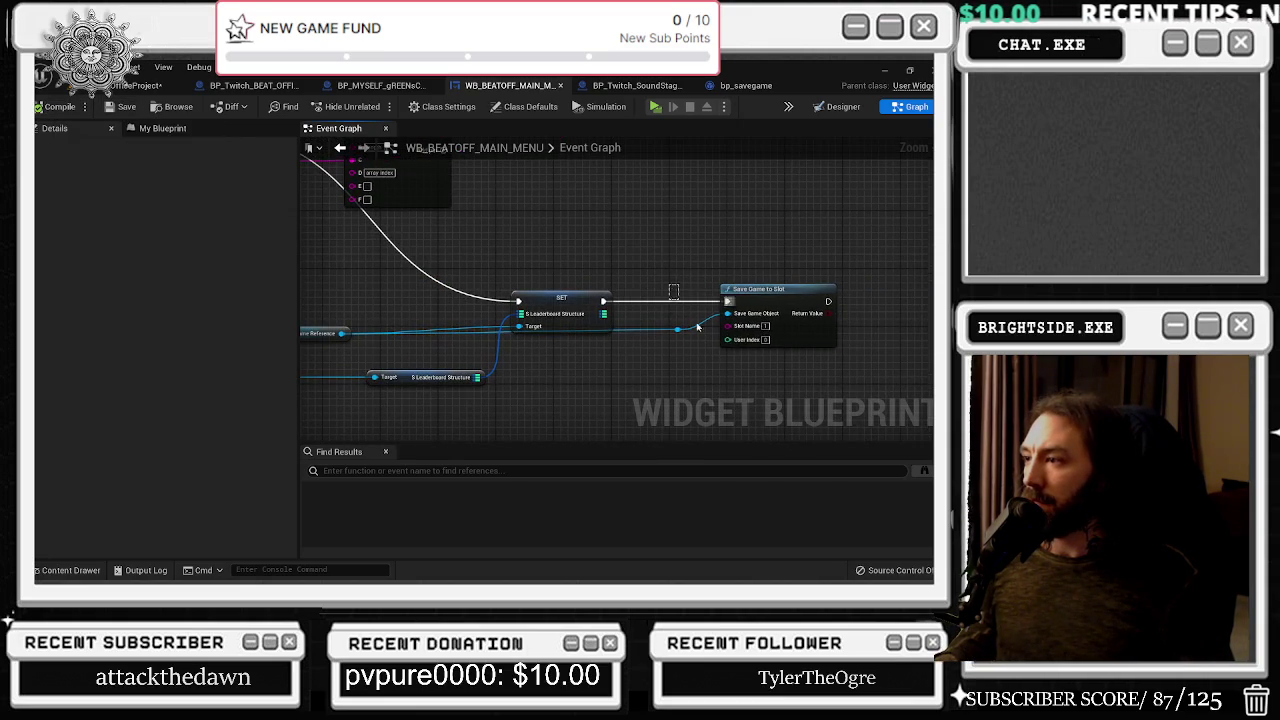
left_click_drag(675, 297, 740, 345)
left_click_drag(739, 289, 769, 289)
key("ctrl+shift+s")
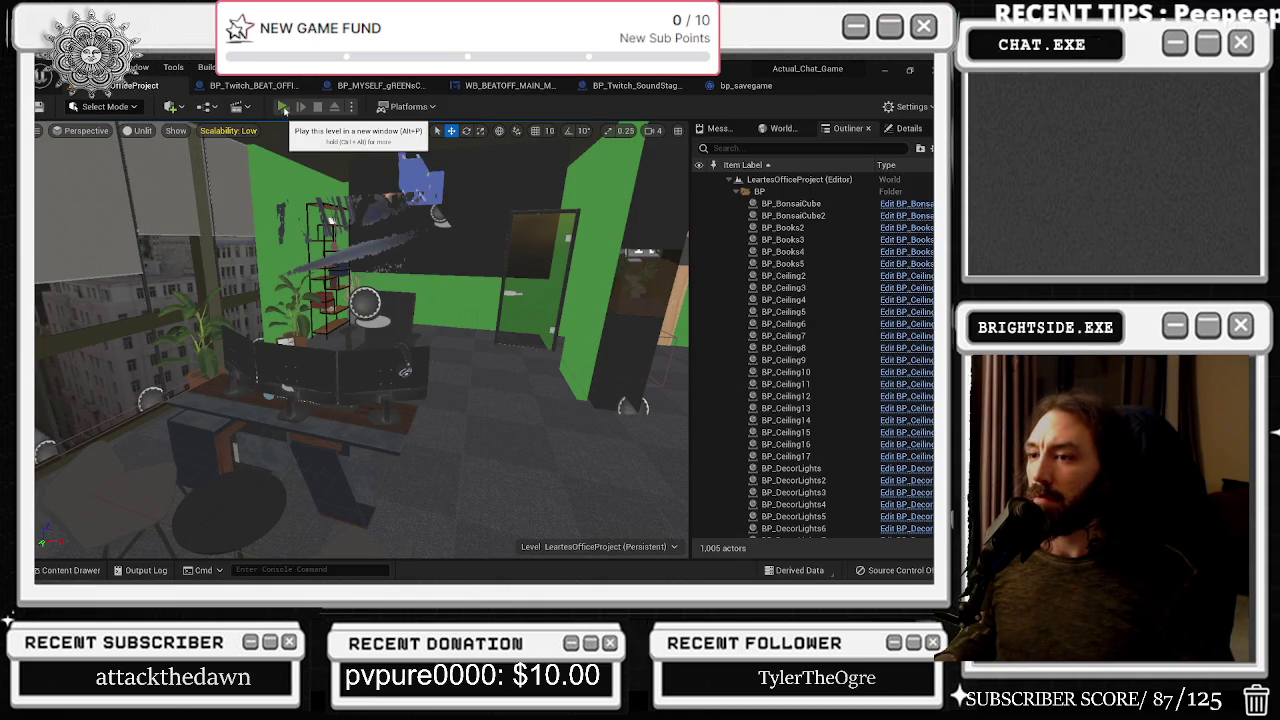
Play-test the level, clicking SHOW LEADERBOARDS repeatedly to check the printed debug lines
left_click(284, 107)
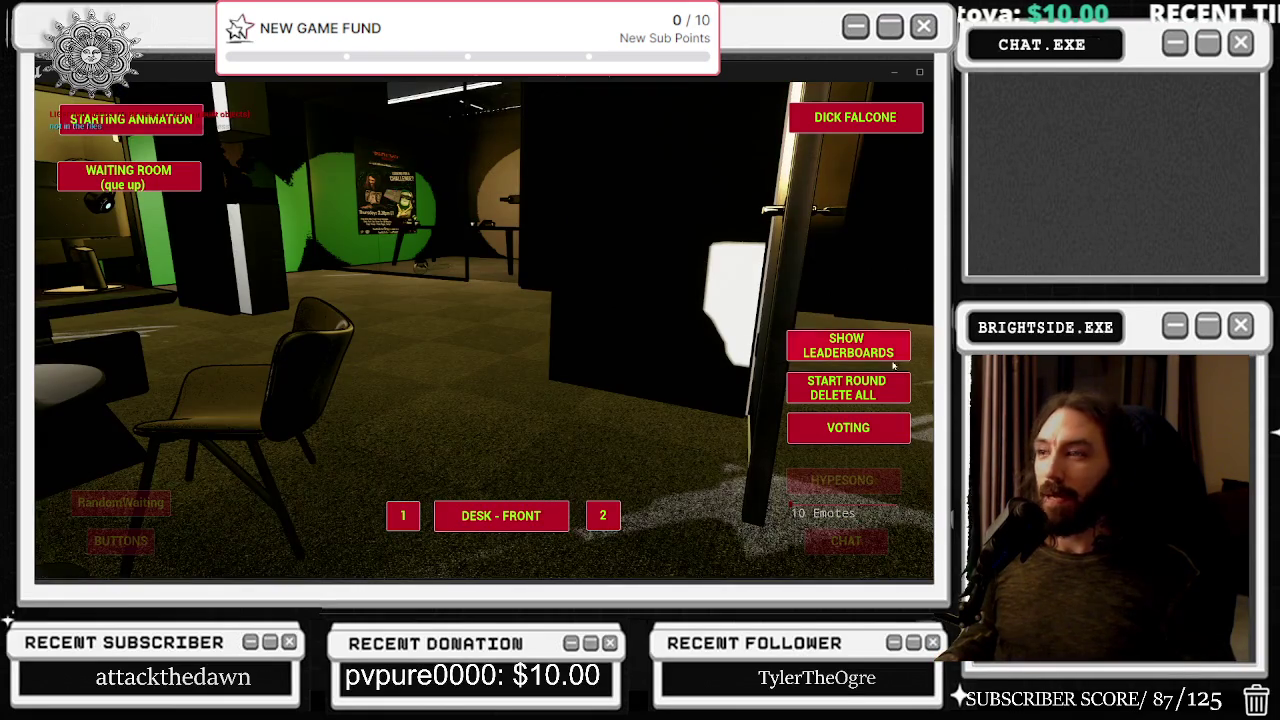
left_click(848, 340)
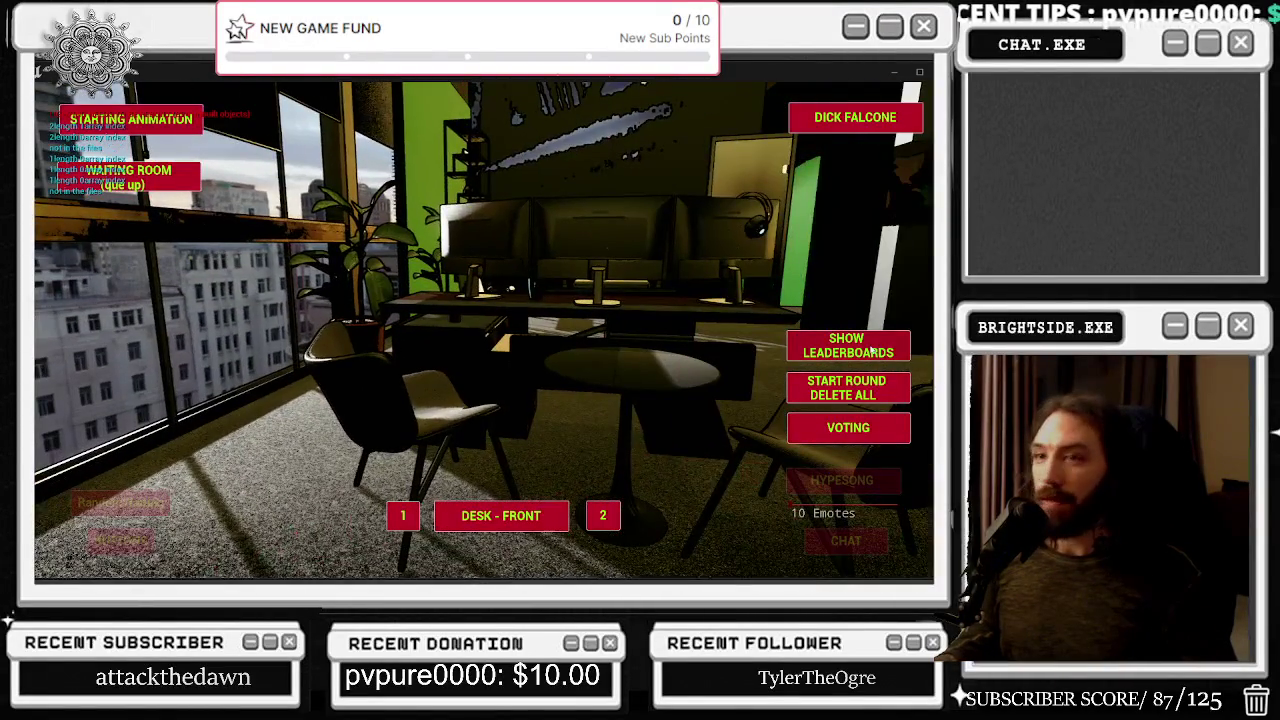
left_click(878, 342)
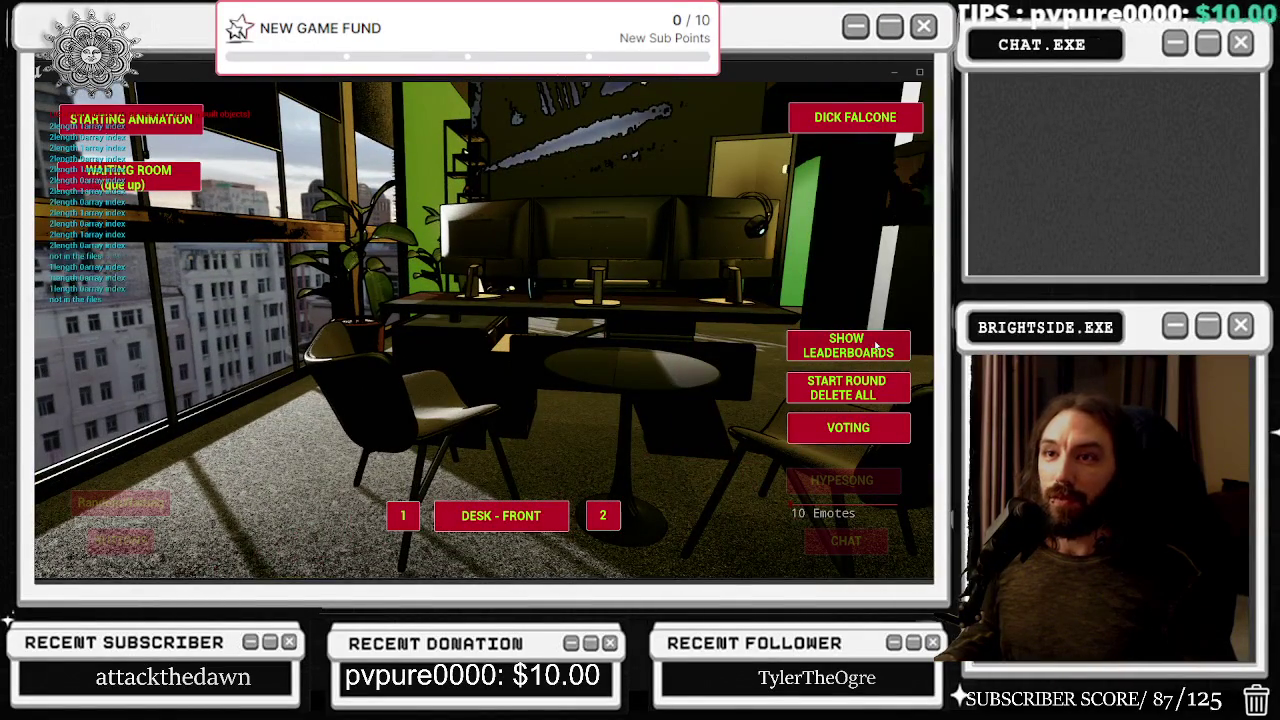
left_click(849, 346)
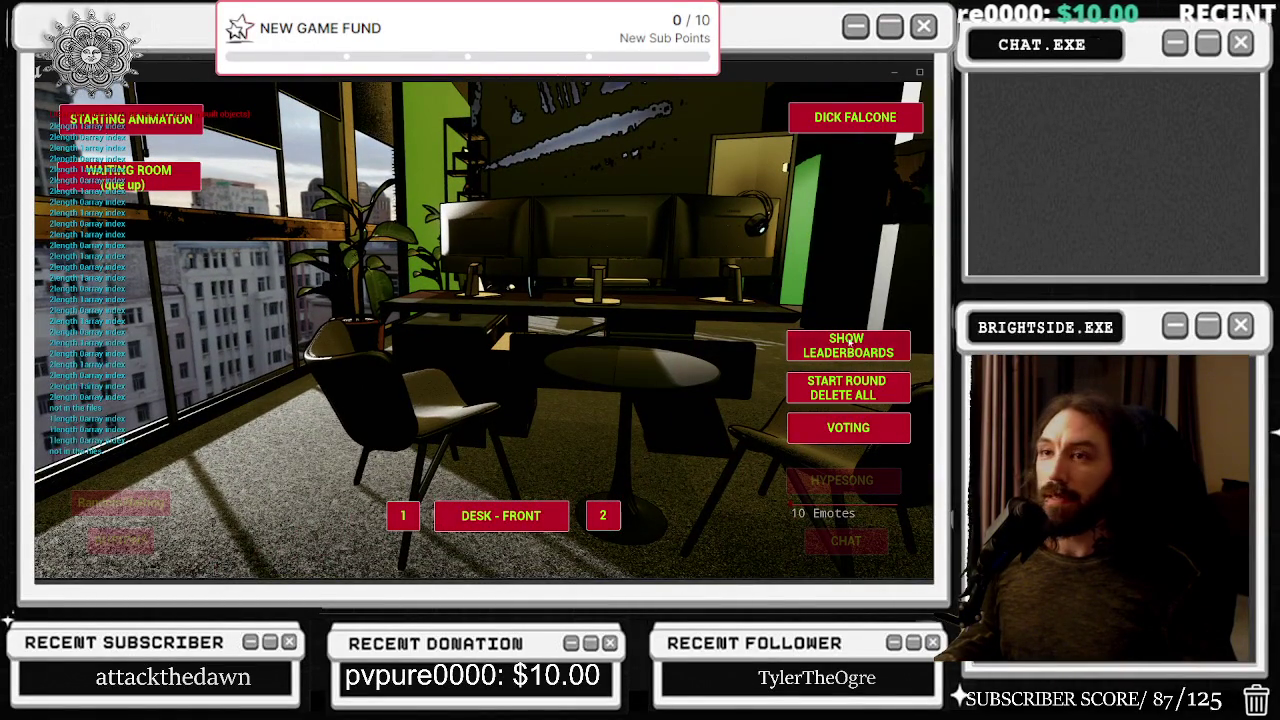
left_click(813, 340)
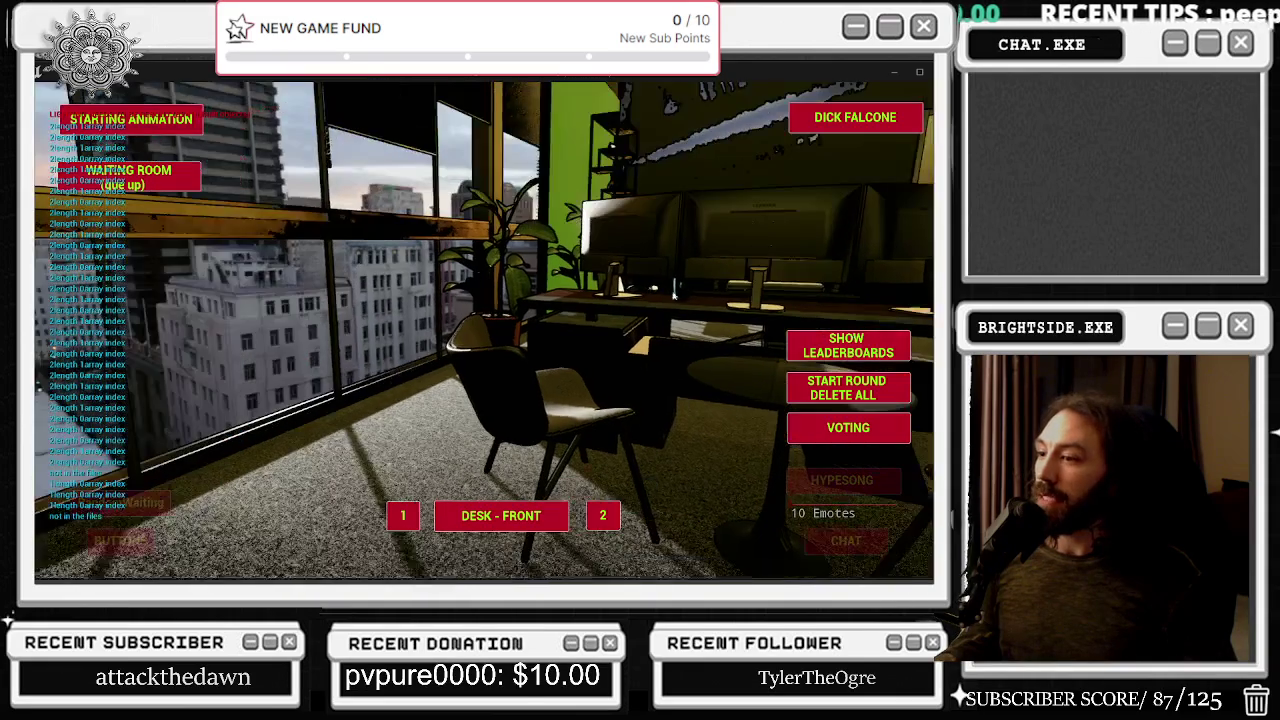
left_click(812, 342)
left_click(808, 350)
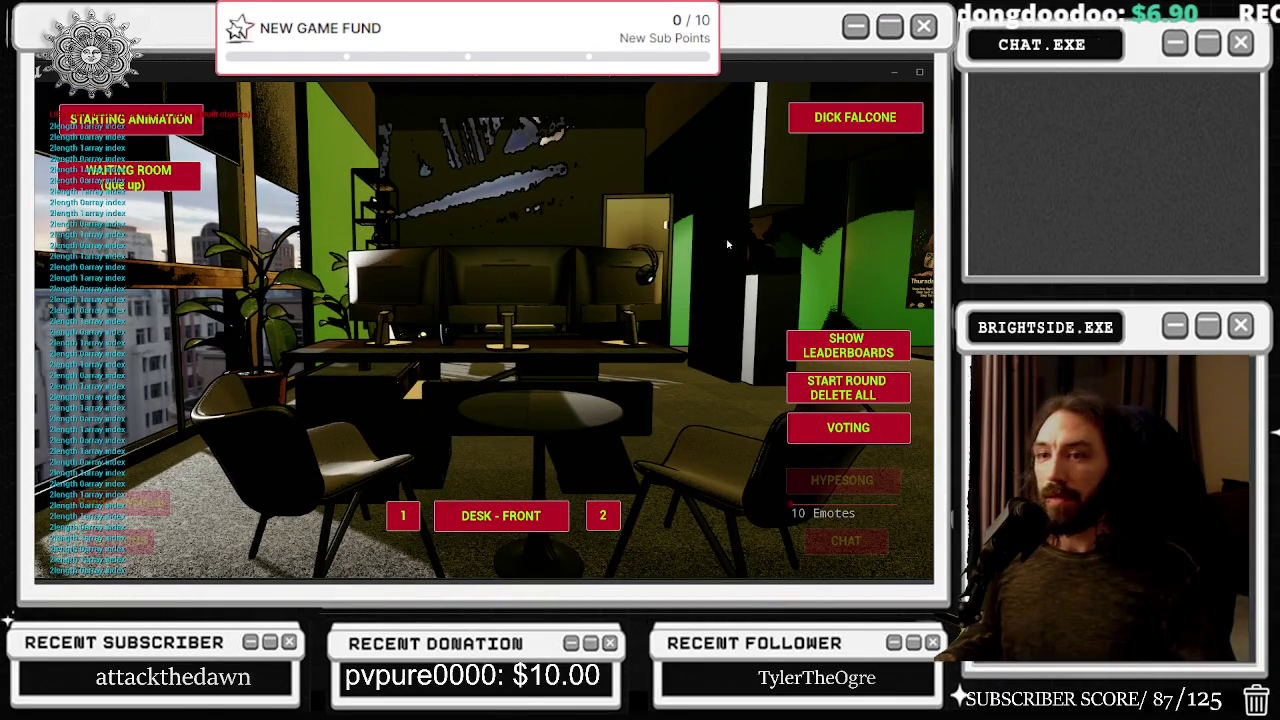
key("alt+Tab")
key("Escape")
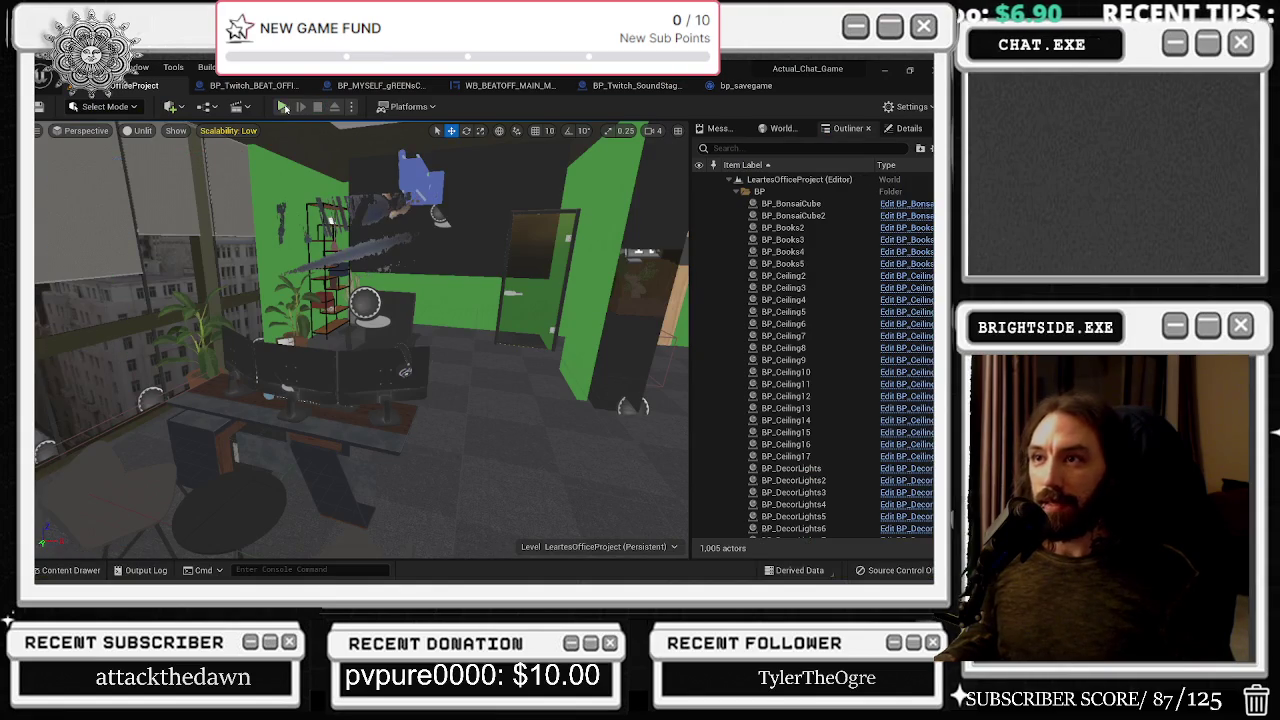
Play-test again, show the leaderboards twice, then eject with F8 and view bp_savegame
left_click(284, 107)
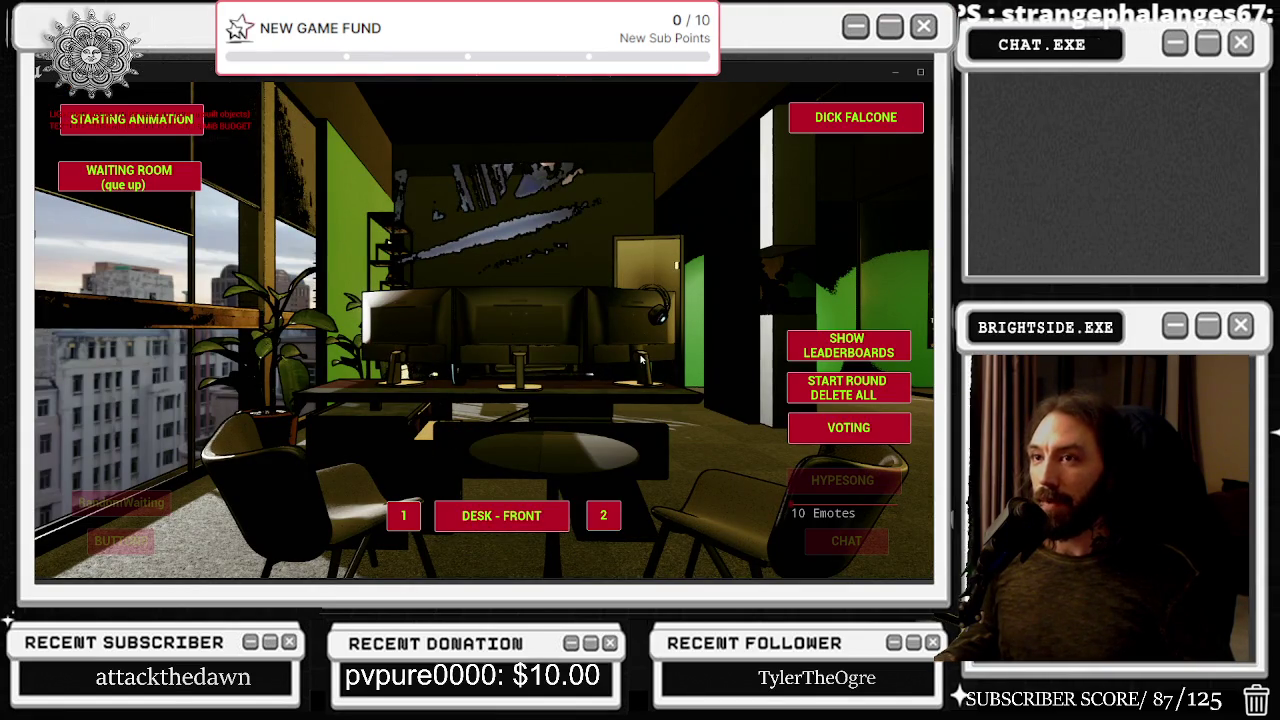
left_click(846, 353)
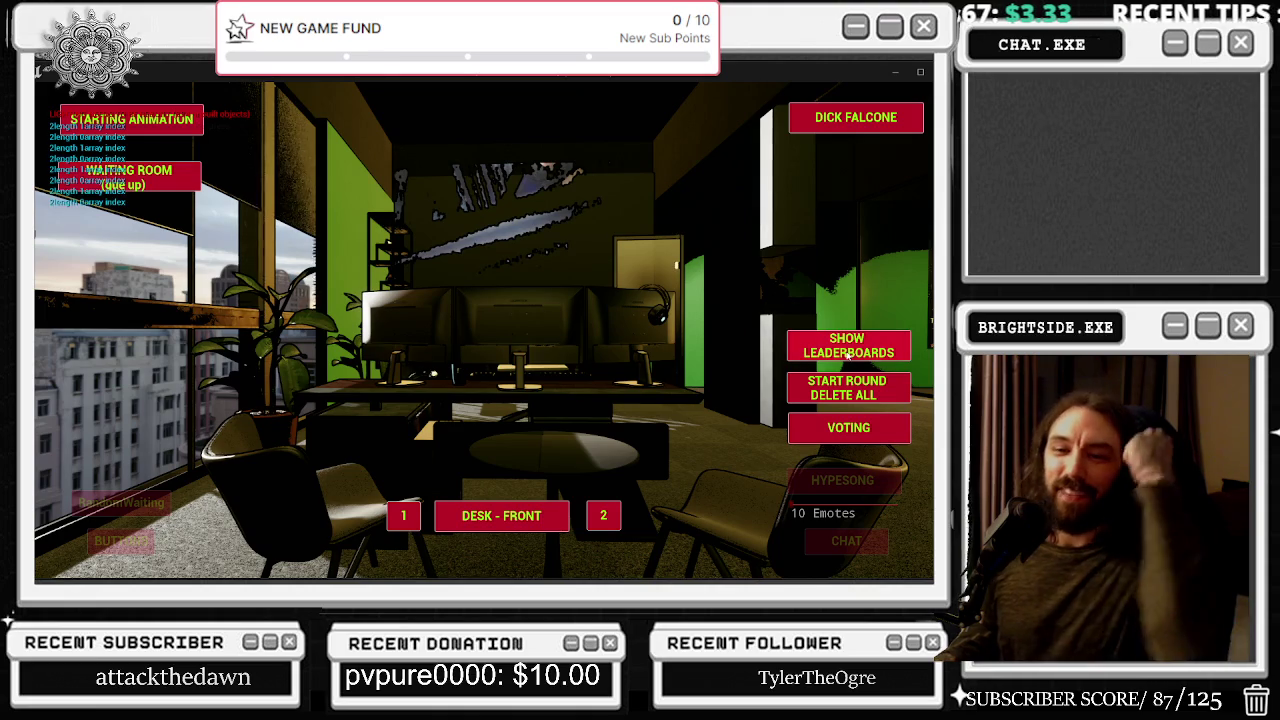
left_click(846, 353)
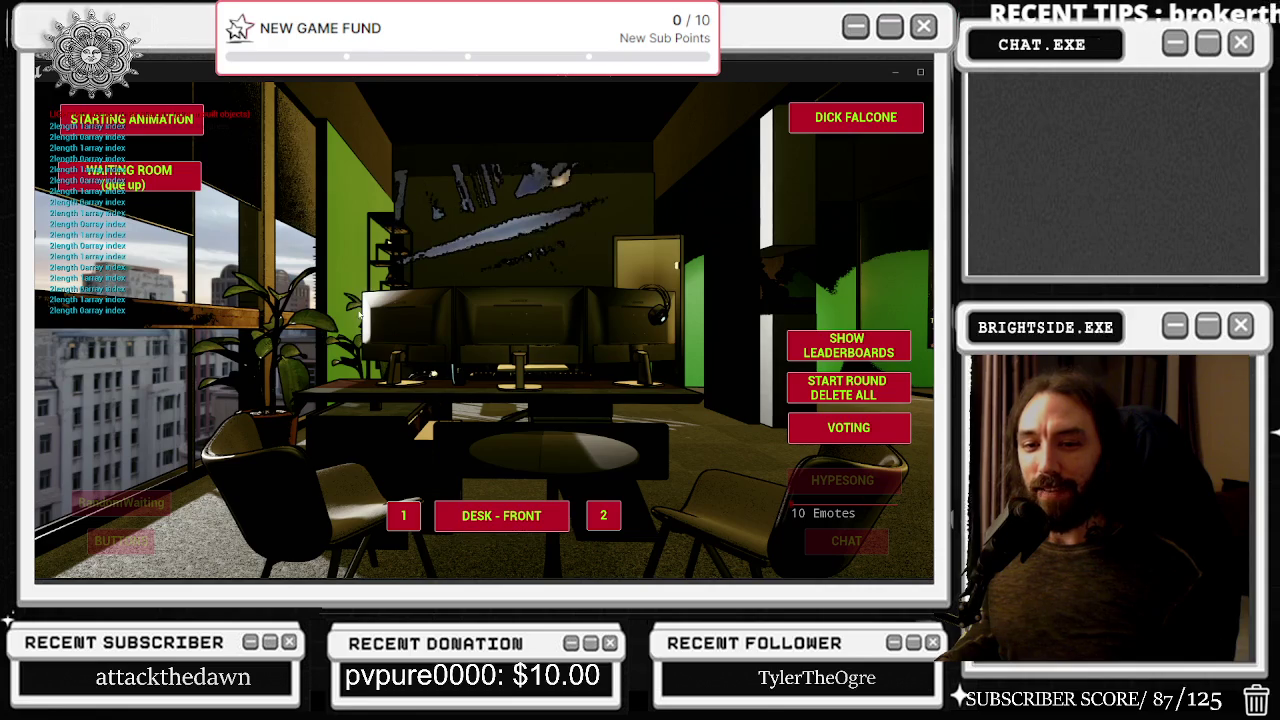
key("F8")
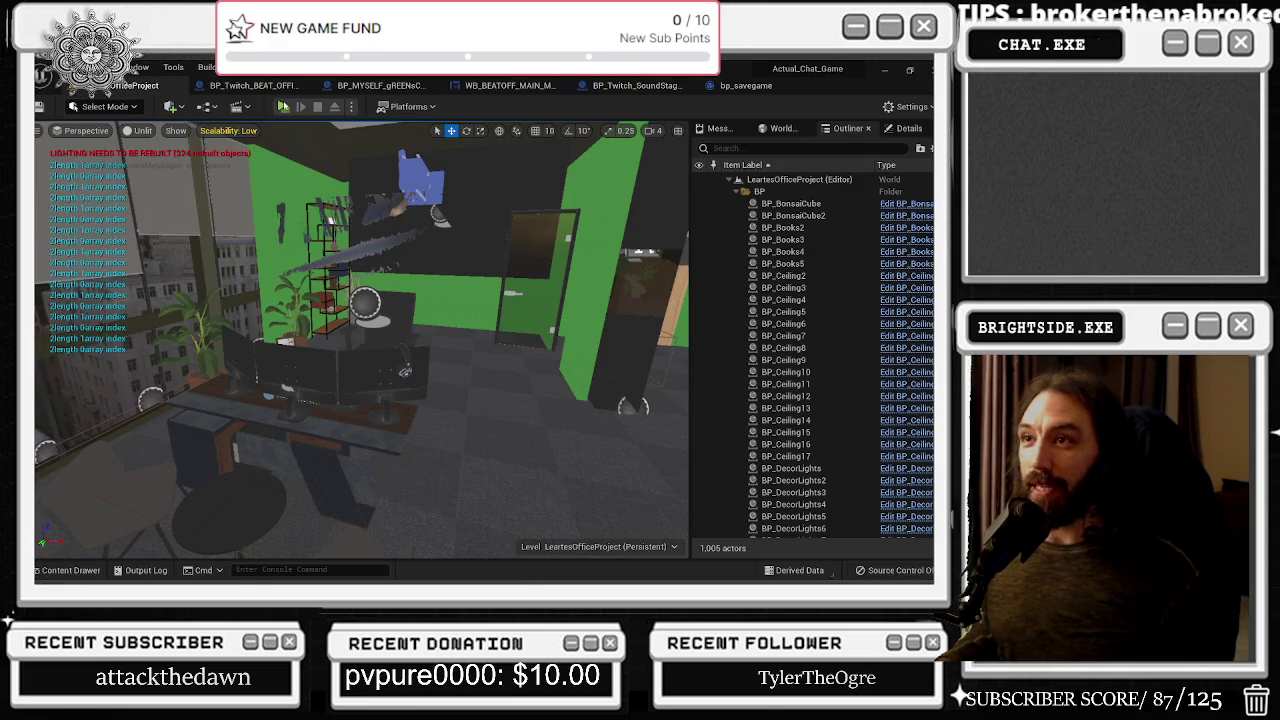
left_click(748, 85)
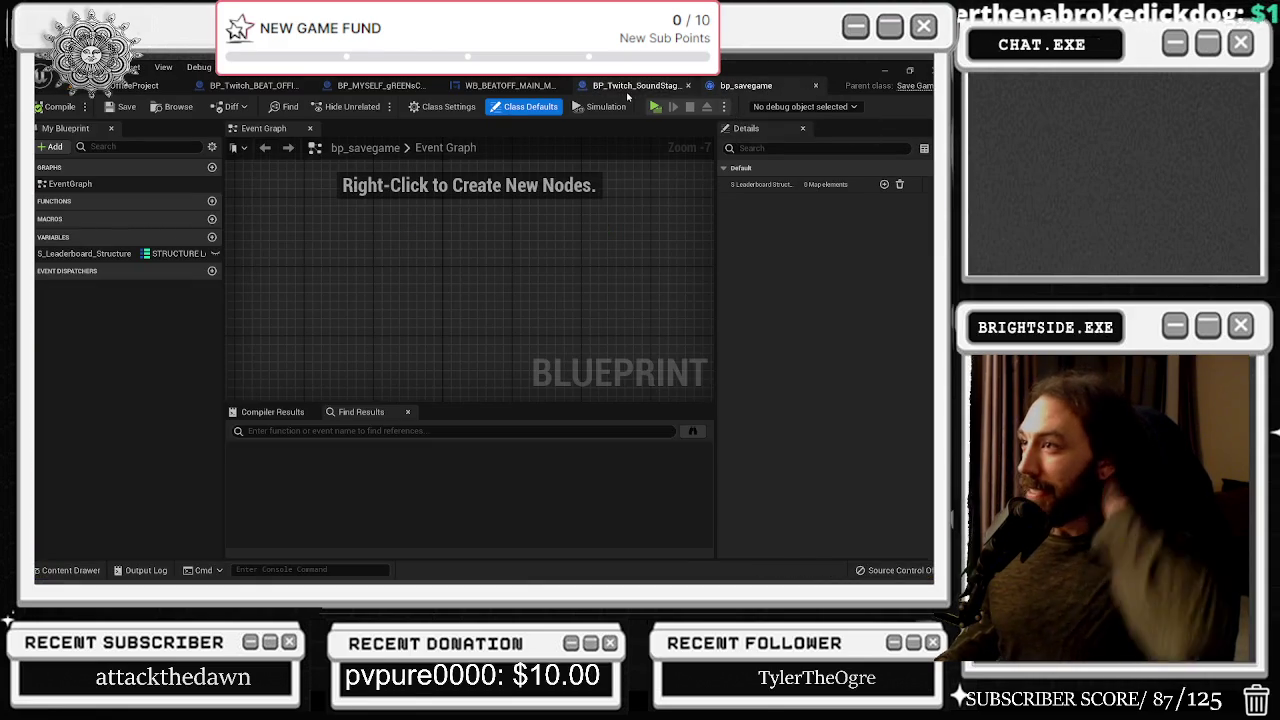
Back in WB_BEATOFF_MAIN_MENU, rearrange the reference, target, Append and reroute nodes
left_click(637, 85)
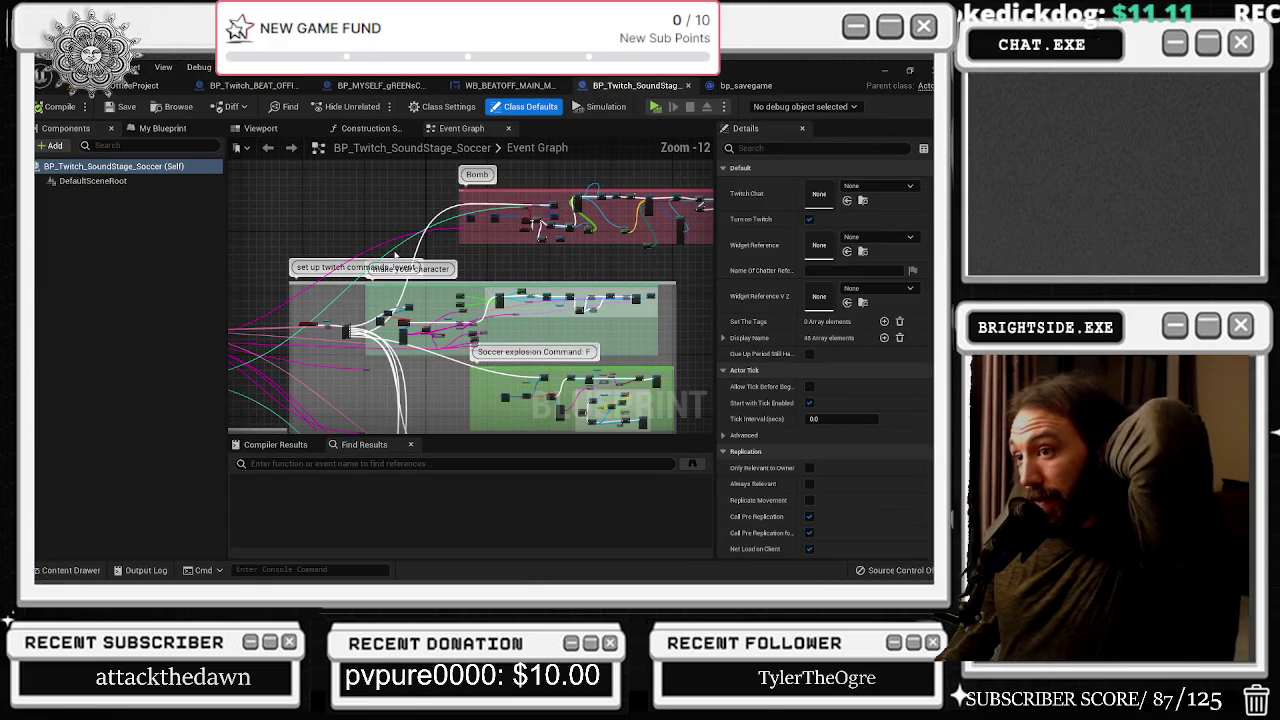
left_click(510, 85)
scroll(534, 286, "down", 3)
scroll(534, 286, "up", 4)
mouse_move(488, 280)
left_mouse_down()
mouse_move(546, 308)
mouse_move(800, 362)
left_mouse_up()
left_click_drag(902, 304, 780, 310)
scroll(565, 253, "up", 2)
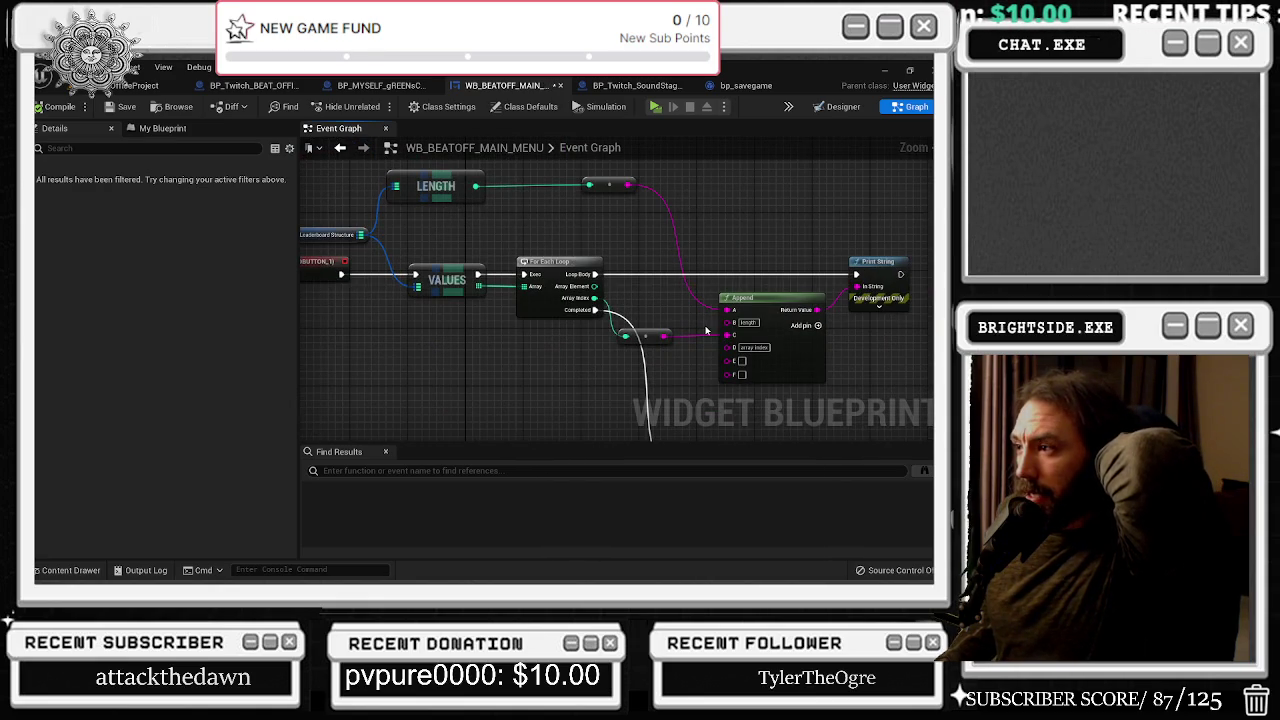
left_click_drag(654, 295, 677, 363)
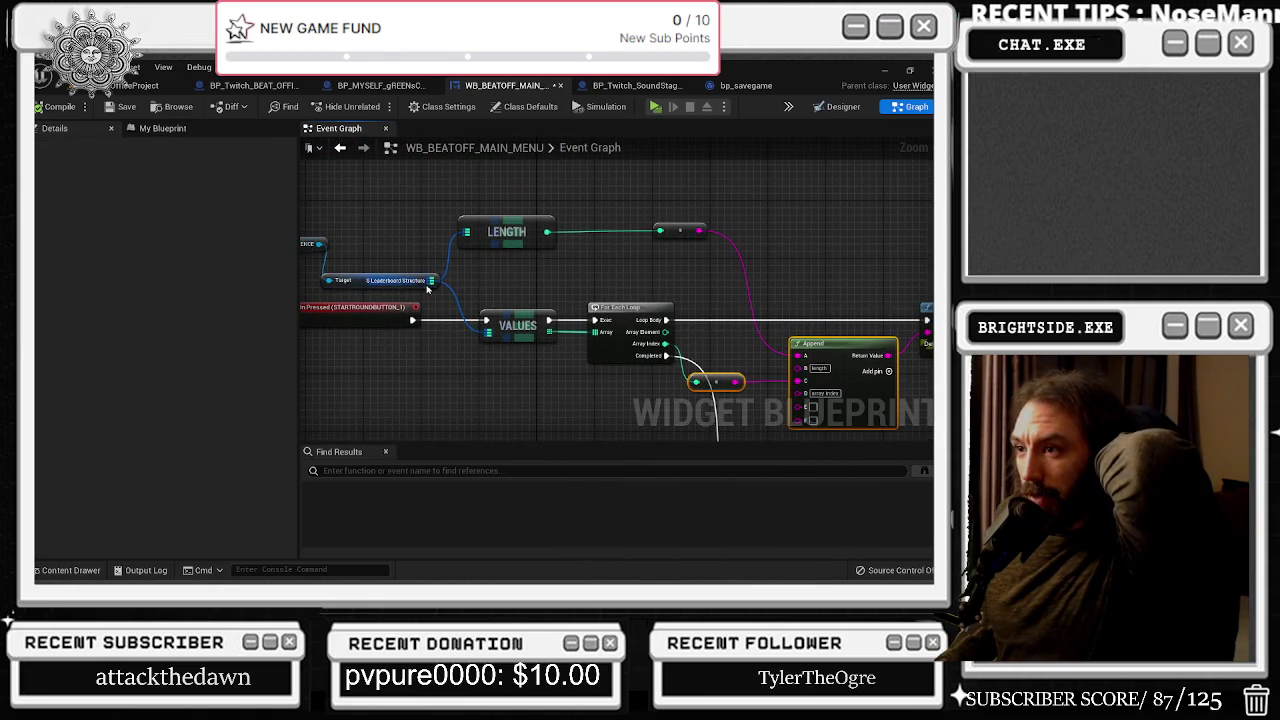
left_click(355, 284)
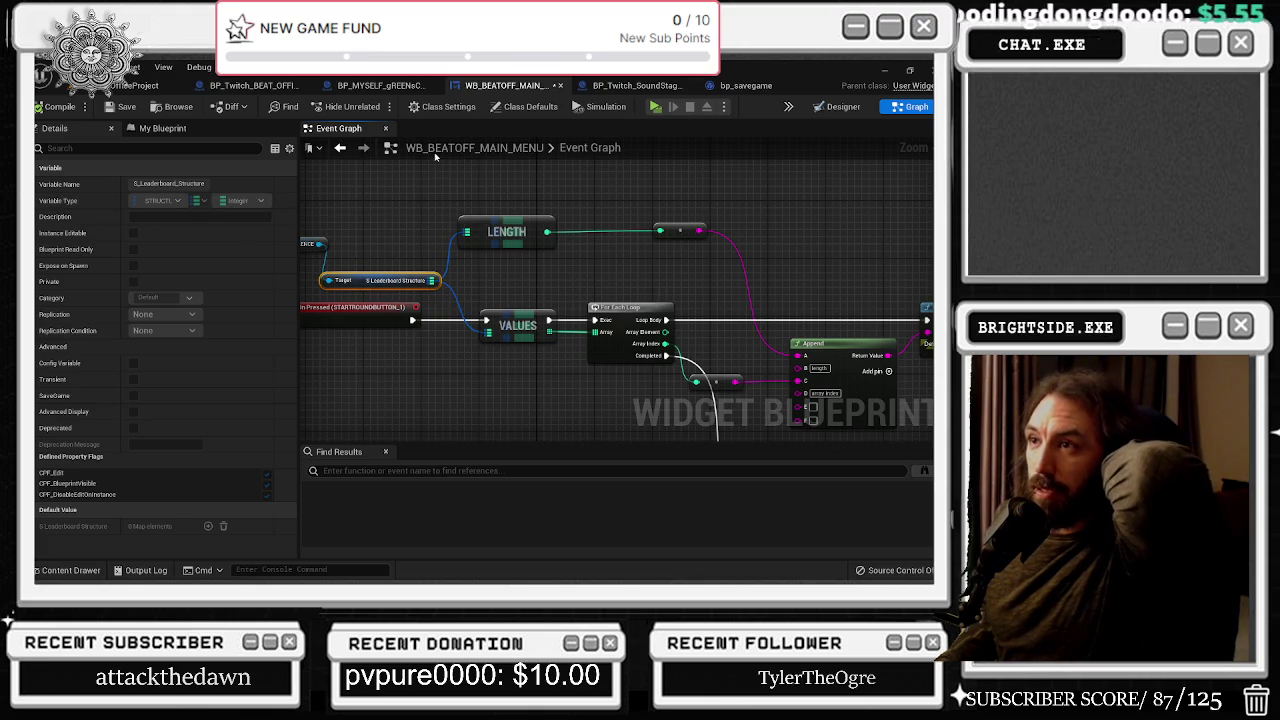
Pull wires off the Leaderboard Structure map and target pins to browse their available actions
mouse_move(450, 327)
left_mouse_down()
mouse_move(528, 263)
mouse_move(401, 279)
mouse_move(378, 268)
left_mouse_up()
left_click_drag(547, 301, 599, 297)
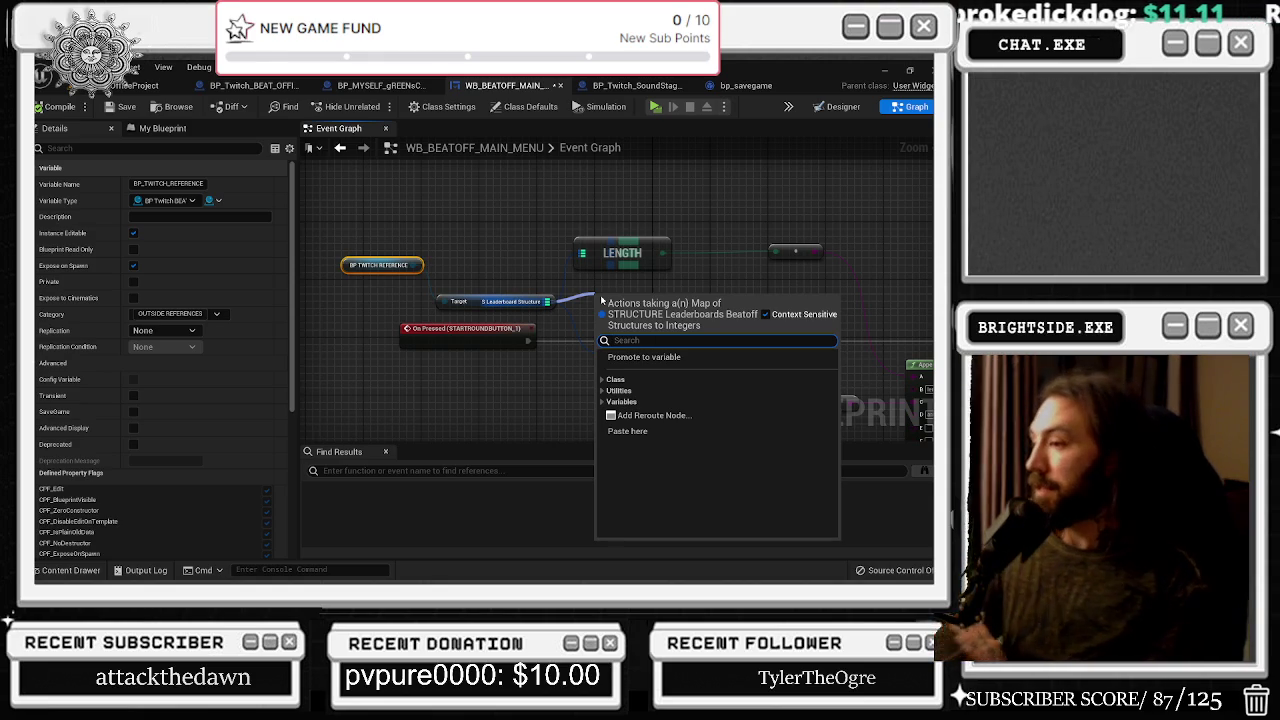
key("Escape")
left_click(470, 300)
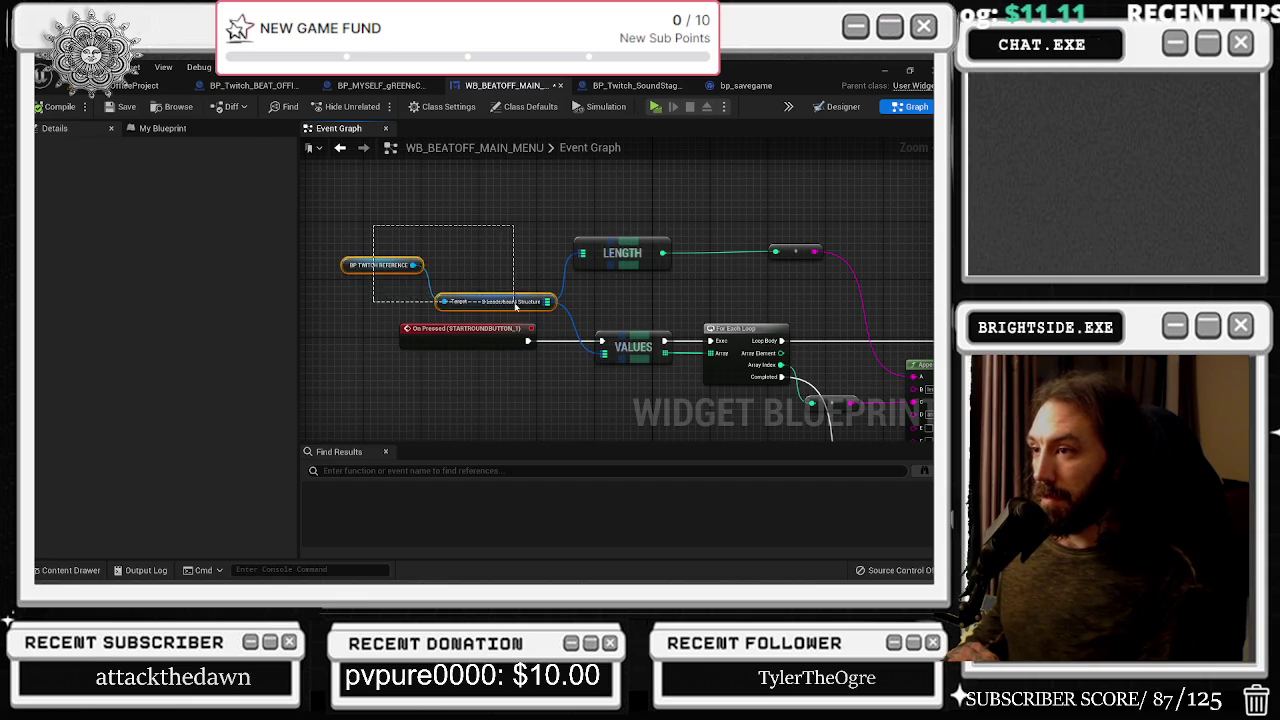
left_click_drag(641, 268, 534, 288)
mouse_move(428, 326)
left_mouse_down()
mouse_move(500, 338)
mouse_move(486, 330)
left_mouse_up()
key("Escape")
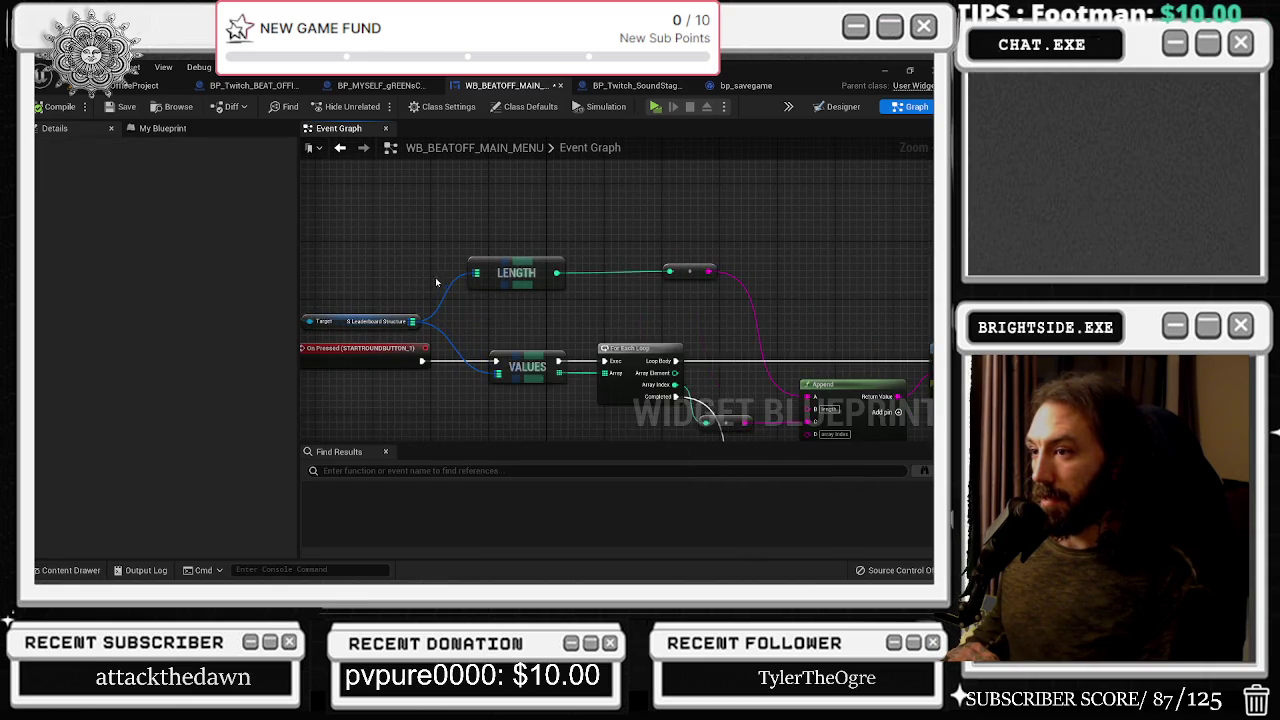
left_click_drag(429, 281, 515, 266)
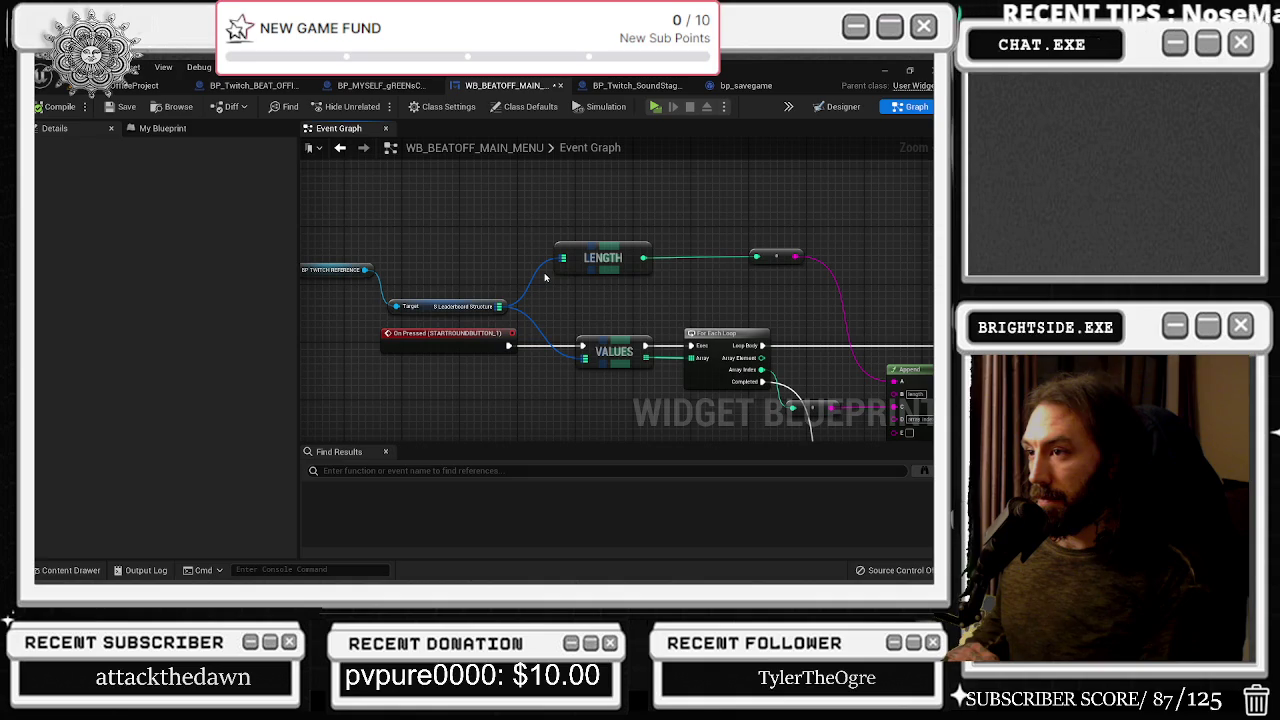
mouse_move(545, 277)
left_mouse_down()
mouse_move(602, 271)
mouse_move(318, 215)
mouse_move(447, 238)
left_mouse_up()
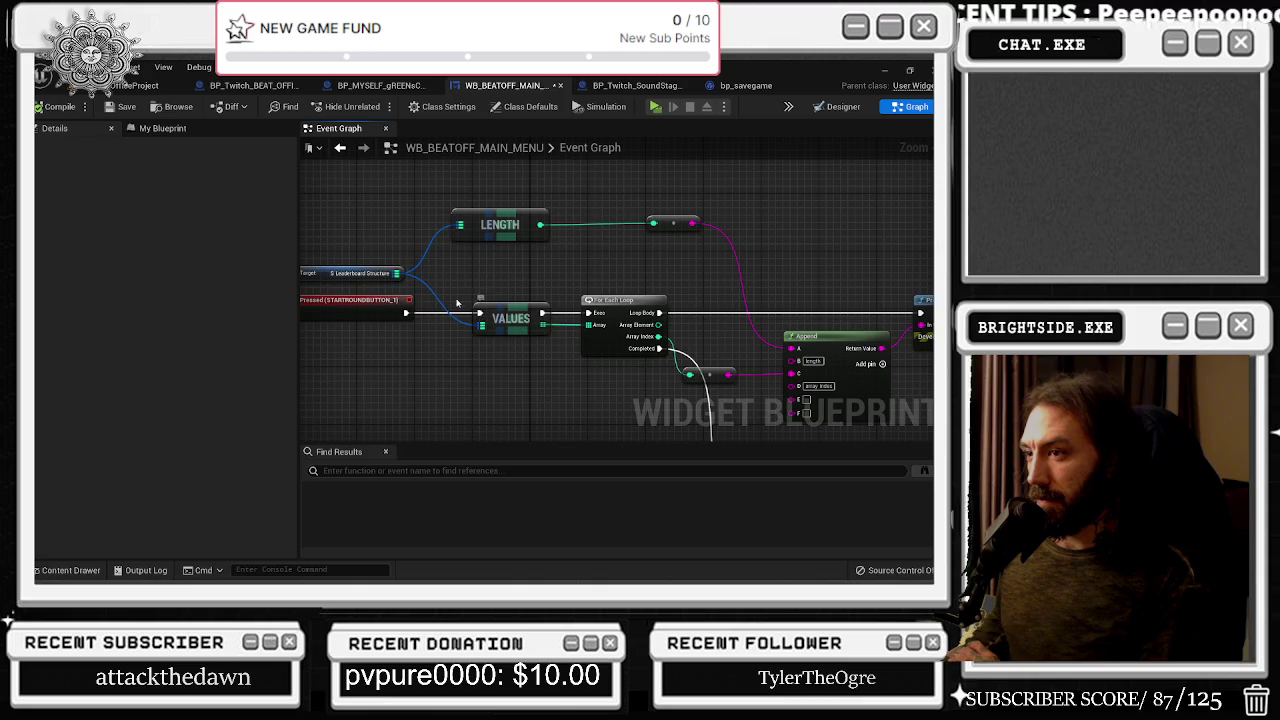
left_click_drag(397, 273, 450, 284)
left_click(456, 366)
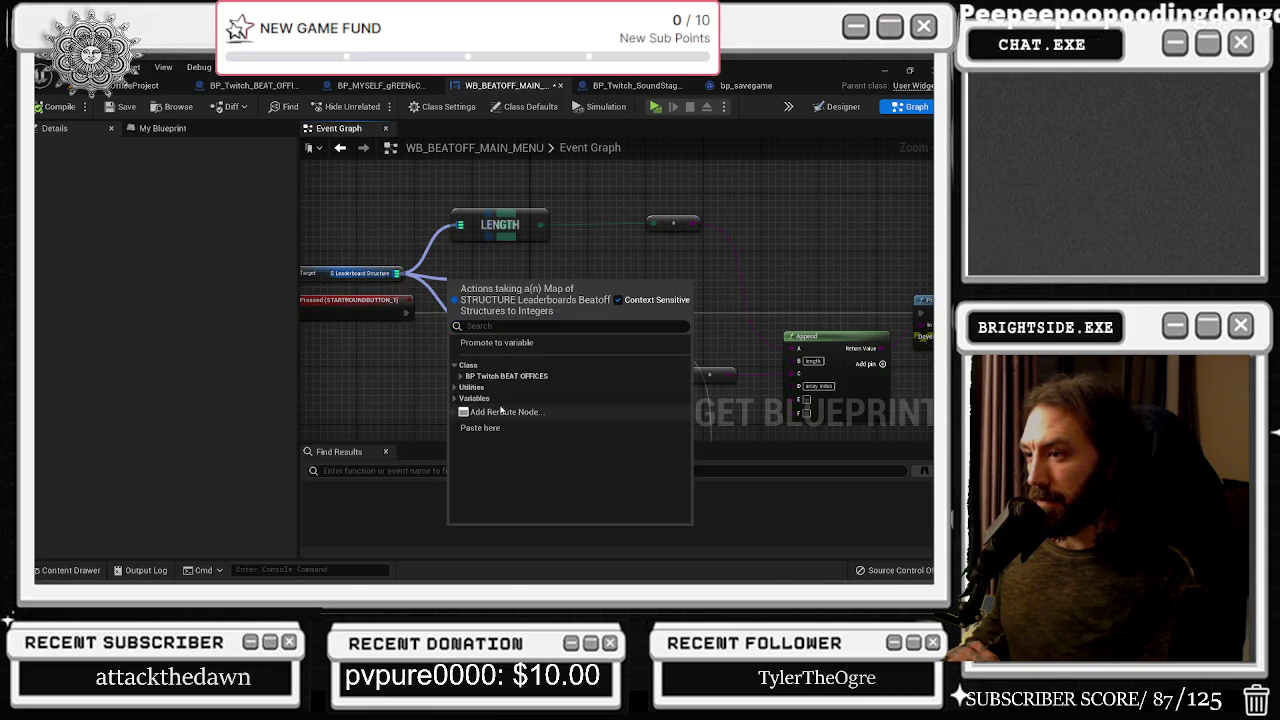
Add a Set S Leaderboard Structure node above Values, search 'brea', then delete it
left_click(470, 376)
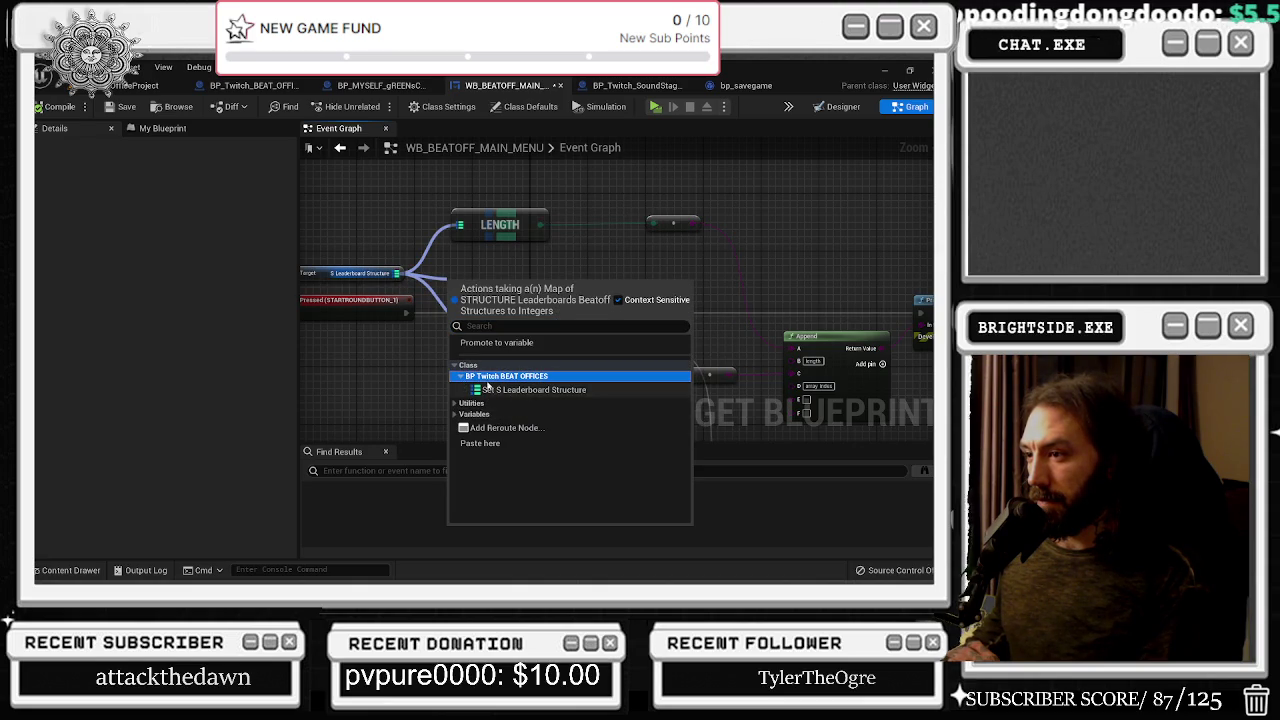
left_click(497, 389)
left_click_drag(497, 288, 503, 259)
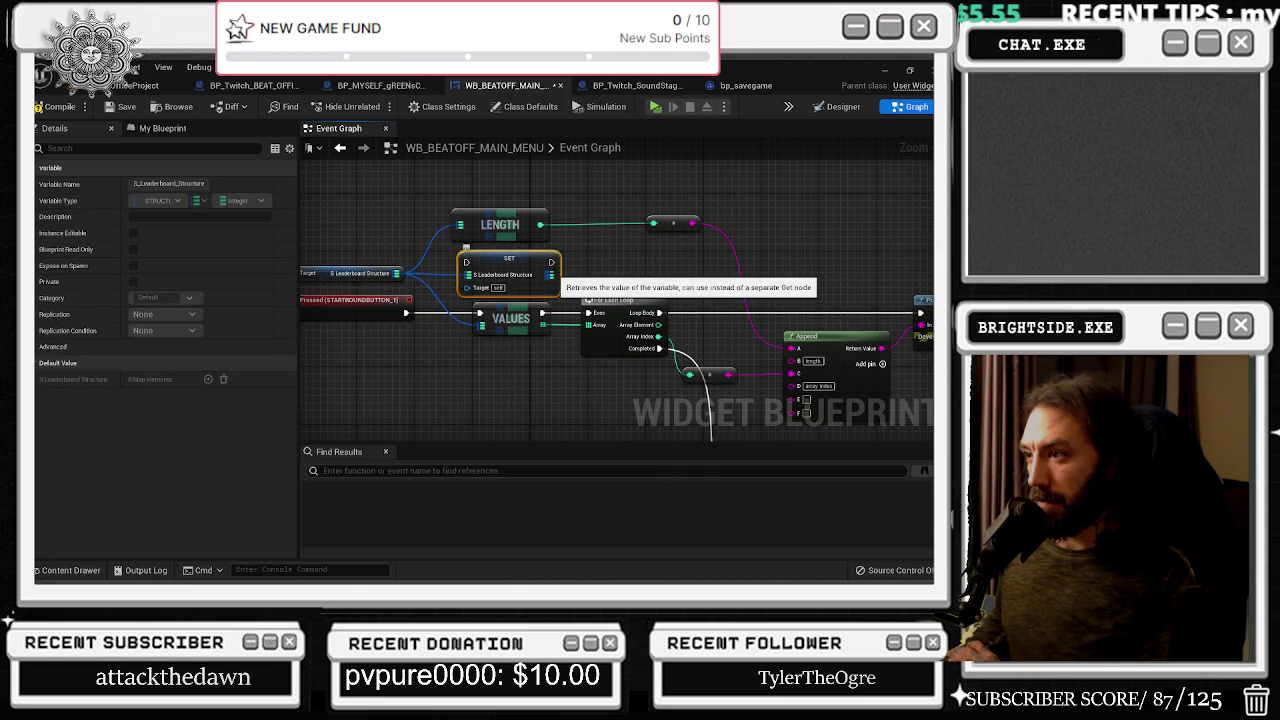
left_click_drag(552, 275, 592, 280)
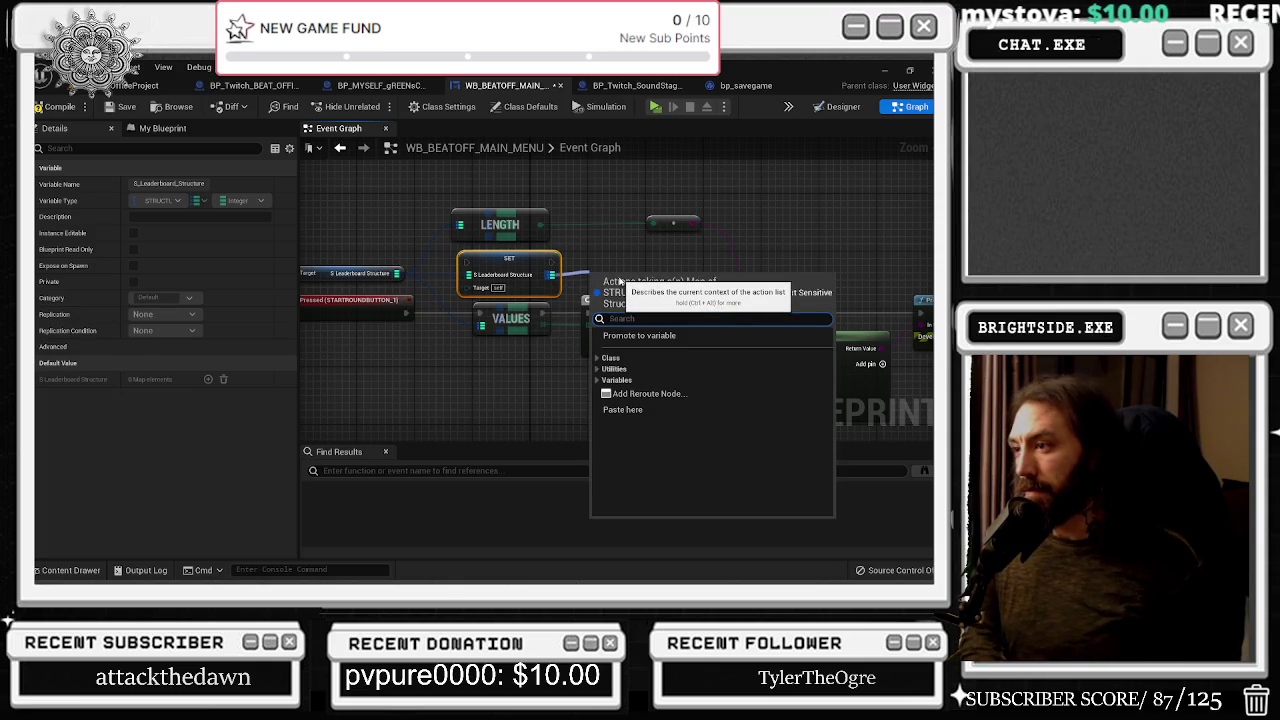
type("brea")
key("Escape")
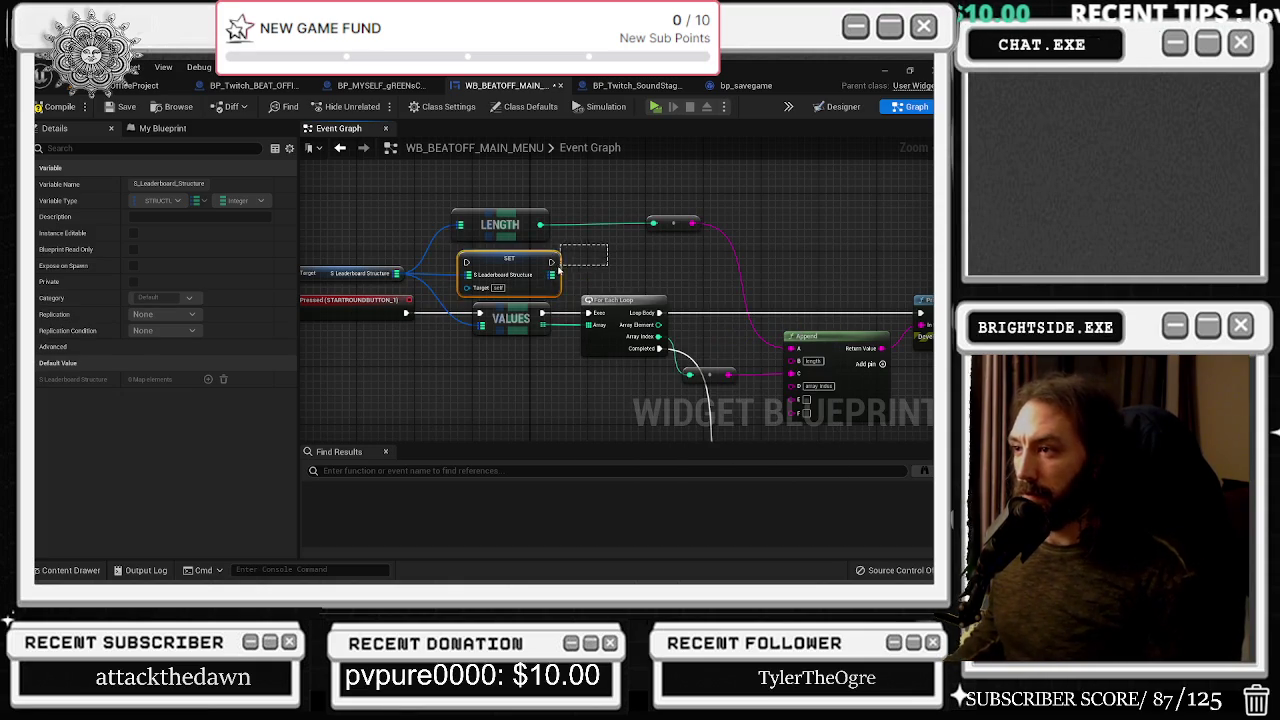
key("Delete")
Off the leaderboard map pin, expand the Utilities > Map actions in the action menu
left_click_drag(397, 272, 483, 271)
left_click(487, 355)
left_click(492, 366)
left_click(497, 393)
left_click(494, 404)
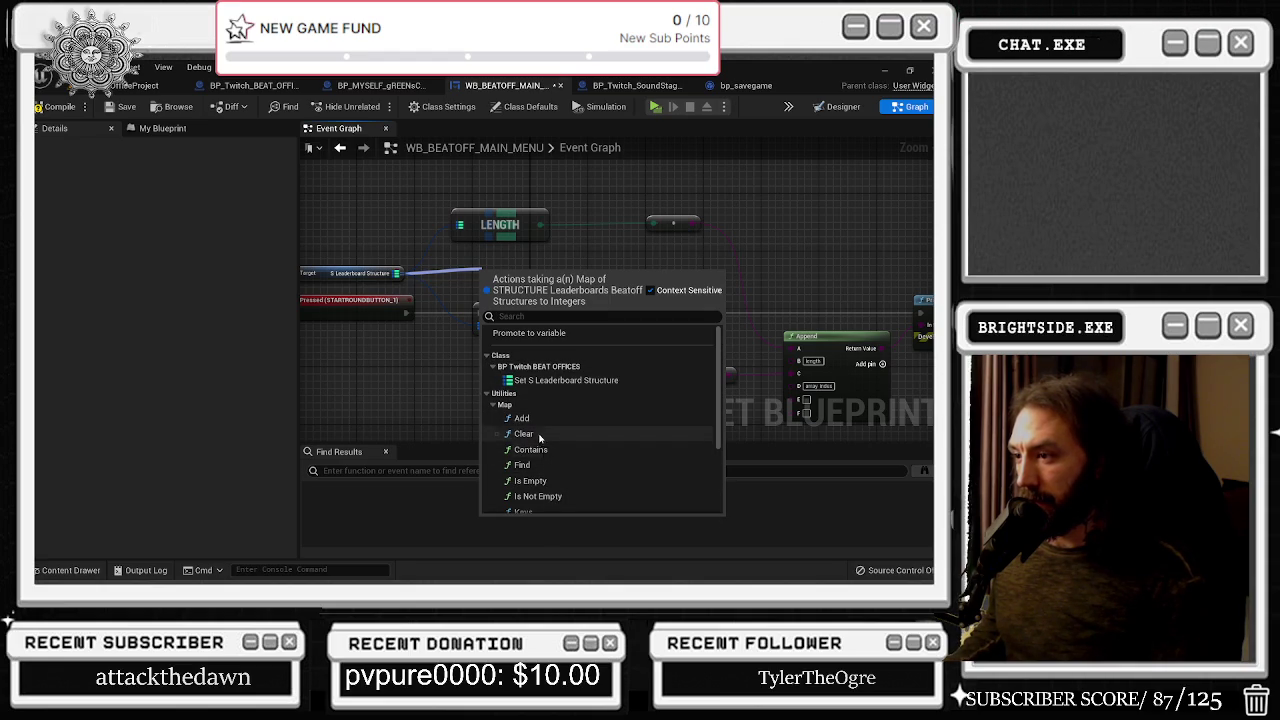
scroll(547, 430, "down", 1)
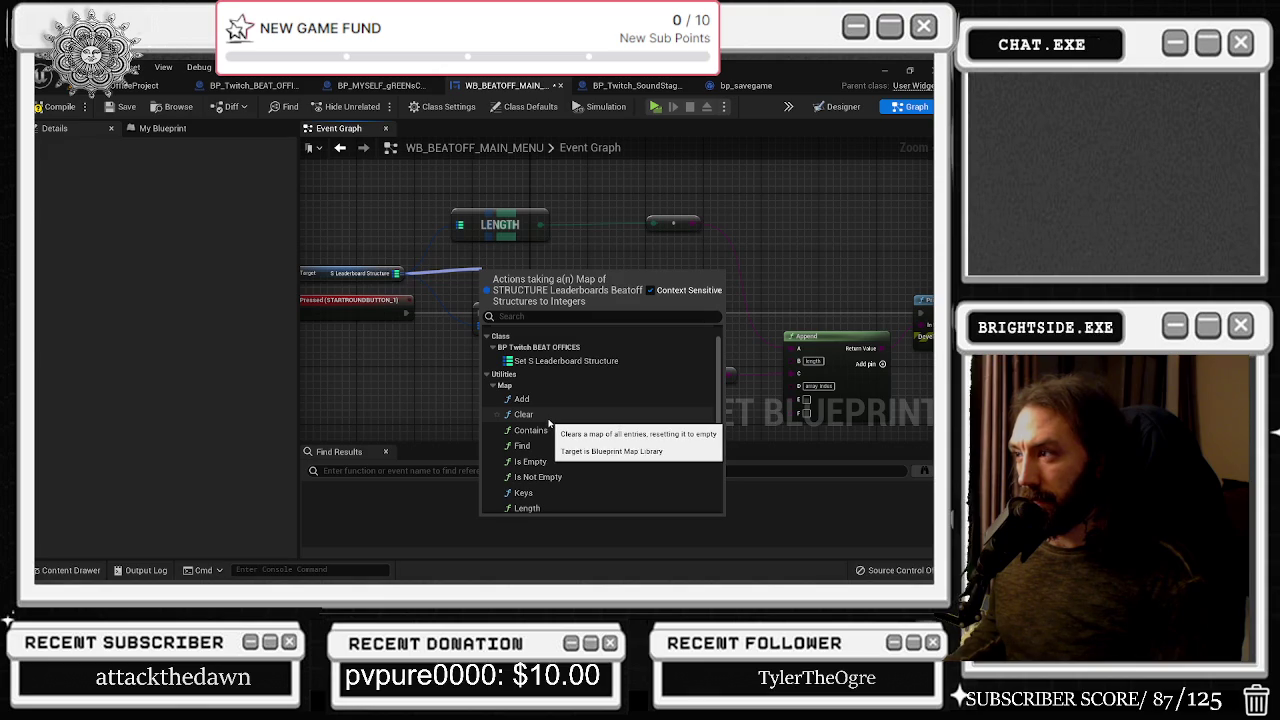
scroll(578, 466, "down", 1)
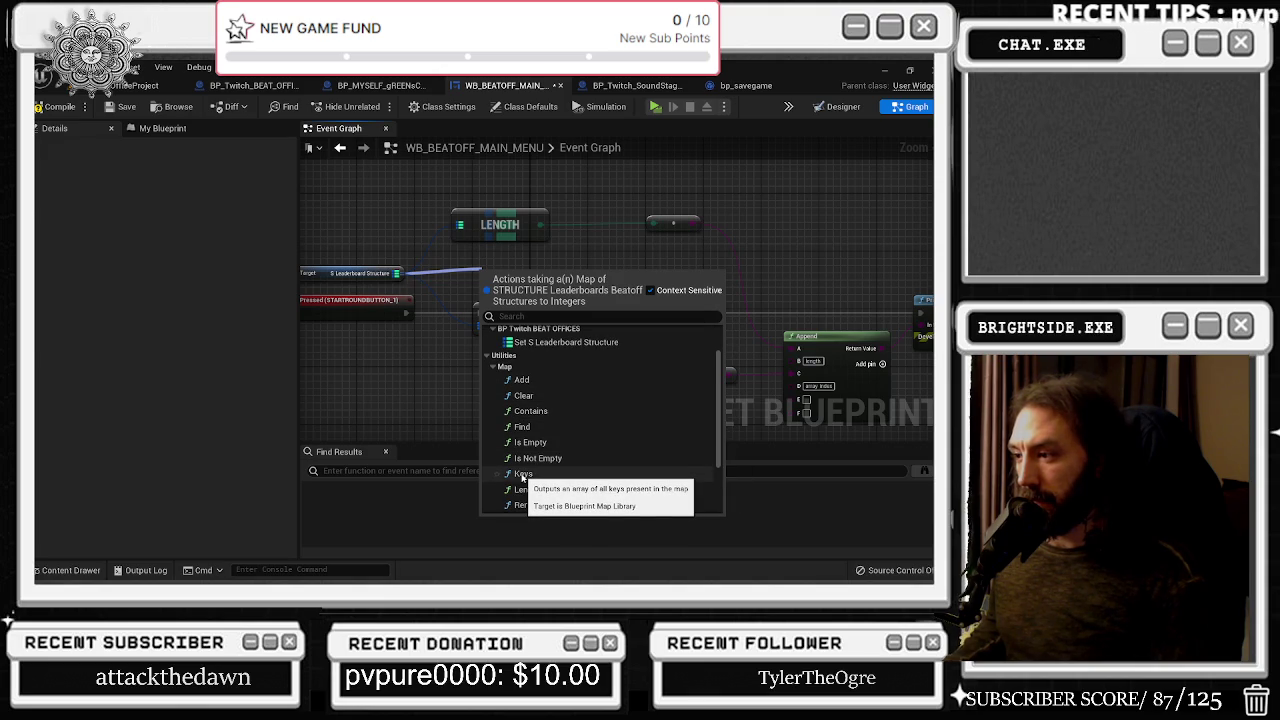
scroll(570, 486, "down", 1)
scroll(570, 486, "down", 1)
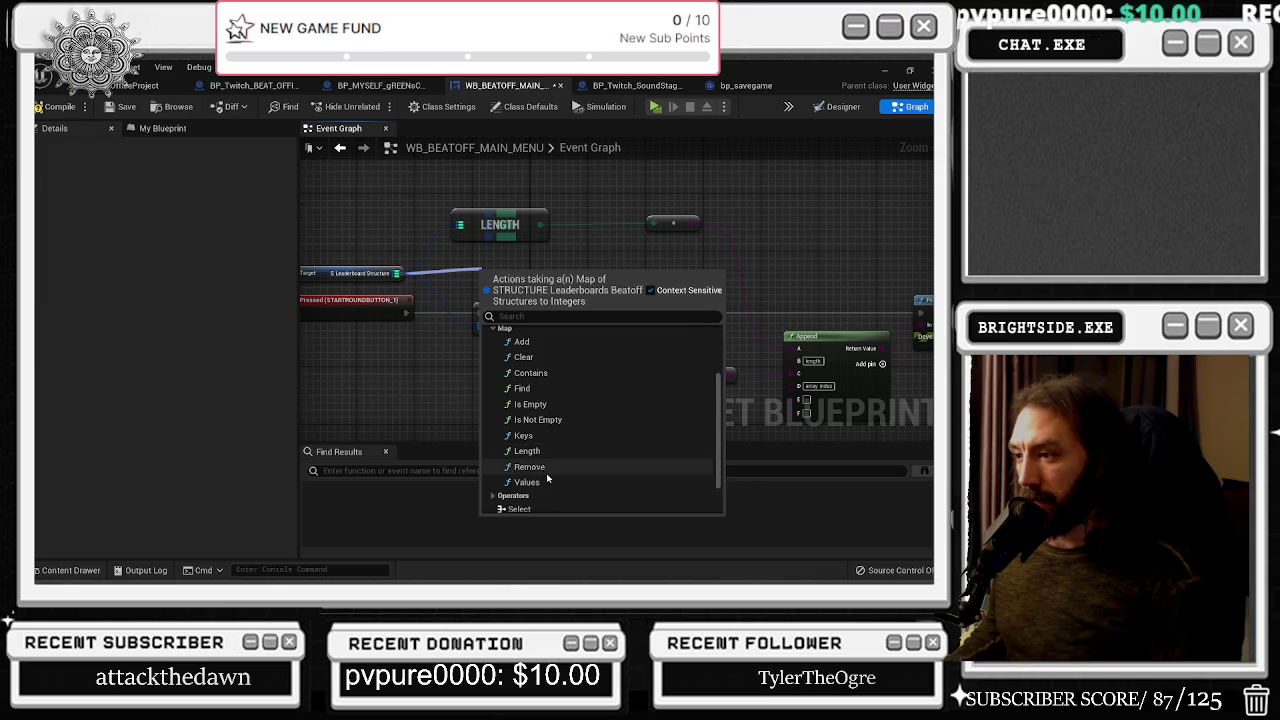
scroll(546, 475, "down", 2)
Add the map's Keys node and move it beside the Values node
left_click(513, 456)
scroll(552, 470, "down", 4)
scroll(557, 471, "down", 4)
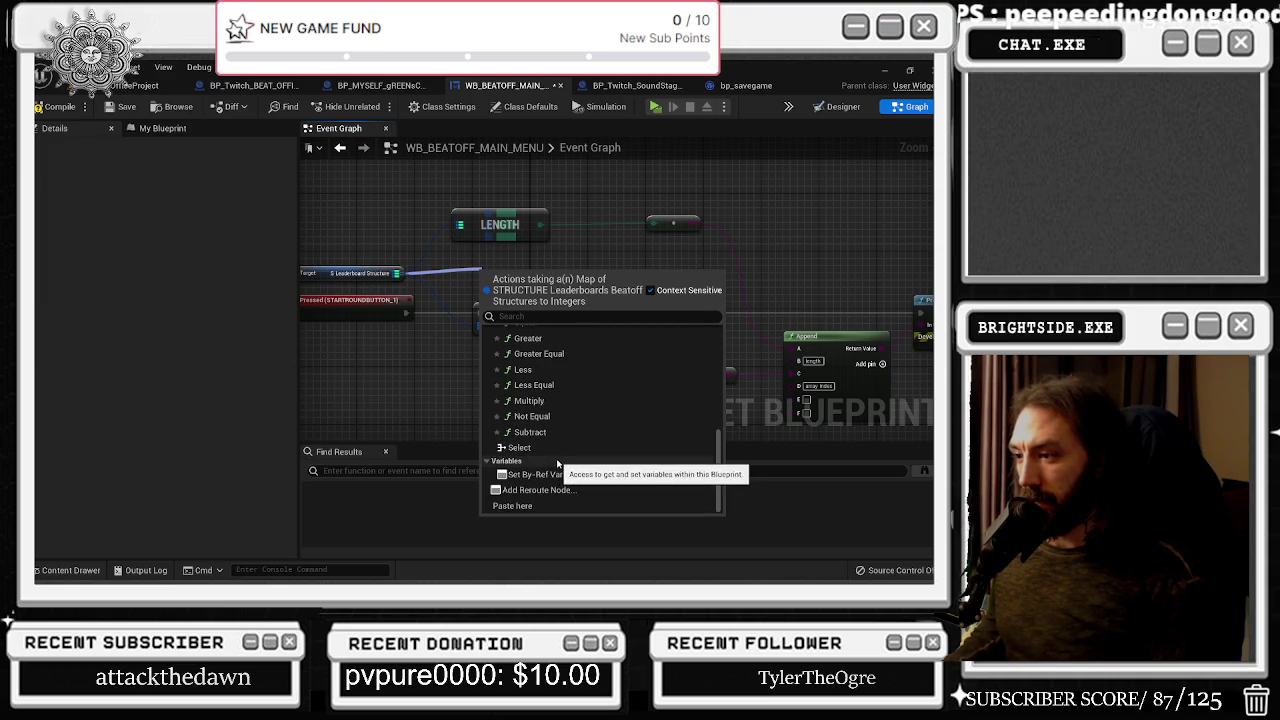
scroll(554, 463, "up", 5)
scroll(552, 458, "up", 2)
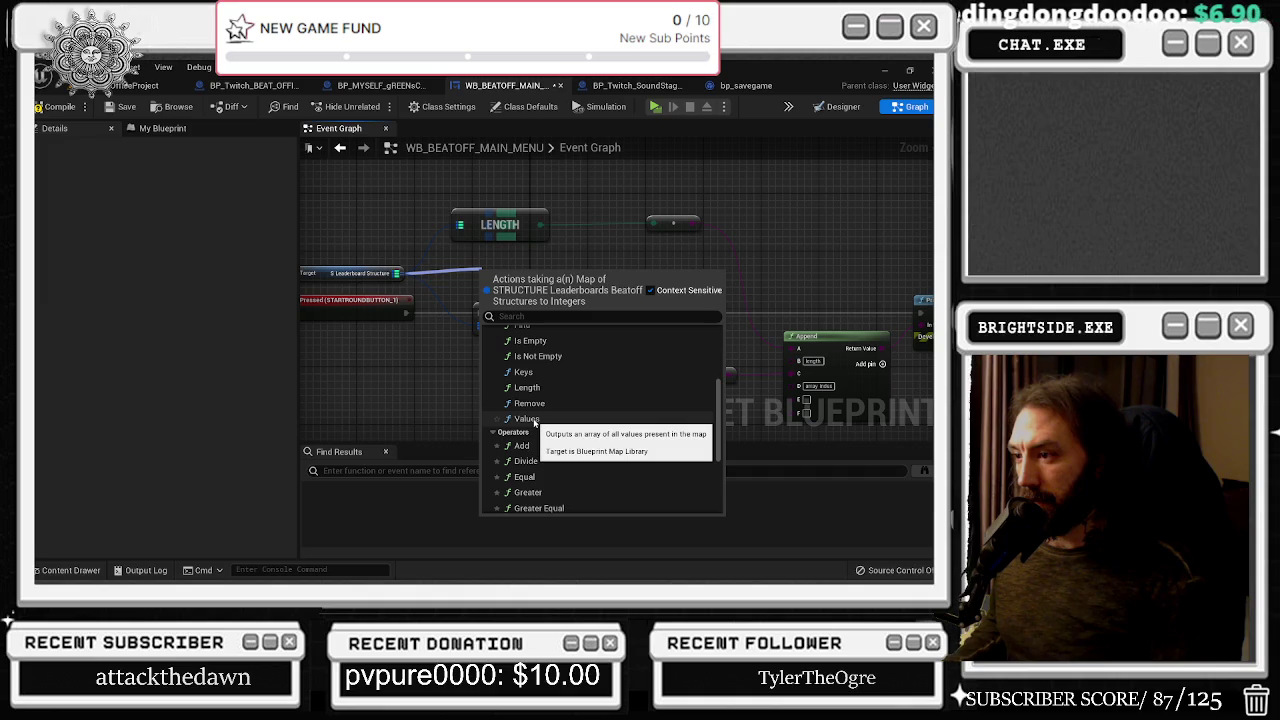
left_click(523, 371)
scroll(503, 290, "up", 1)
mouse_move(503, 290)
left_mouse_down()
mouse_move(493, 271)
mouse_move(609, 252)
left_mouse_up()
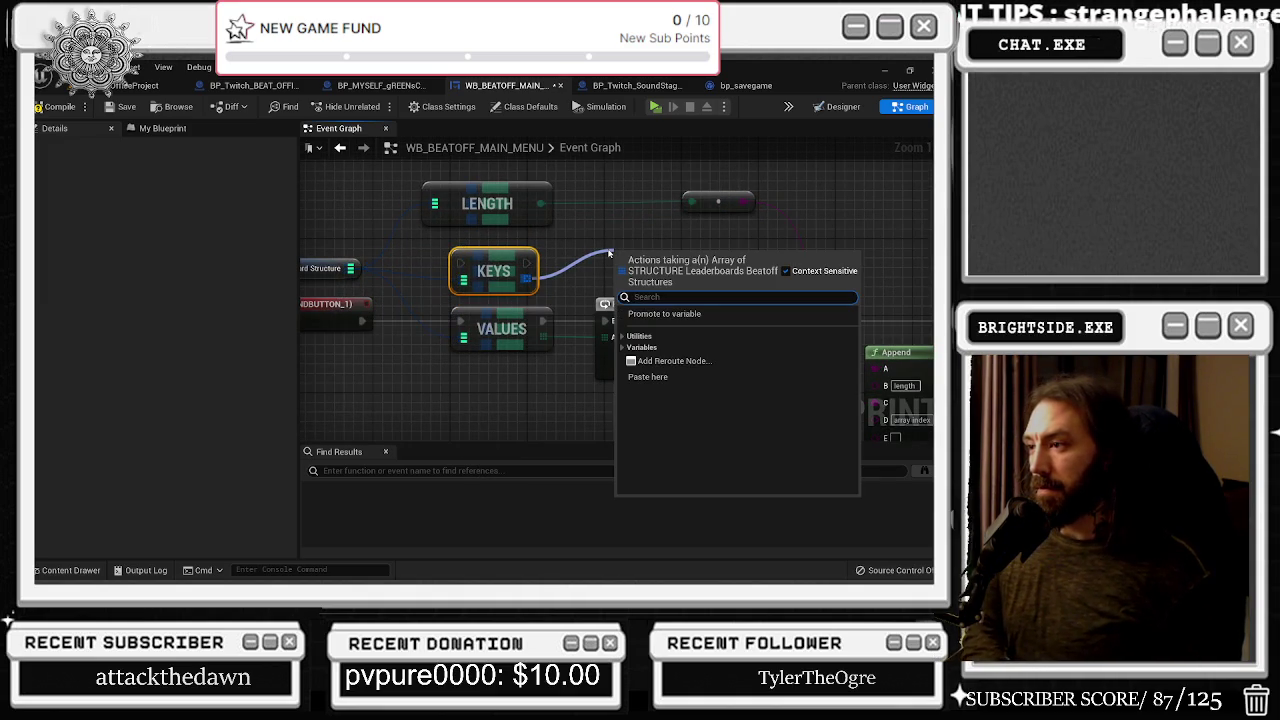
Add a For Each Loop node wired to the leaderboard map's Keys output
type("brea")
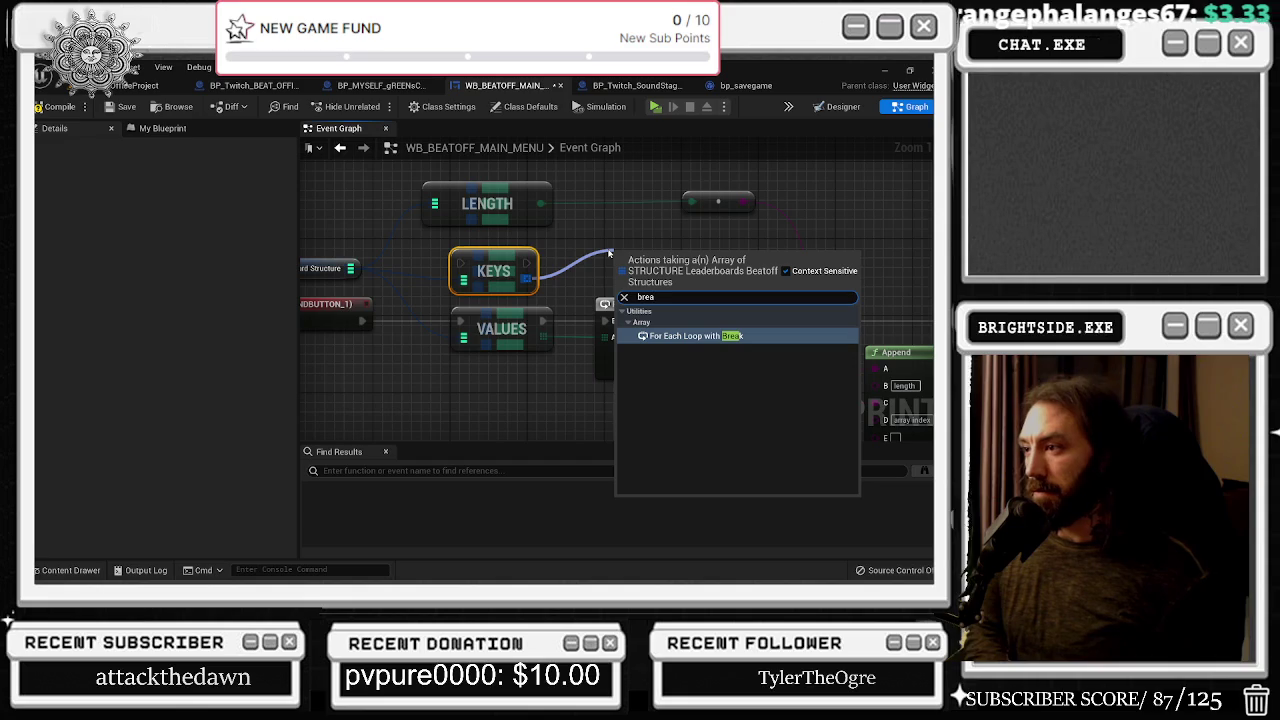
key("BackSpace")
key("BackSpace")
key("BackSpace")
type("for each")
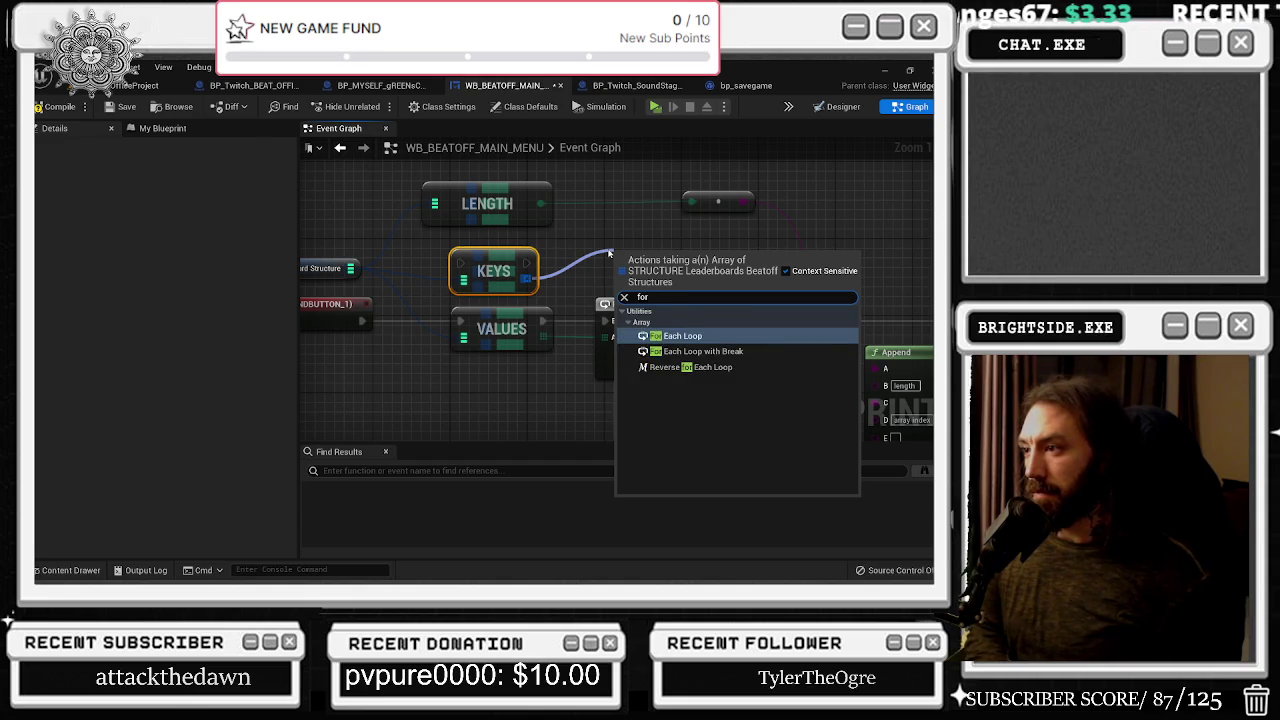
key("Return")
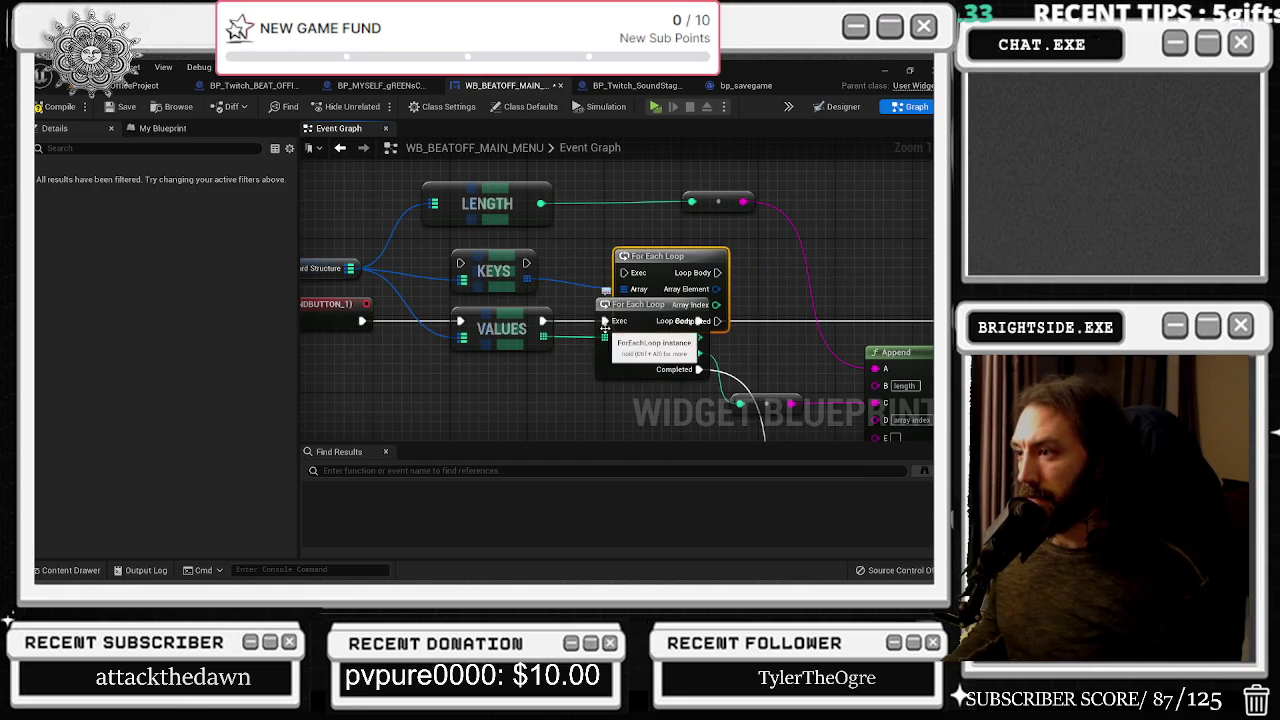
Route the event's execution through KEYS into the upper For Each Loop instead of VALUES
left_click_drag(640, 370, 629, 409)
mouse_move(690, 359)
left_mouse_down()
mouse_move(724, 259)
mouse_move(717, 272)
left_mouse_up()
mouse_move(600, 350)
left_mouse_down()
mouse_move(622, 360)
mouse_move(624, 272)
left_mouse_up()
left_click(652, 243)
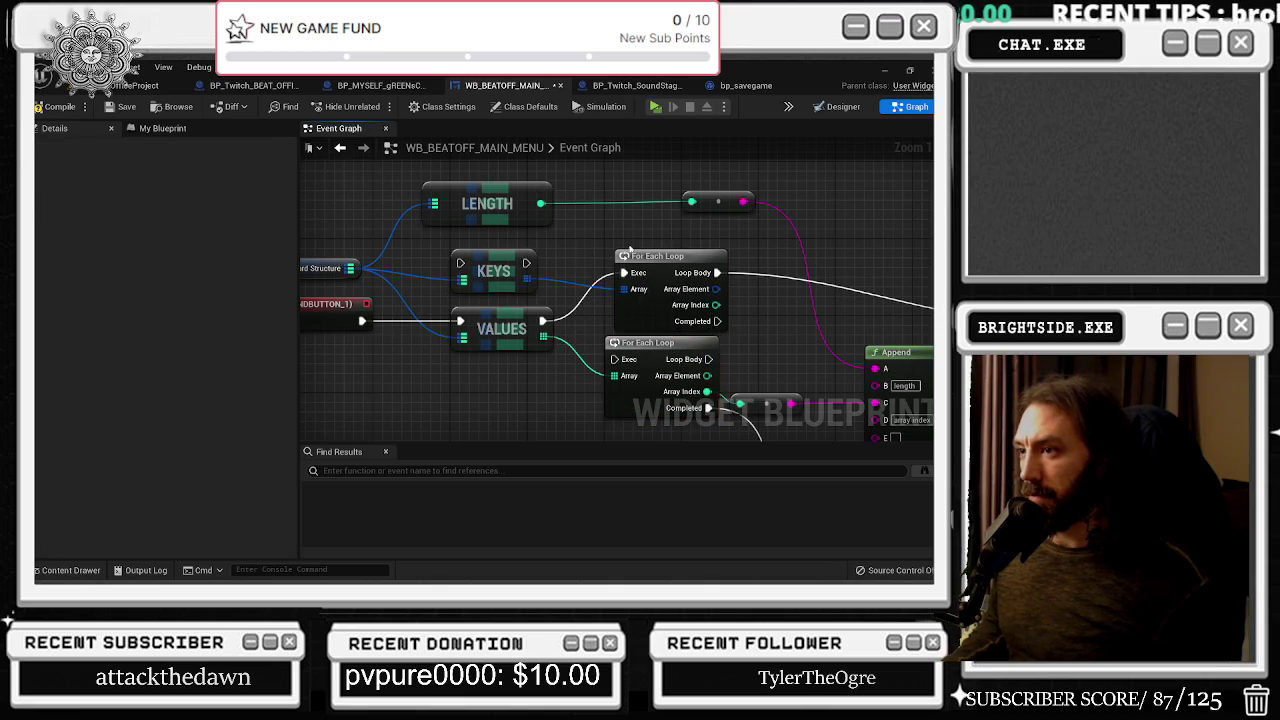
left_click(472, 268)
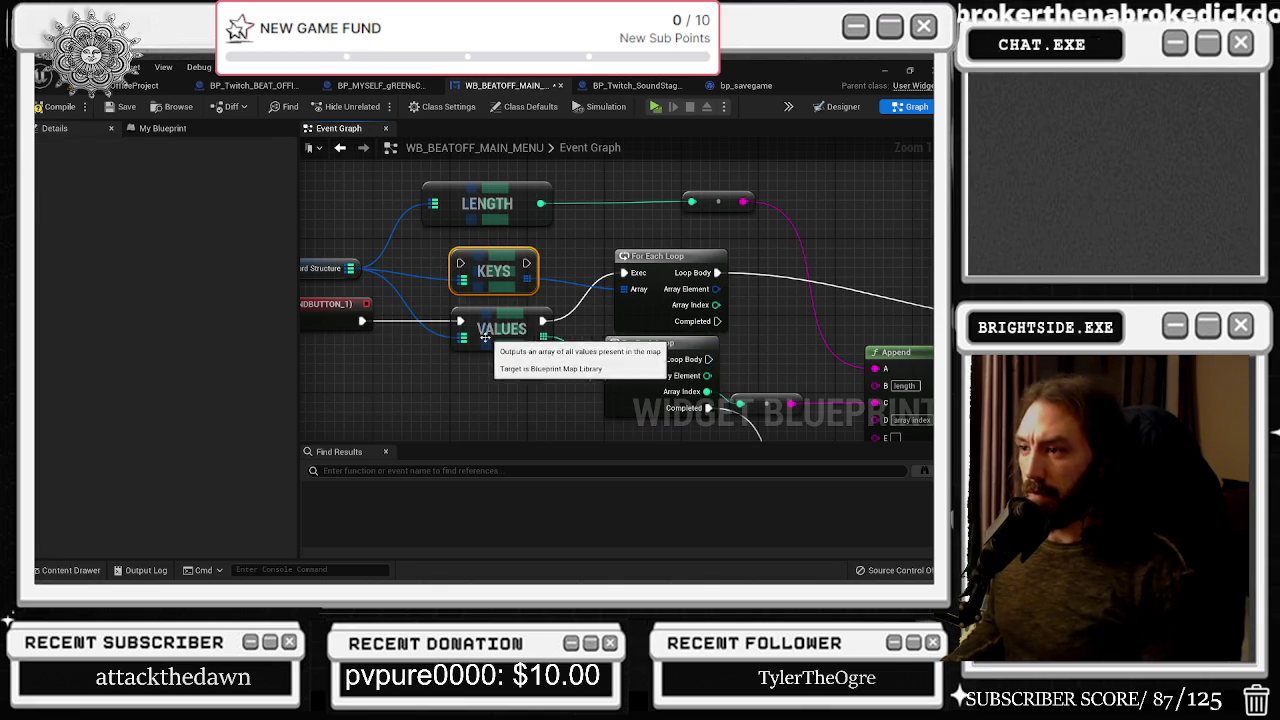
left_click_drag(460, 321, 460, 263)
left_click_drag(543, 321, 526, 263)
Line up KEYS beside the upper loop, and move VALUES and its lower loop aside
left_click_drag(510, 335, 481, 402)
left_click_drag(486, 284, 477, 342)
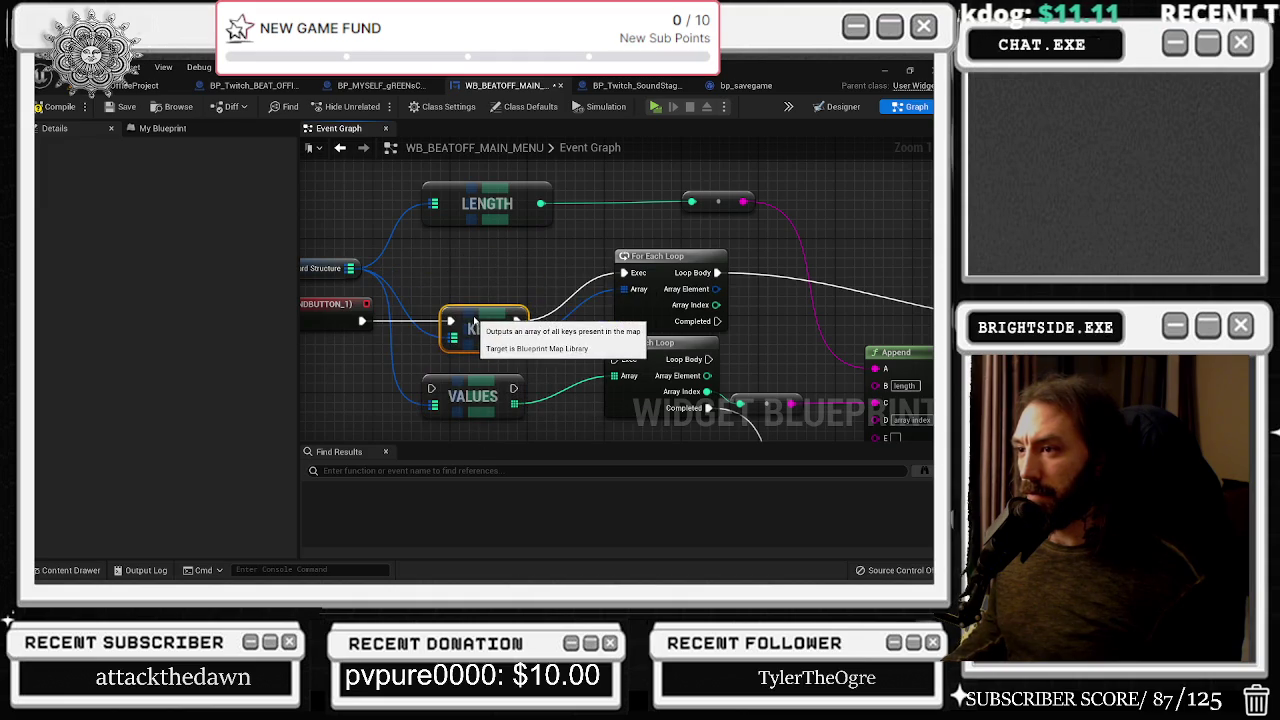
left_click_drag(678, 255, 648, 245)
scroll(648, 245, "down", 2)
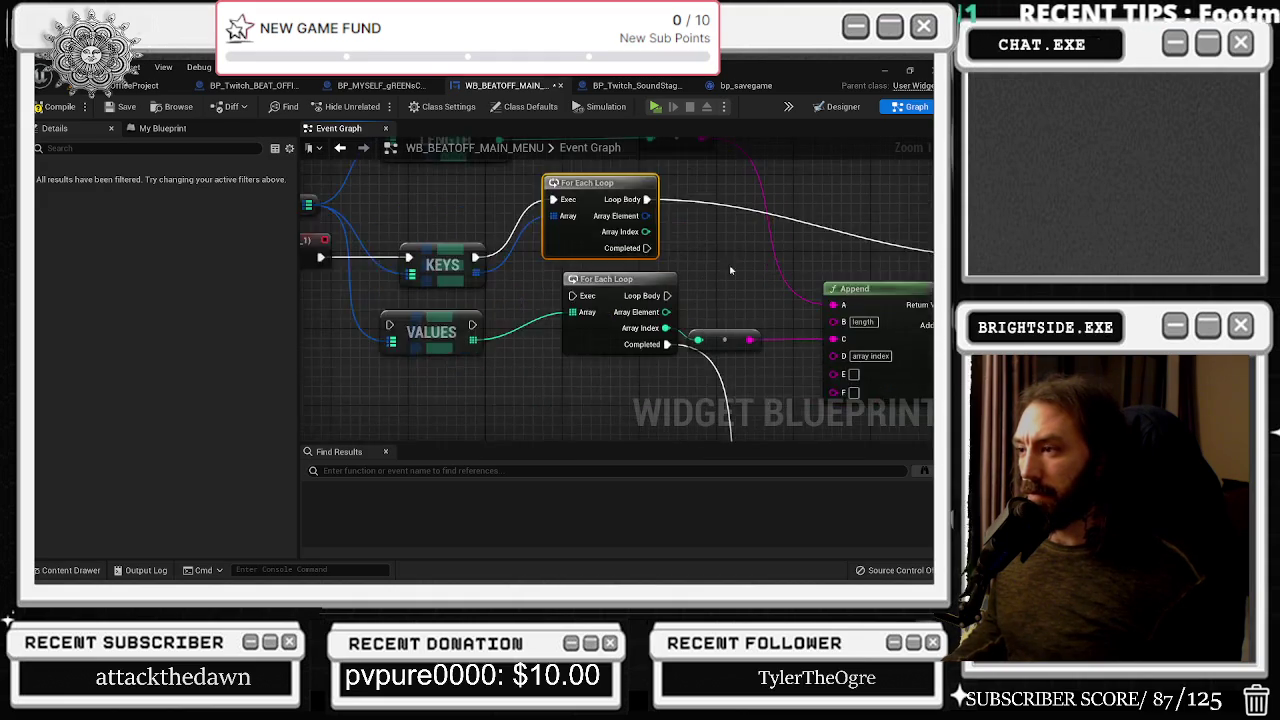
mouse_move(518, 296)
left_mouse_down()
mouse_move(638, 348)
mouse_move(645, 330)
mouse_move(653, 412)
left_mouse_up()
scroll(616, 222, "down", 2)
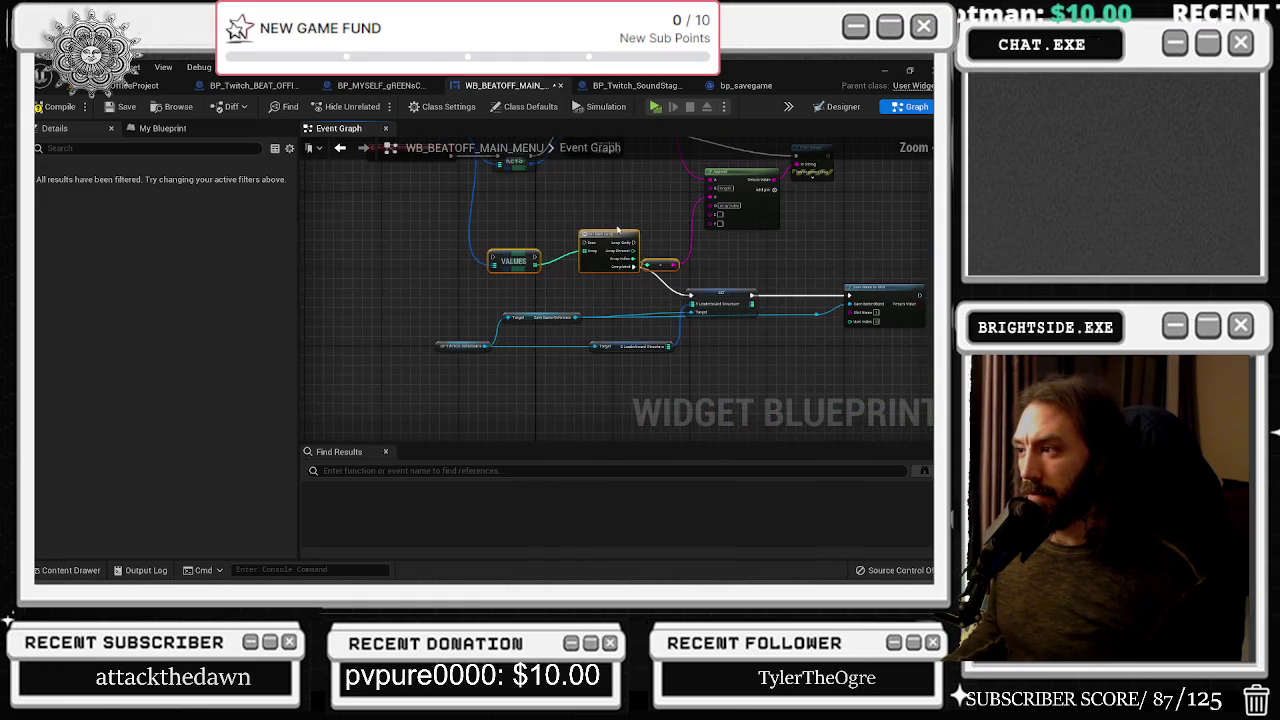
left_click_drag(454, 303, 640, 360)
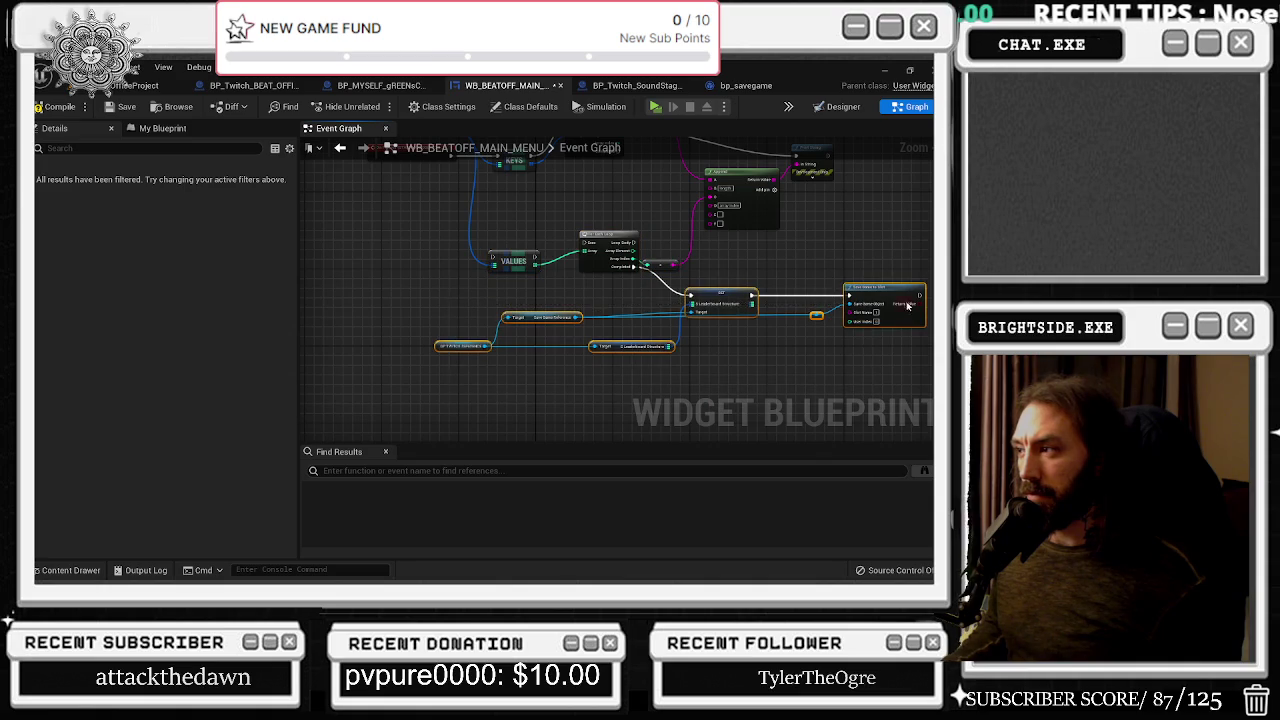
mouse_move(511, 273)
left_mouse_down()
mouse_move(633, 326)
mouse_move(585, 322)
mouse_move(530, 344)
mouse_move(597, 326)
left_mouse_up()
mouse_move(434, 347)
left_mouse_down()
mouse_move(448, 333)
mouse_move(501, 333)
left_mouse_up()
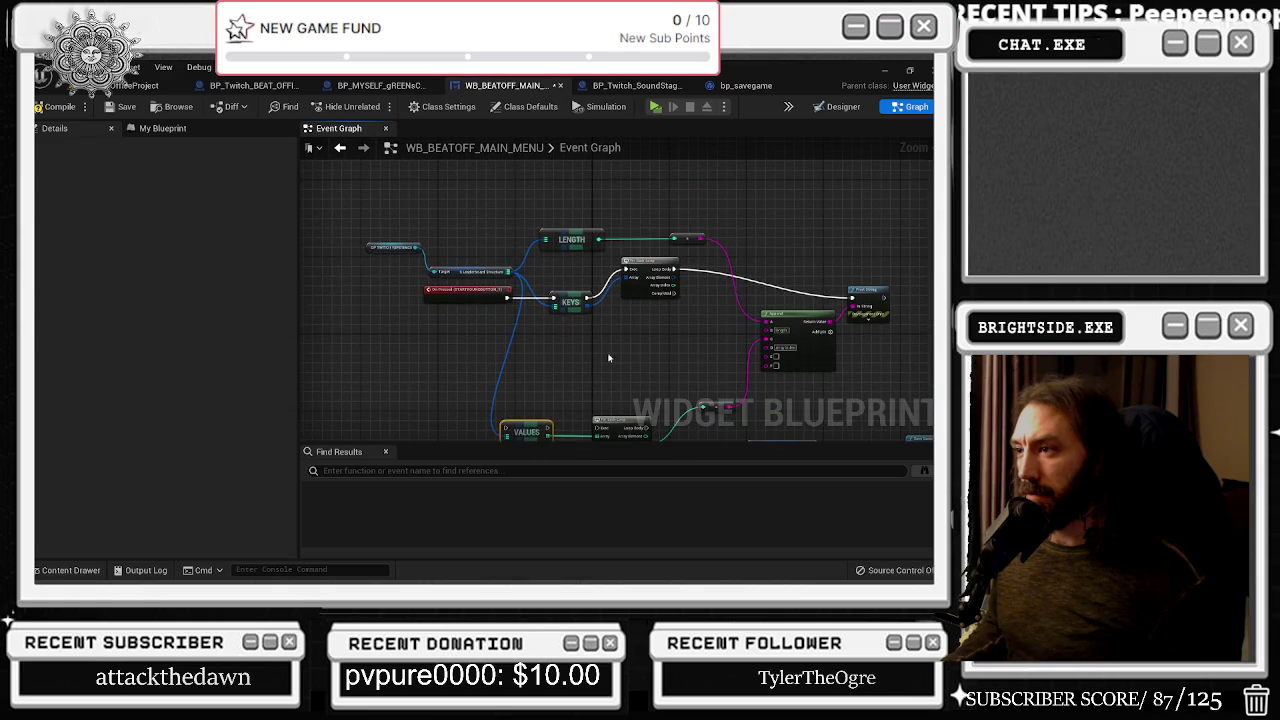
Pull a new connection from the upper For Each Loop's Array Element pin
left_click(643, 298)
scroll(600, 285, "up", 3)
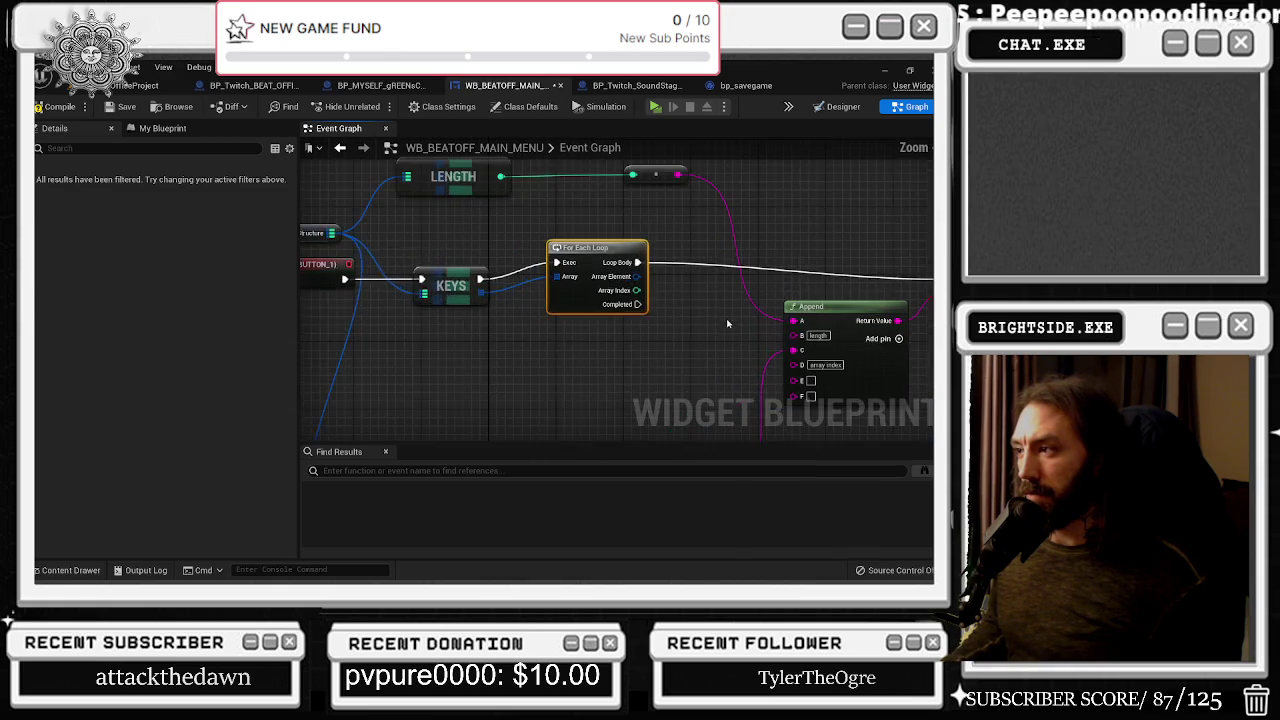
mouse_move(528, 273)
left_mouse_down()
mouse_move(651, 371)
mouse_move(634, 383)
mouse_move(438, 350)
left_mouse_up()
Place a Break STRUCTURE_leaderboards node on the loop's Array Element and position it
type("break")
key("Return")
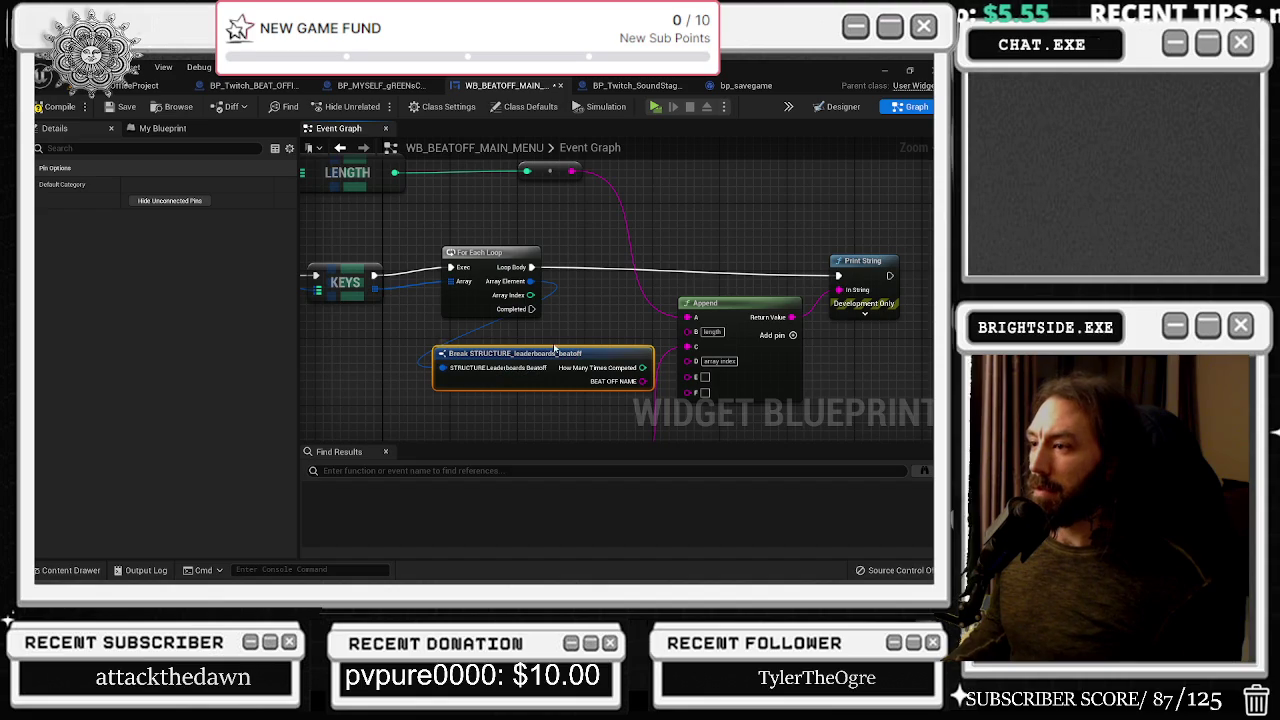
left_click_drag(512, 281, 487, 289)
mouse_move(645, 370)
left_mouse_down()
mouse_move(628, 370)
mouse_move(687, 317)
left_mouse_up()
Wire BEAT OFF NAME into Append's D input, detach the count from A, and rearrange the nodes
left_click_drag(625, 381, 730, 361)
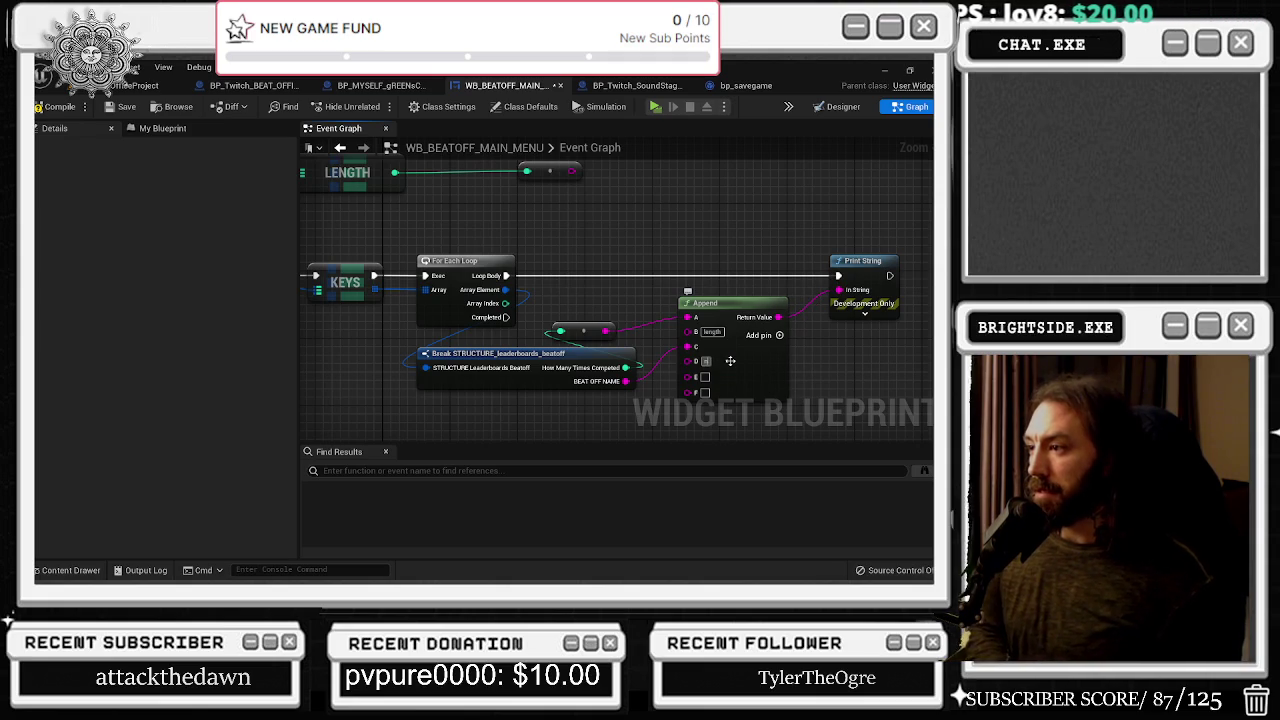
left_click_drag(687, 317, 689, 398)
key("alt+Tab")
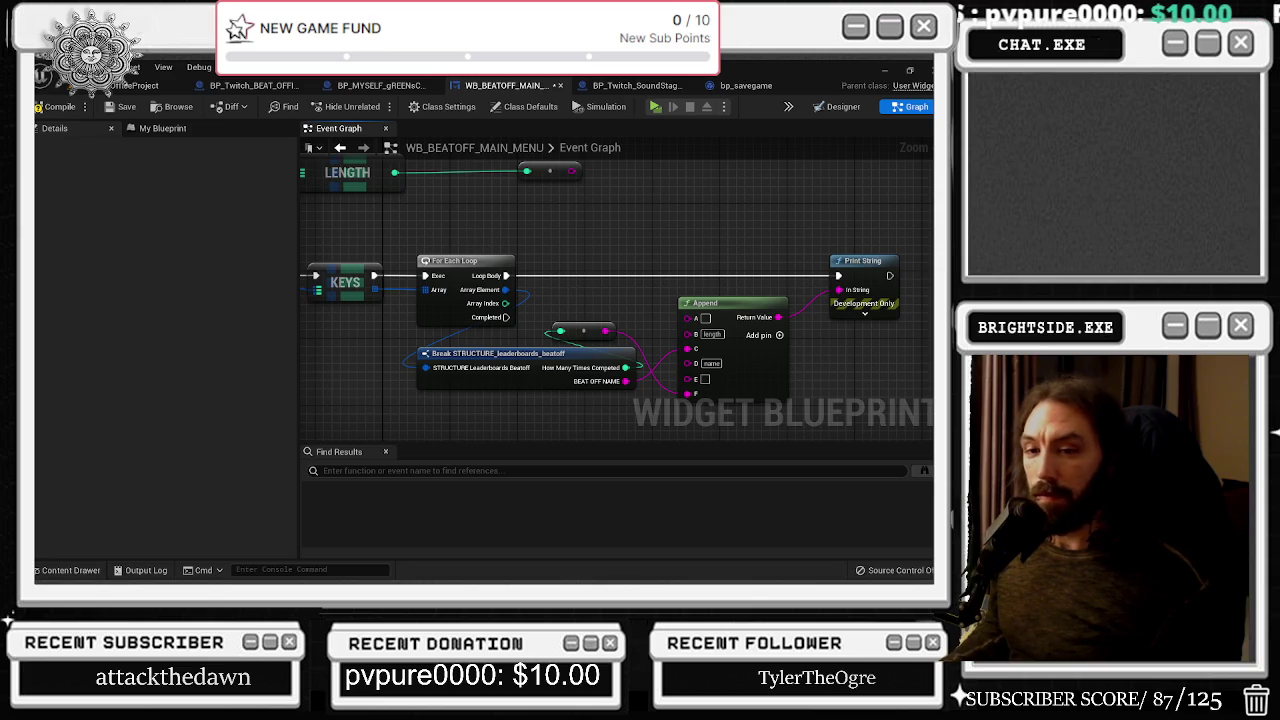
left_click_drag(736, 313, 800, 308)
left_click(620, 290)
left_click_drag(620, 290, 480, 352)
left_click_drag(628, 318, 680, 318)
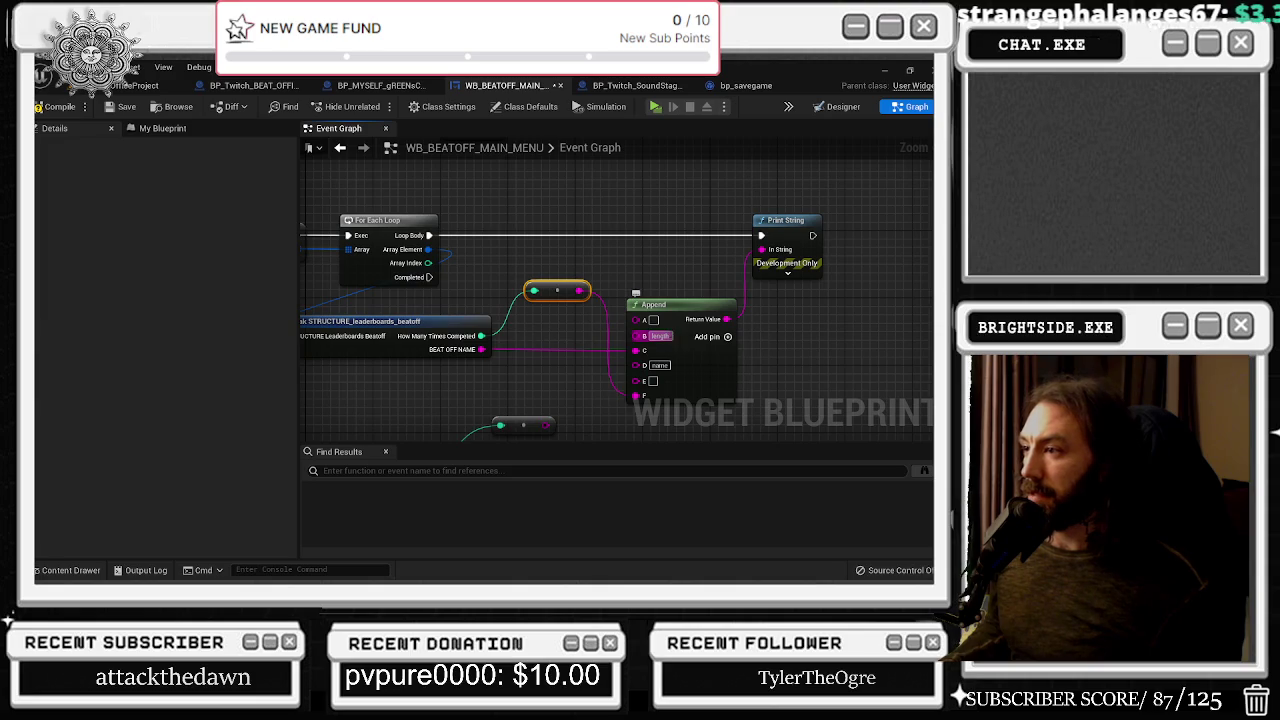
Edit the label text in Append's D and E pins and move the count wire from F to E
type(":")
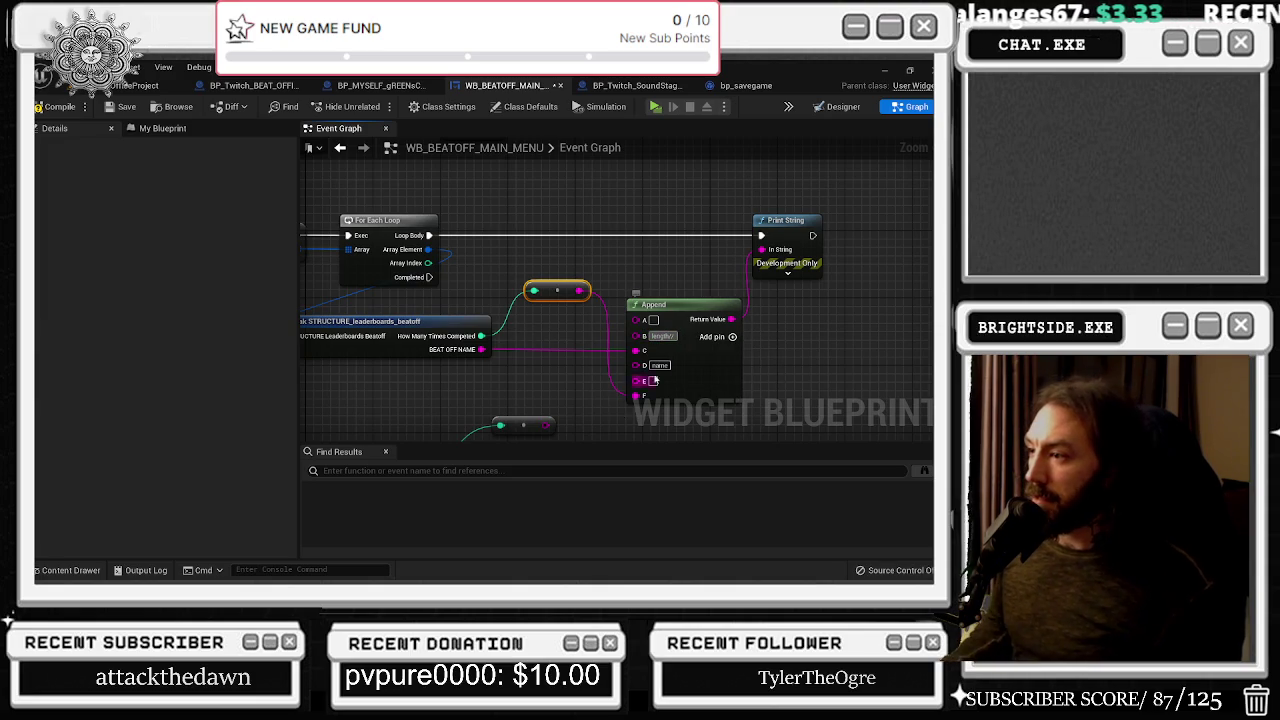
left_click(665, 366)
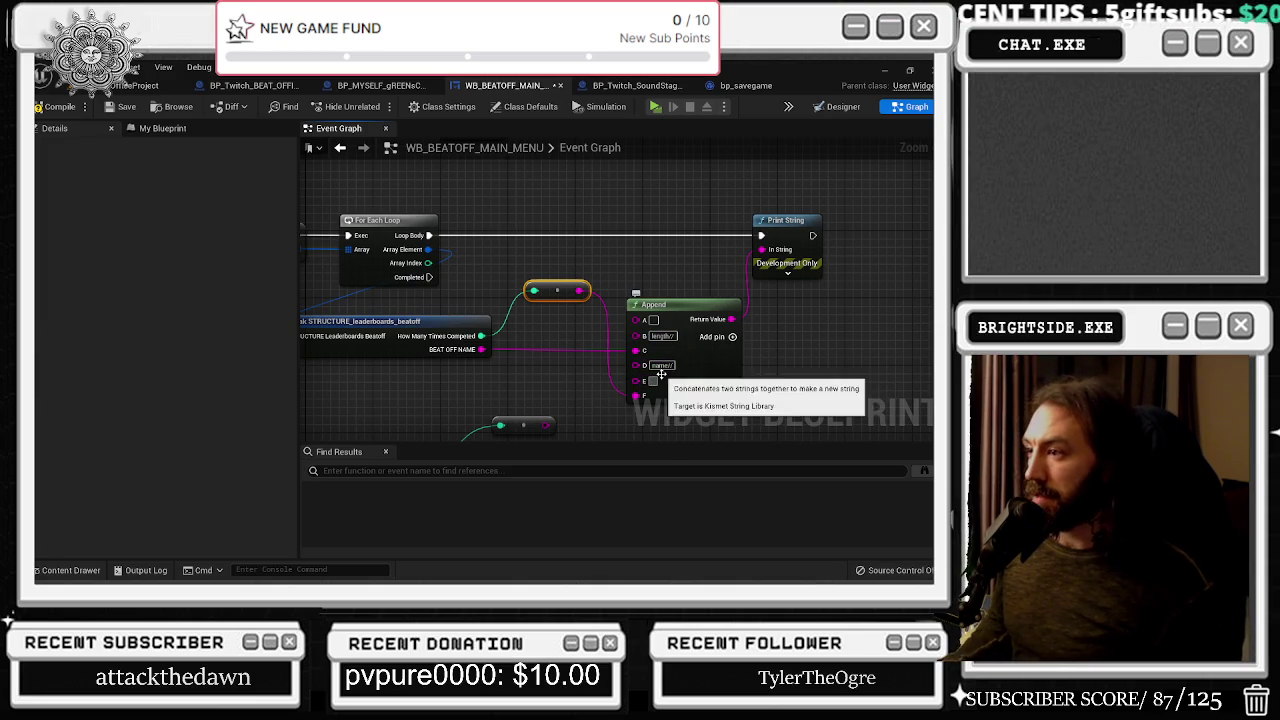
left_click(652, 381)
left_click_drag(645, 398, 638, 381)
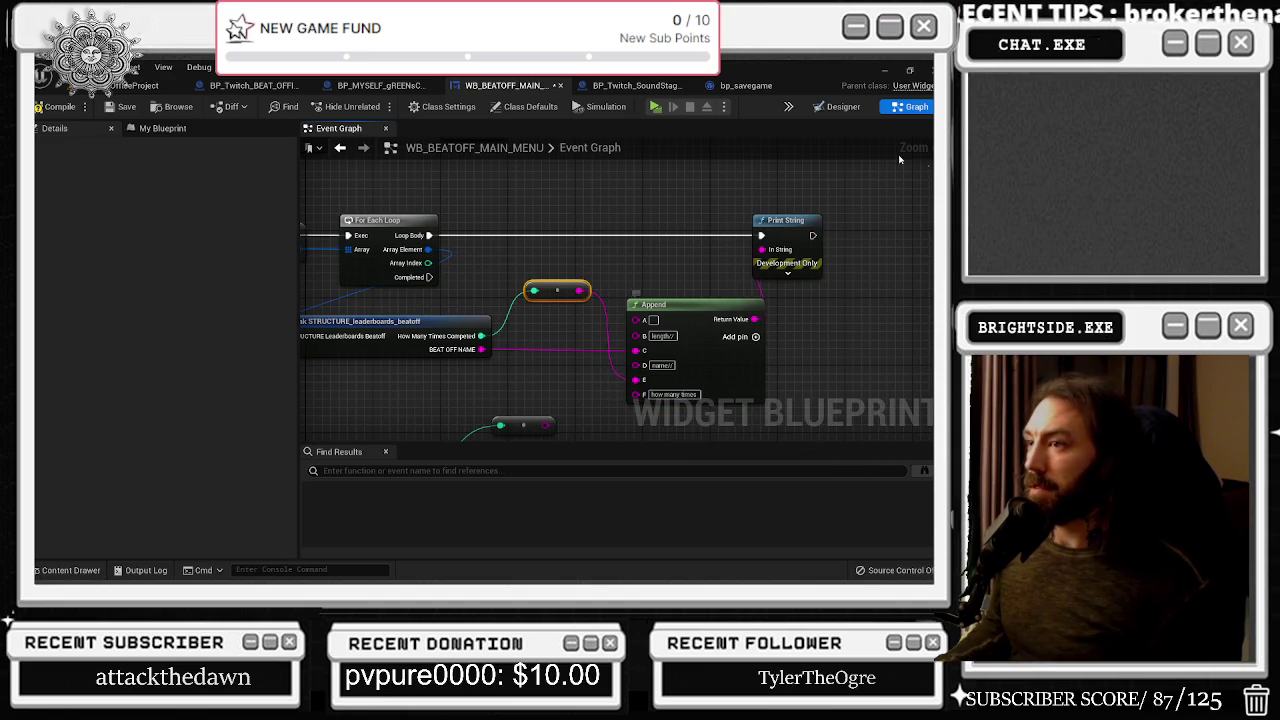
Connect the Keys loop's Completed pin to the SET Leaderboard Structure node's exec input
scroll(505, 265, "down", 3)
scroll(575, 288, "down", 2)
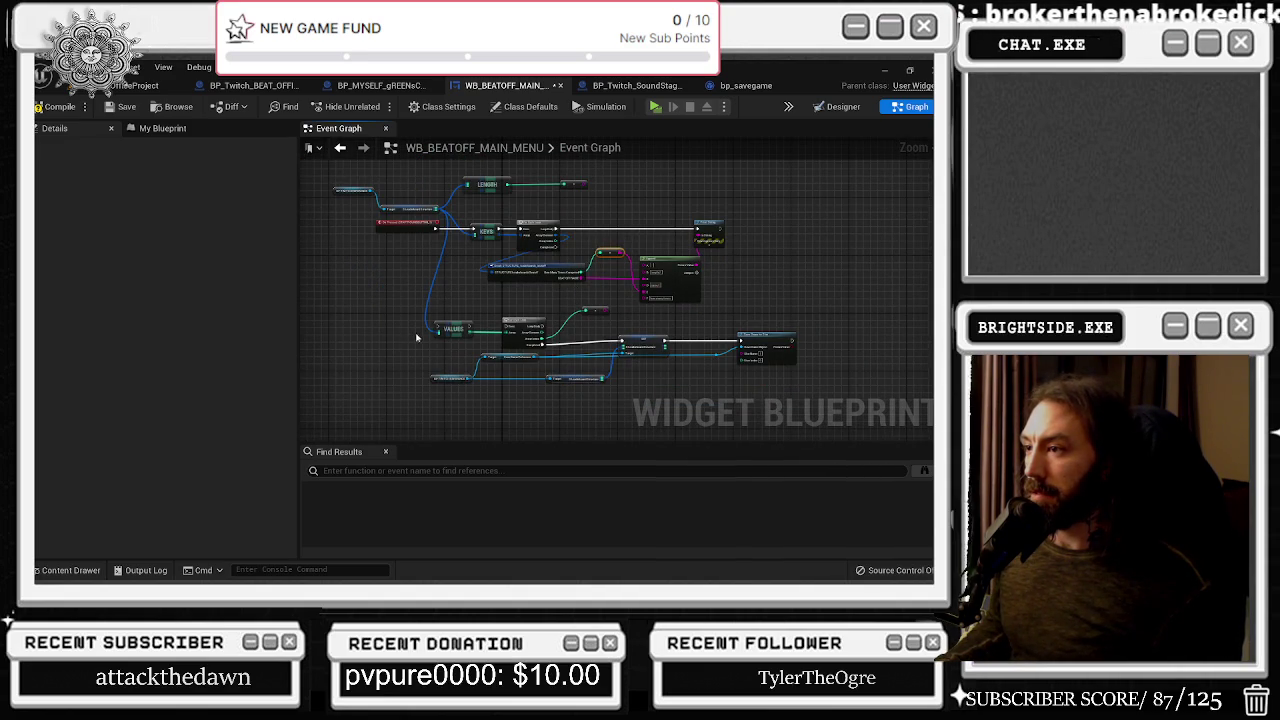
mouse_move(430, 337)
left_mouse_down()
mouse_move(555, 398)
mouse_move(638, 417)
mouse_move(612, 320)
left_mouse_up()
mouse_move(421, 299)
left_mouse_down()
mouse_move(596, 327)
mouse_move(584, 323)
left_mouse_up()
scroll(584, 323, "up", 3)
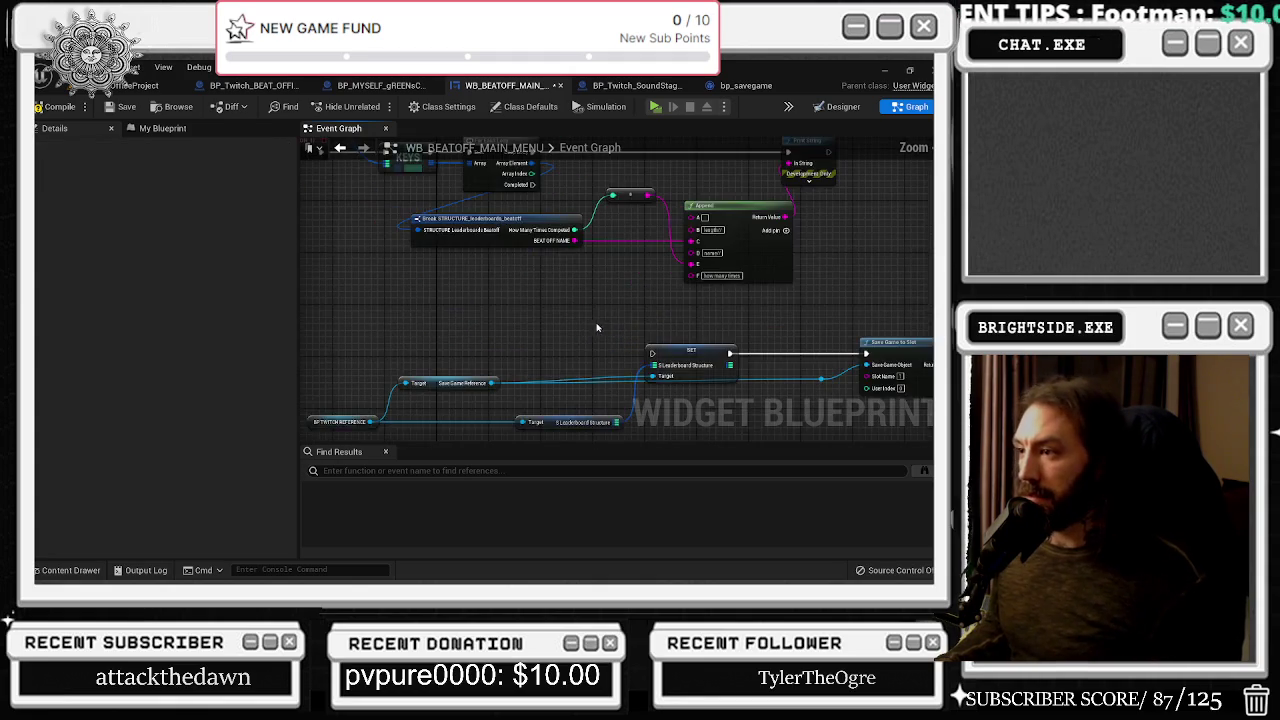
left_click_drag(503, 223, 622, 392)
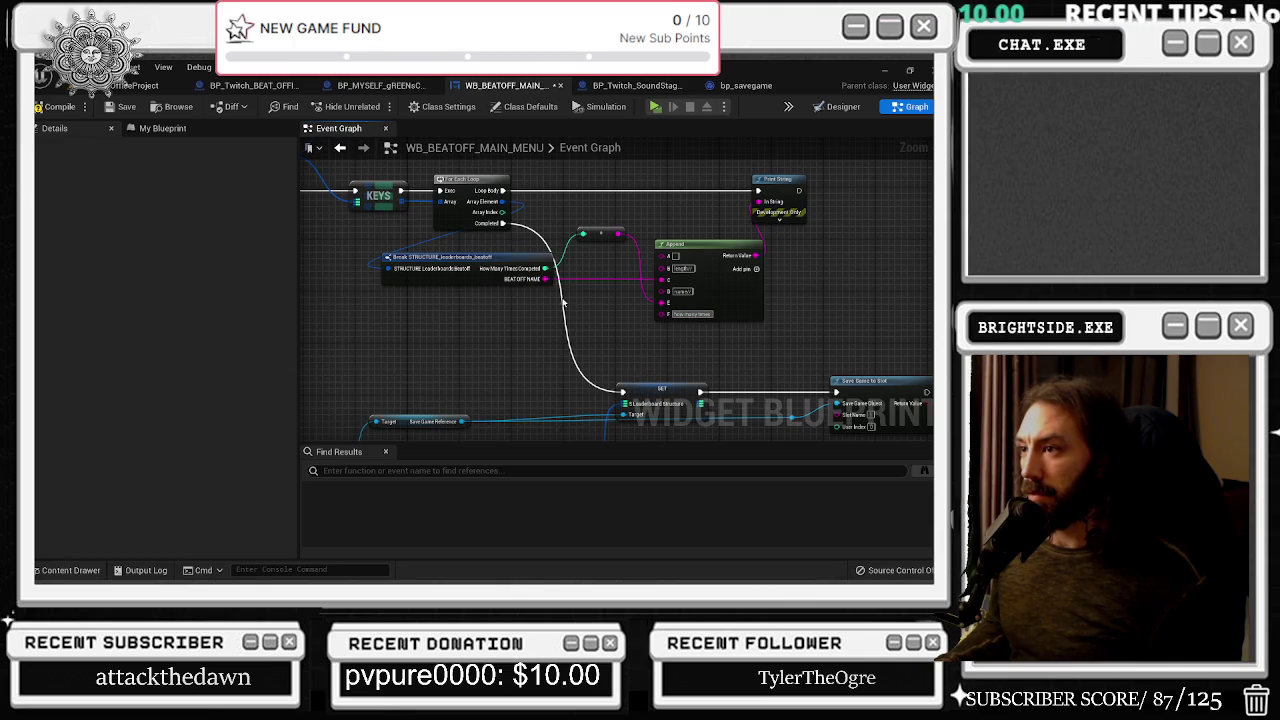
Tidy the three lower getter nodes and return to the main level editor
scroll(560, 297, "down", 2)
left_click_drag(427, 370, 542, 372)
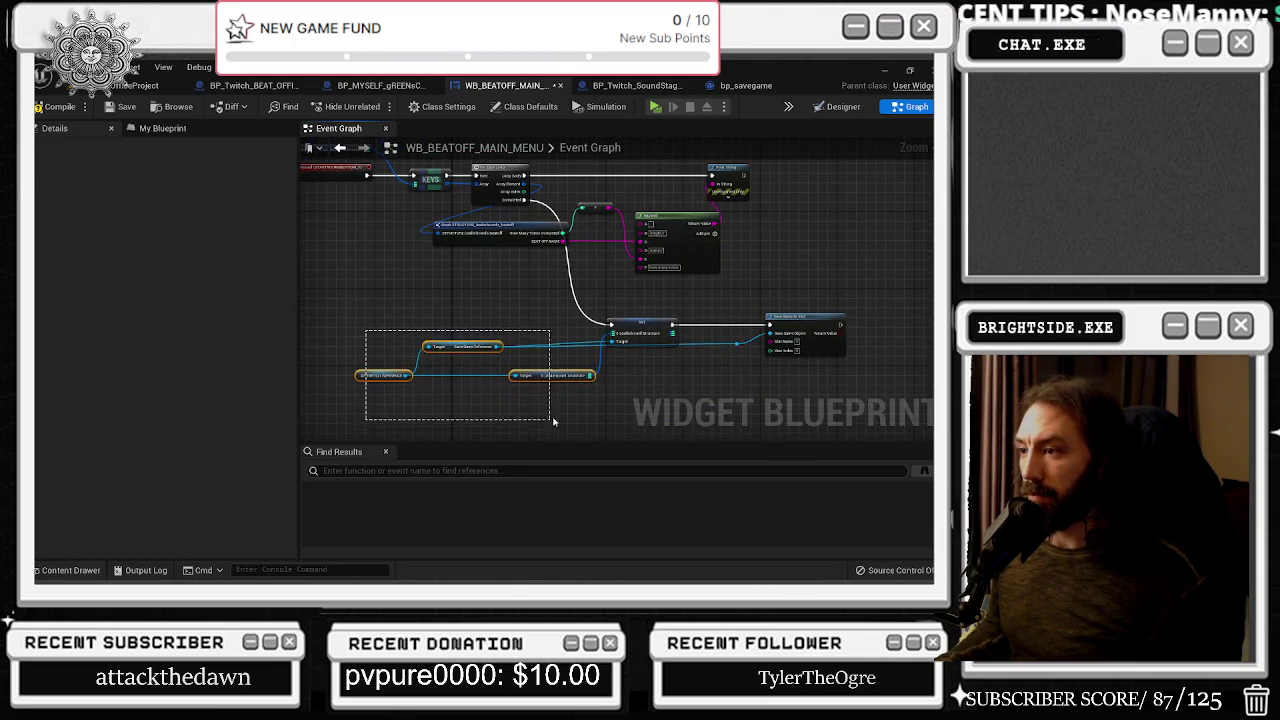
left_click(470, 310)
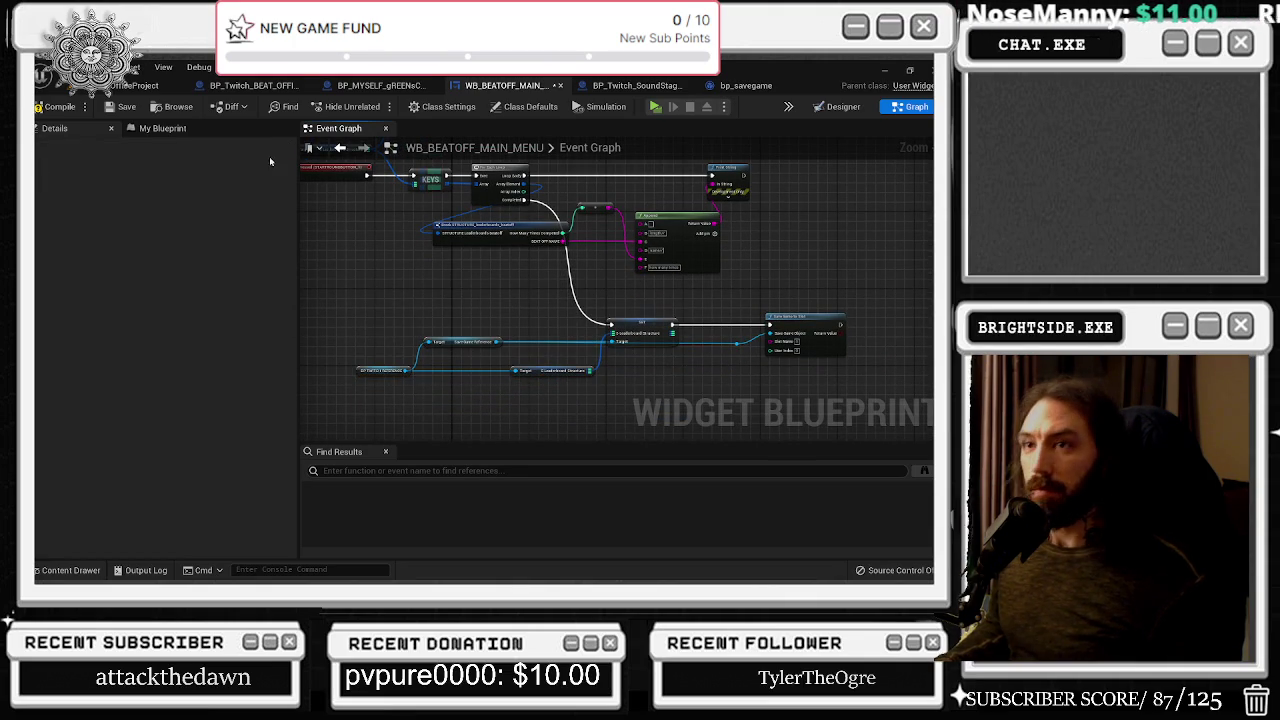
left_click(135, 85)
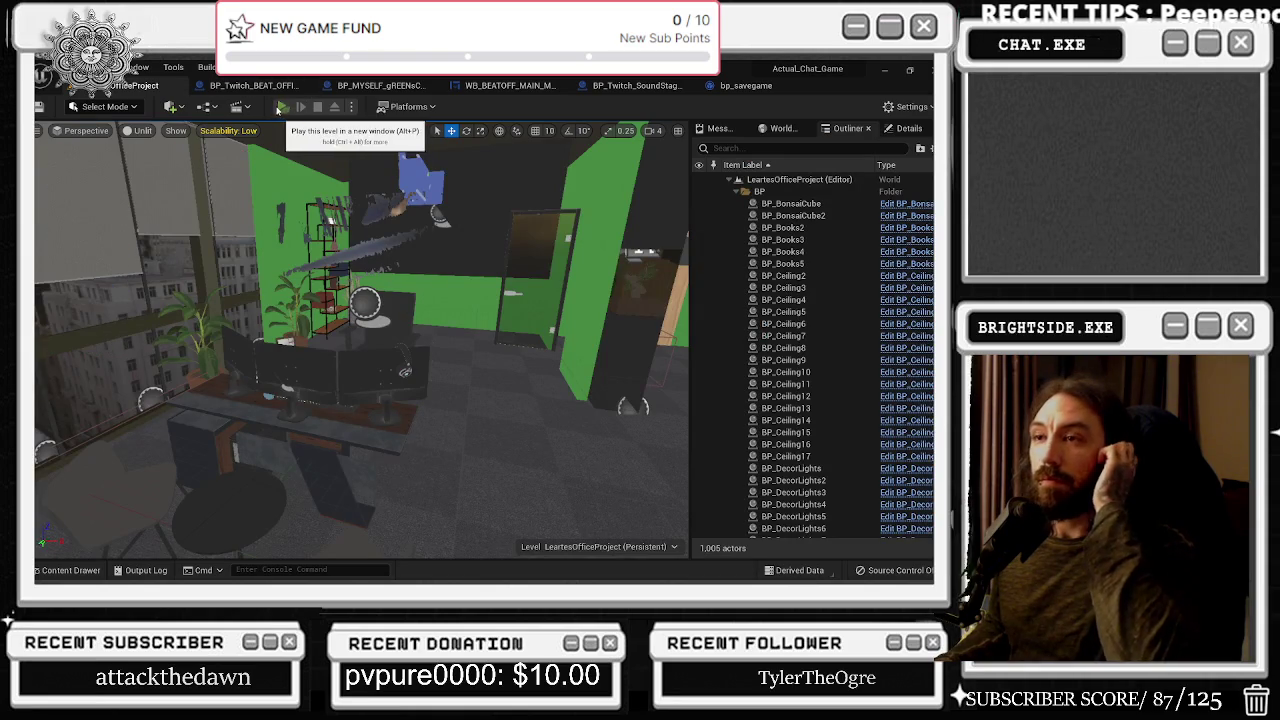
Press Play to launch the office level in a new window
left_click(283, 106)
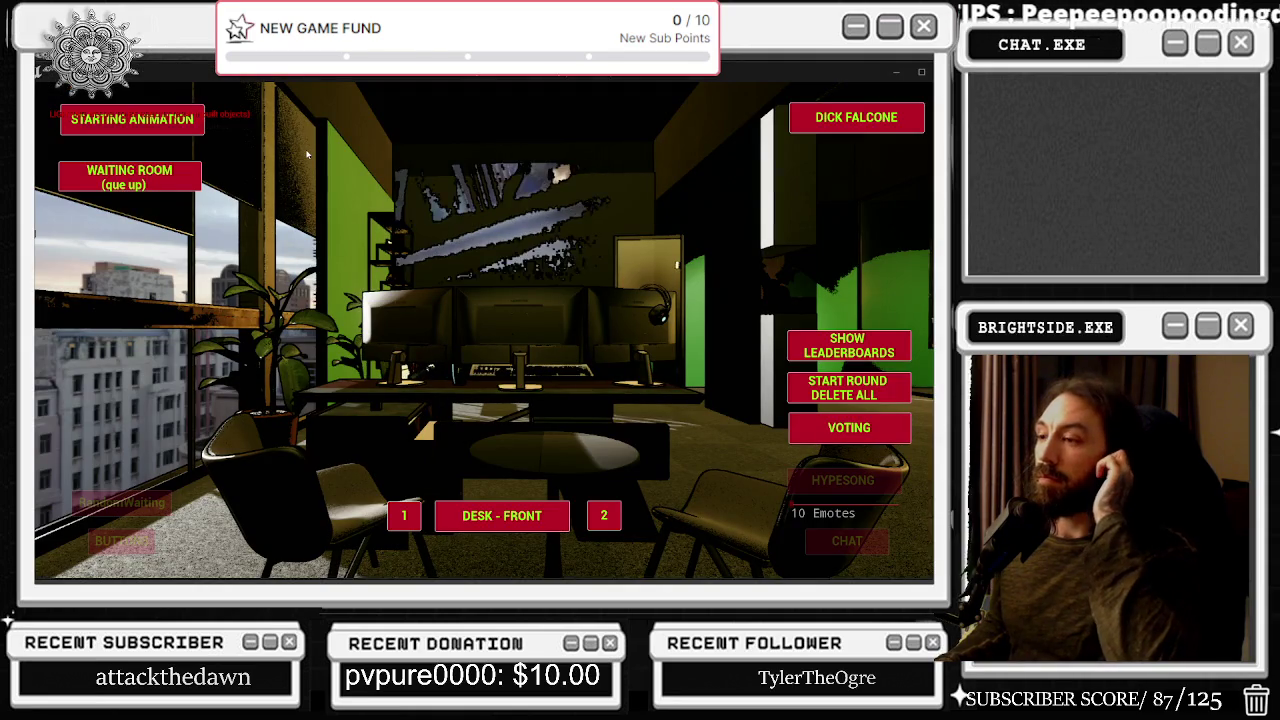
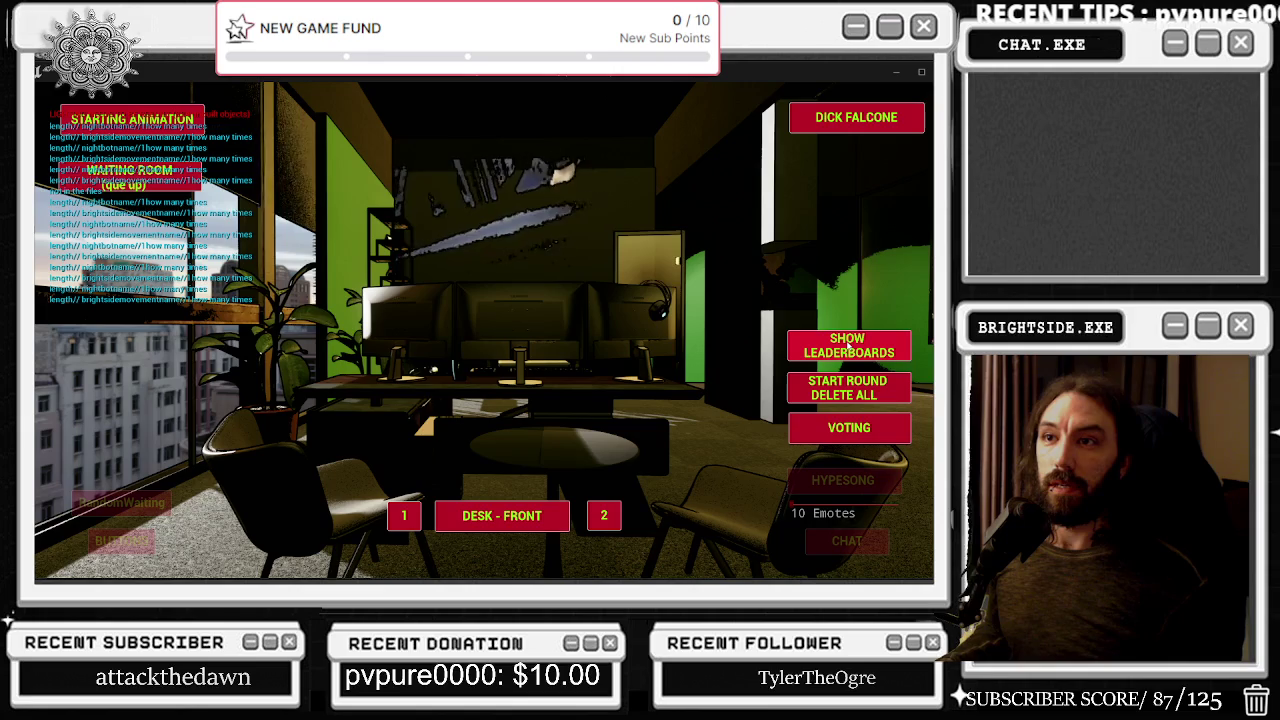
Trigger SHOW LEADERBOARDS twice in the running game to log new lines, then stop play
left_click(848, 345)
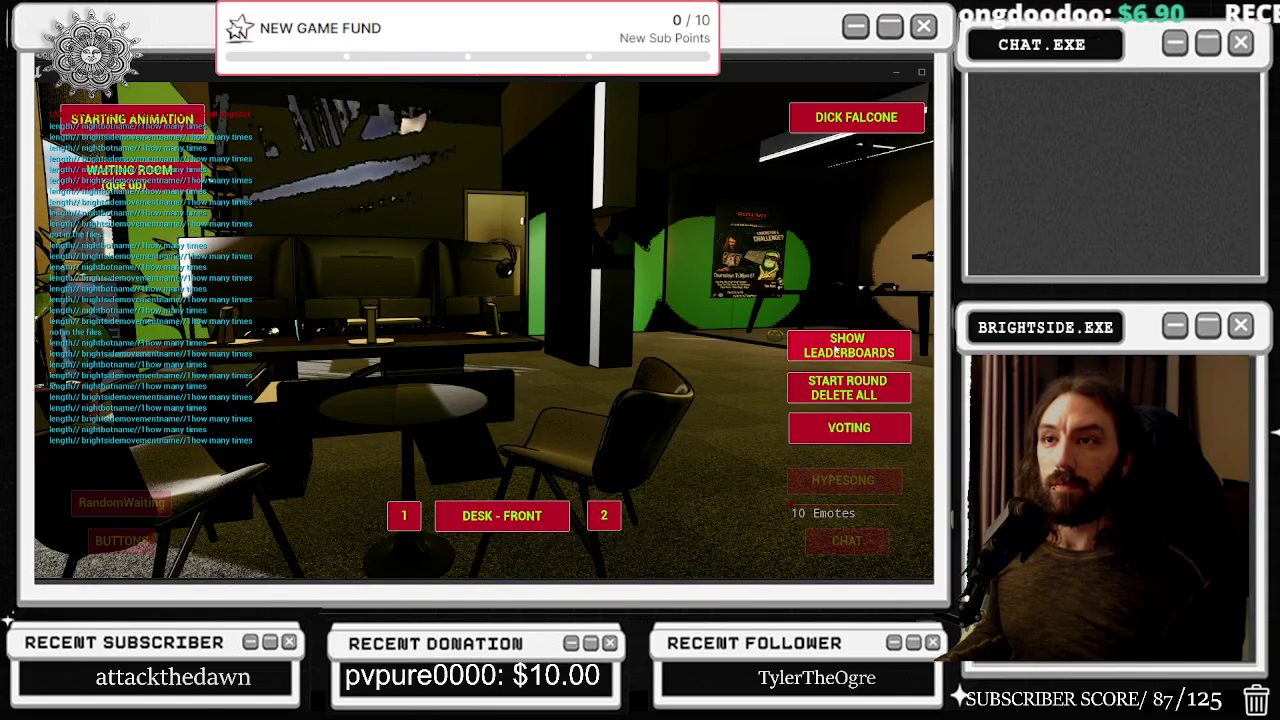
left_click(836, 345)
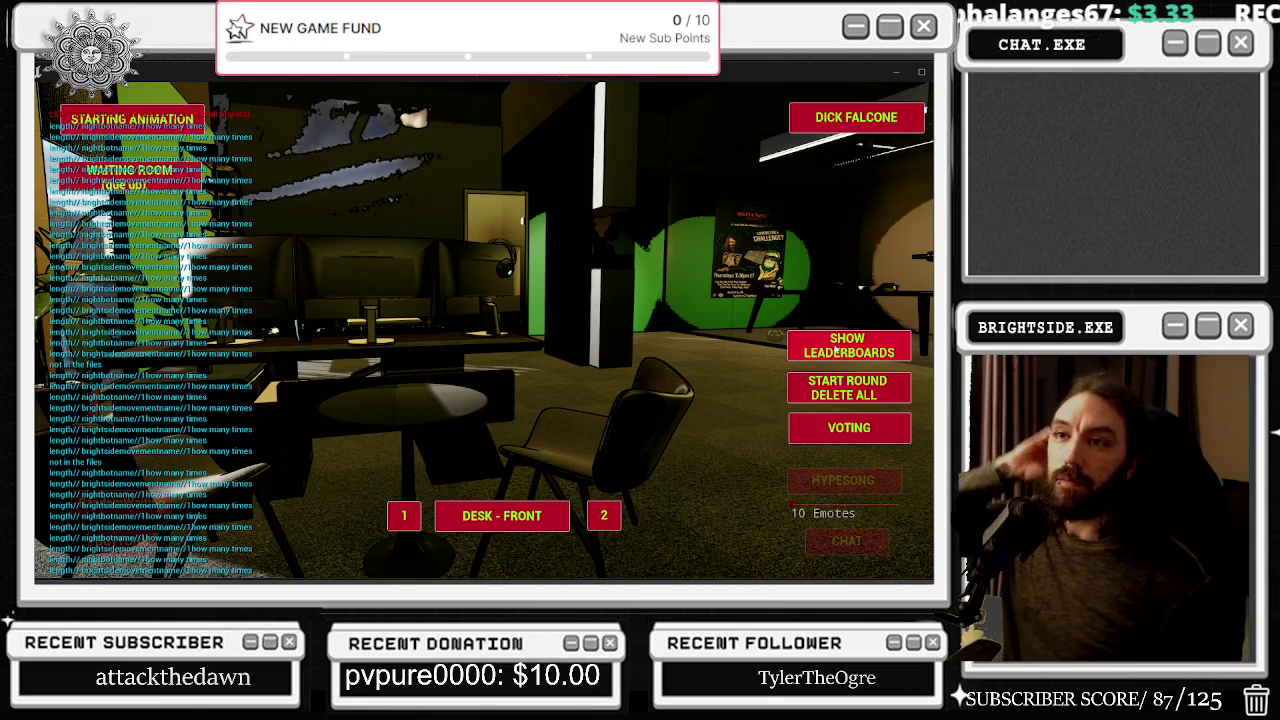
key("Escape")
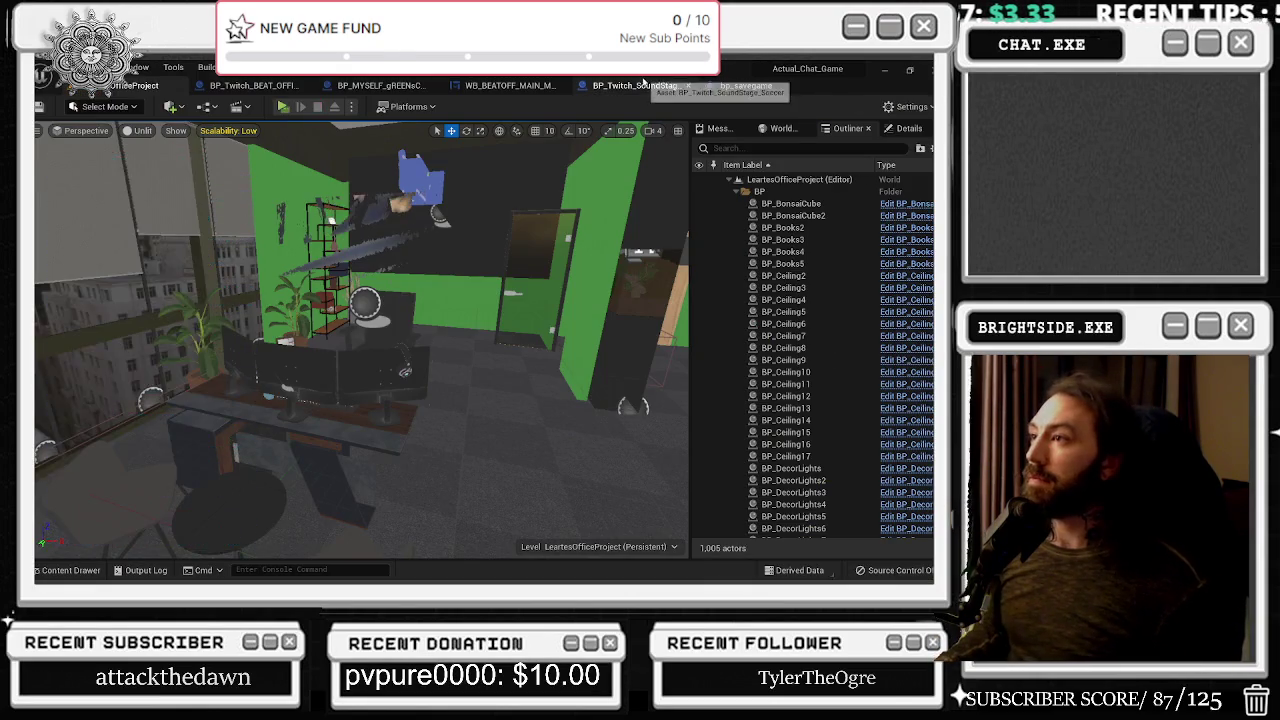
Look over the Soccer explosion command section in BP_Twitch_SoundStage_Soccer, then close that blueprint
left_click(633, 85)
scroll(552, 277, "up", 10)
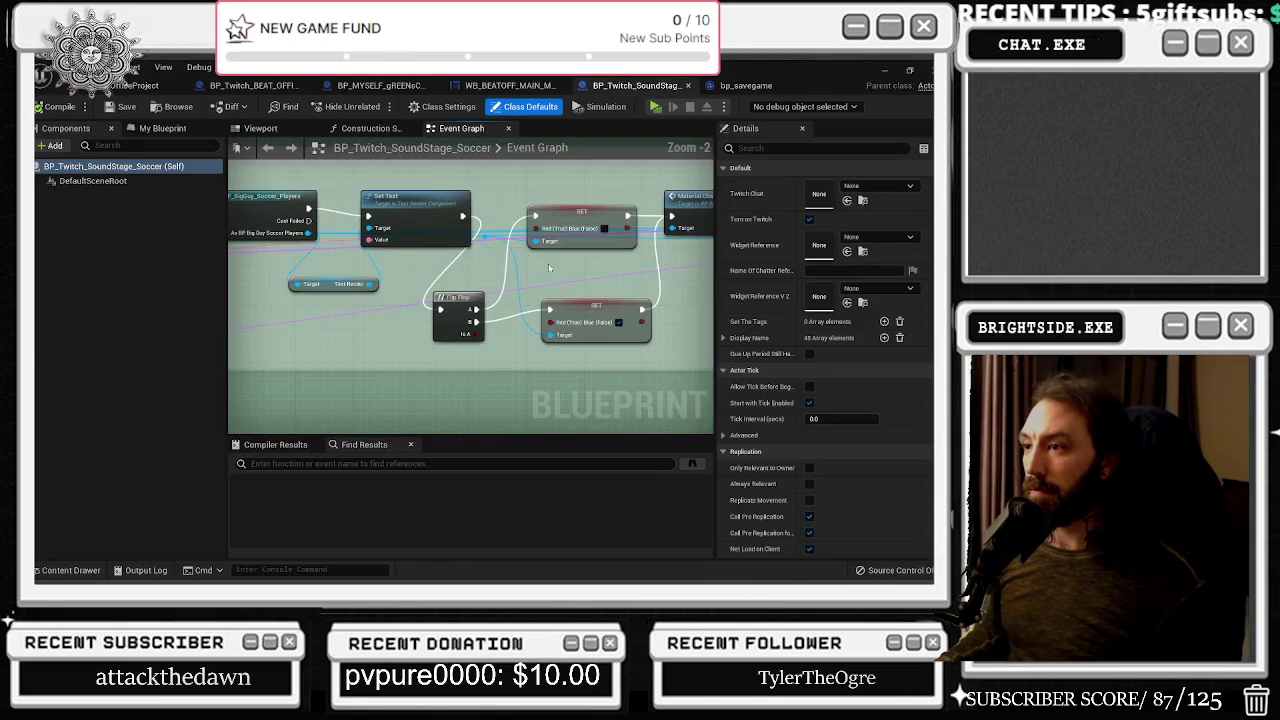
scroll(579, 288, "down", 8)
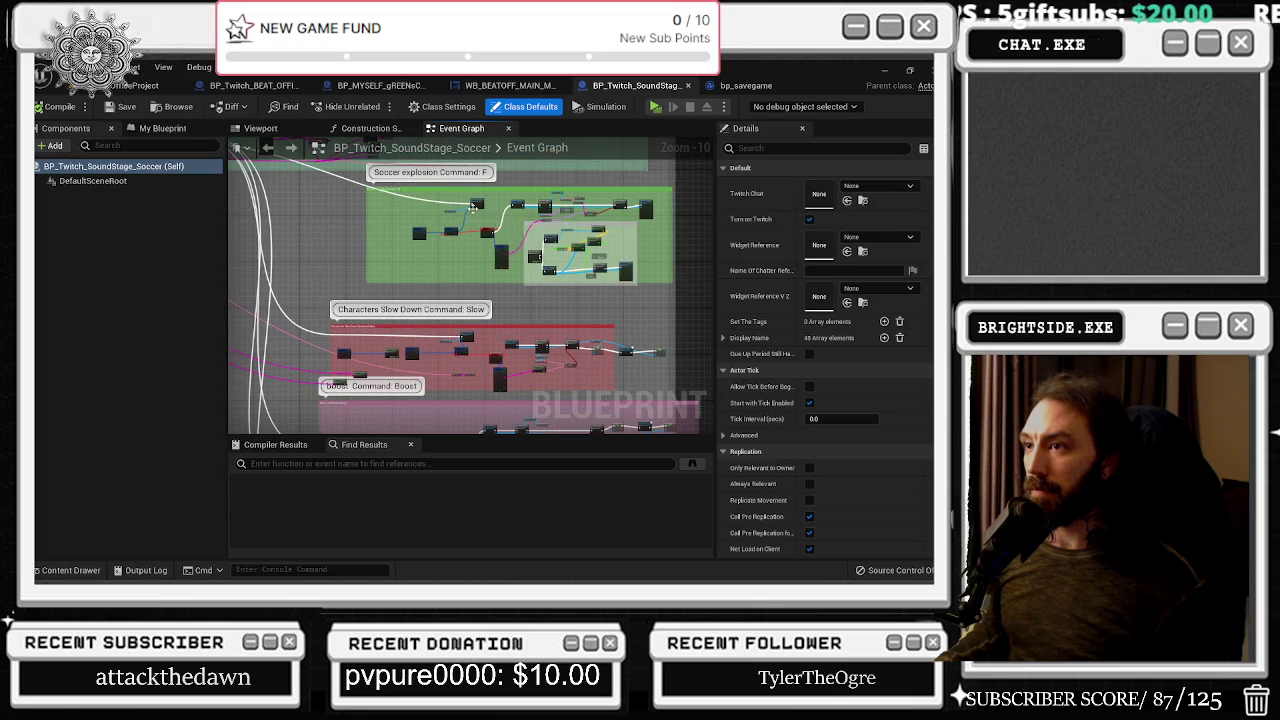
mouse_move(472, 207)
left_mouse_down()
mouse_move(517, 210)
mouse_move(527, 197)
left_mouse_up()
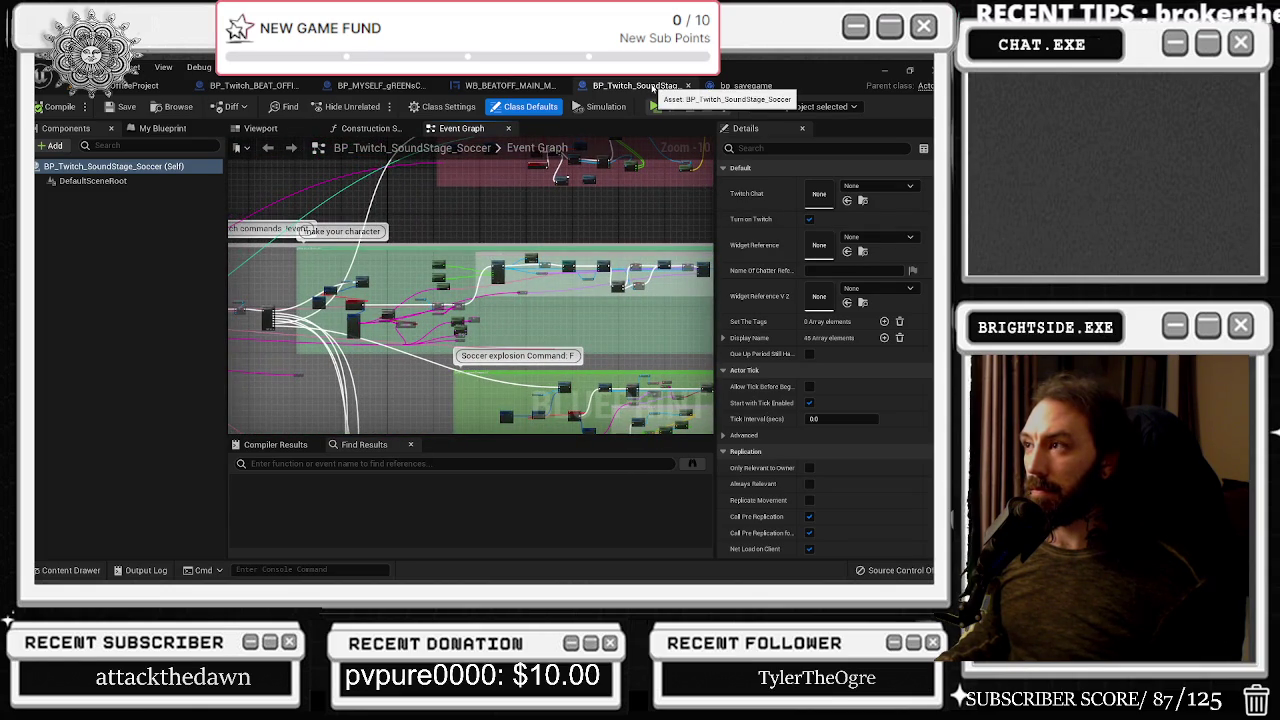
left_click(687, 88)
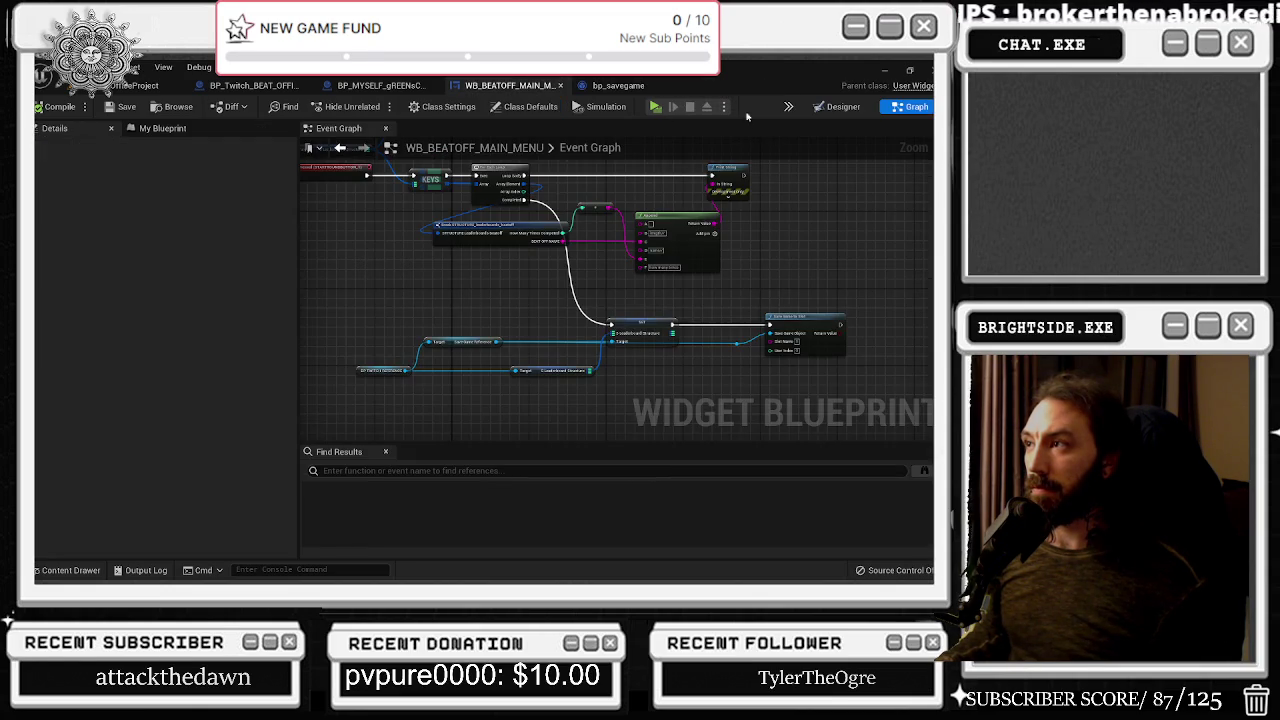
Bring up the Twitch command nodes in the BP_Twitch_BEAT_OFFICES event graph
left_click(253, 85)
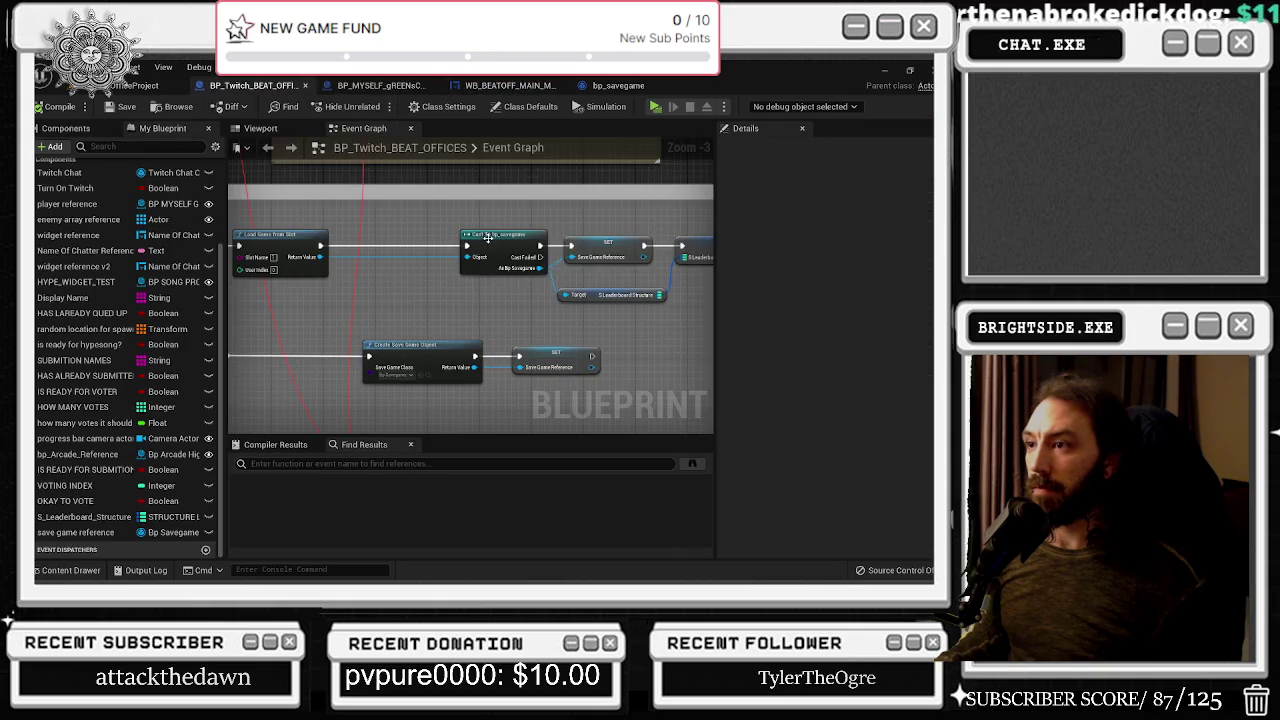
scroll(488, 247, "down", 7)
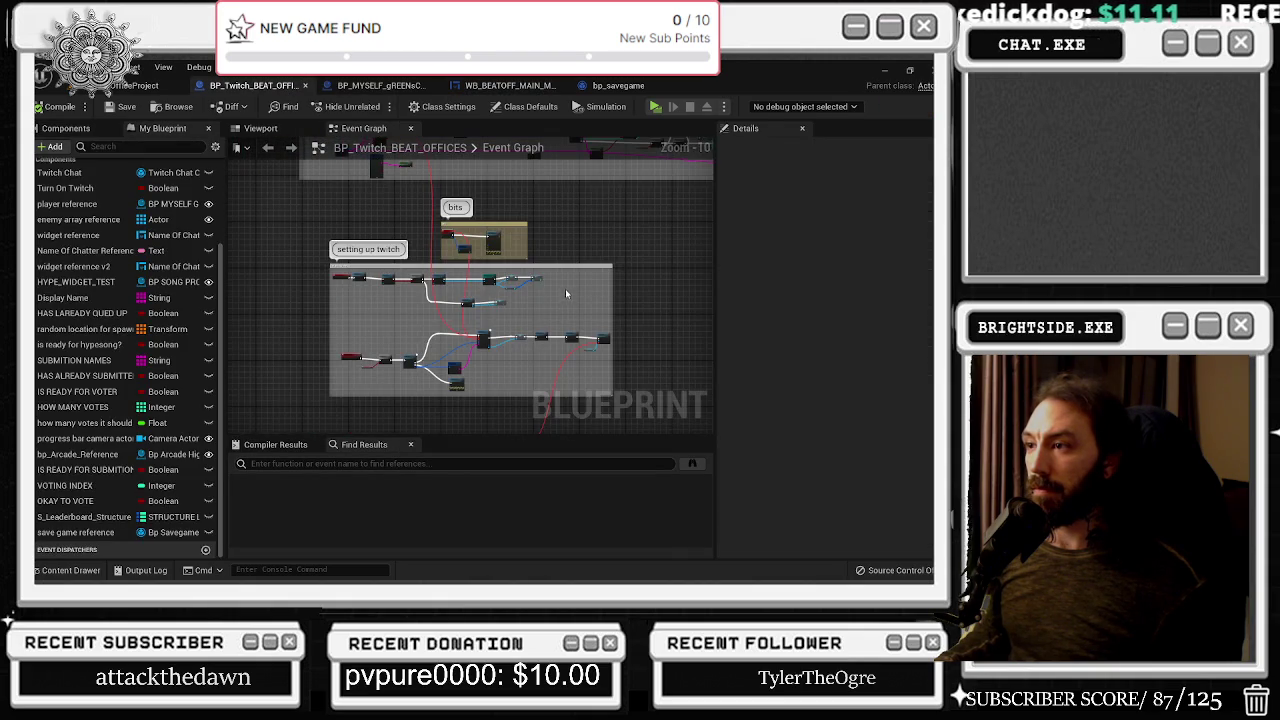
scroll(566, 293, "up", 6)
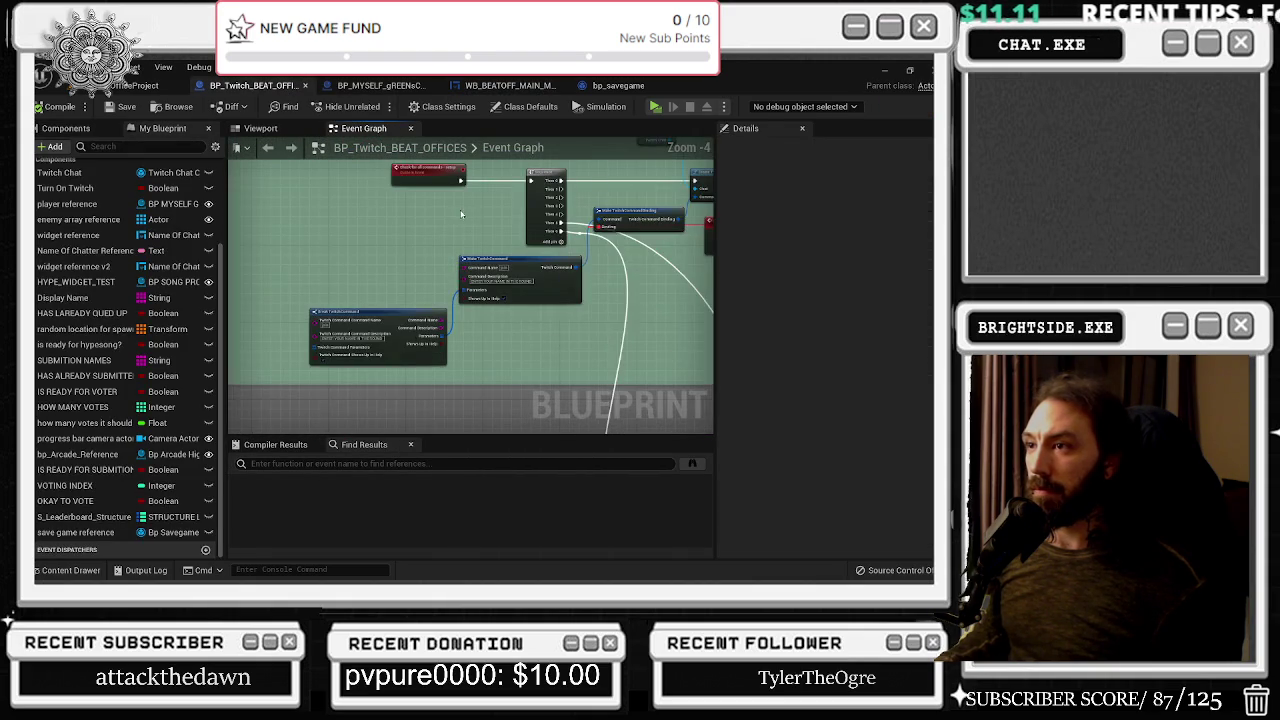
left_click_drag(461, 214, 427, 245)
scroll(452, 293, "down", 5)
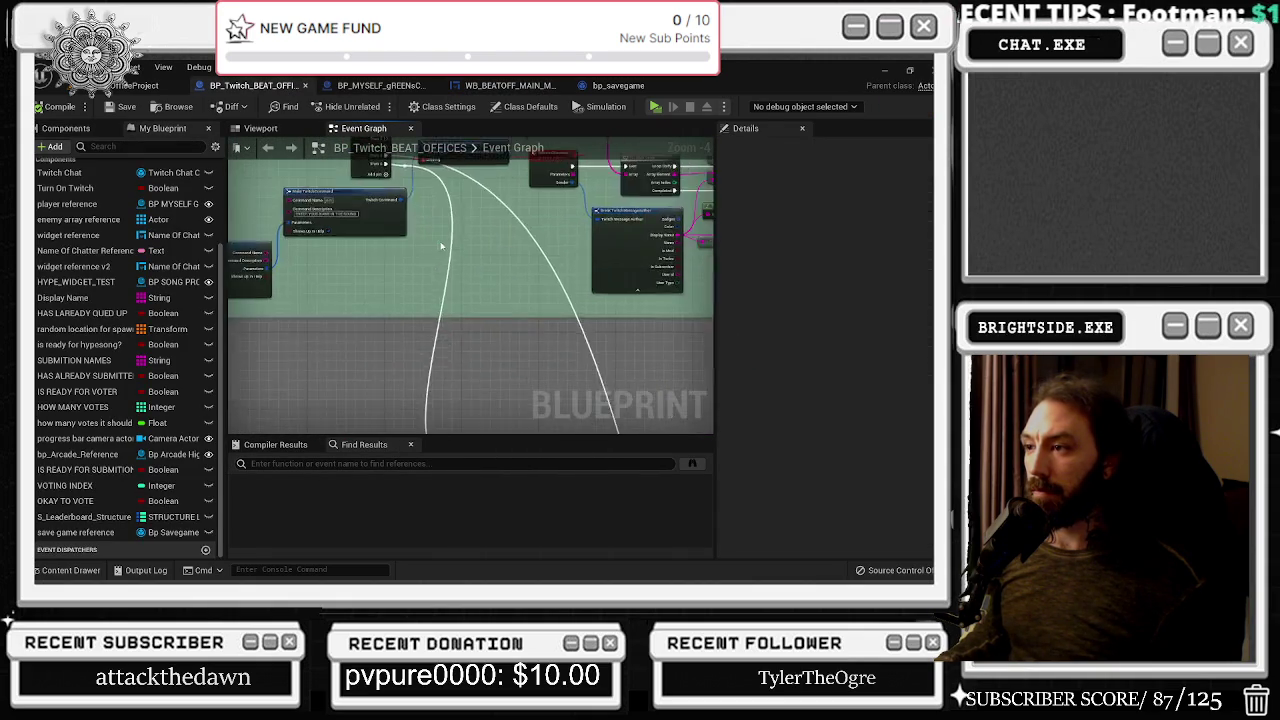
scroll(408, 192, "up", 6)
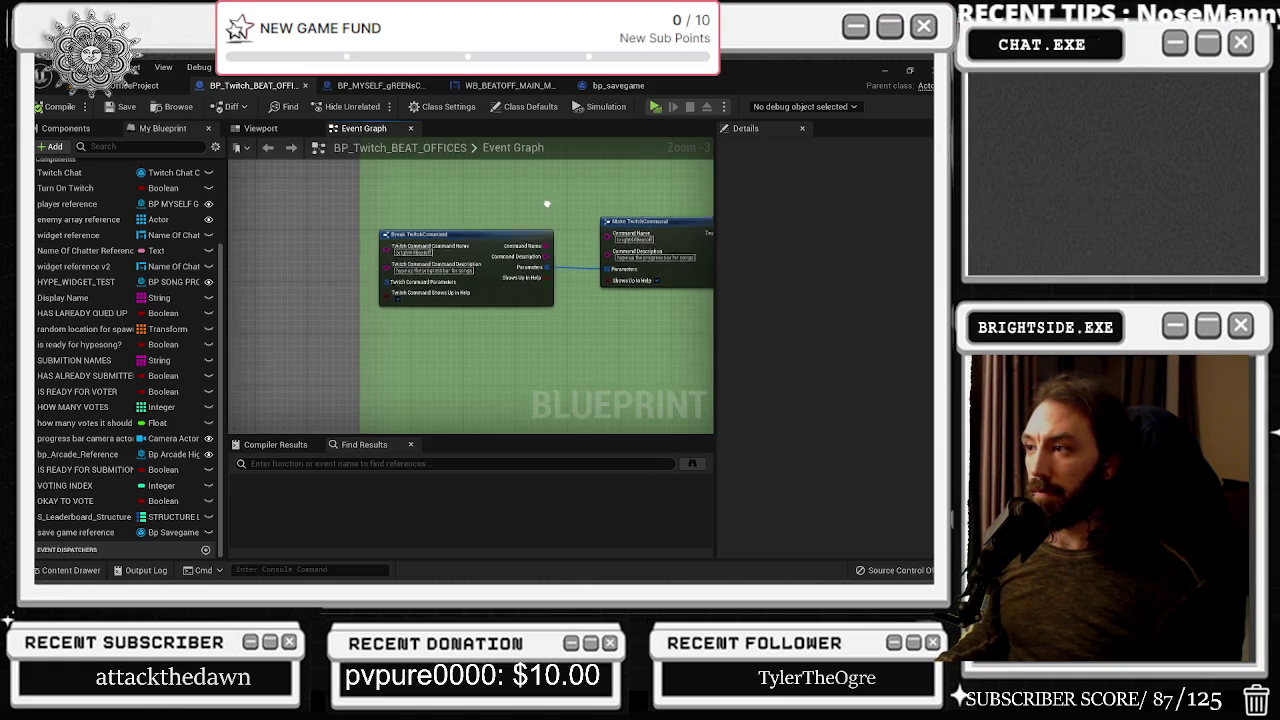
Reposition the Twitch Chat node and the Chat hypesong event beside each other
left_click_drag(549, 208, 286, 228)
left_click(568, 256)
left_click_drag(494, 205, 553, 304)
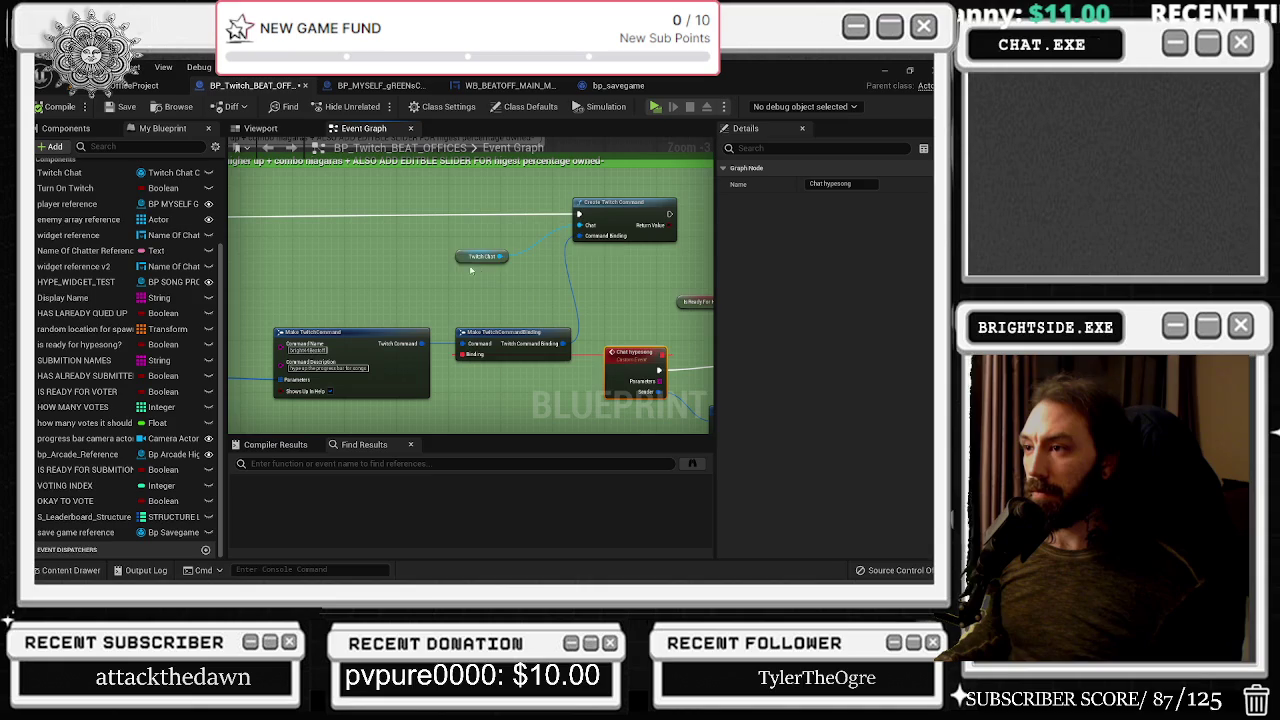
left_click_drag(478, 257, 538, 186)
mouse_move(612, 216)
left_mouse_down()
mouse_move(568, 320)
mouse_move(606, 333)
left_mouse_up()
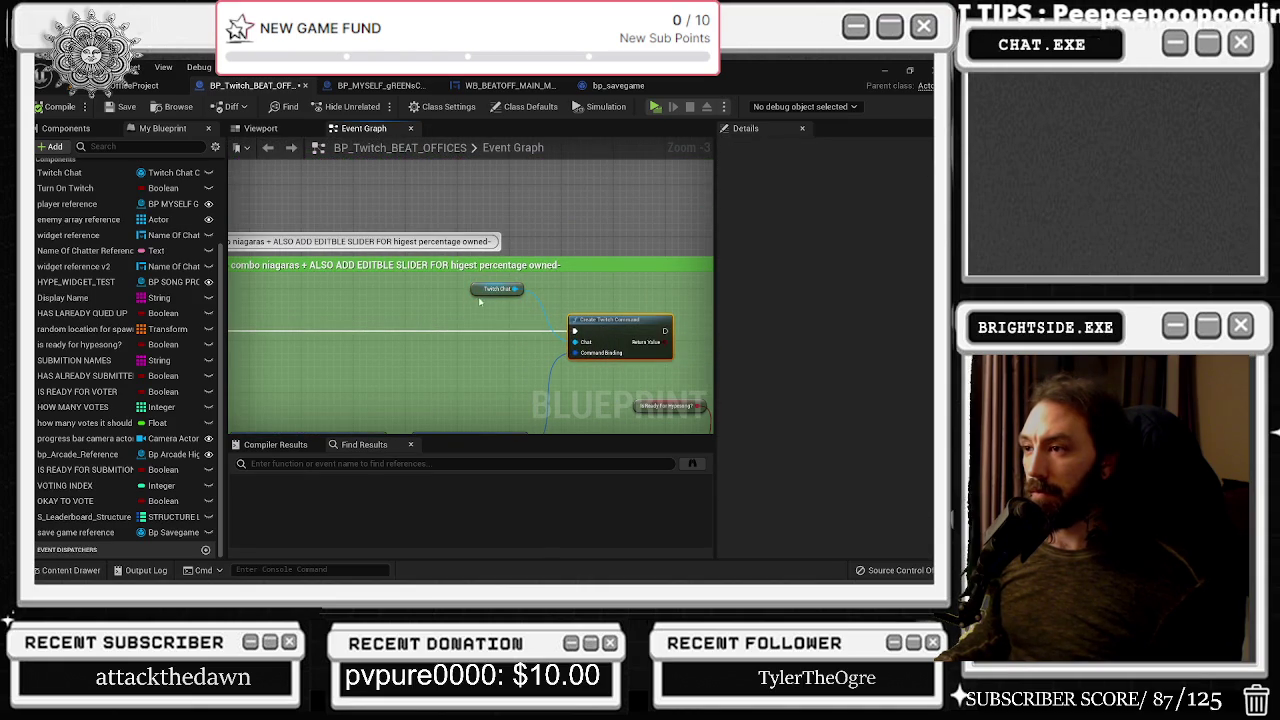
left_click_drag(479, 300, 511, 302)
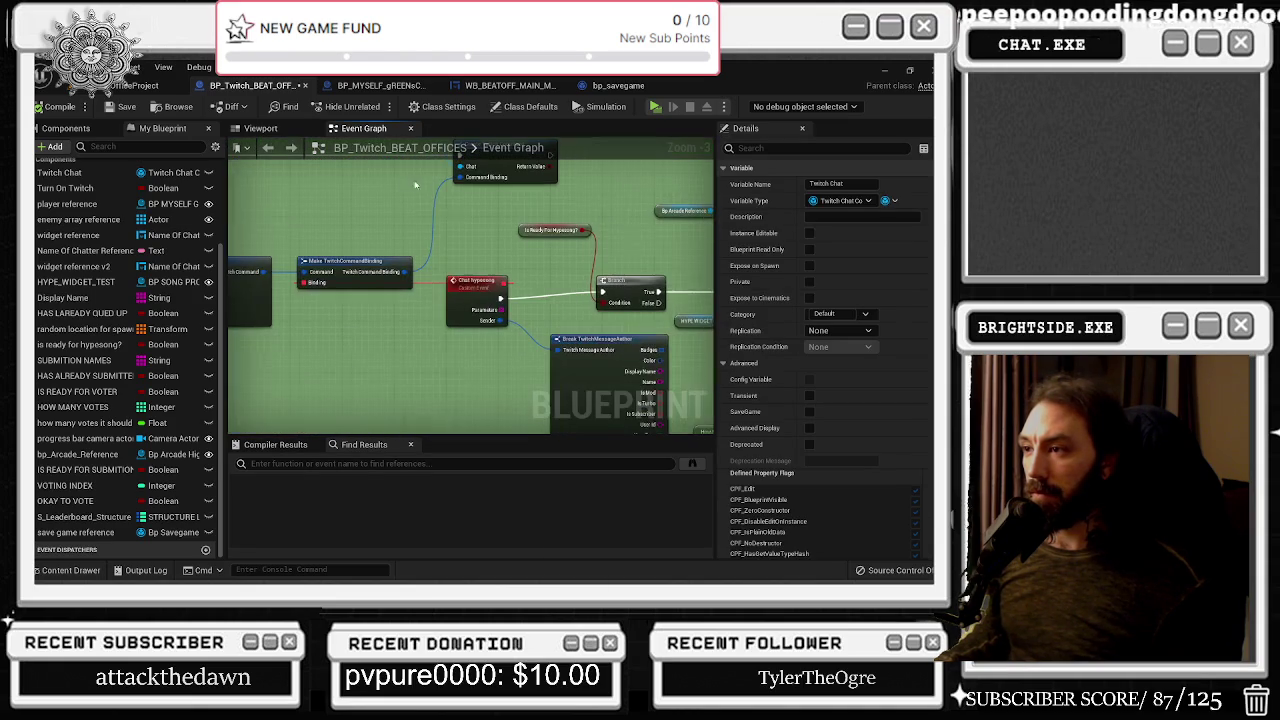
left_click(470, 290)
mouse_move(470, 290)
left_mouse_down()
mouse_move(867, 302)
mouse_move(457, 291)
left_mouse_up()
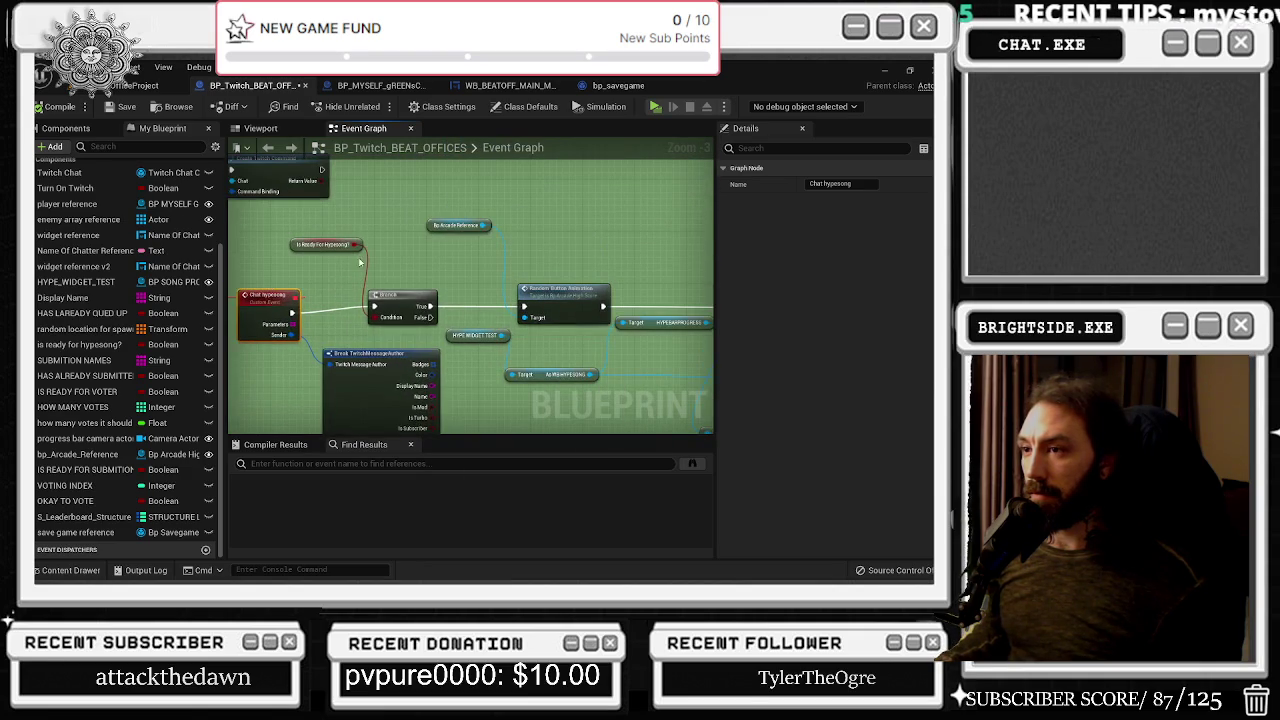
Inspect the Is Ready For Hypesong variable, Branch and Random Button Animation nodes
left_click(320, 247)
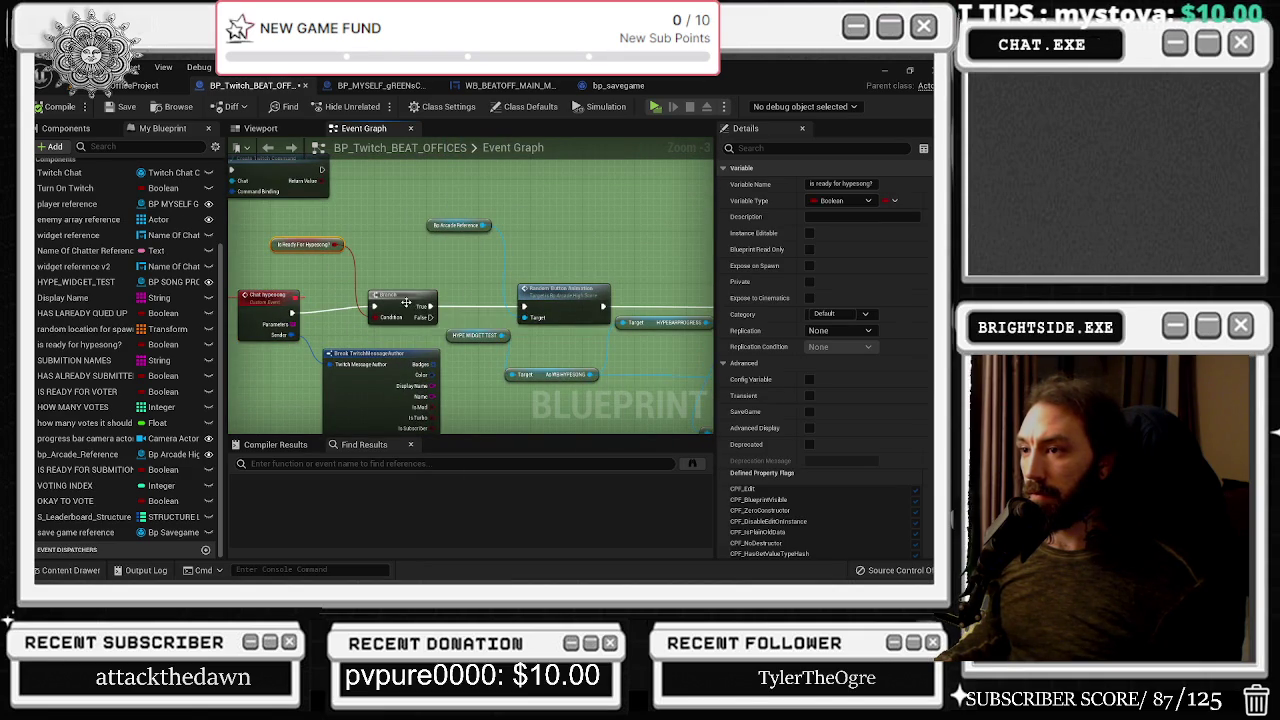
left_click(390, 306)
left_click(586, 292)
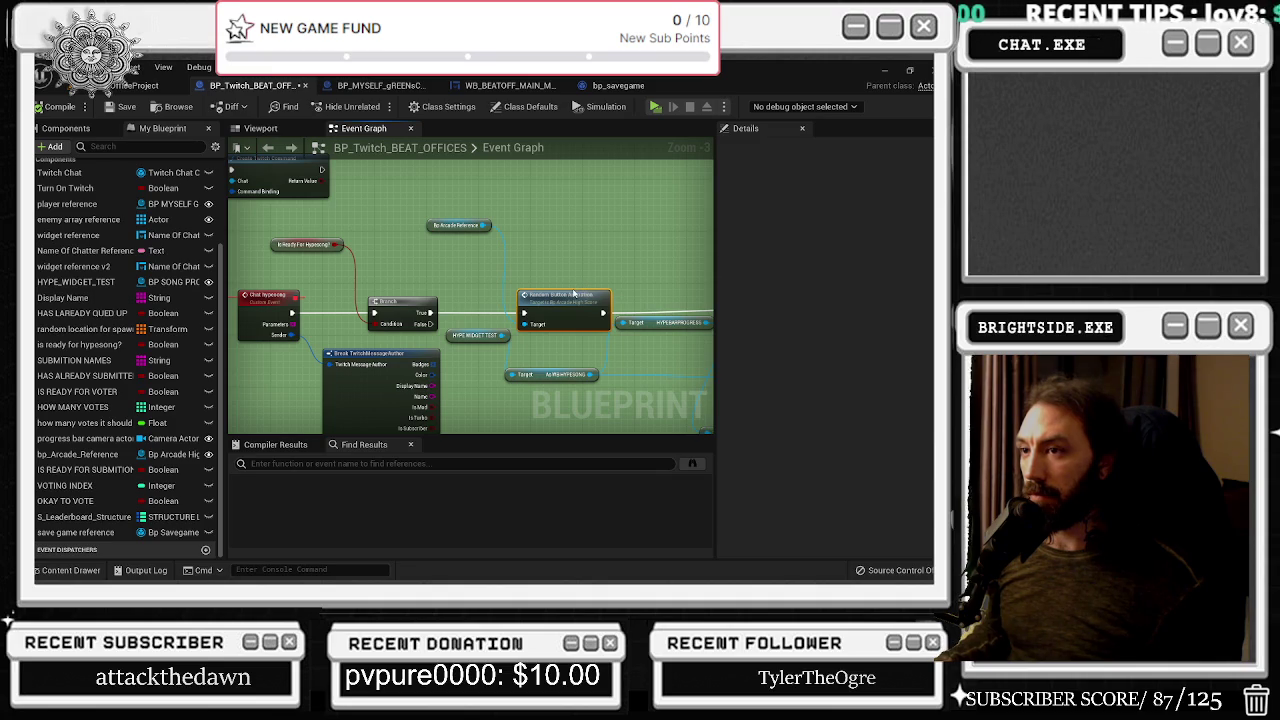
scroll(571, 292, "down", 7)
scroll(459, 300, "up", 6)
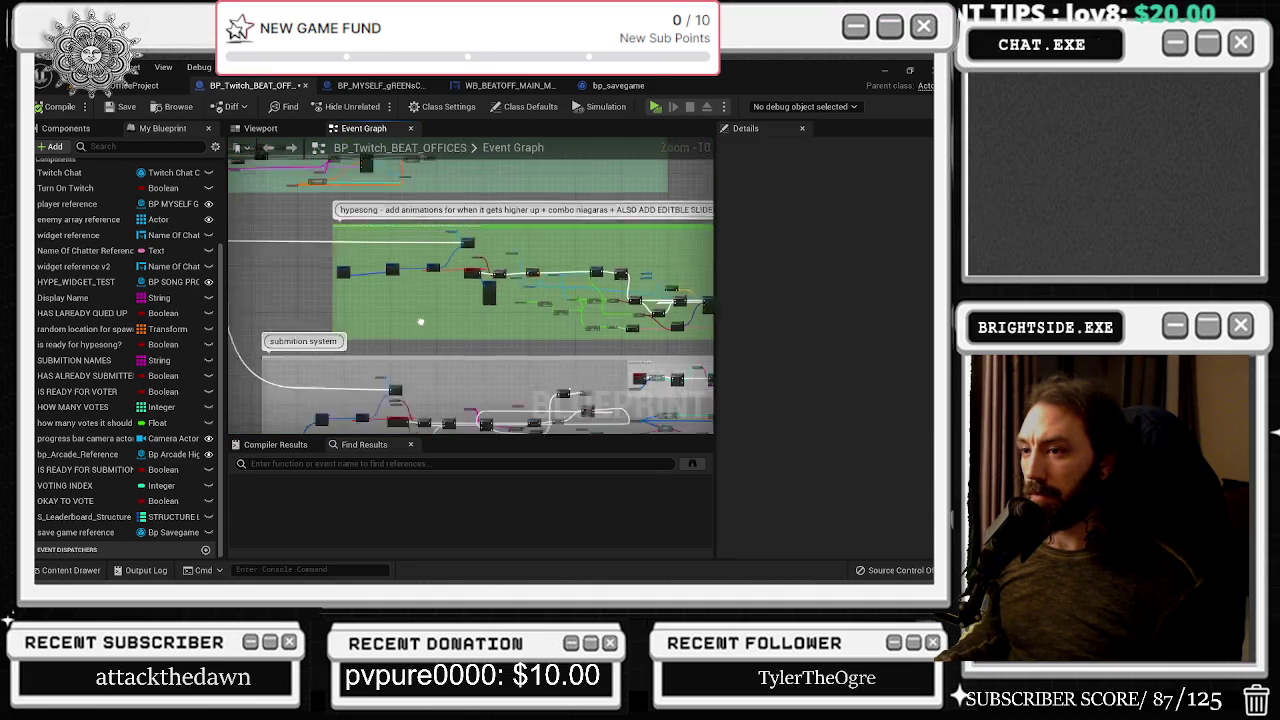
scroll(519, 291, "up", 2)
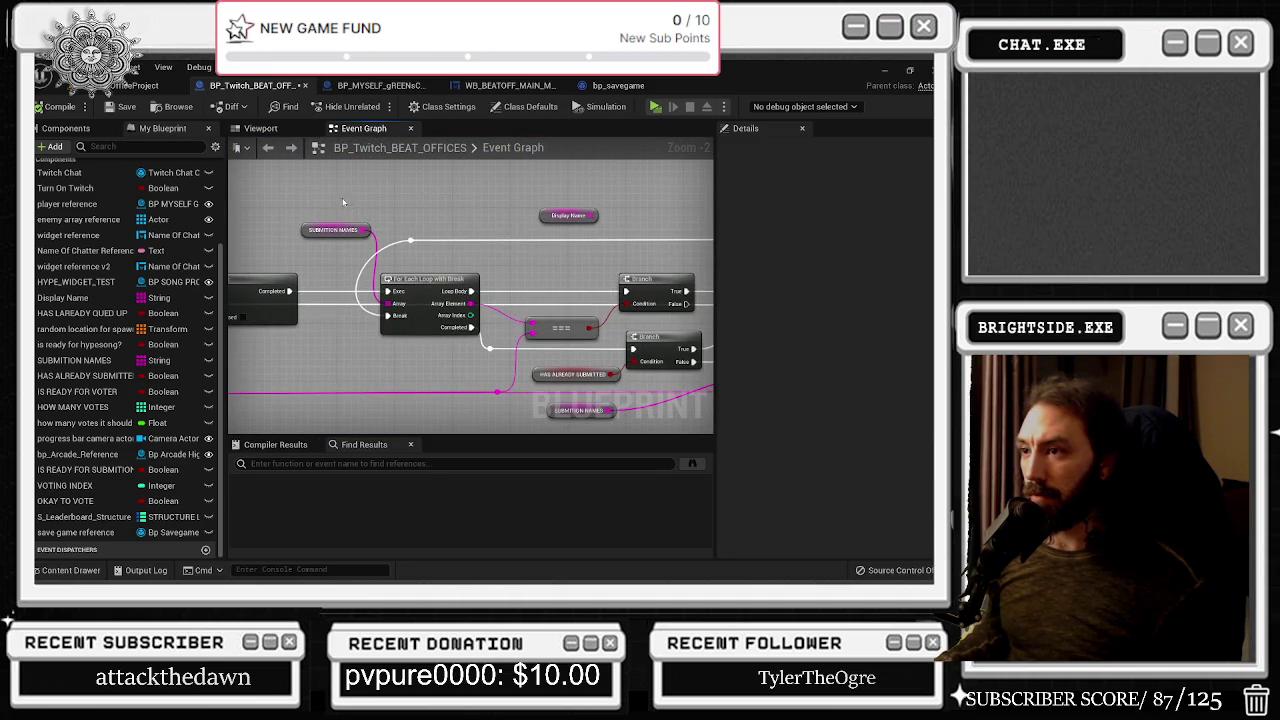
Survey the submission graph: For Each Loop, Append, Sequence, and the LENGTH and FIND nodes
left_click_drag(474, 350, 197, 391)
mouse_move(377, 428)
left_mouse_down()
mouse_move(363, 365)
mouse_move(434, 334)
mouse_move(335, 355)
mouse_move(438, 289)
mouse_move(634, 279)
mouse_move(591, 294)
mouse_move(585, 217)
mouse_move(891, 194)
left_mouse_up()
left_click_drag(297, 349, 467, 326)
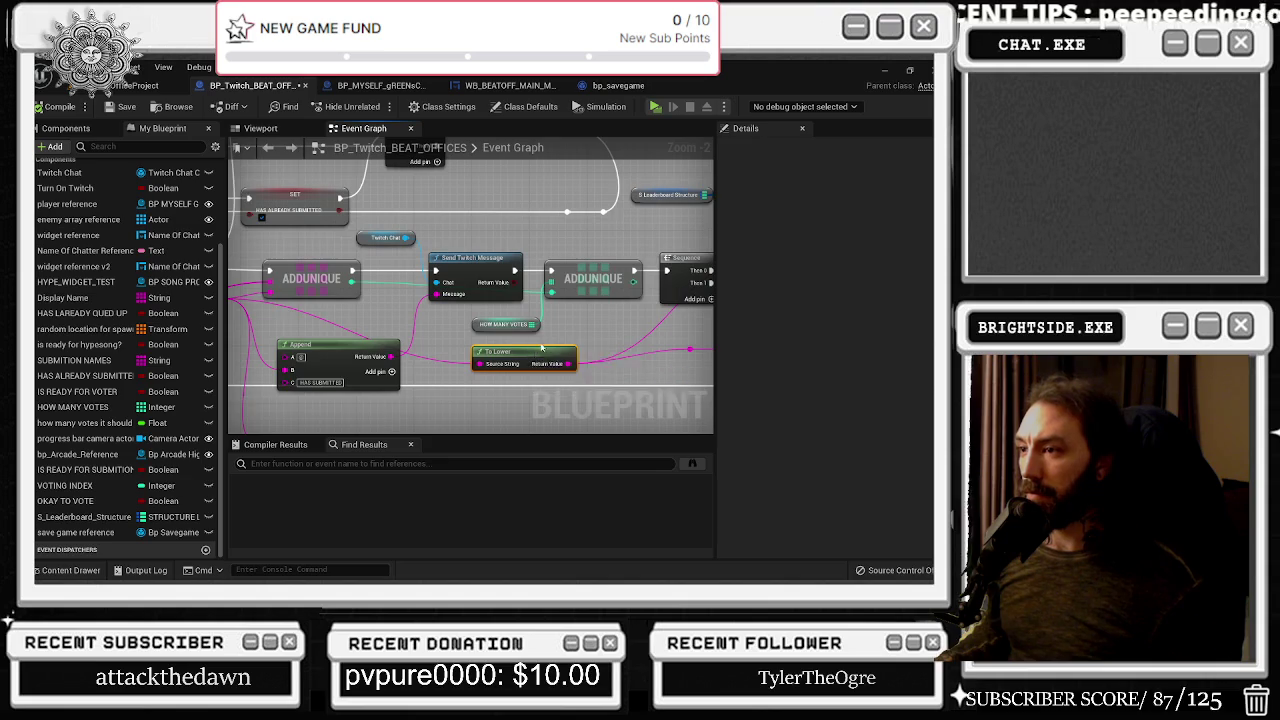
left_click_drag(635, 313, 555, 355)
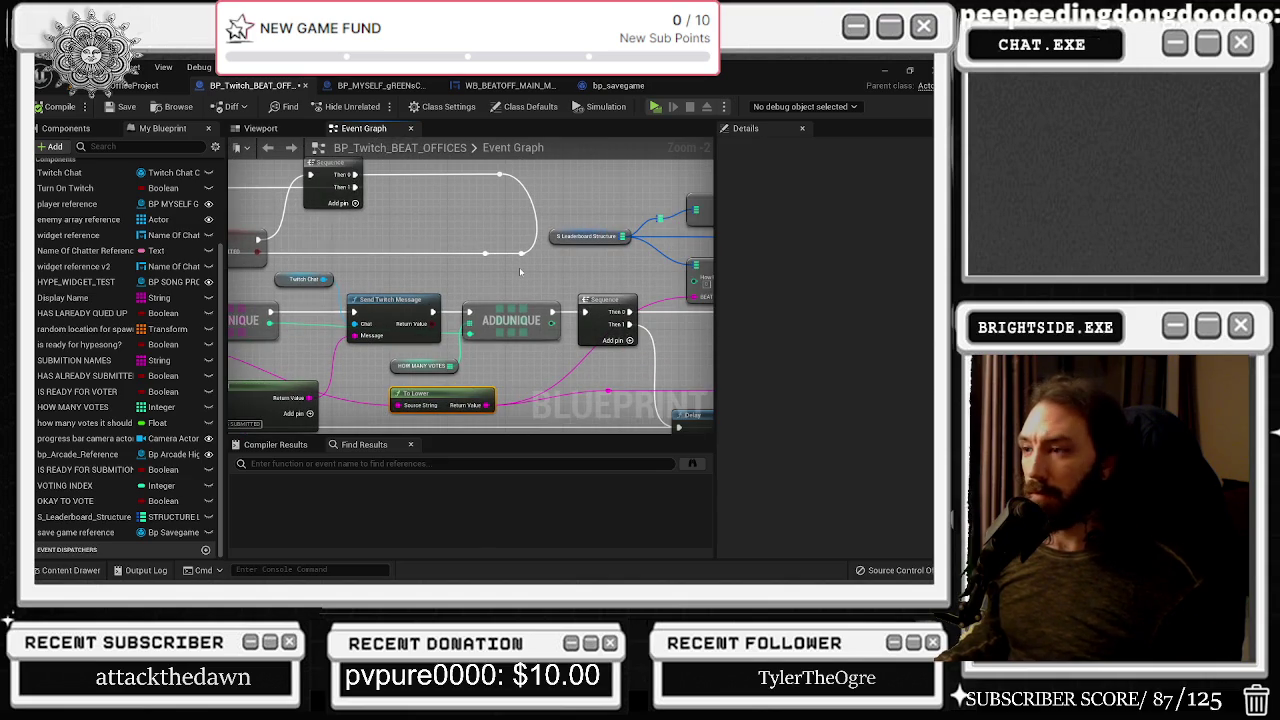
left_click_drag(518, 270, 383, 260)
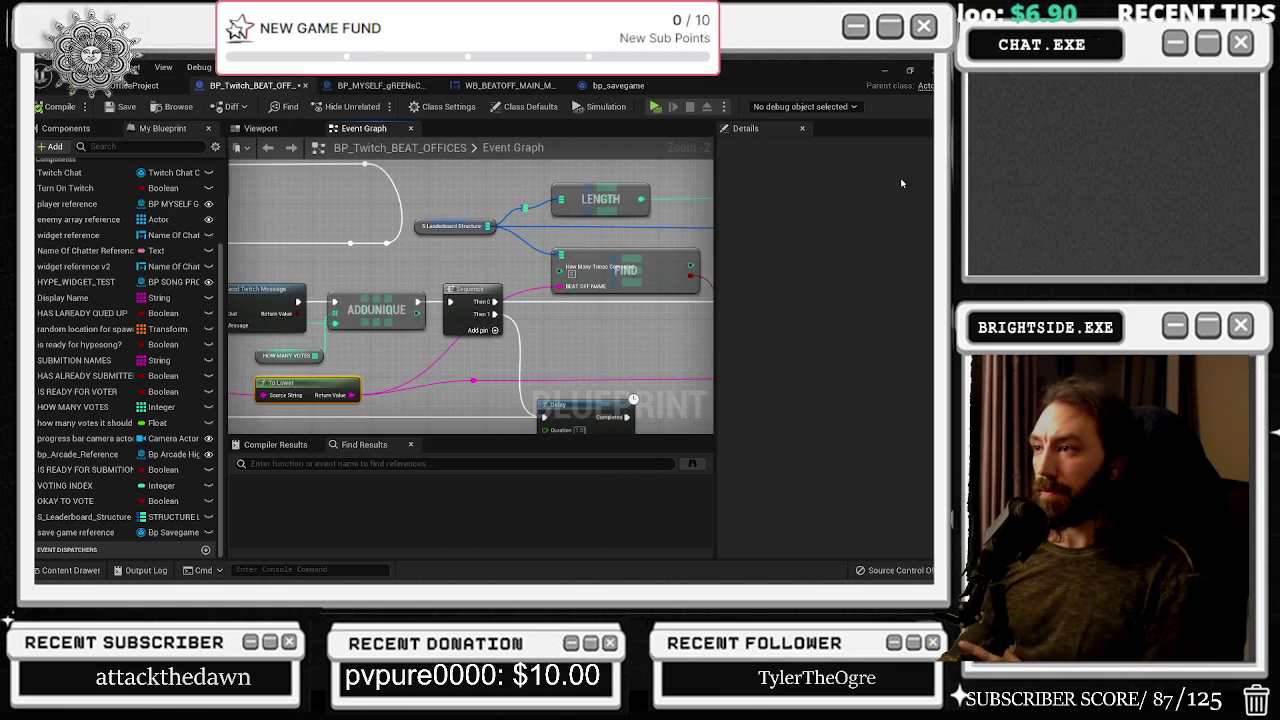
mouse_move(600, 300)
left_mouse_down()
mouse_move(700, 320)
mouse_move(826, 311)
left_mouse_up()
left_click_drag(560, 230, 324, 224)
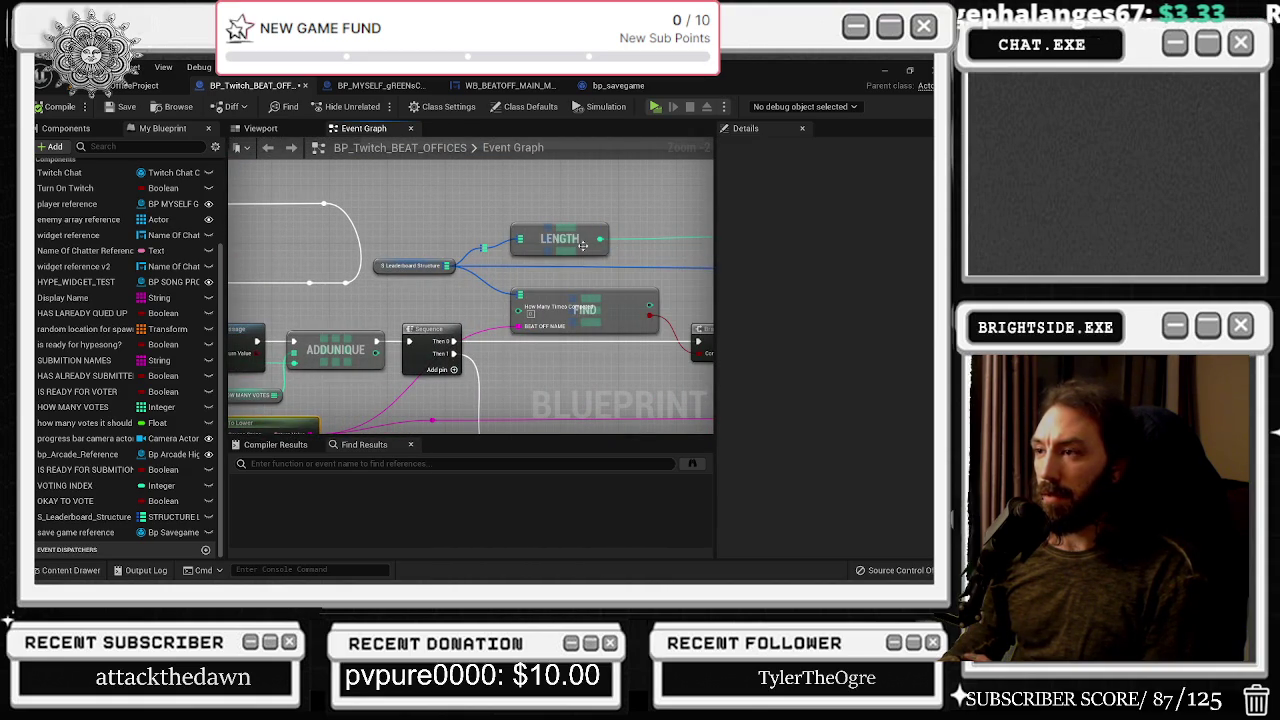
Rearrange the LENGTH and FIND nodes near the S Leaderboard Structure getter and select the reroute node
left_click_drag(580, 248, 555, 218)
left_click_drag(670, 244, 400, 286)
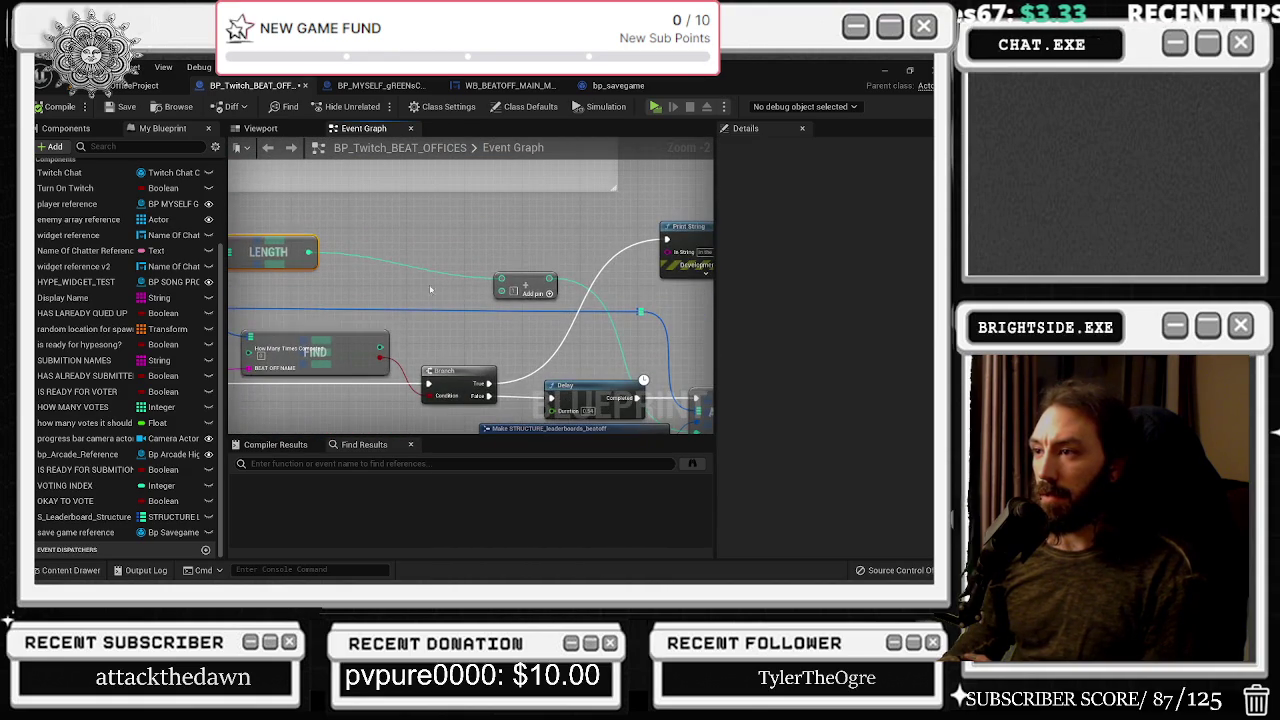
mouse_move(500, 303)
left_mouse_down()
mouse_move(890, 287)
mouse_move(605, 290)
mouse_move(420, 200)
mouse_move(430, 113)
mouse_move(338, 280)
mouse_move(528, 297)
mouse_move(560, 320)
mouse_move(517, 347)
mouse_move(584, 379)
left_mouse_up()
scroll(555, 271, "up", 1)
left_click_drag(373, 207, 537, 283)
left_click(548, 274)
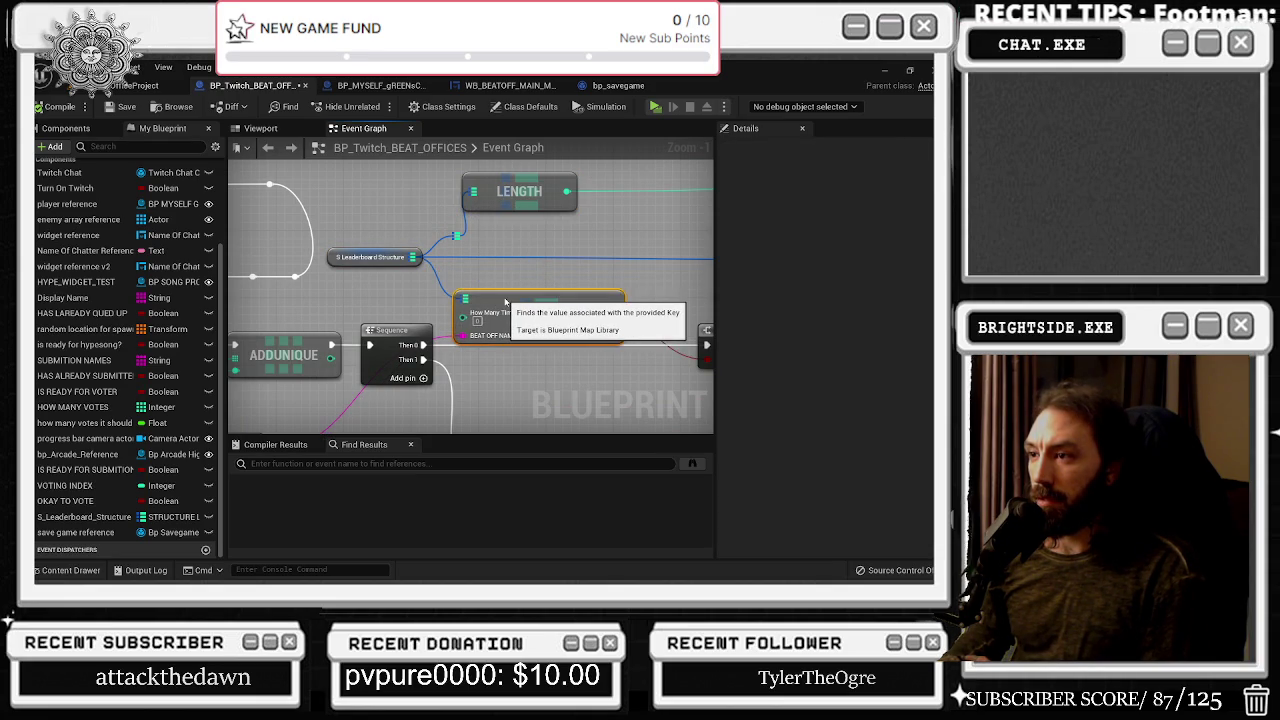
left_click_drag(510, 292, 484, 292)
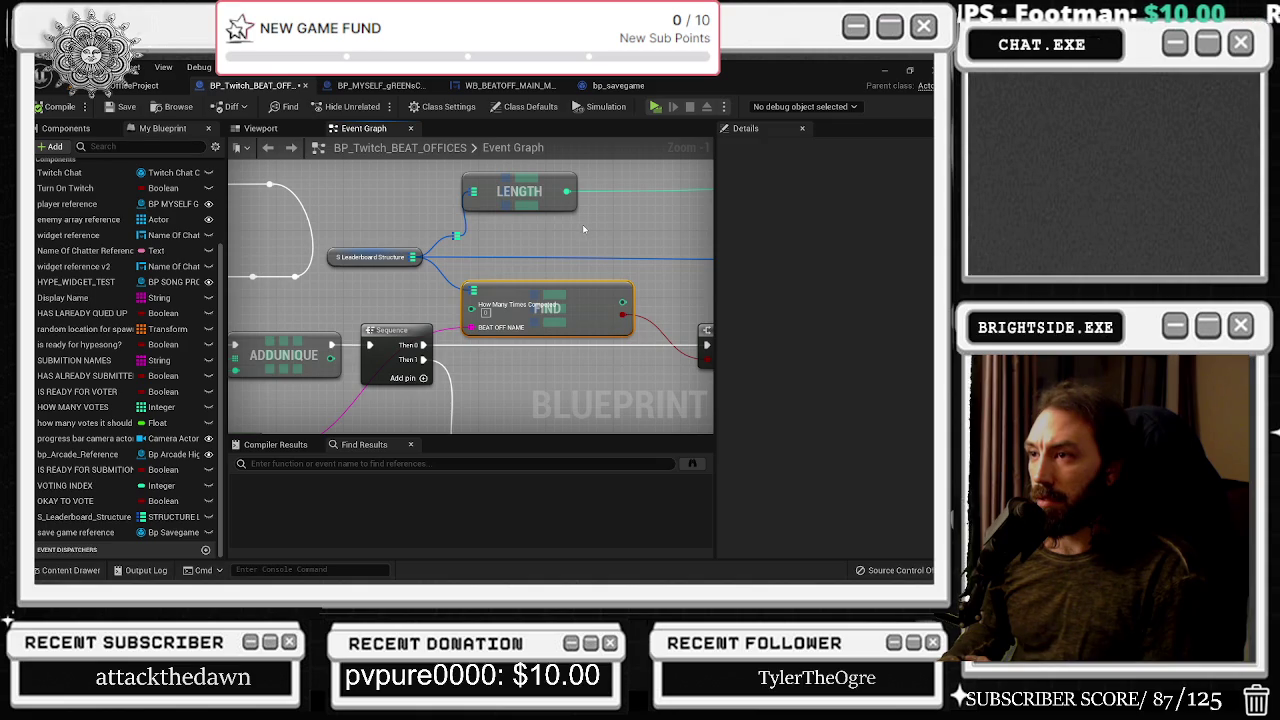
left_click_drag(520, 195, 529, 195)
left_click(455, 237)
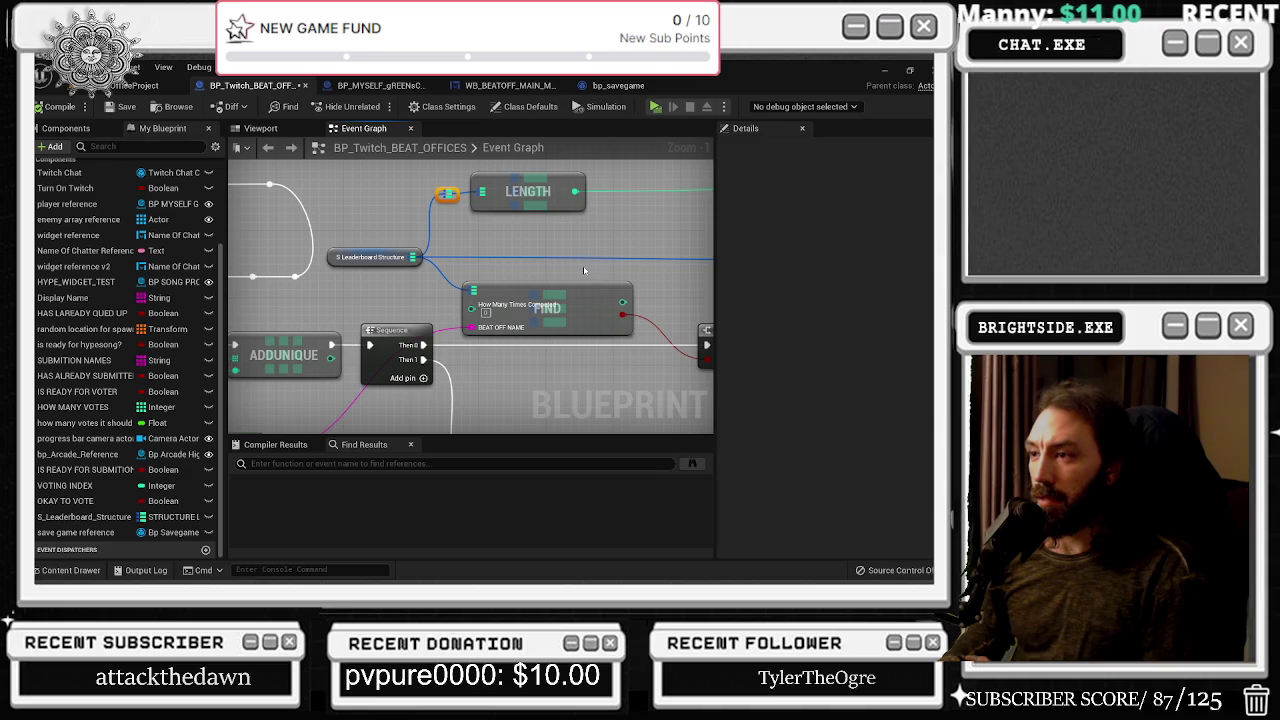
left_click_drag(578, 264, 458, 273)
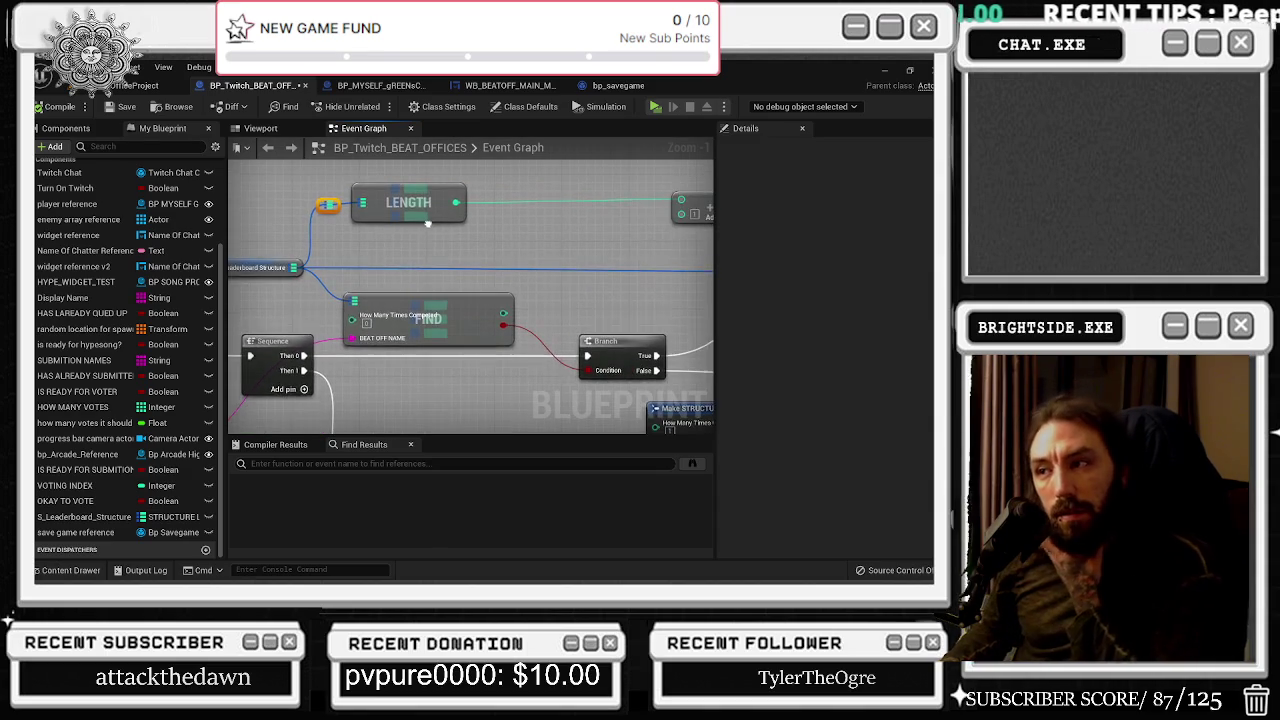
Add Keys and a For Each Loop from S Leaderboard Structure, delete FIND, and wire Sequence Then 0
scroll(440, 236, "down", 1)
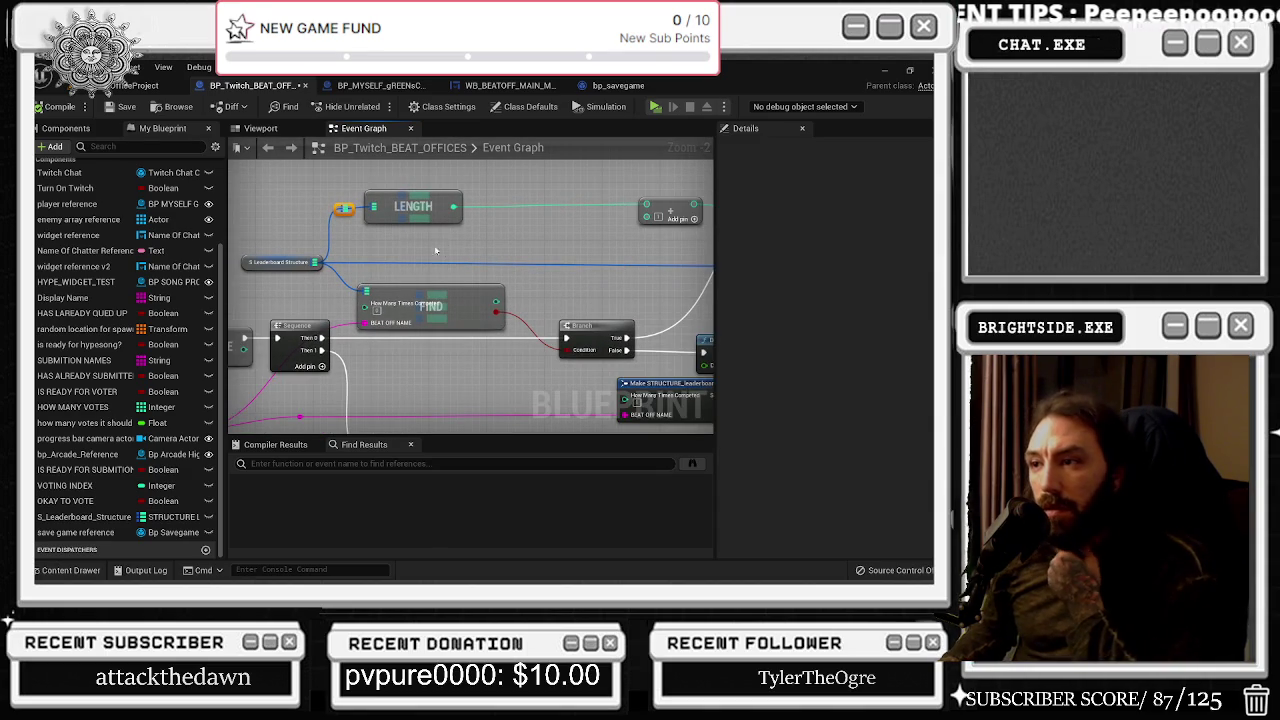
scroll(537, 218, "down", 1)
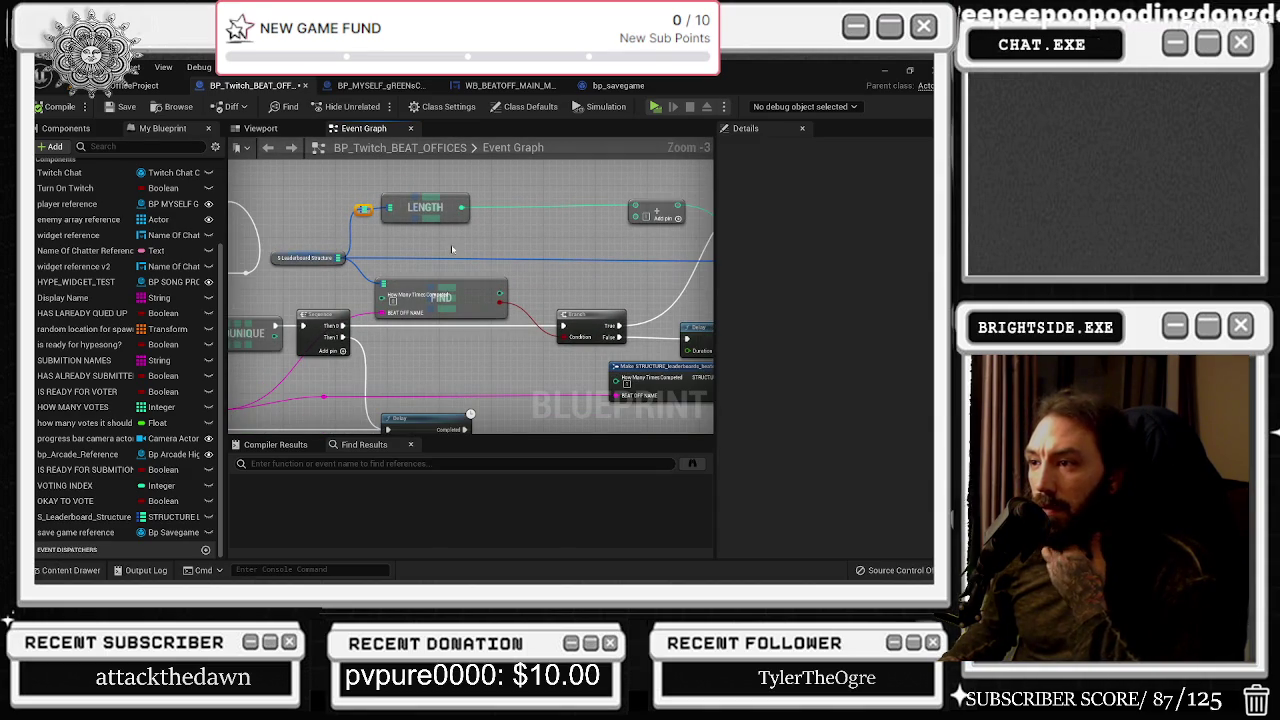
left_click_drag(339, 258, 397, 241)
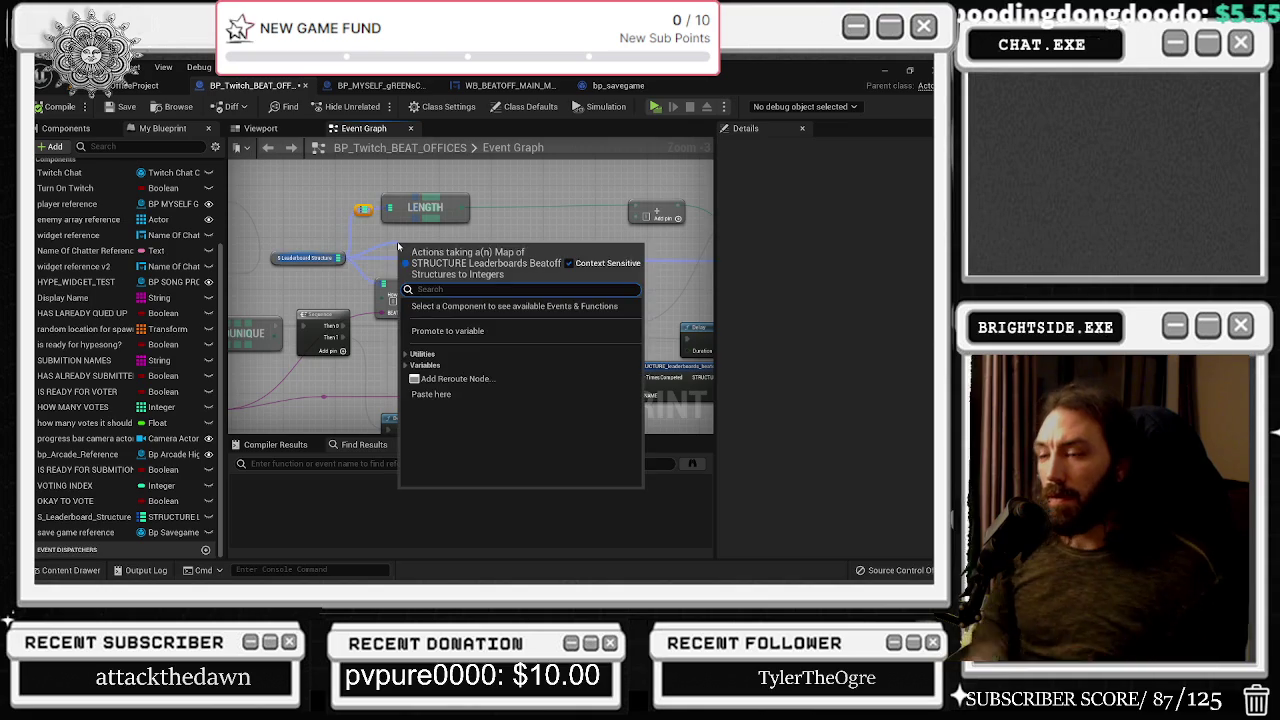
type("keys")
key("Return")
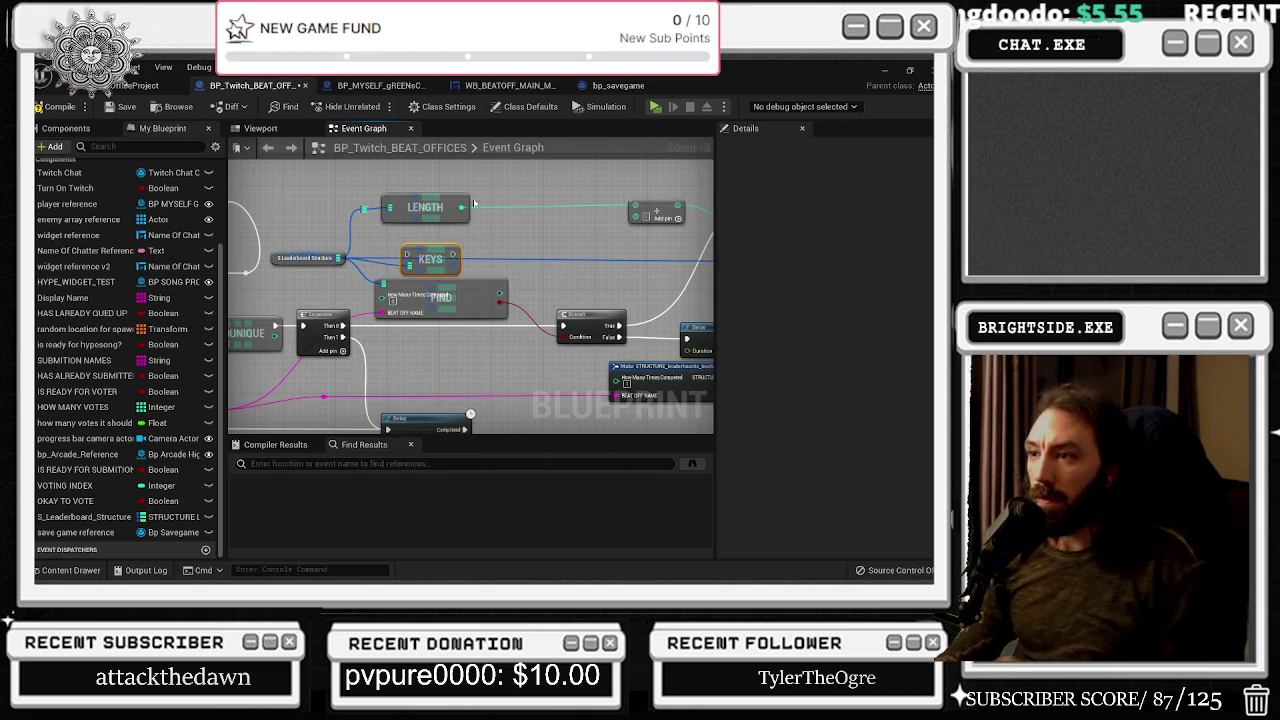
left_click_drag(455, 269, 504, 263)
type("for")
key("Return")
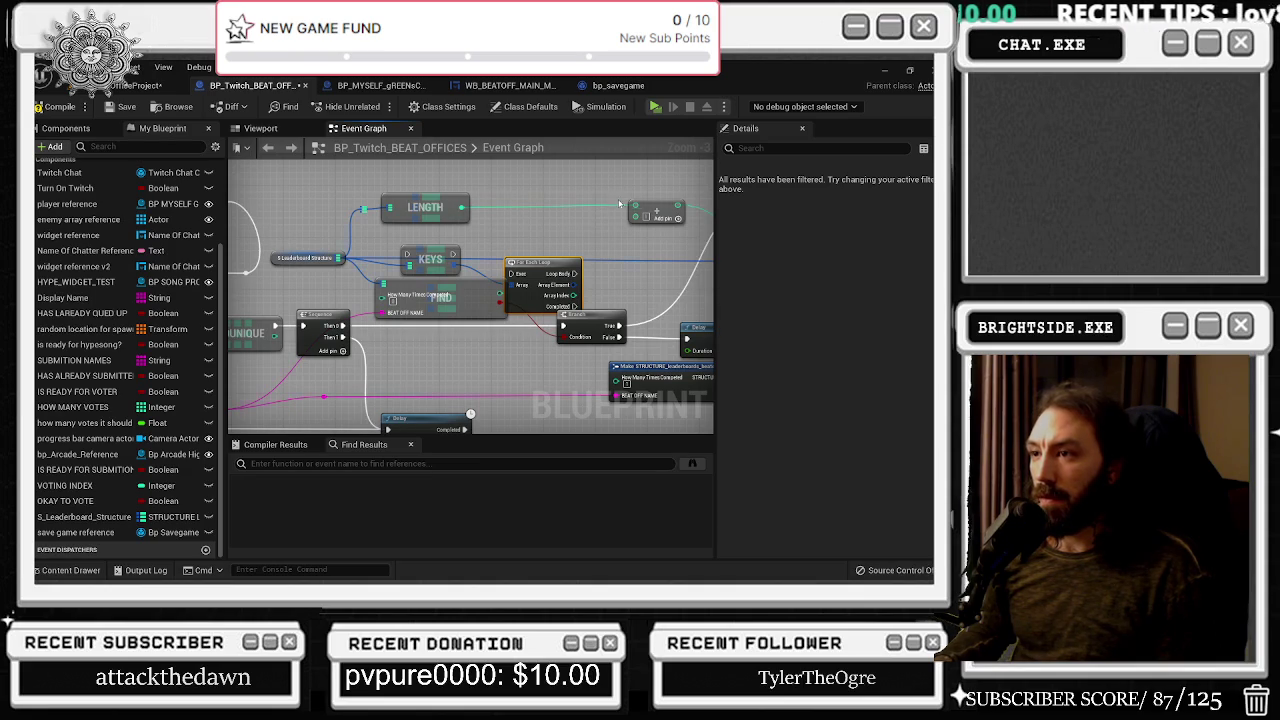
left_click(433, 311)
key("Delete")
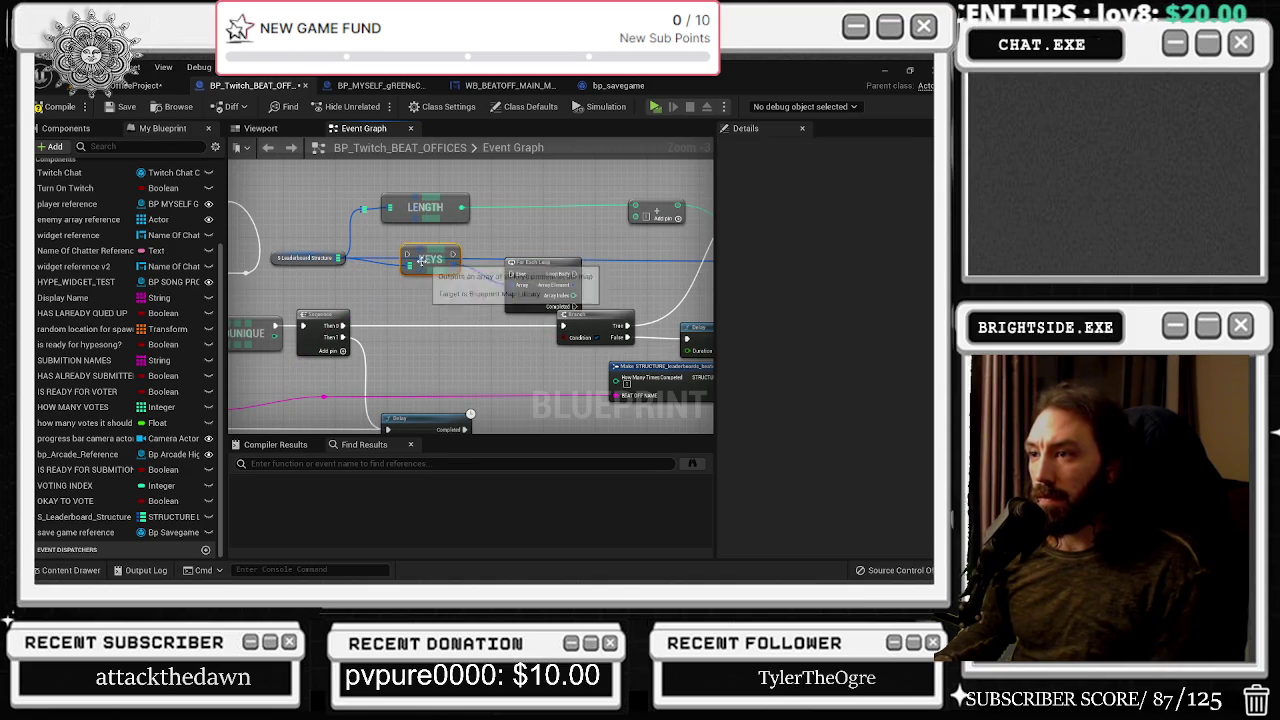
key("Delete")
left_click_drag(540, 263, 430, 316)
left_click_drag(340, 326, 401, 326)
left_click(335, 266)
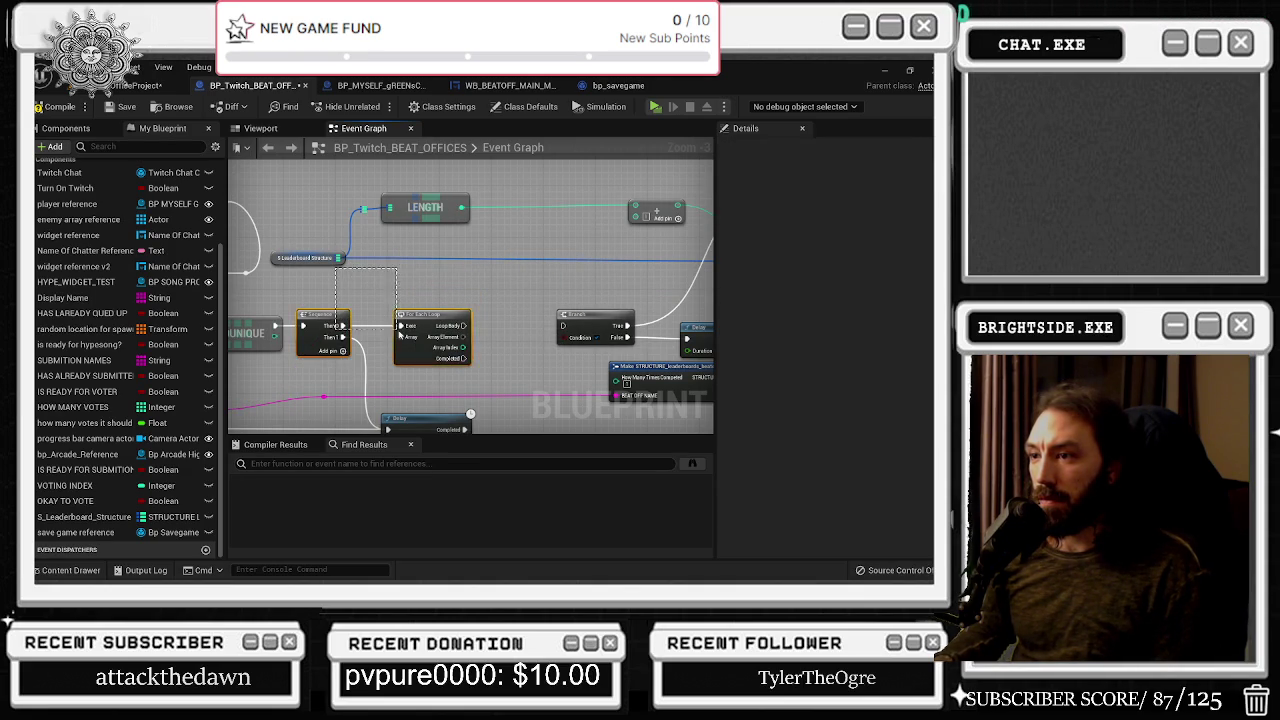
Re-add the map's Keys node feeding a For Each Loop and delete the duplicate loop
left_click_drag(338, 258, 349, 277)
type("ke")
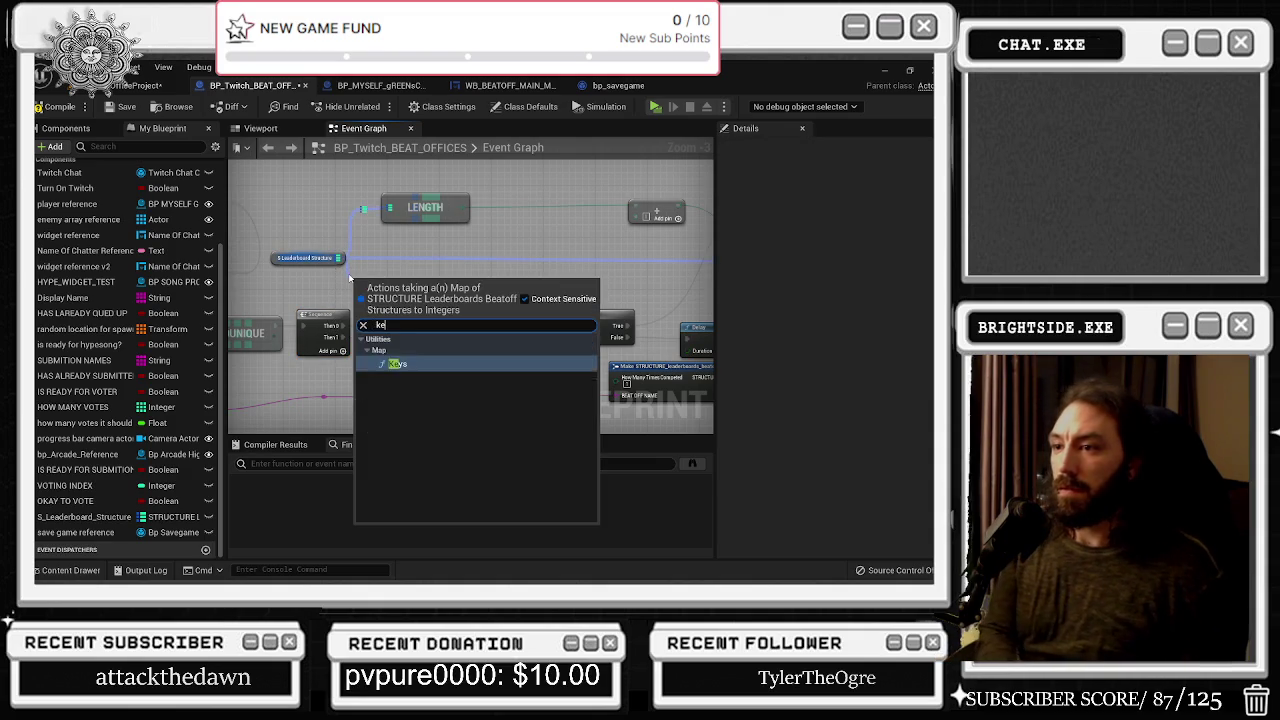
key("Return")
left_click_drag(443, 325, 476, 325)
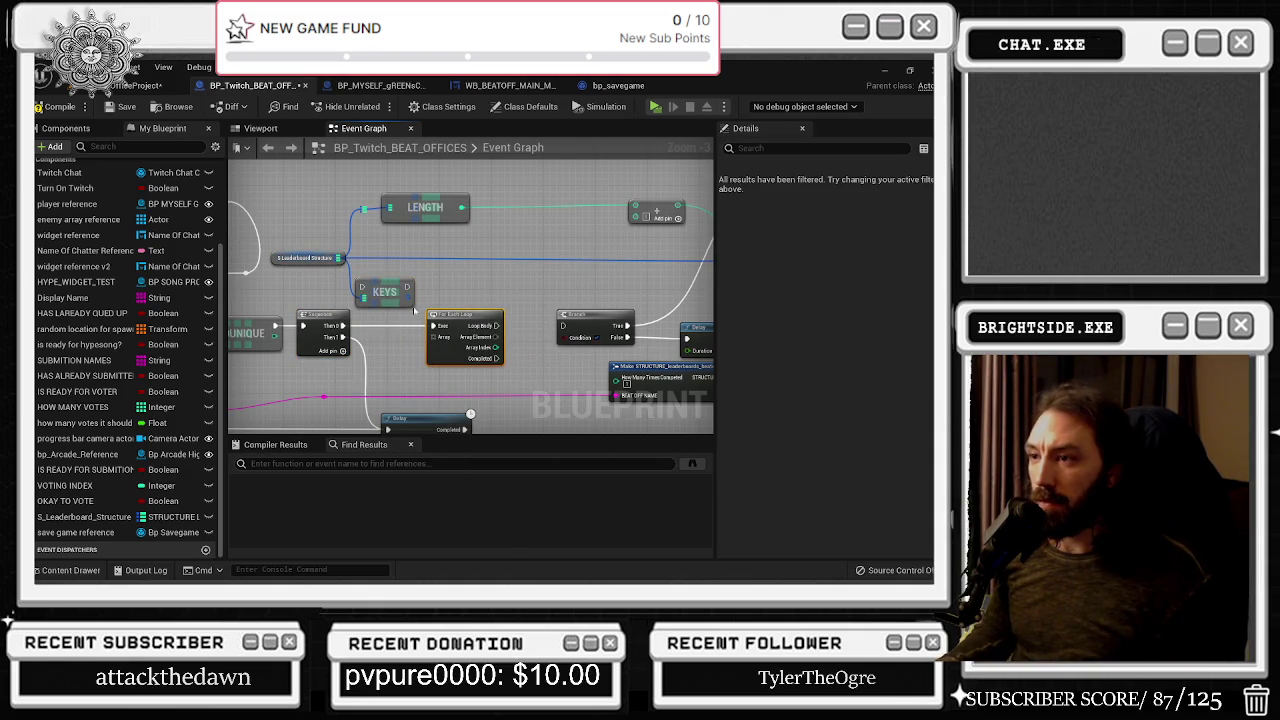
left_click_drag(407, 291, 437, 291)
type("for")
key("Return")
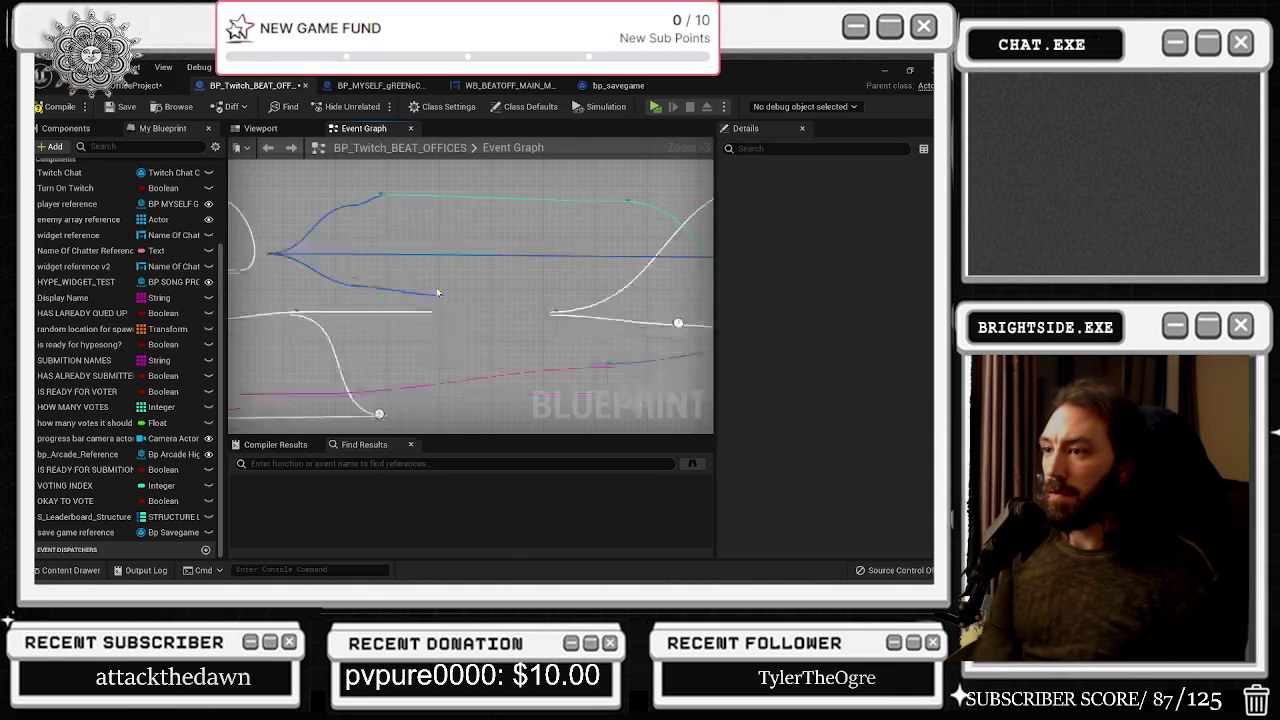
mouse_move(352, 327)
left_mouse_down()
mouse_move(425, 285)
mouse_move(452, 329)
left_mouse_up()
left_click(404, 318)
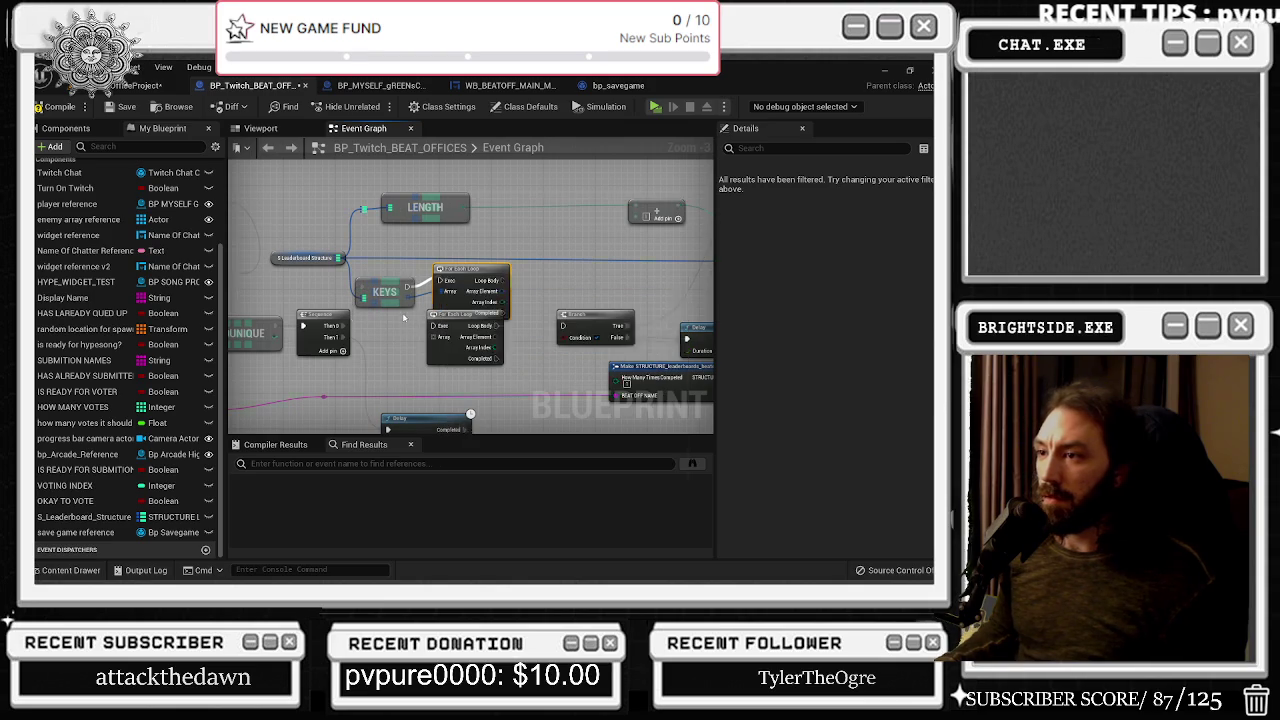
left_click(450, 355)
key("Delete")
Move the Keys and loop nodes lower and review the ADD and Print String nodes
left_click(468, 276)
left_click_drag(373, 293, 387, 334)
left_click(421, 279)
left_click_drag(421, 279, 387, 279)
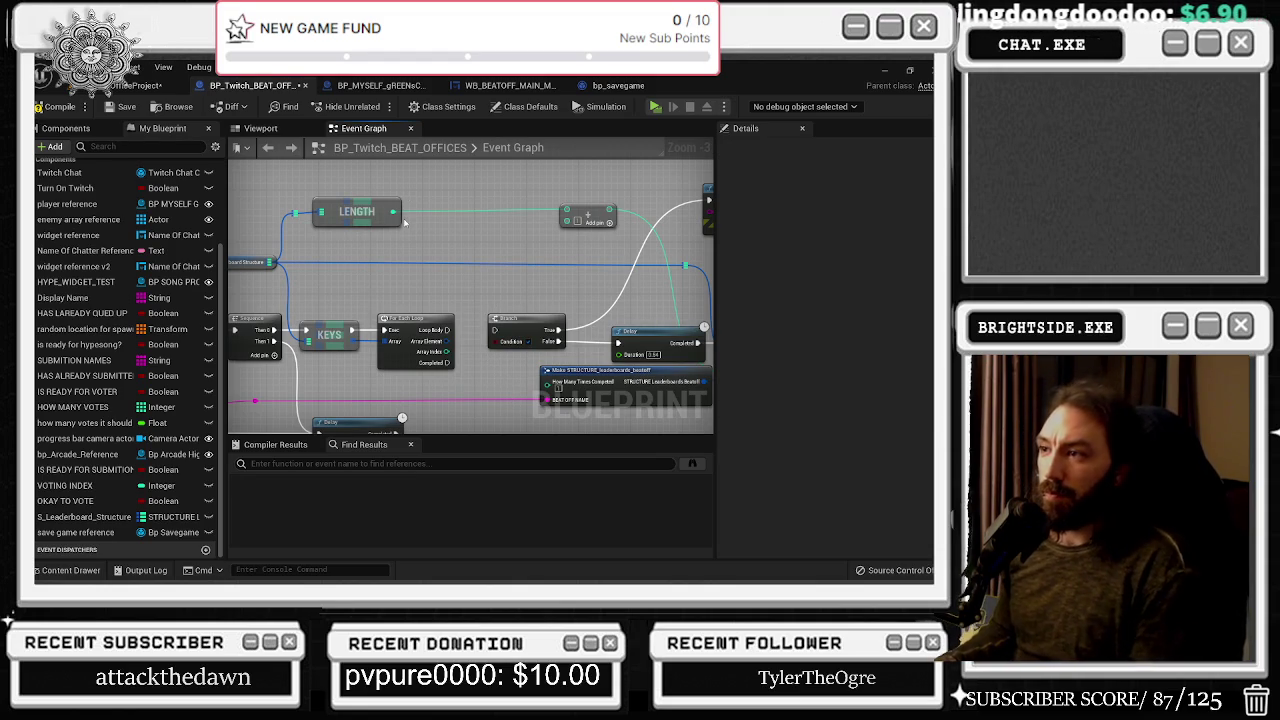
left_click_drag(424, 232, 238, 158)
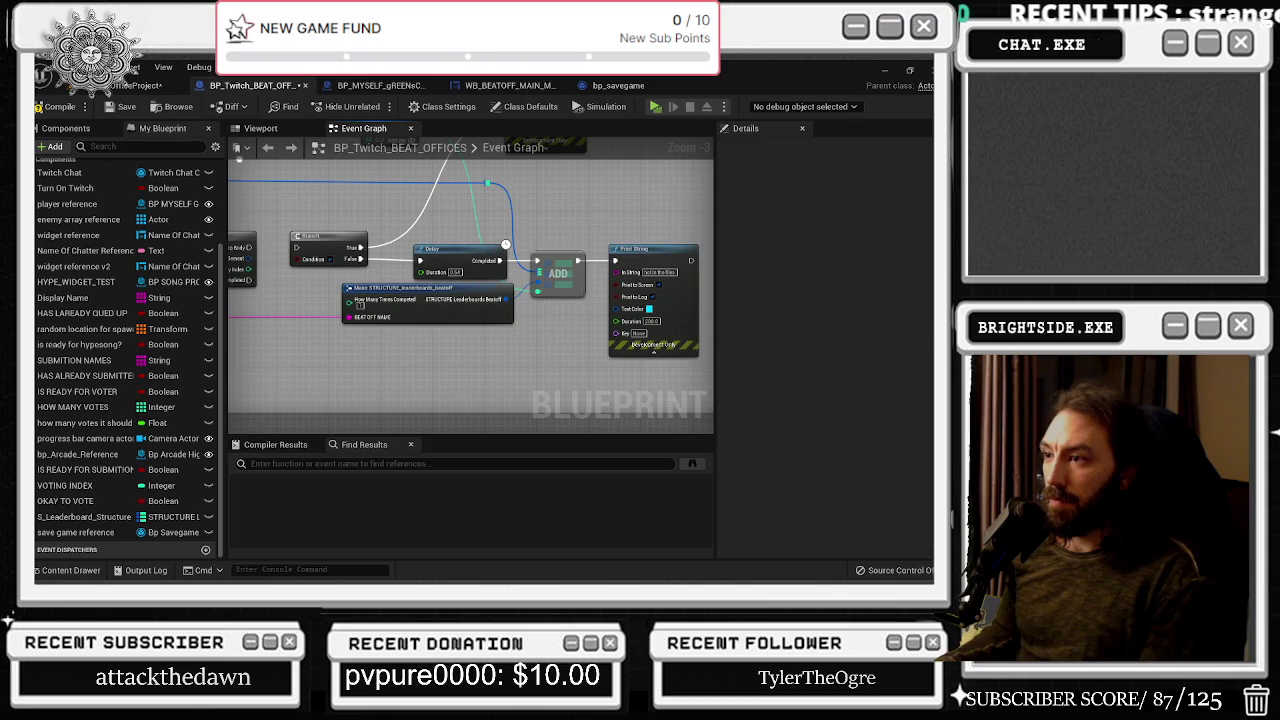
mouse_move(450, 341)
left_mouse_down()
mouse_move(410, 391)
mouse_move(470, 330)
mouse_move(527, 417)
mouse_move(515, 383)
left_mouse_up()
mouse_move(646, 358)
left_mouse_down()
mouse_move(511, 342)
mouse_move(602, 294)
mouse_move(597, 321)
left_mouse_up()
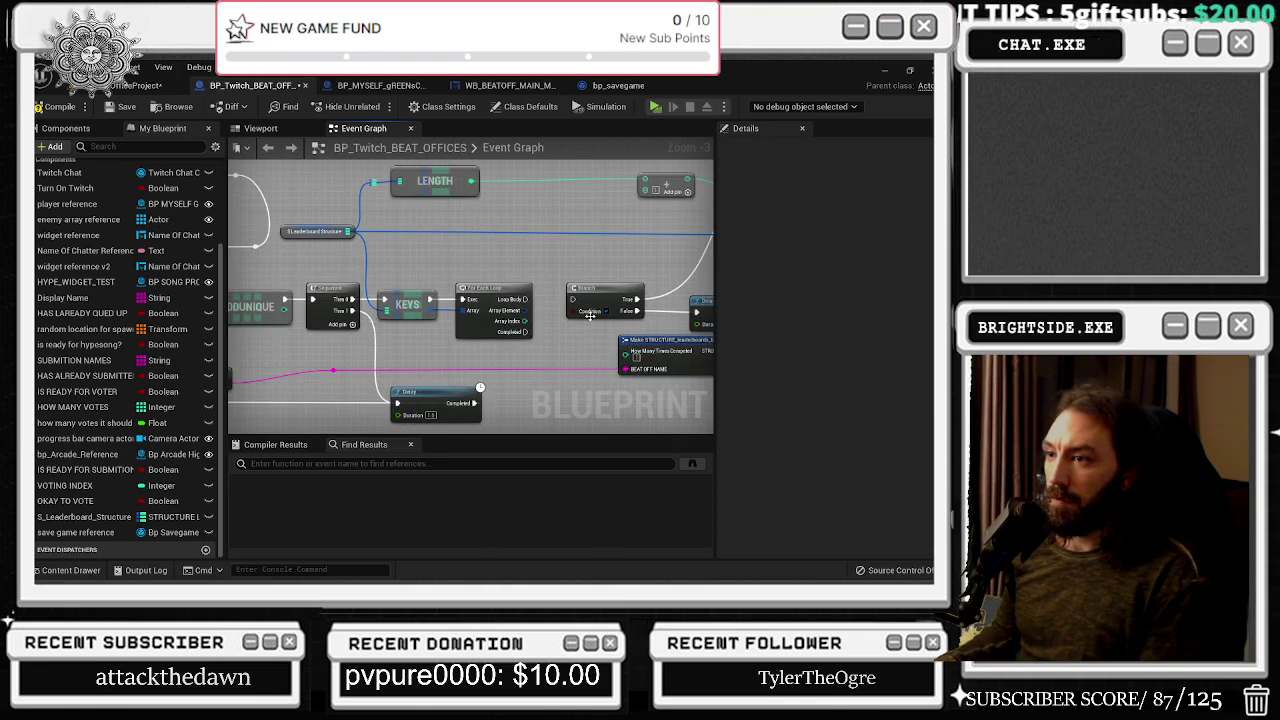
scroll(470, 328, "up", 2)
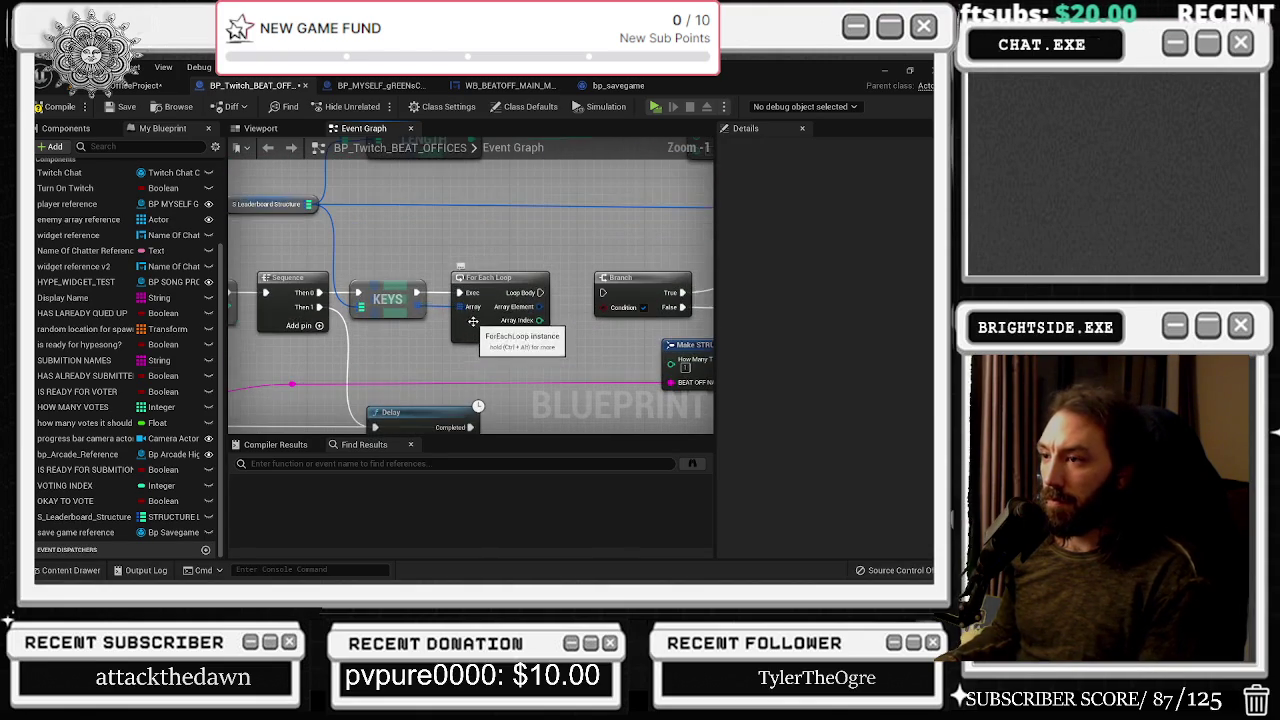
Add a Break STRUCTURE_leaderboards_beatoff node from the loop's Array Element and place it below the loop
left_click_drag(422, 303, 435, 353)
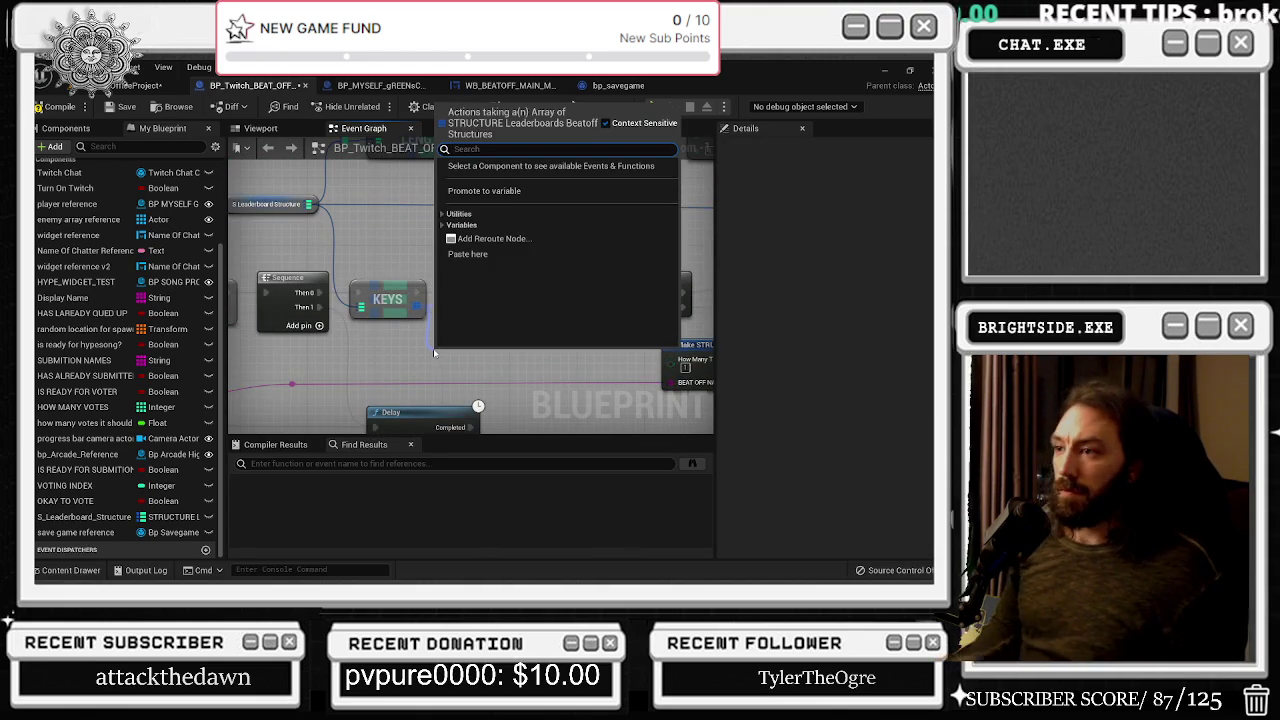
key("Escape")
left_click_drag(539, 307, 570, 360)
type("break")
key("Return")
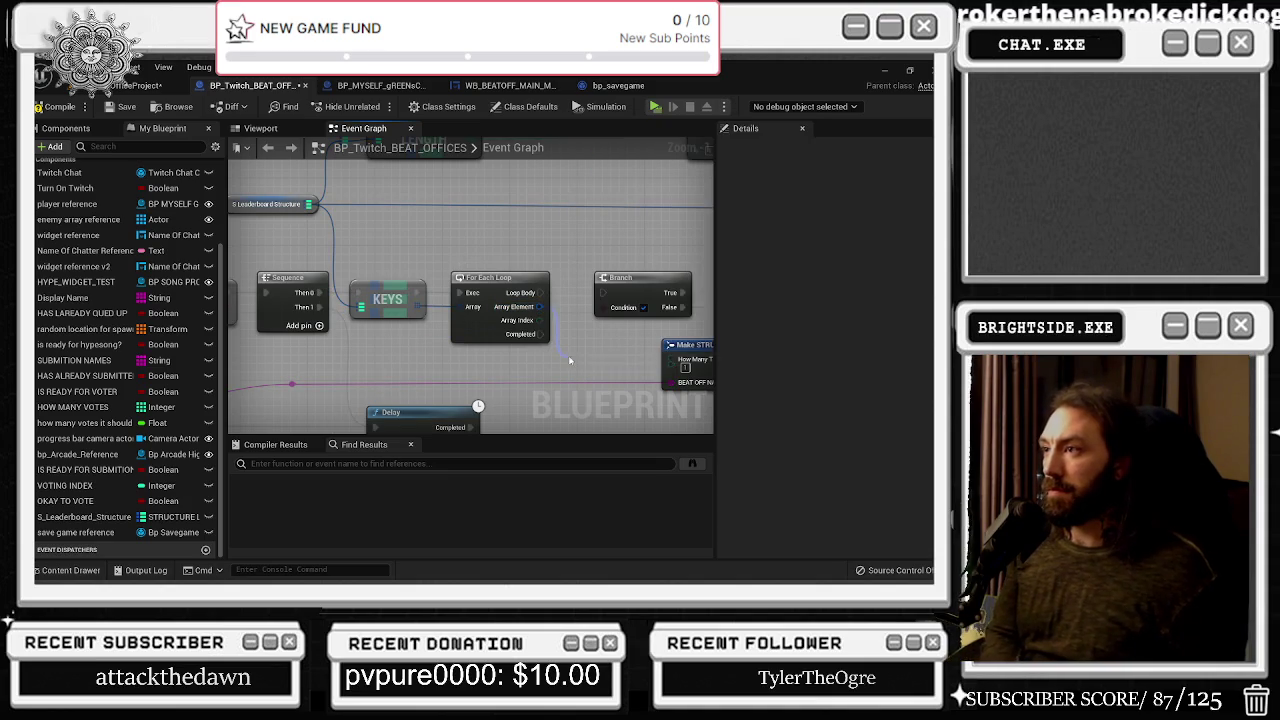
left_click_drag(588, 366, 525, 368)
scroll(525, 368, "down", 4)
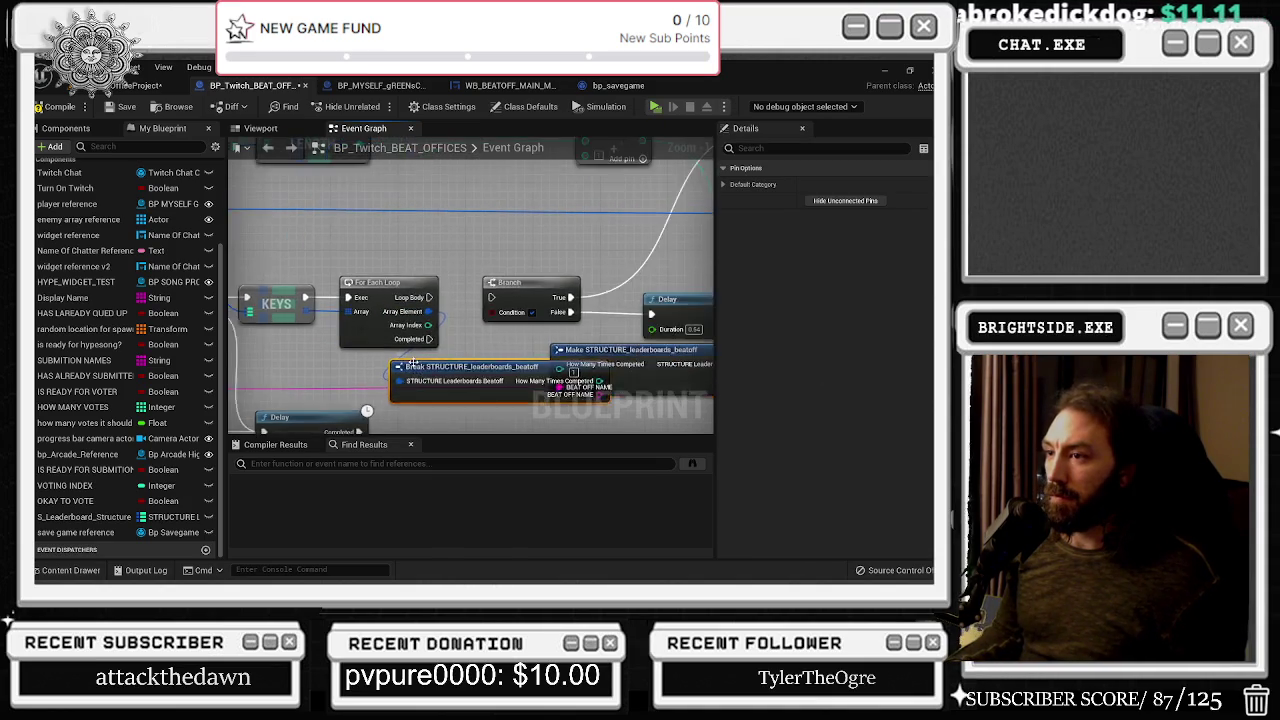
scroll(392, 332, "up", 2)
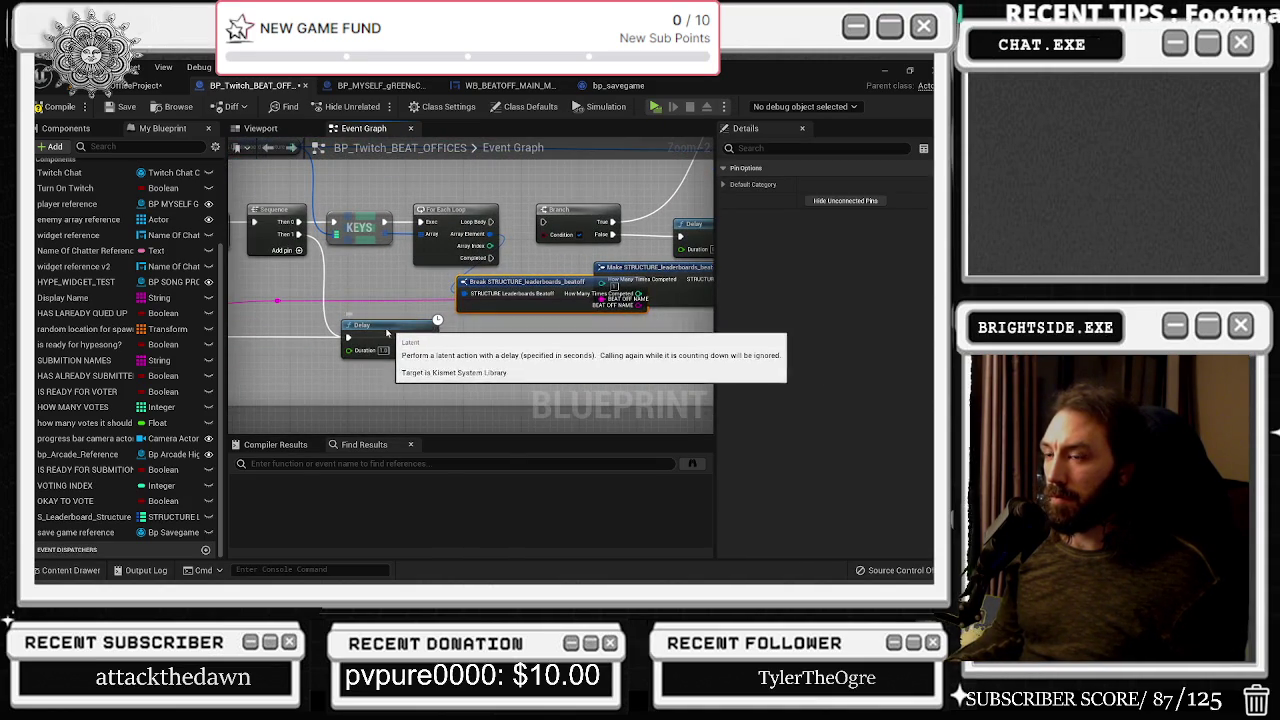
left_click_drag(392, 332, 370, 334)
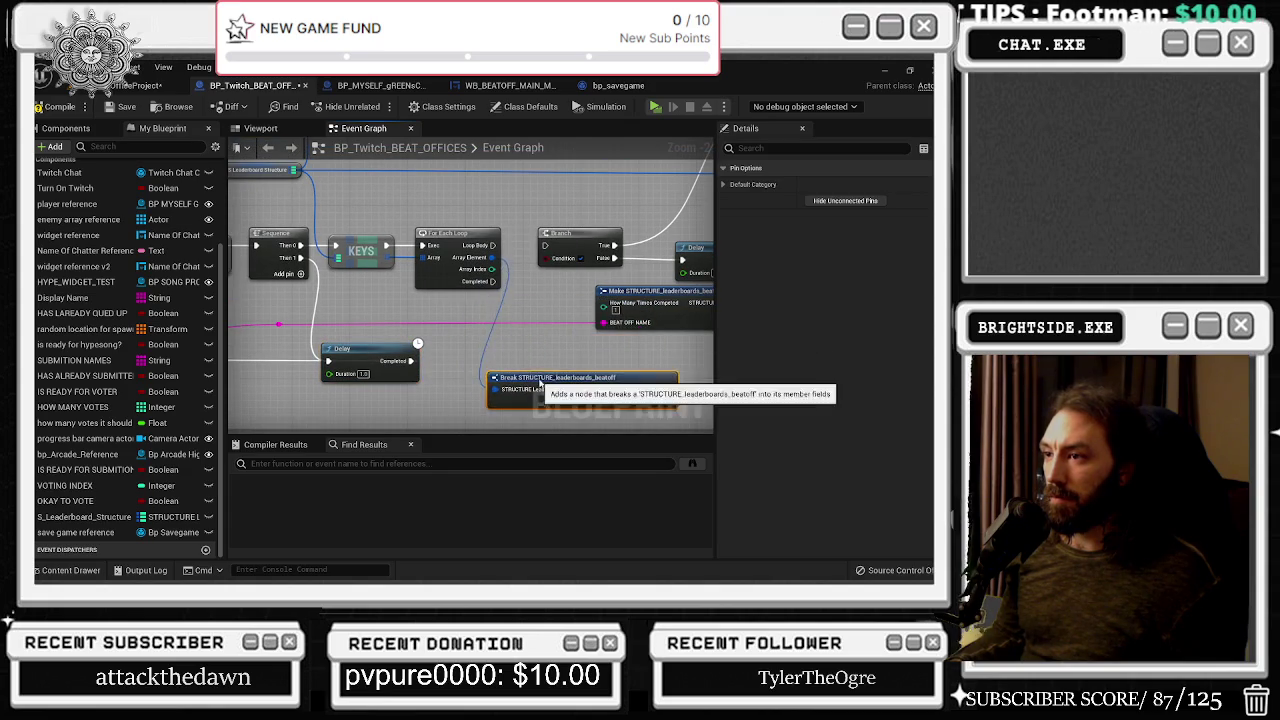
mouse_move(514, 311)
left_mouse_down()
mouse_move(401, 398)
mouse_move(540, 433)
left_mouse_up()
left_click_drag(366, 267, 387, 259)
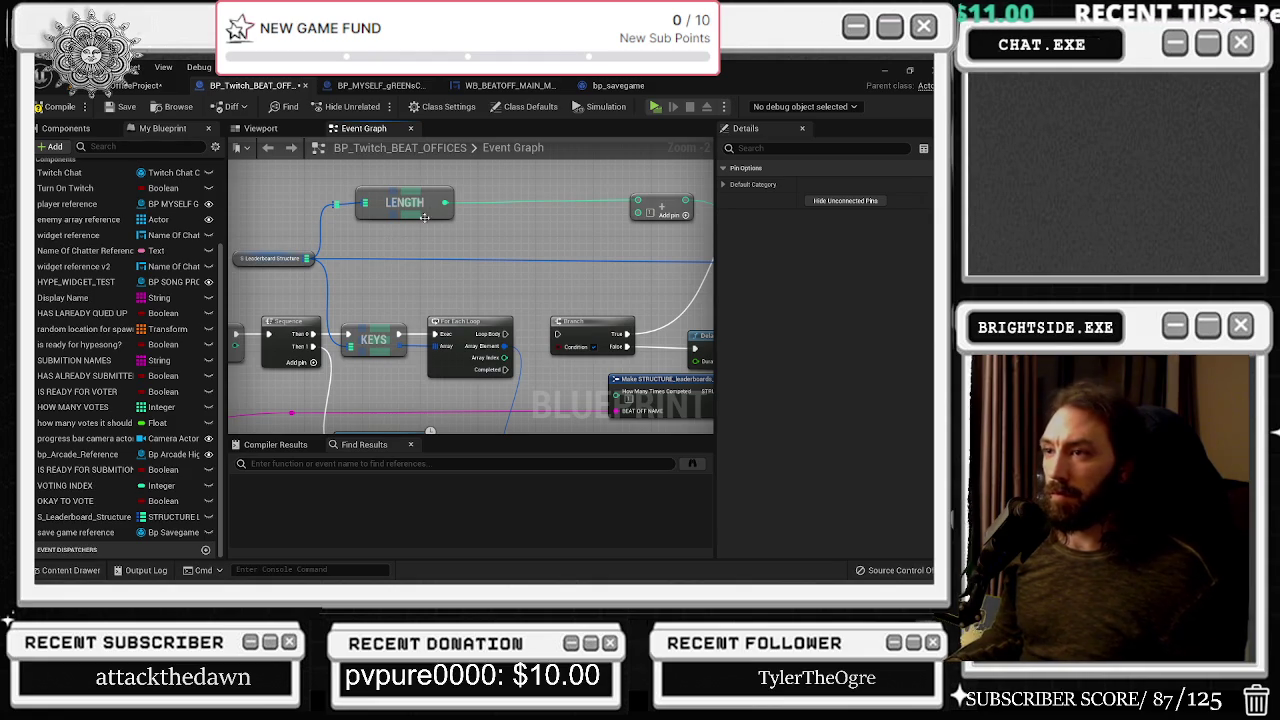
Add another Keys node for the map and move the Break node up beside the loop
left_click_drag(307, 258, 376, 285)
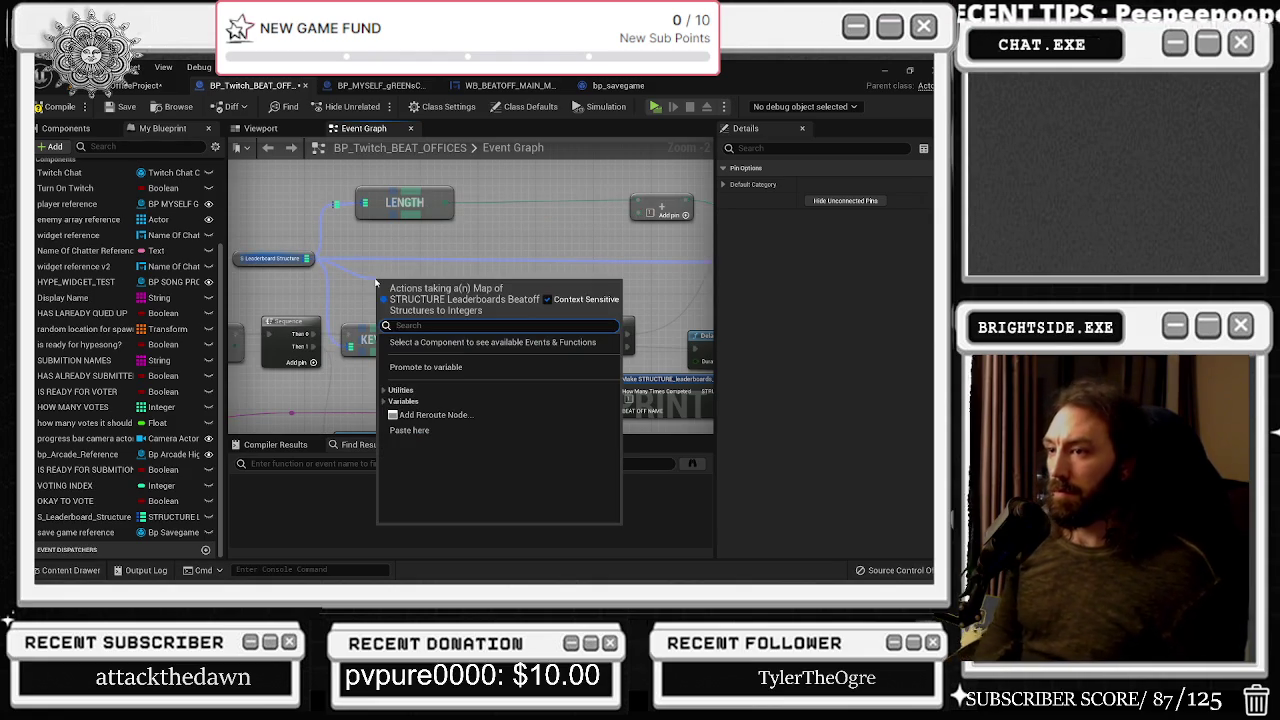
type("key")
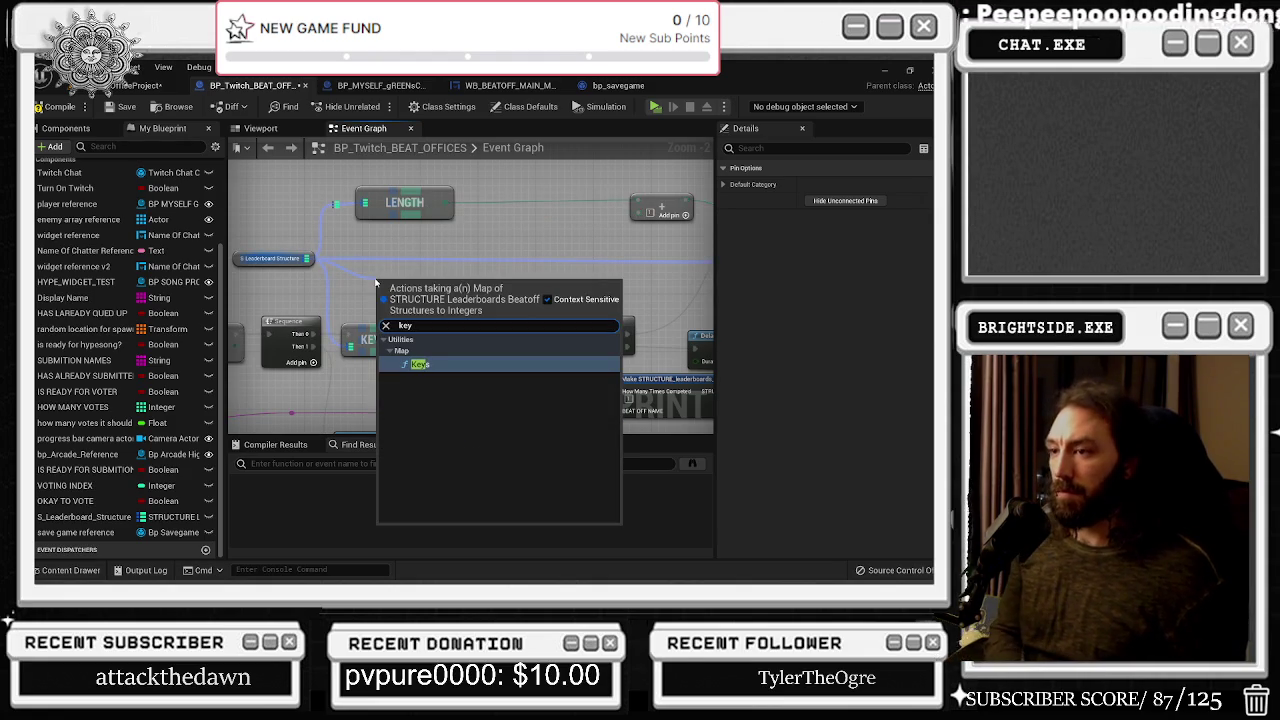
left_click(395, 363)
mouse_move(397, 348)
left_mouse_down()
mouse_move(445, 300)
mouse_move(445, 272)
mouse_move(406, 206)
left_mouse_up()
type("brea")
left_click(467, 237)
mouse_move(498, 384)
left_mouse_down()
mouse_move(463, 369)
mouse_move(377, 370)
left_mouse_up()
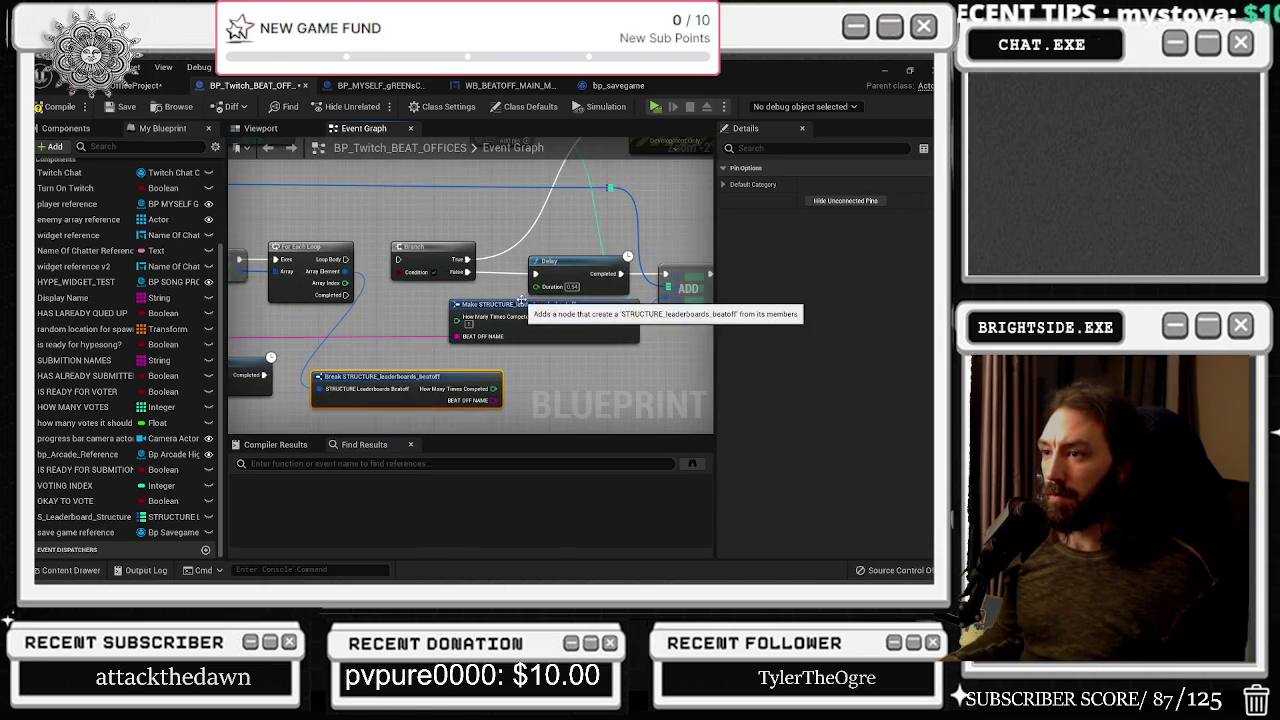
scroll(522, 300, "down", 4)
left_click_drag(496, 277, 556, 277)
left_click(584, 219)
scroll(432, 318, "up", 3)
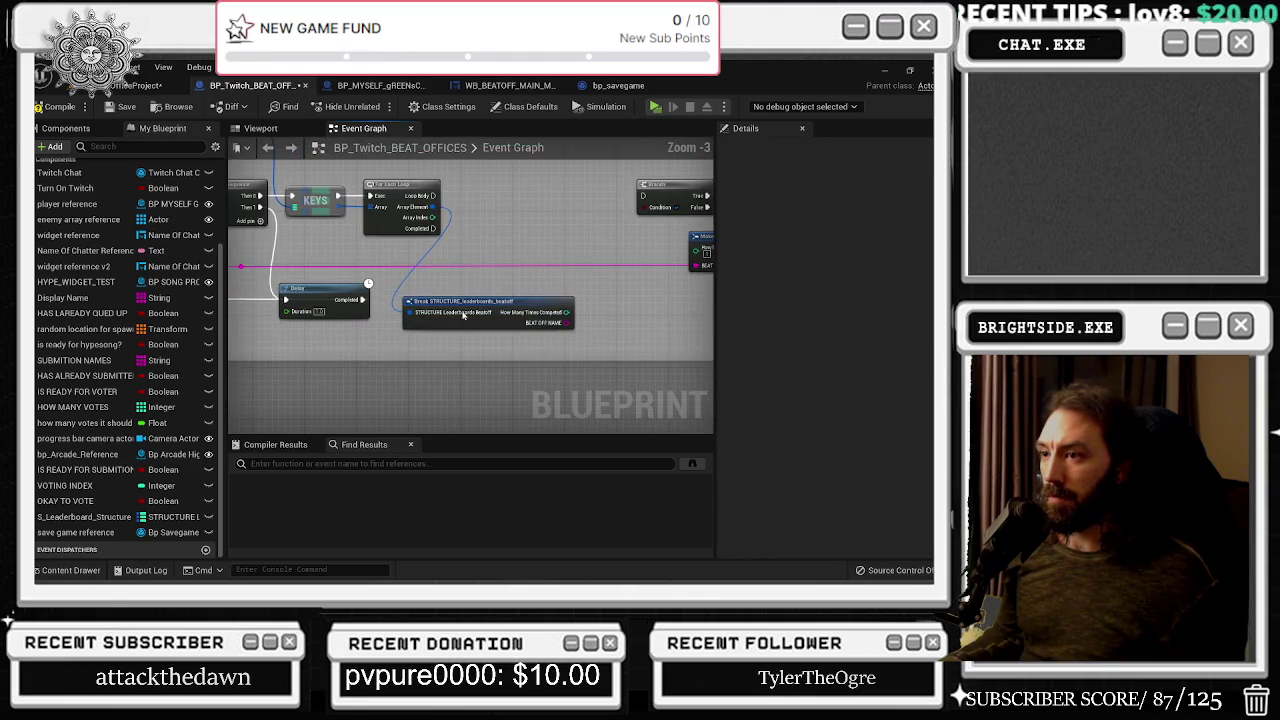
left_click_drag(498, 335, 522, 284)
scroll(522, 284, "up", 1)
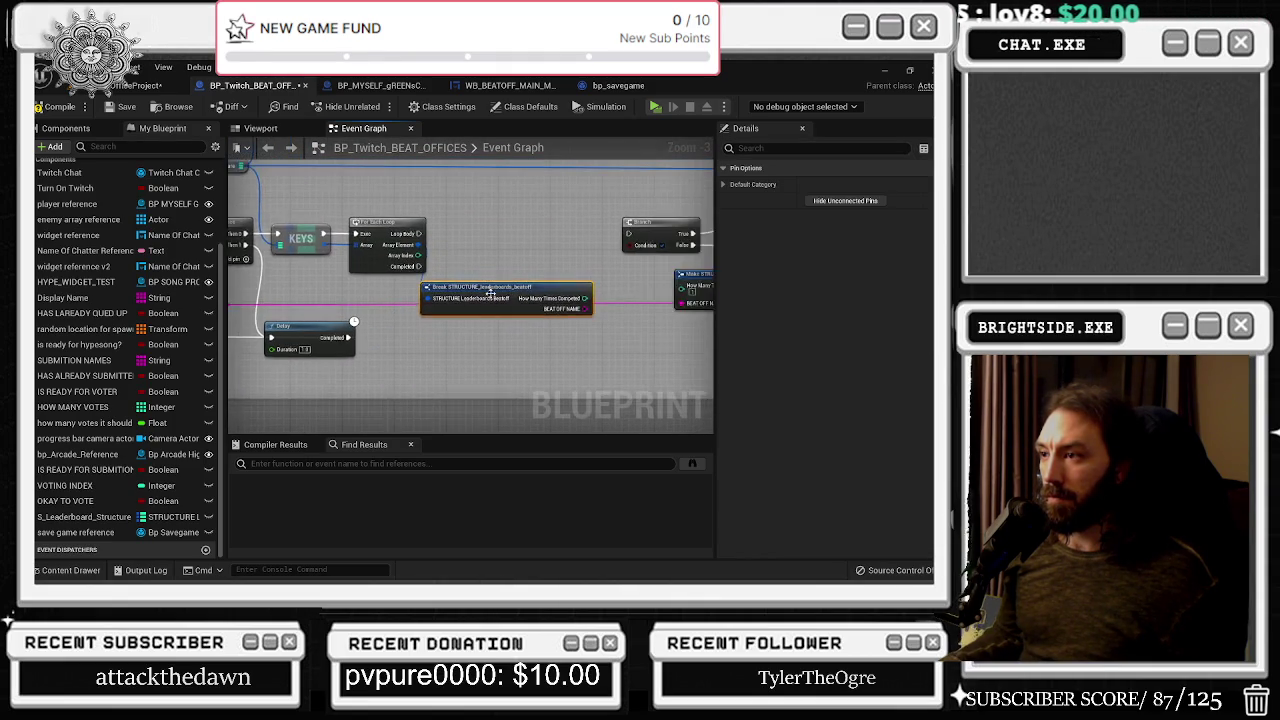
Add a string Equal check on BEAT OFF NAME and move the Break node above the loop
left_click_drag(591, 313, 600, 262)
type("equal")
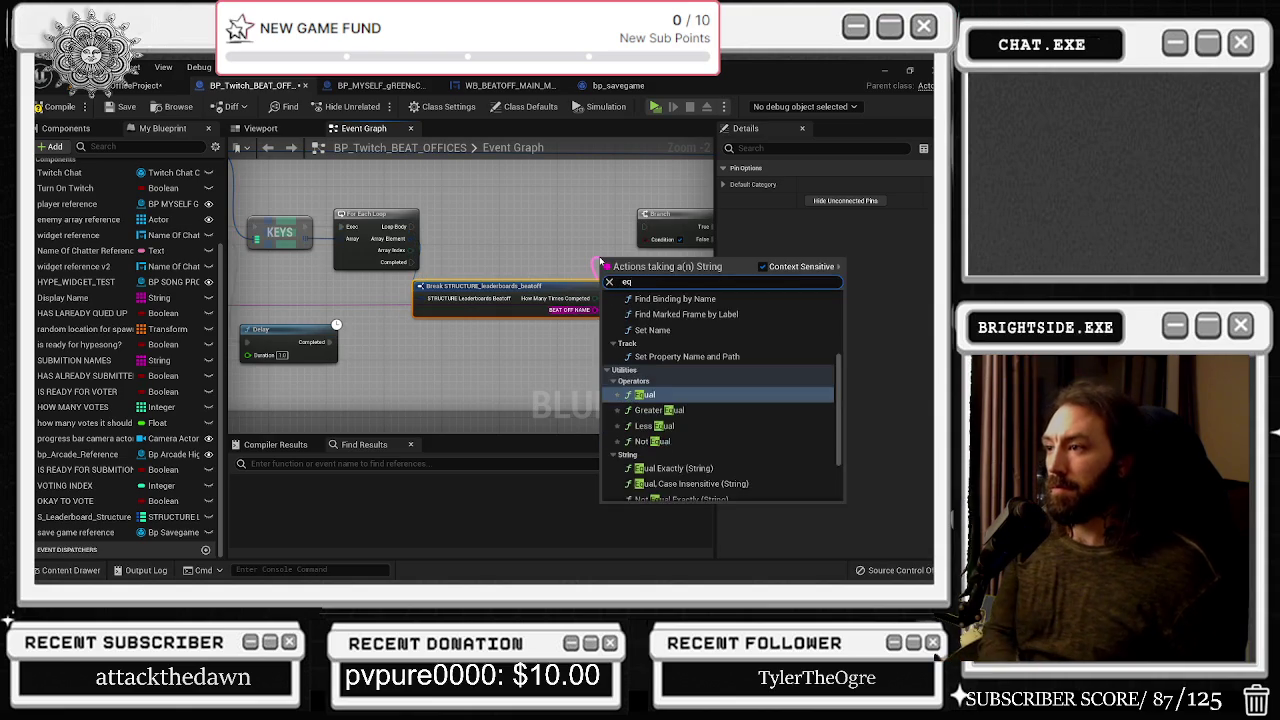
key("Down")
key("Down")
key("Down")
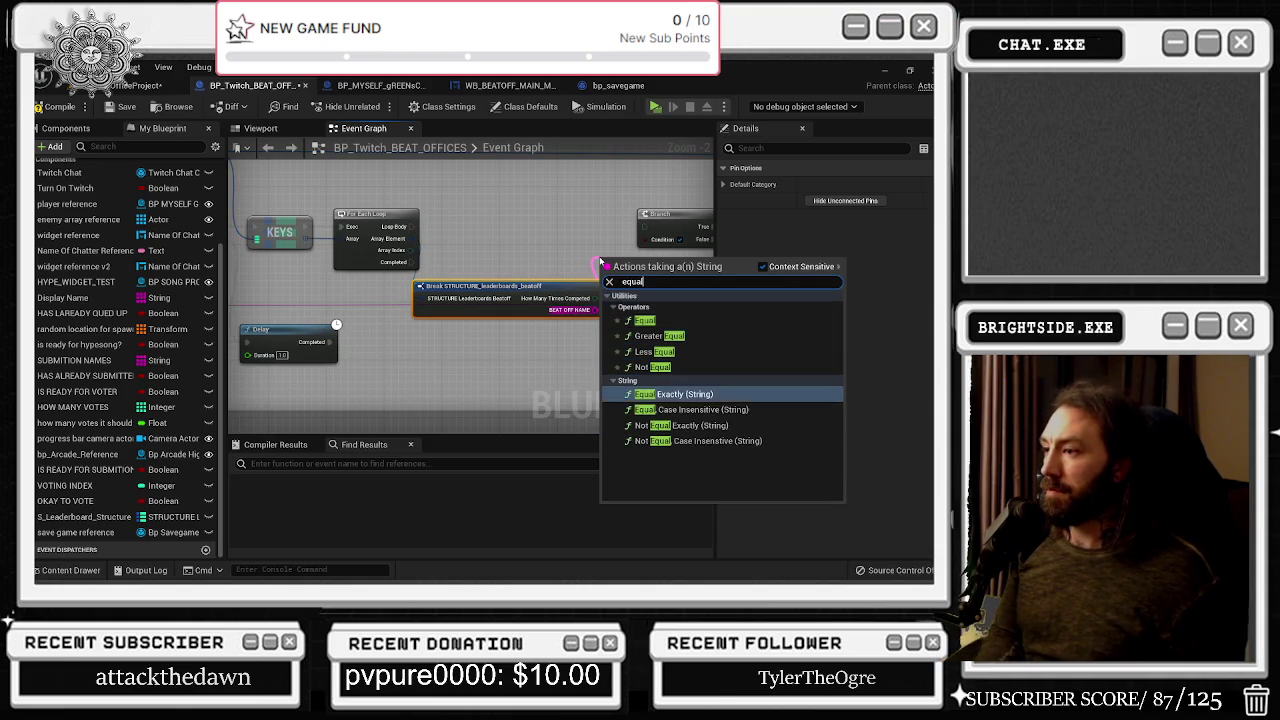
key("Return")
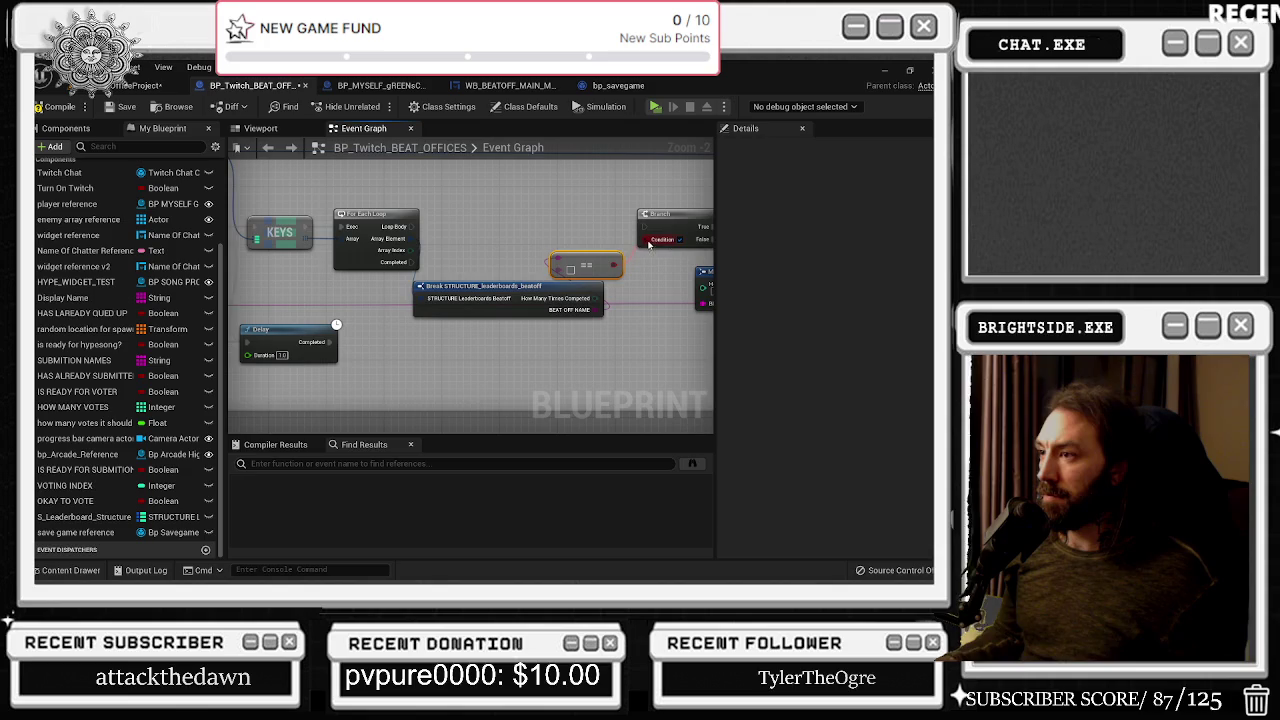
mouse_move(540, 292)
left_mouse_down()
mouse_move(531, 306)
mouse_move(580, 338)
mouse_move(799, 348)
left_mouse_up()
mouse_move(524, 333)
left_mouse_down()
mouse_move(302, 326)
mouse_move(705, 303)
mouse_move(629, 274)
left_mouse_up()
mouse_move(565, 312)
left_mouse_down()
mouse_move(570, 175)
mouse_move(440, 250)
left_mouse_up()
scroll(440, 250, "down", 2)
Nudge the Delay node beside the Branch, keep Make STRUCTURE in place, and review the graph above
left_click(483, 301)
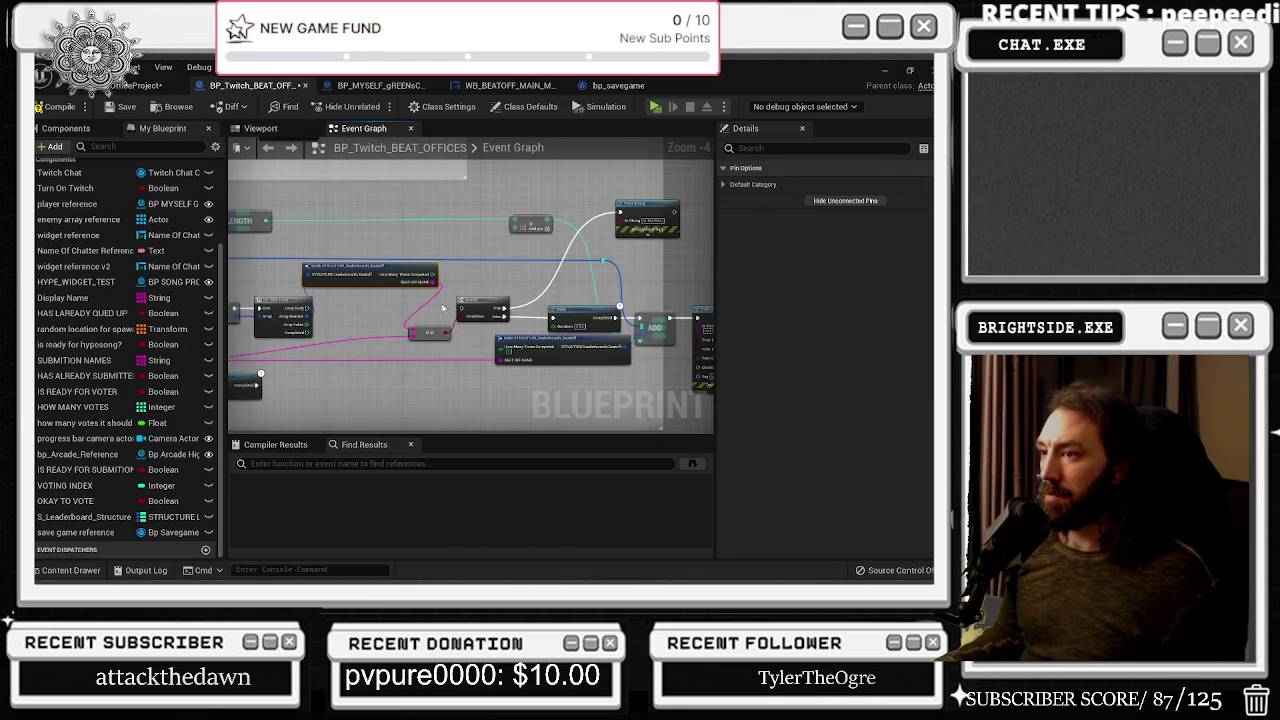
left_click_drag(578, 318, 568, 318)
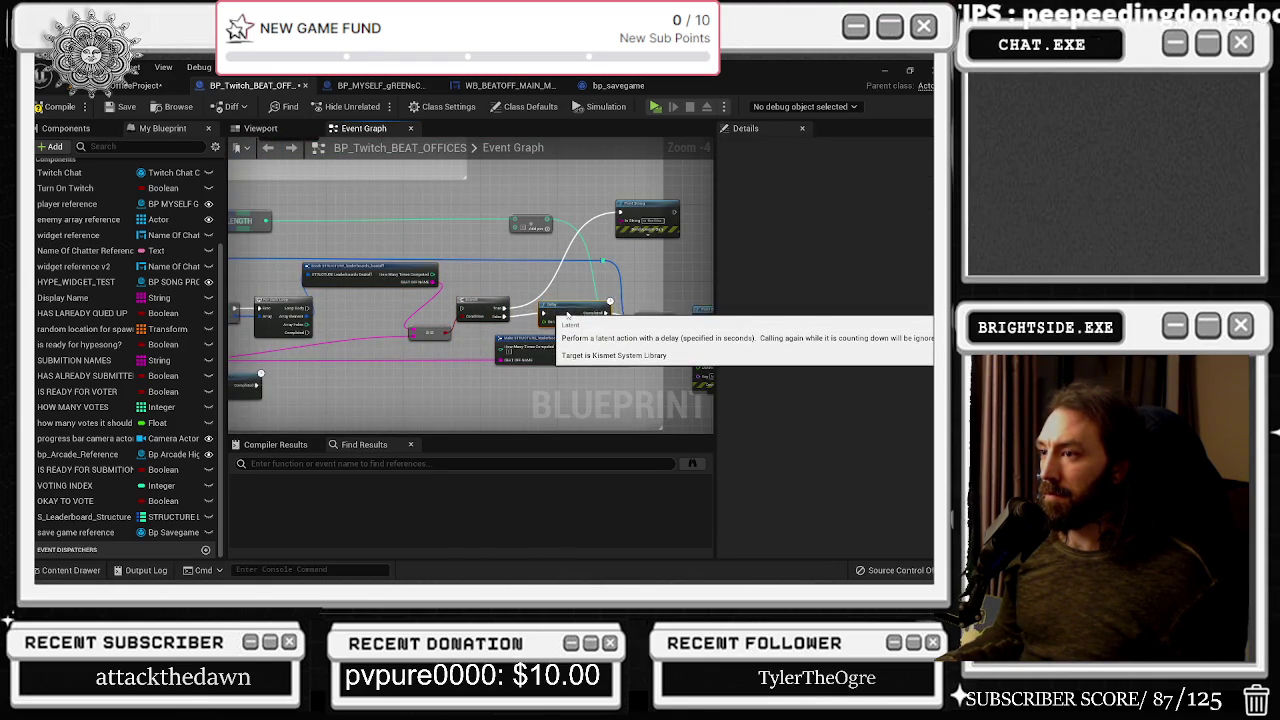
left_click(540, 345)
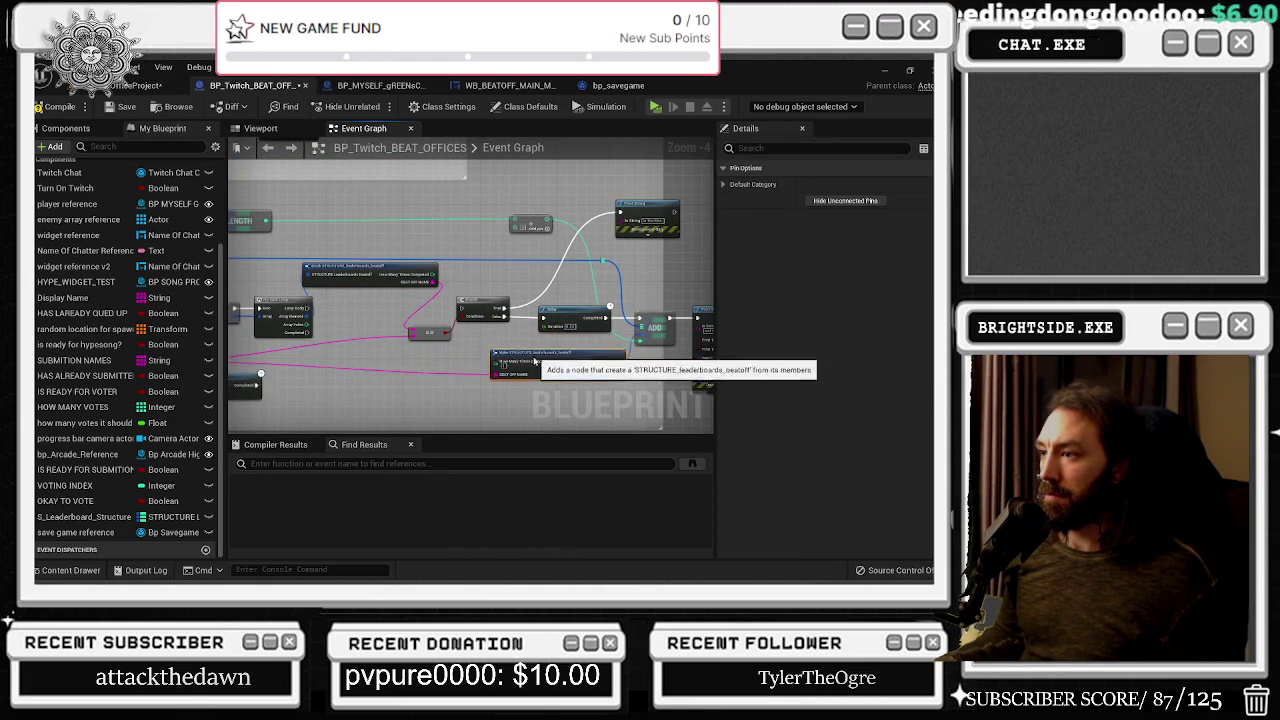
left_click_drag(540, 345, 526, 367)
key("ctrl+z")
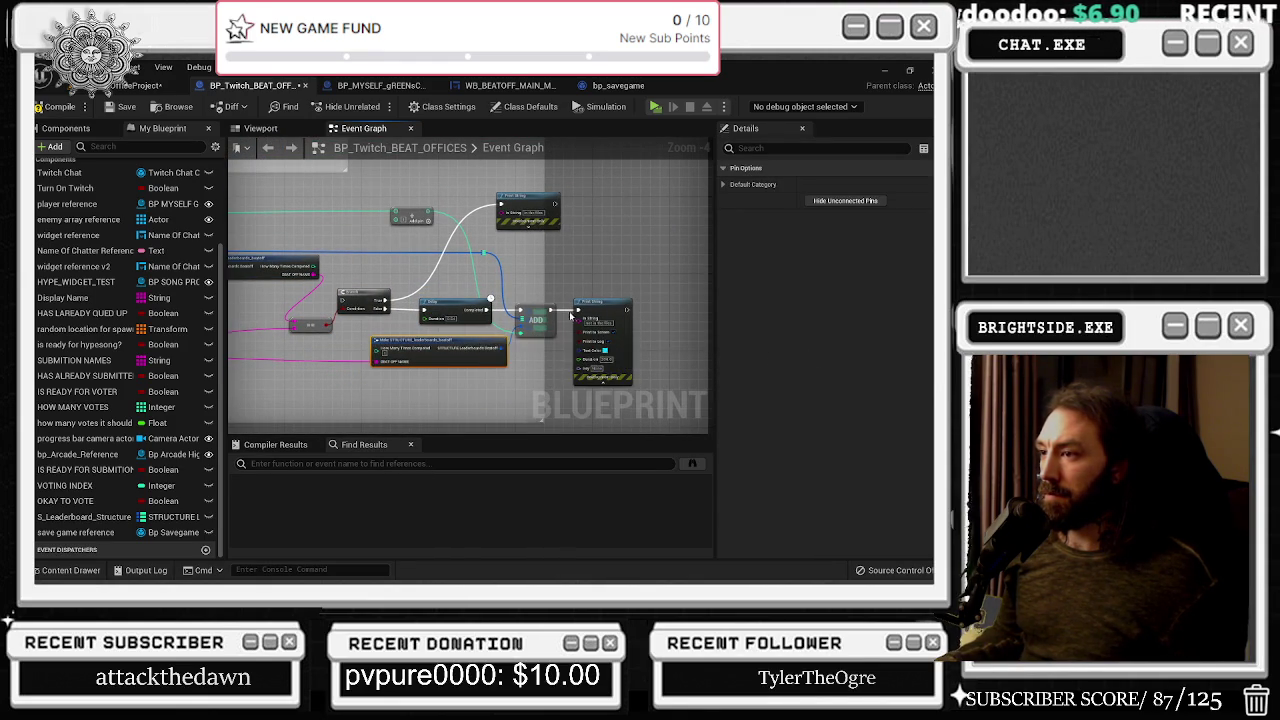
left_click(545, 291)
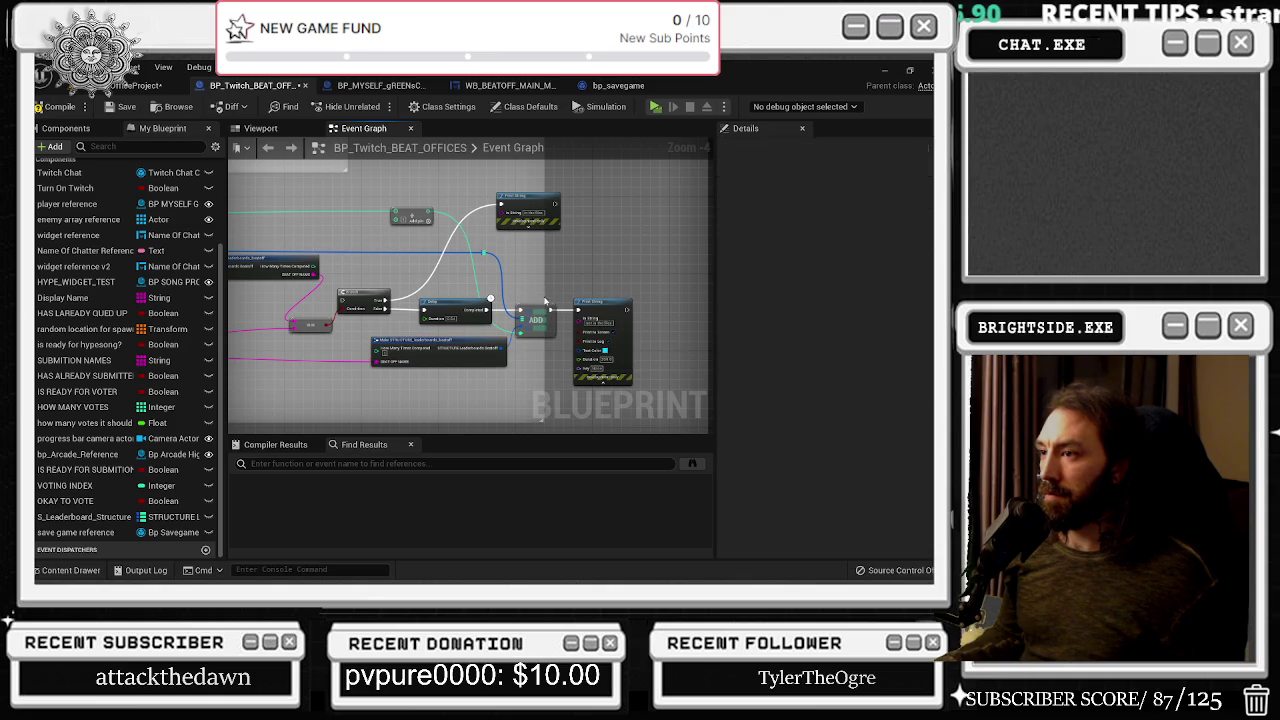
mouse_move(545, 424)
left_mouse_down()
mouse_move(486, 222)
mouse_move(401, 107)
left_mouse_up()
left_click_drag(481, 240, 478, 347)
mouse_move(464, 232)
left_mouse_down()
mouse_move(534, 274)
mouse_move(600, 277)
mouse_move(499, 273)
mouse_move(499, 241)
left_mouse_up()
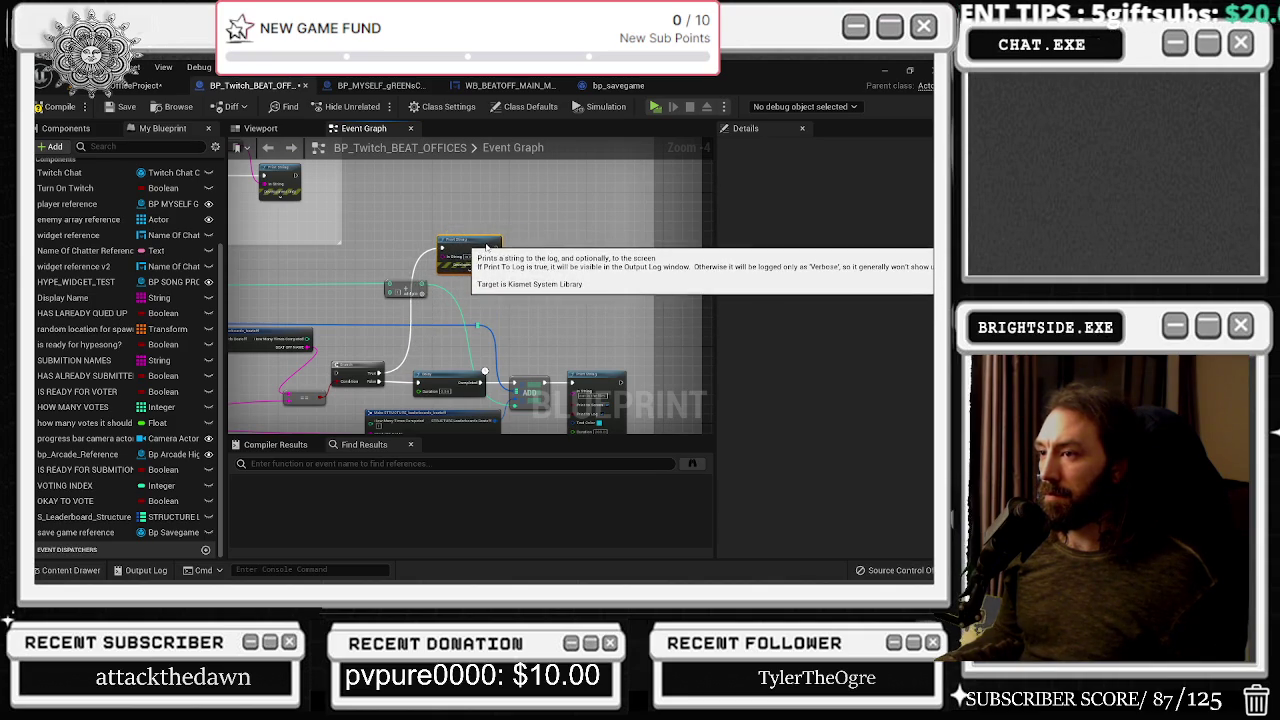
Rearrange the ==, Branch and Break STRUCTURE nodes and wire Loop Body into the Branch
scroll(575, 247, "up", 2)
left_click_drag(523, 304, 537, 349)
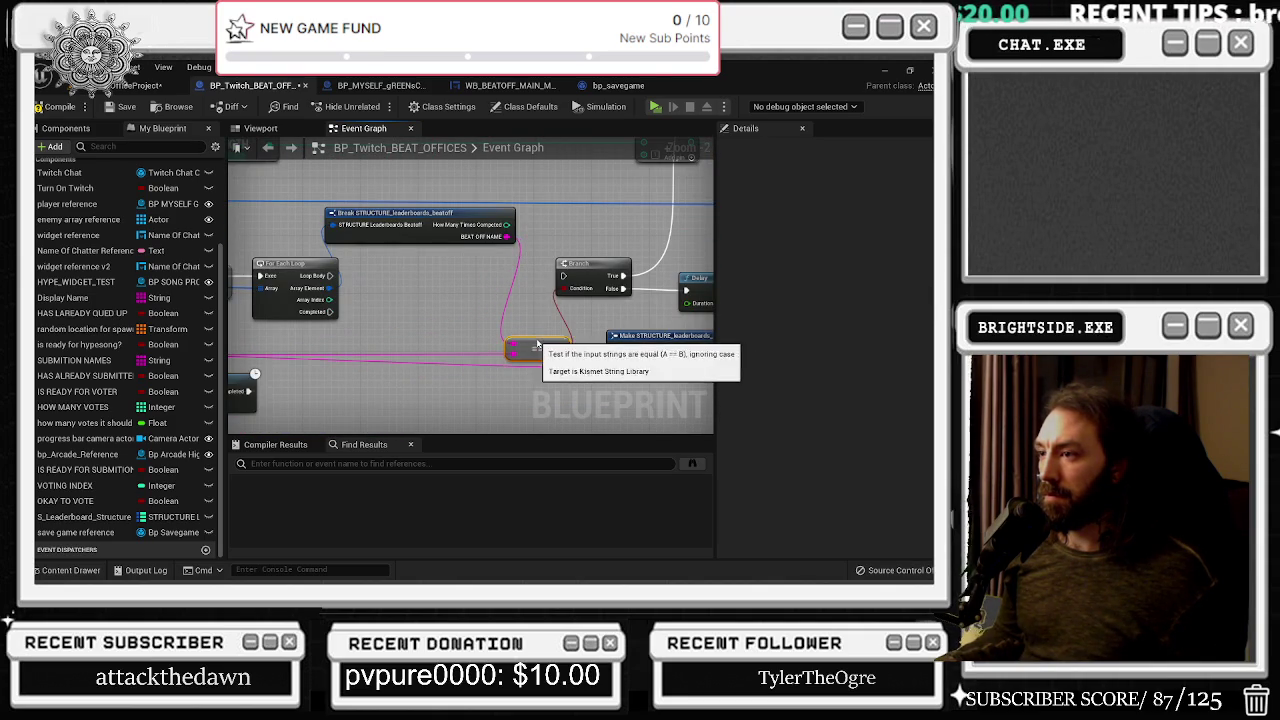
mouse_move(602, 264)
left_mouse_down()
mouse_move(616, 272)
mouse_move(592, 272)
left_mouse_up()
left_click_drag(437, 225, 451, 217)
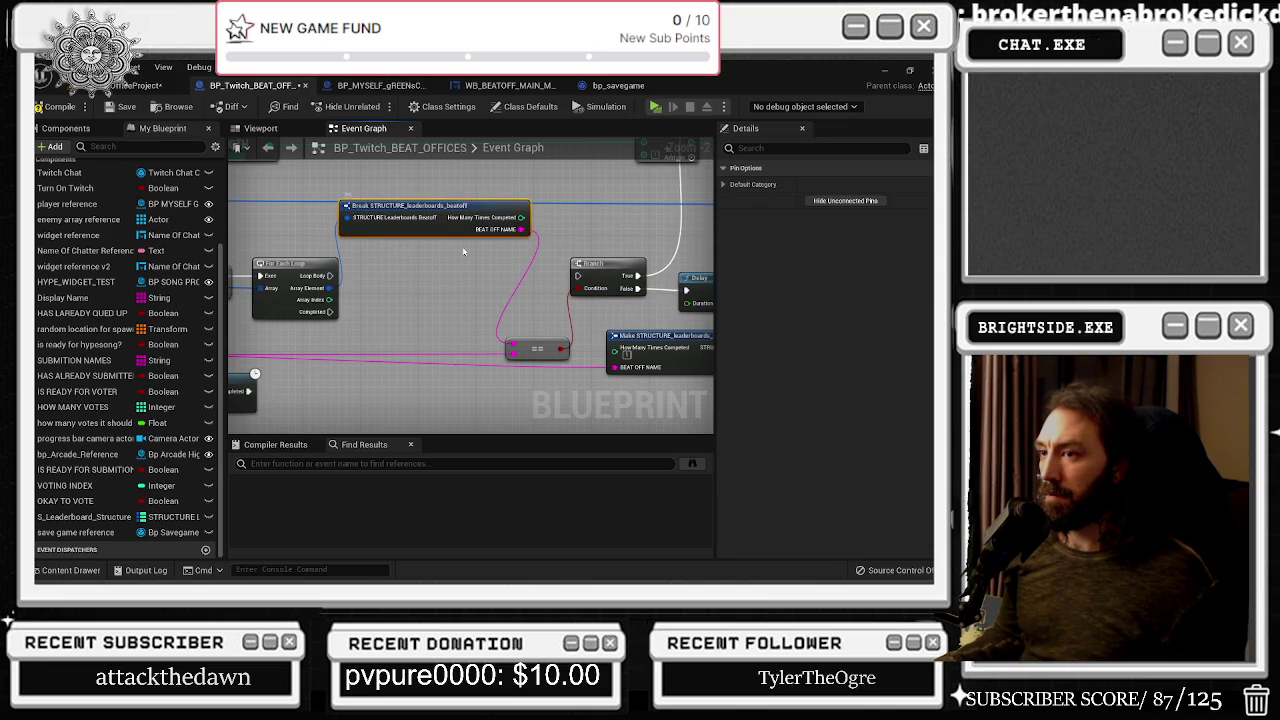
left_click_drag(328, 277, 577, 275)
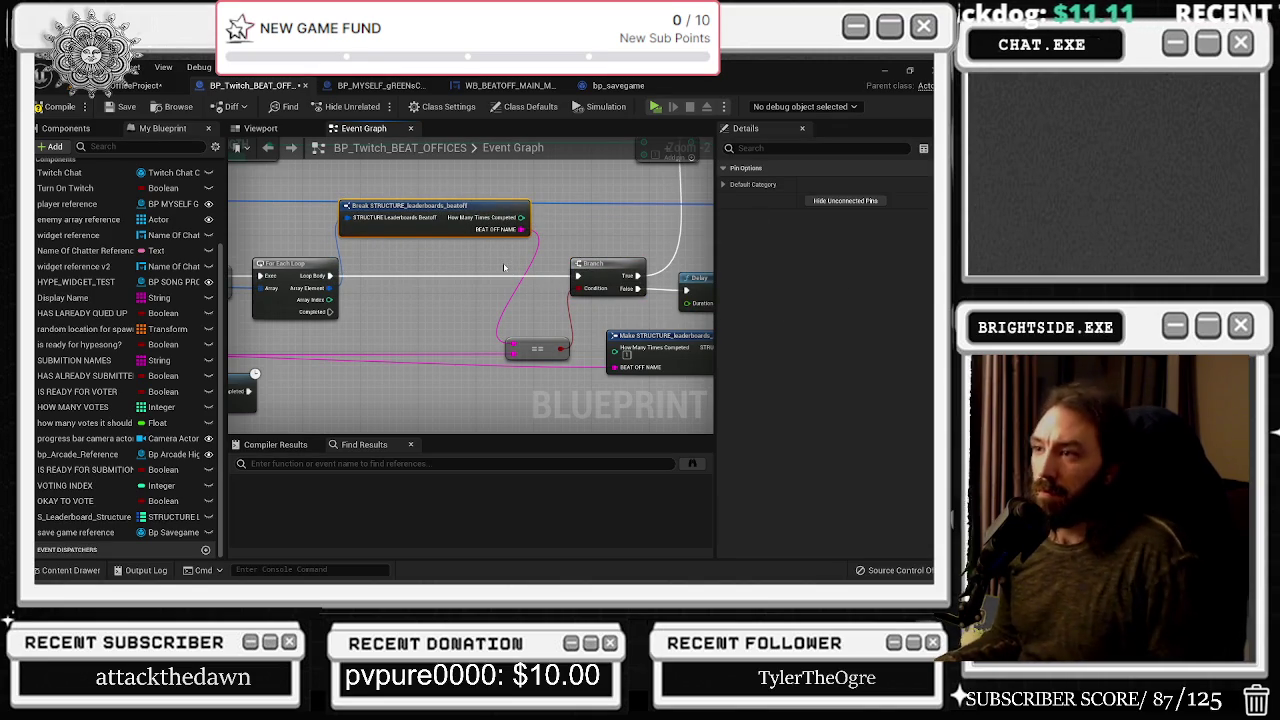
Survey the graph to locate the Sequence, Branch, Print String and ADD nodes
left_click_drag(446, 326, 620, 360)
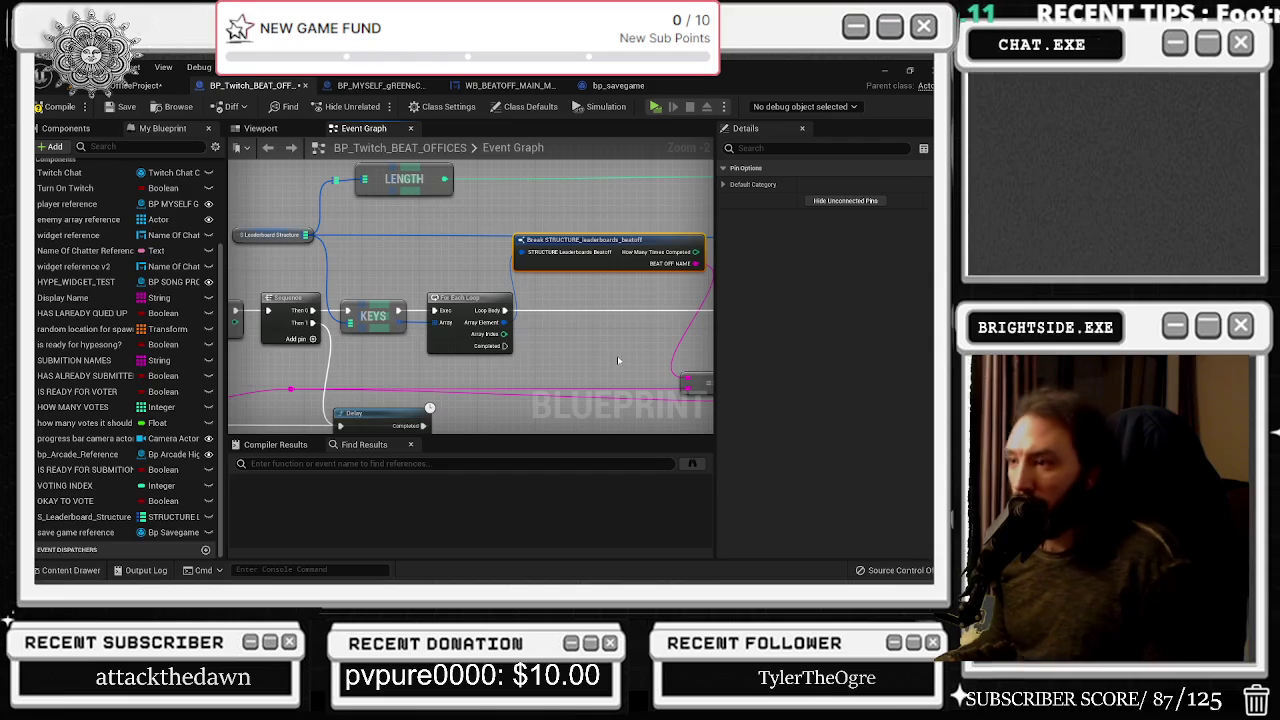
mouse_move(531, 340)
left_mouse_down()
mouse_move(409, 350)
mouse_move(419, 340)
mouse_move(404, 339)
left_mouse_up()
left_click_drag(535, 280, 278, 369)
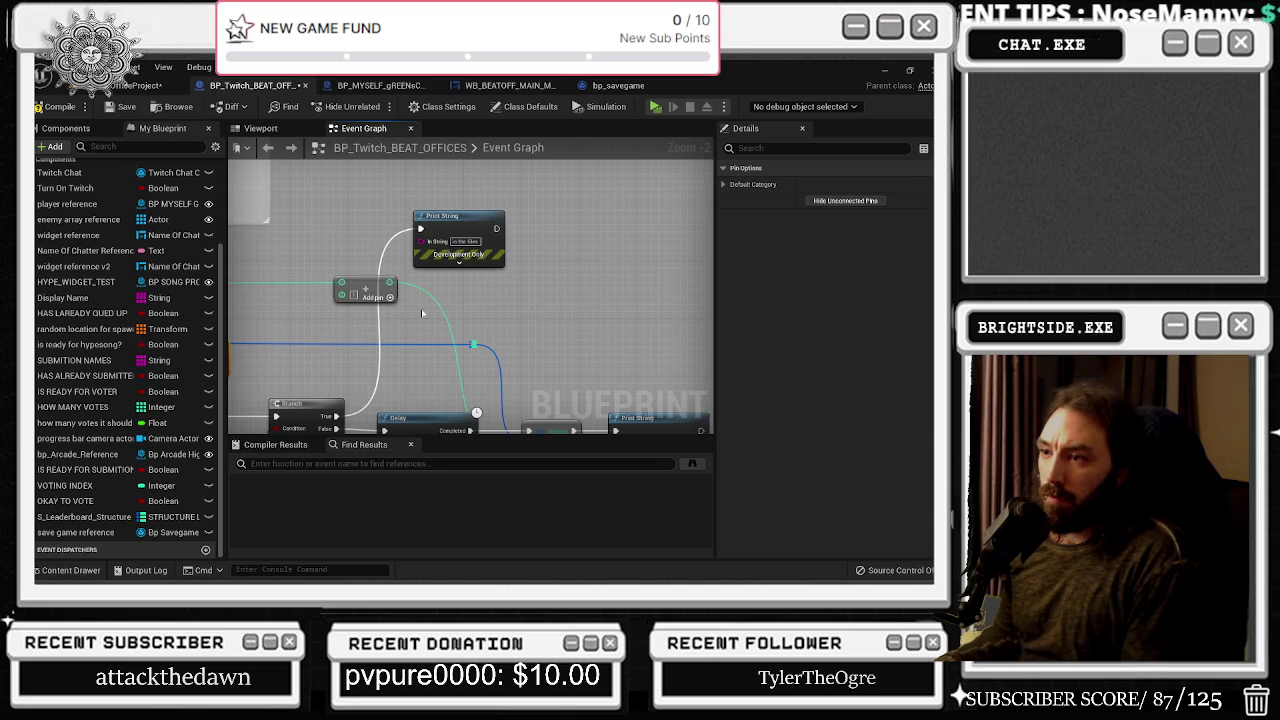
scroll(422, 319, "down", 1)
left_click_drag(422, 319, 574, 318)
left_click_drag(375, 366, 477, 360)
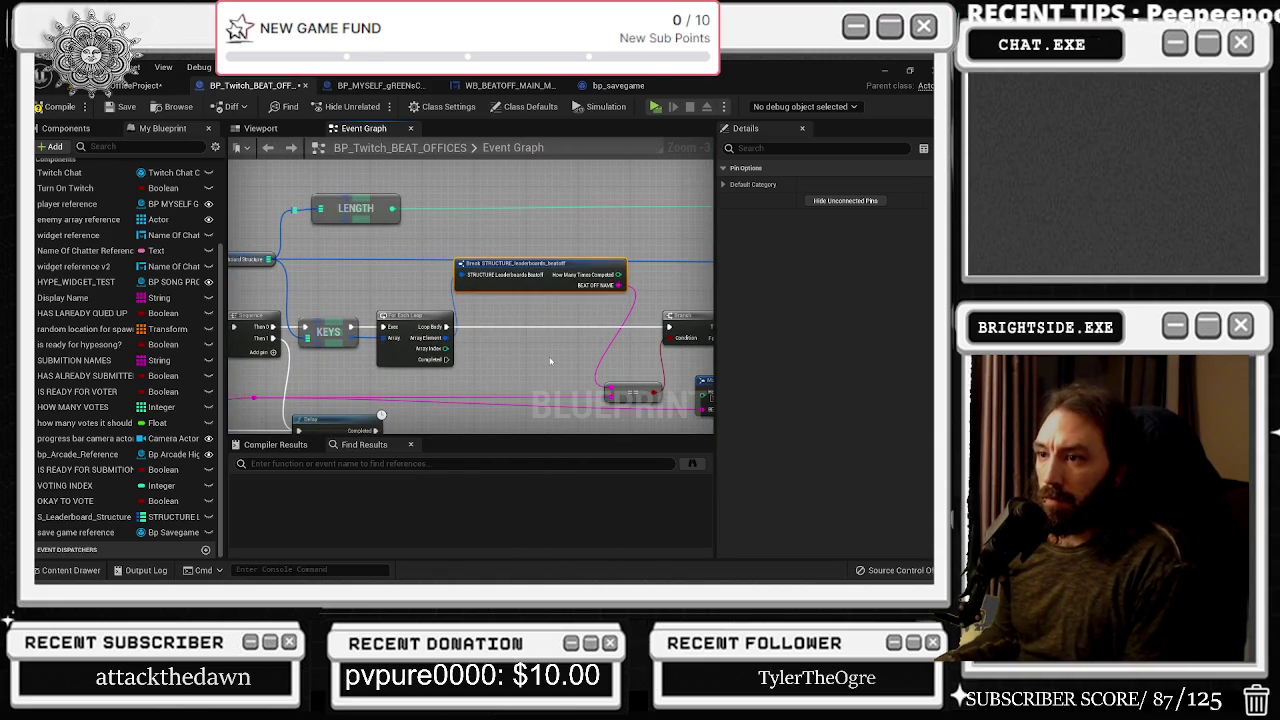
left_click_drag(519, 346, 464, 352)
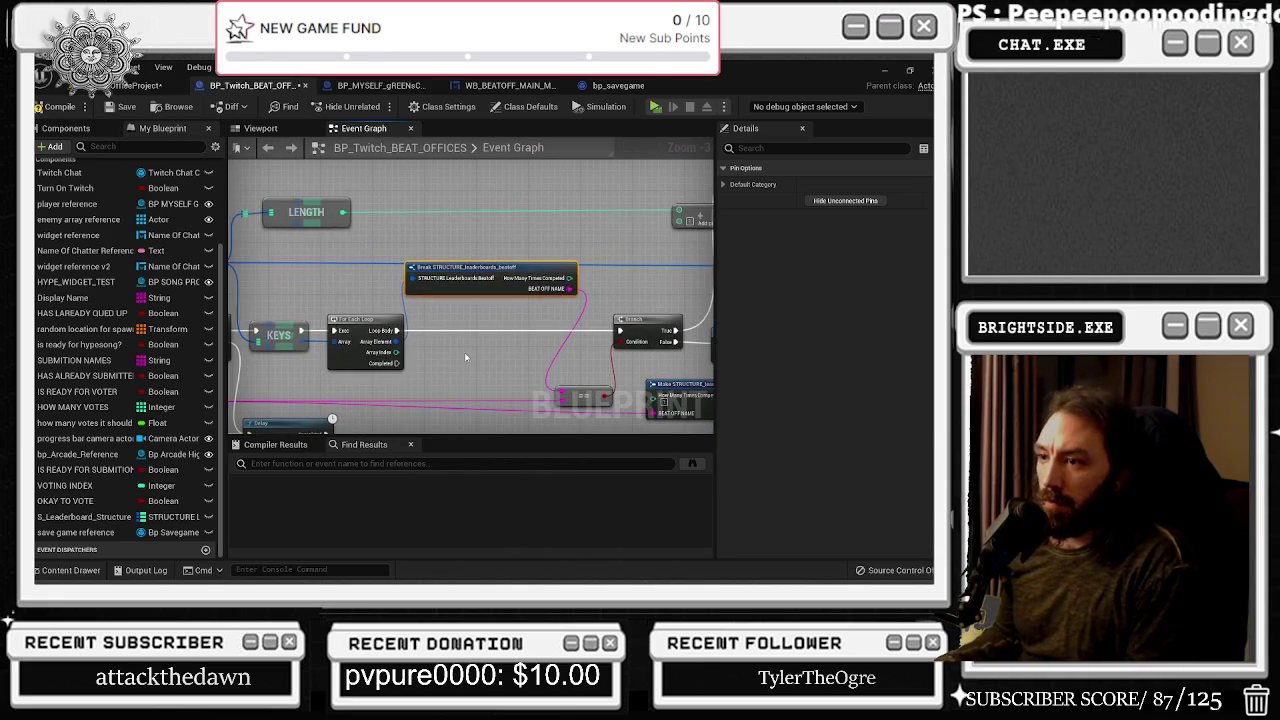
scroll(464, 352, "down", 1)
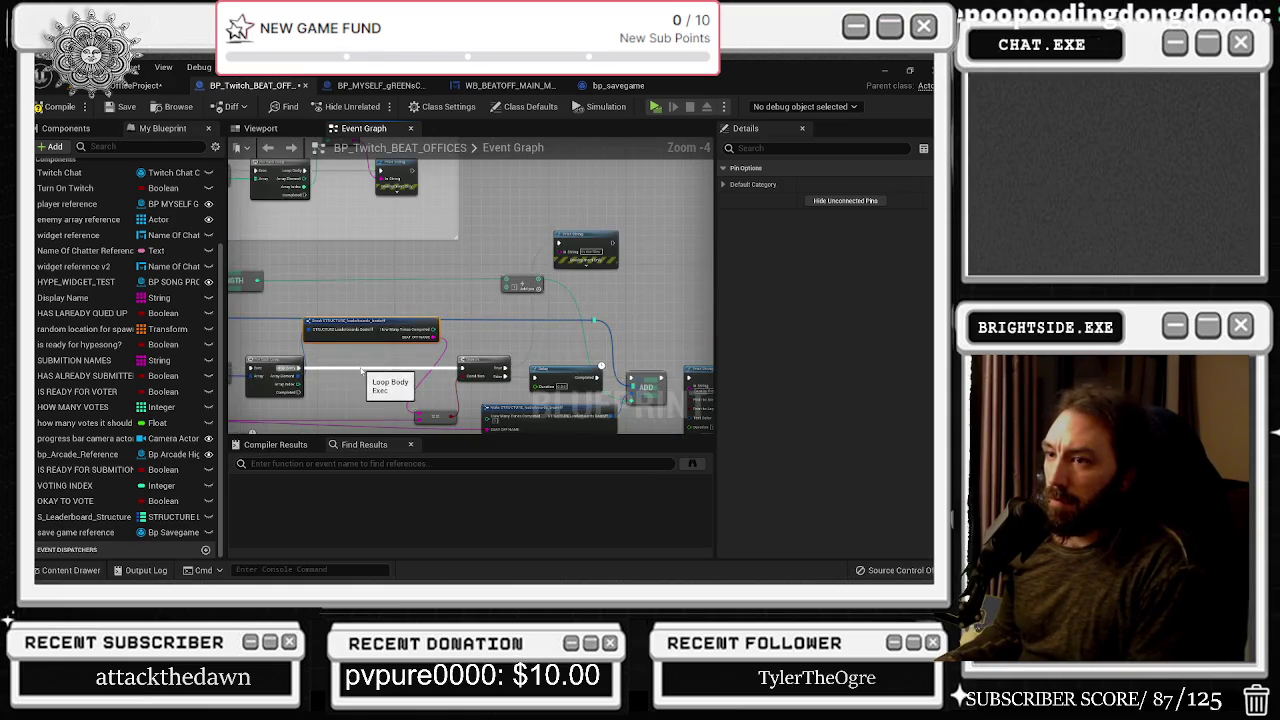
left_click_drag(361, 370, 415, 340)
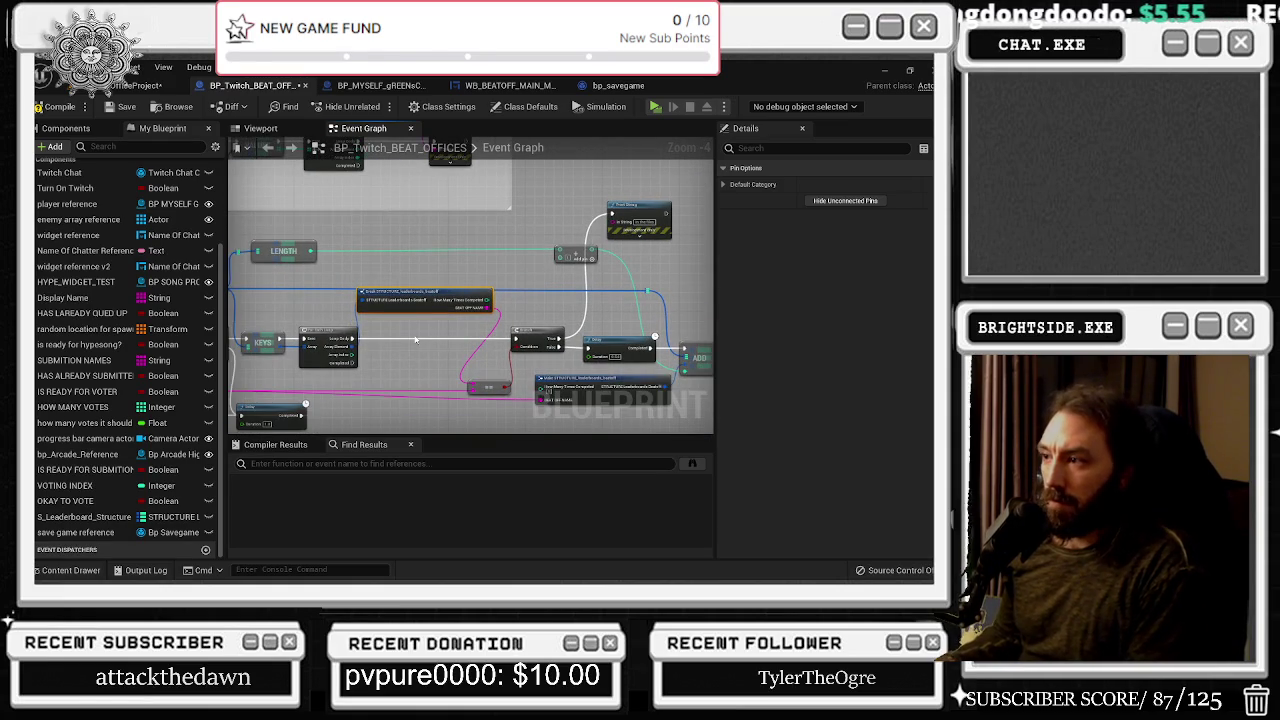
left_click_drag(455, 335, 365, 311)
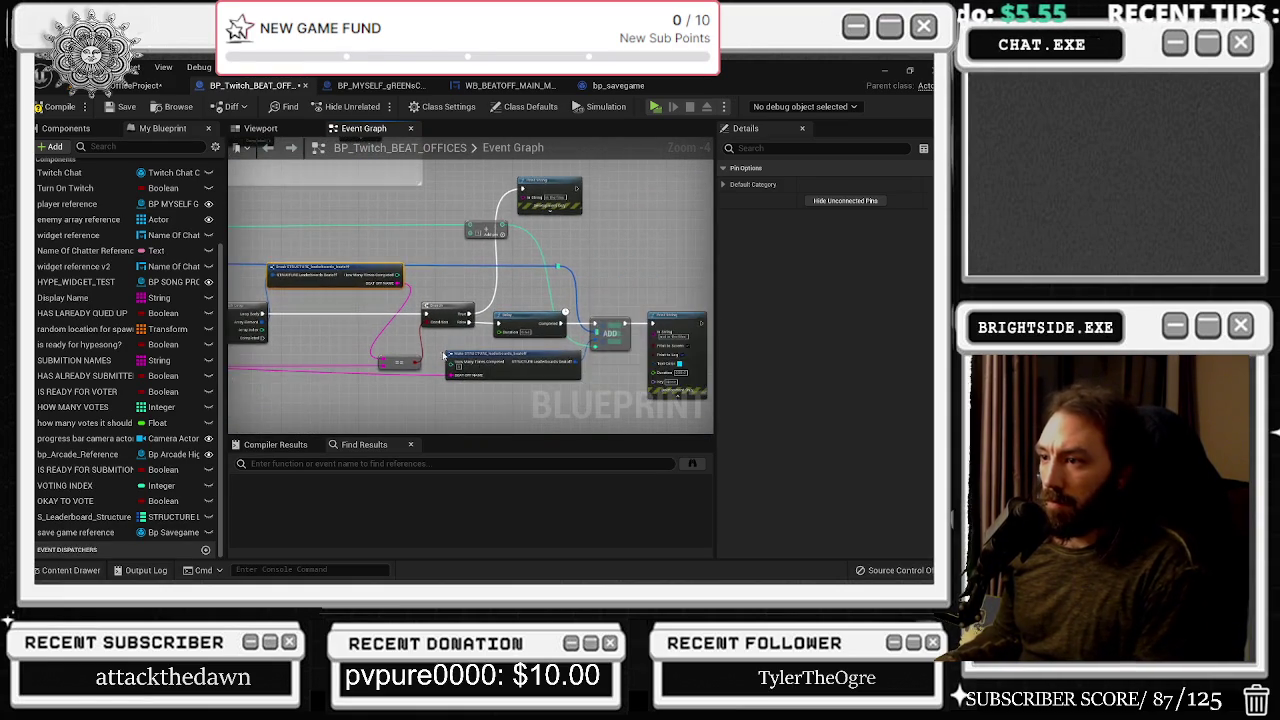
scroll(600, 376, "up", 1)
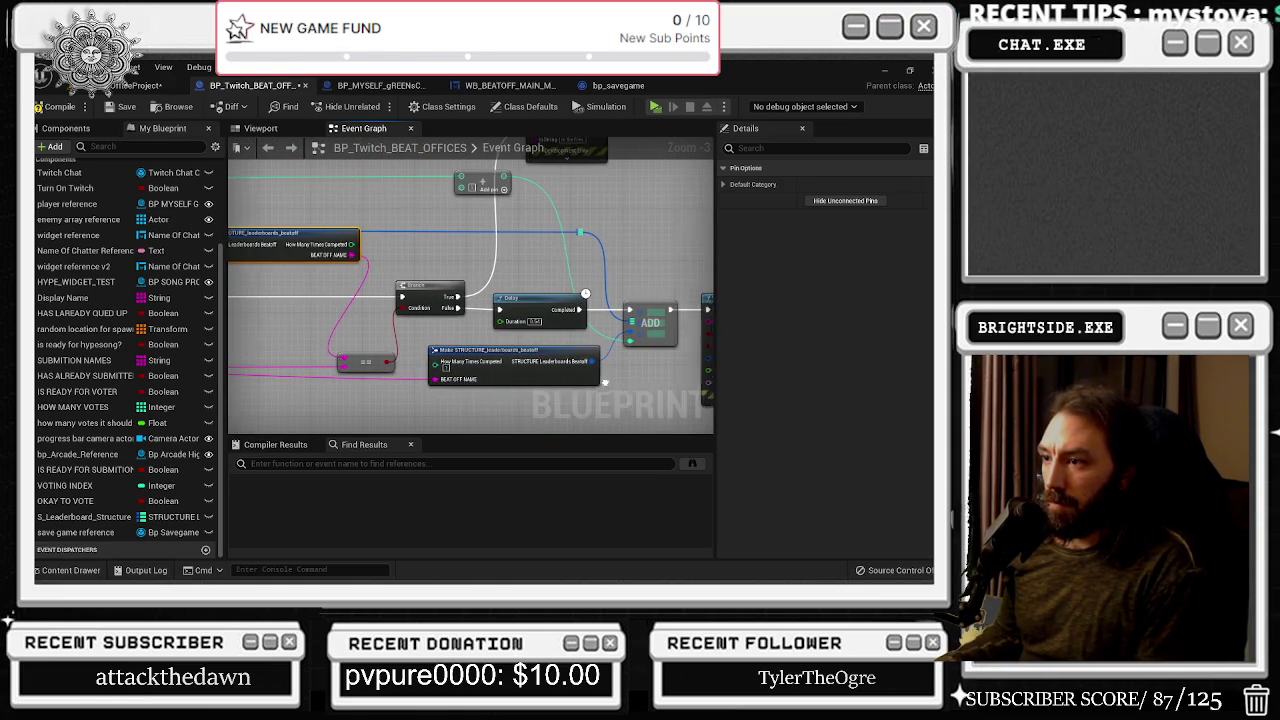
left_click_drag(611, 390, 490, 382)
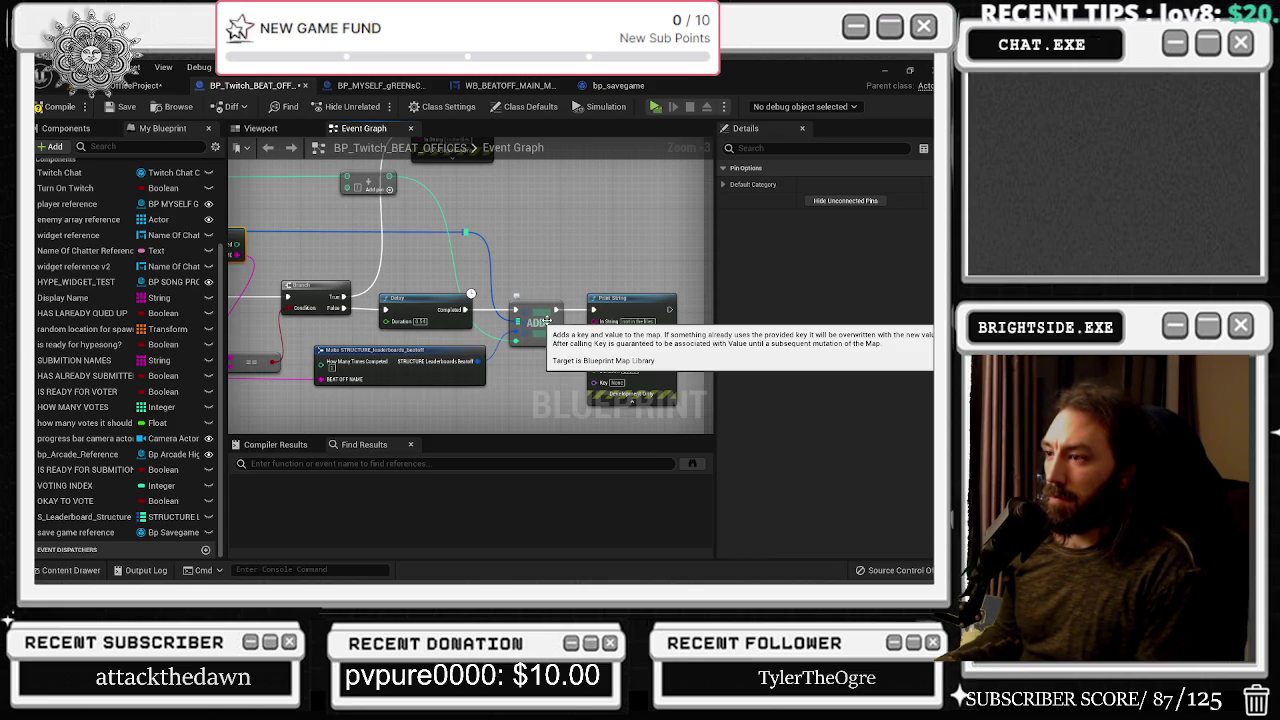
Connect the reroute wire into the upper ADD node
left_click(547, 318)
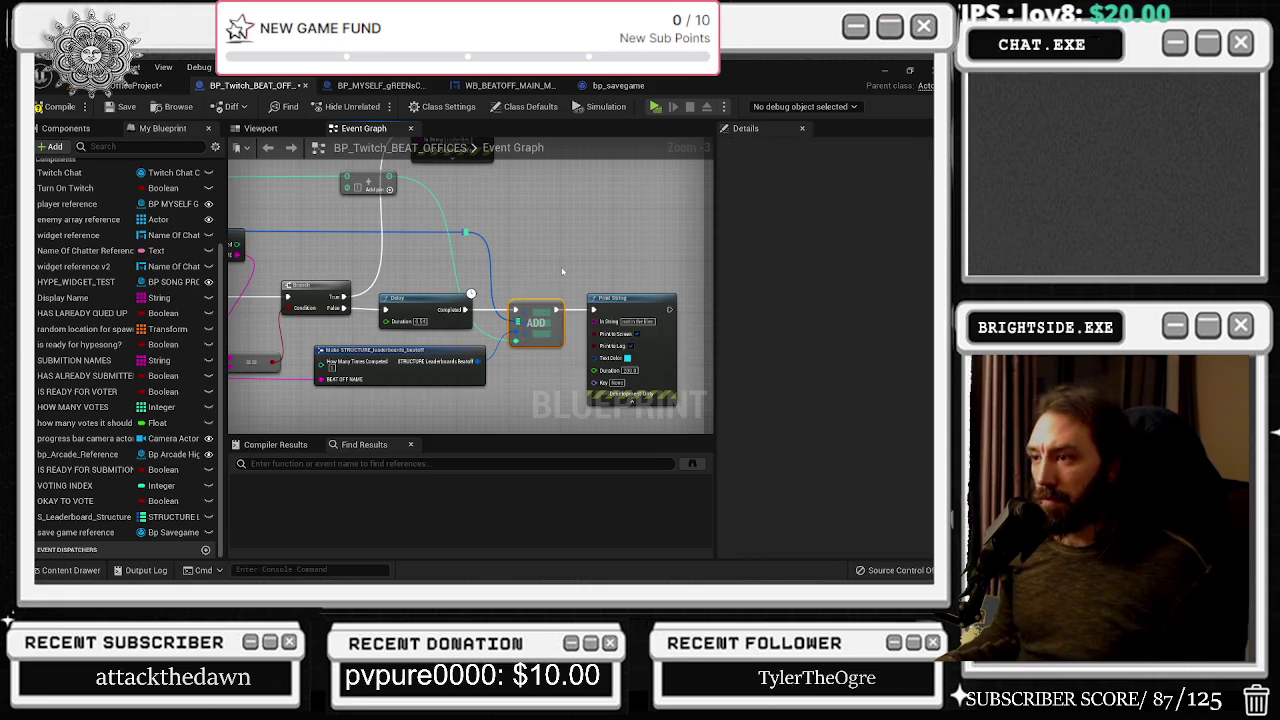
left_click_drag(514, 140, 509, 218)
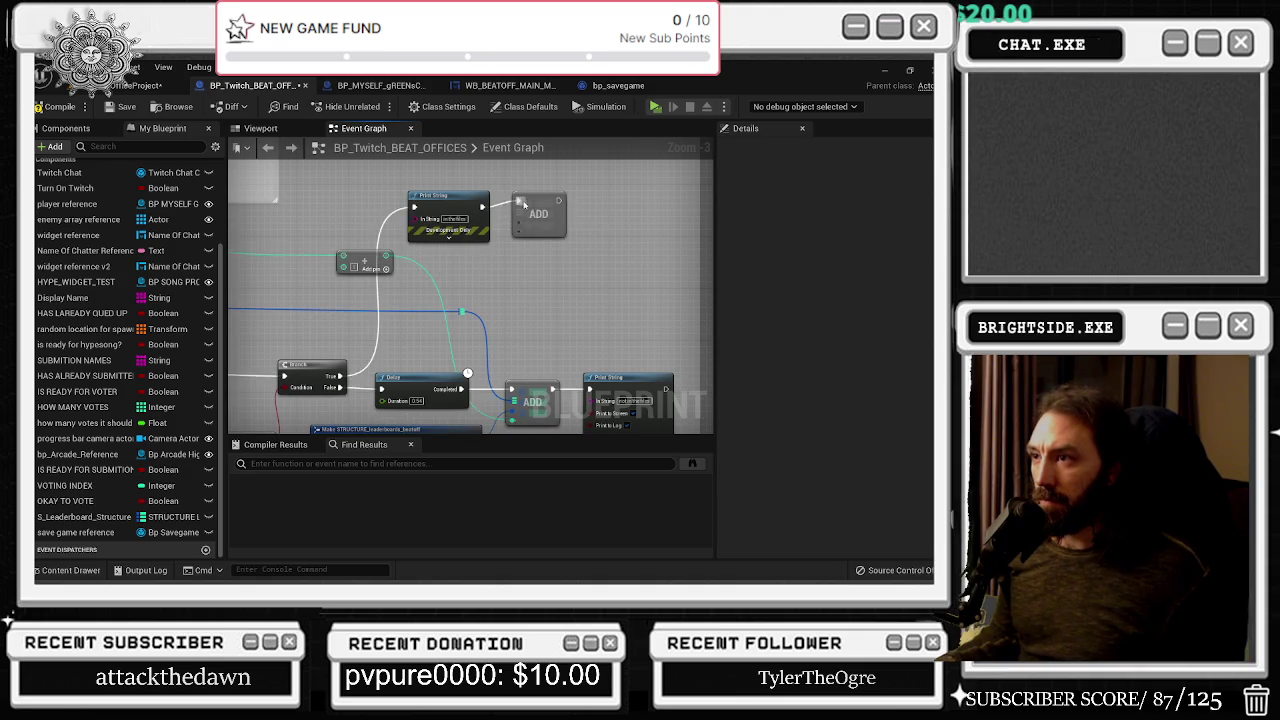
left_click_drag(544, 183, 582, 191)
left_click_drag(500, 318, 560, 228)
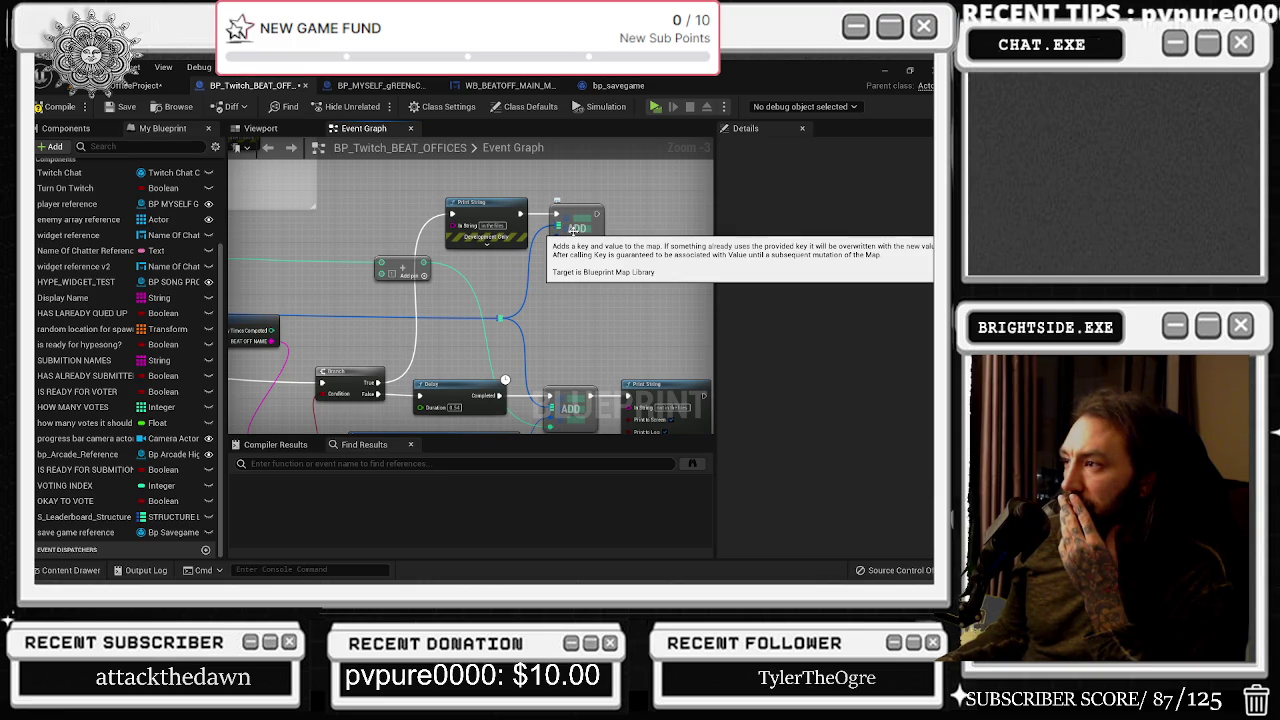
Wire the For Each Loop's Array Index into the ADD node
left_click_drag(527, 259, 611, 242)
left_click_drag(445, 315, 483, 346)
mouse_move(299, 396)
left_mouse_down()
mouse_move(645, 290)
mouse_move(680, 262)
mouse_move(592, 232)
mouse_move(548, 235)
left_mouse_up()
left_click_drag(367, 295, 521, 313)
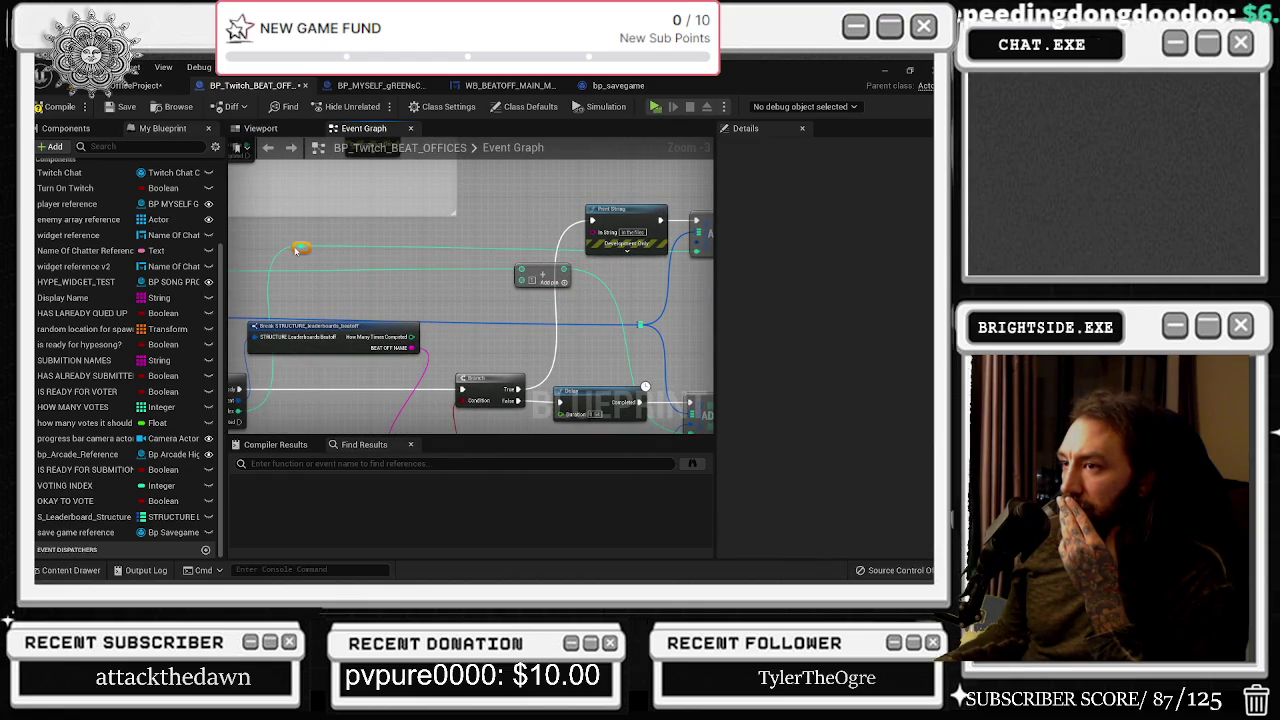
Select the Break STRUCTURE node and start a node search to feed the ADD node's key
mouse_move(288, 250)
left_mouse_down()
mouse_move(416, 259)
mouse_move(380, 205)
mouse_move(409, 279)
left_mouse_up()
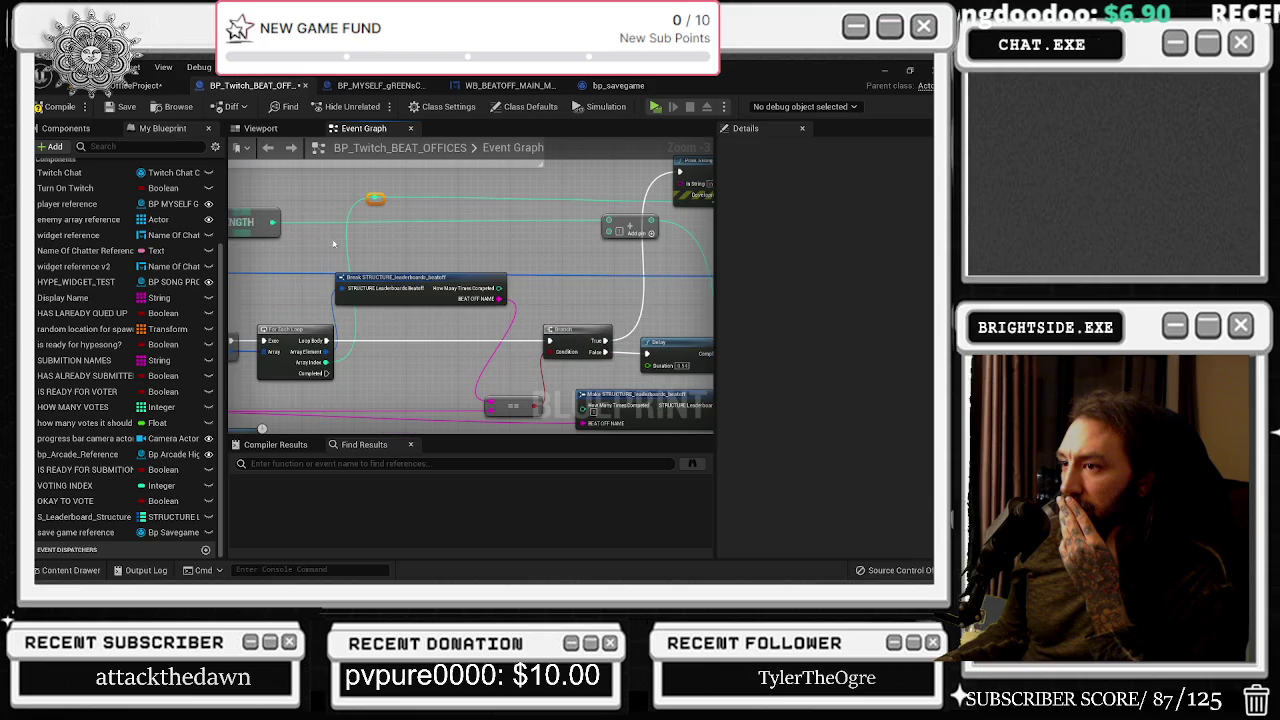
left_click(409, 279)
mouse_move(526, 406)
left_mouse_down()
mouse_move(449, 370)
mouse_move(573, 369)
mouse_move(515, 298)
mouse_move(569, 310)
left_mouse_up()
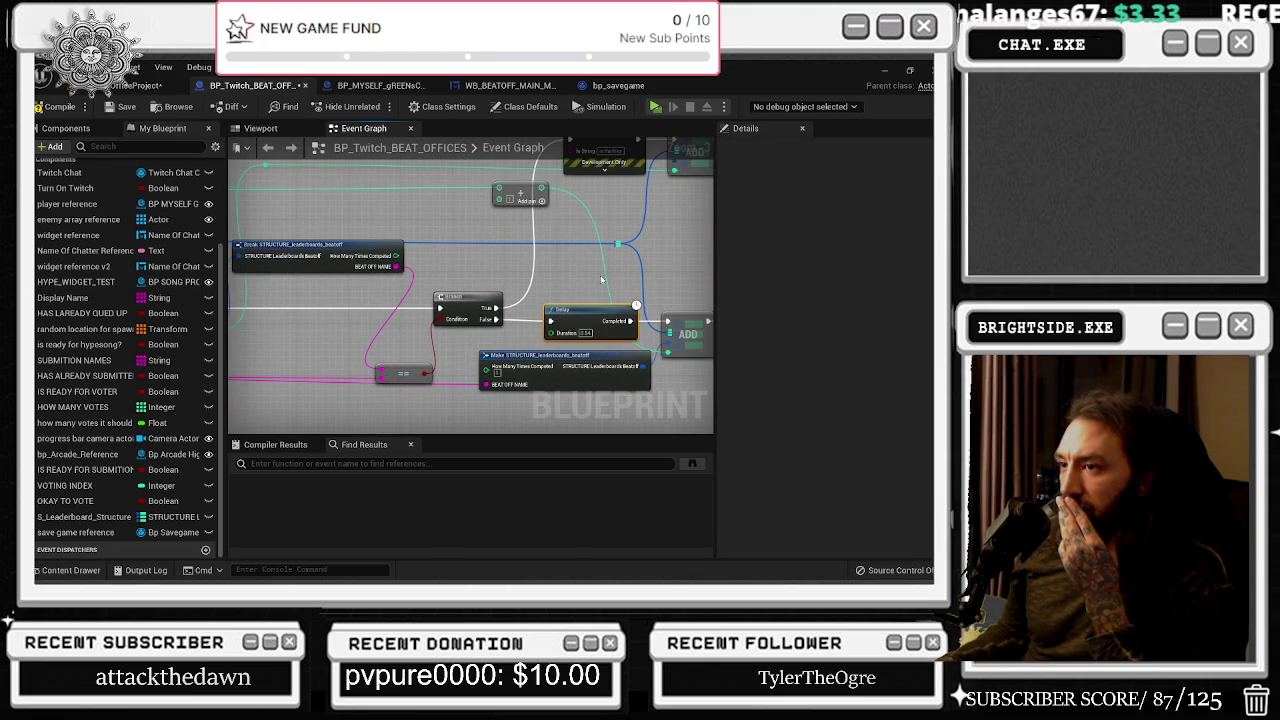
mouse_move(393, 242)
left_mouse_down()
mouse_move(478, 309)
mouse_move(440, 300)
left_mouse_up()
mouse_move(628, 254)
left_mouse_down()
mouse_move(545, 241)
mouse_move(636, 318)
left_mouse_up()
left_click_drag(579, 278, 520, 205)
Remove mistakenly placed For Each Loop nodes, undoing back to the Make STRUCTURE_leaderboards node
type("for each loop")
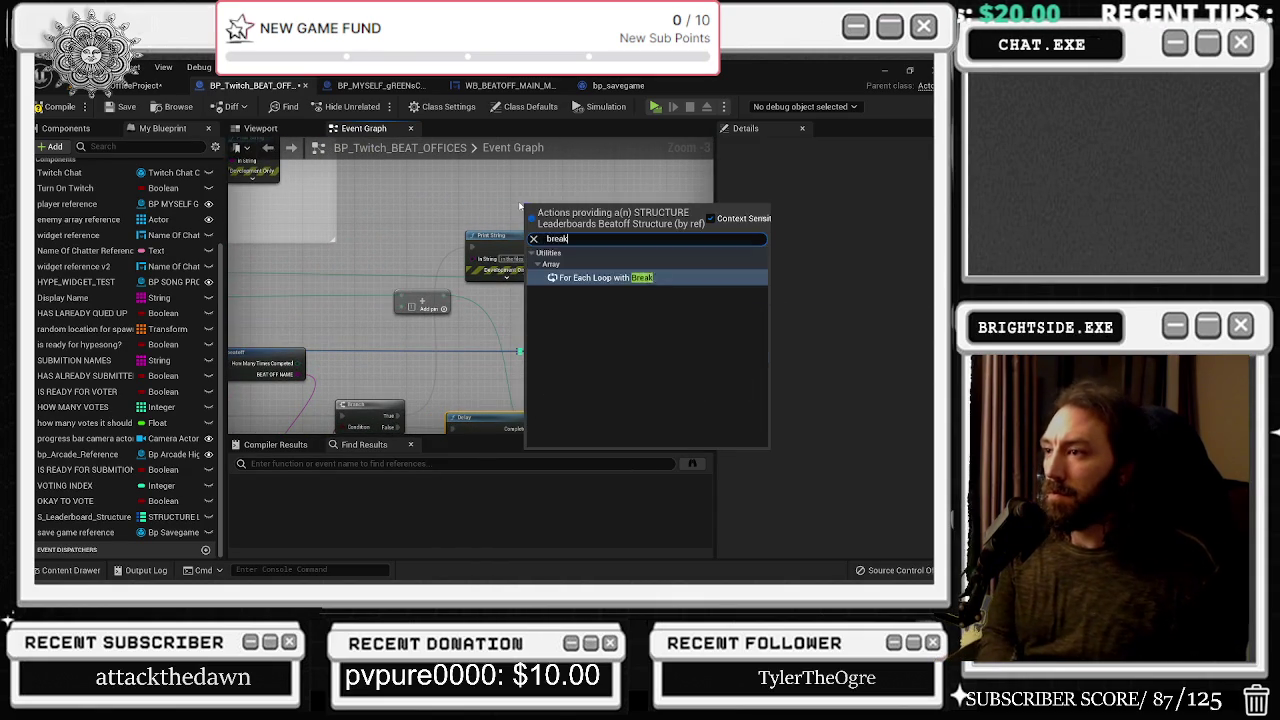
key("Return")
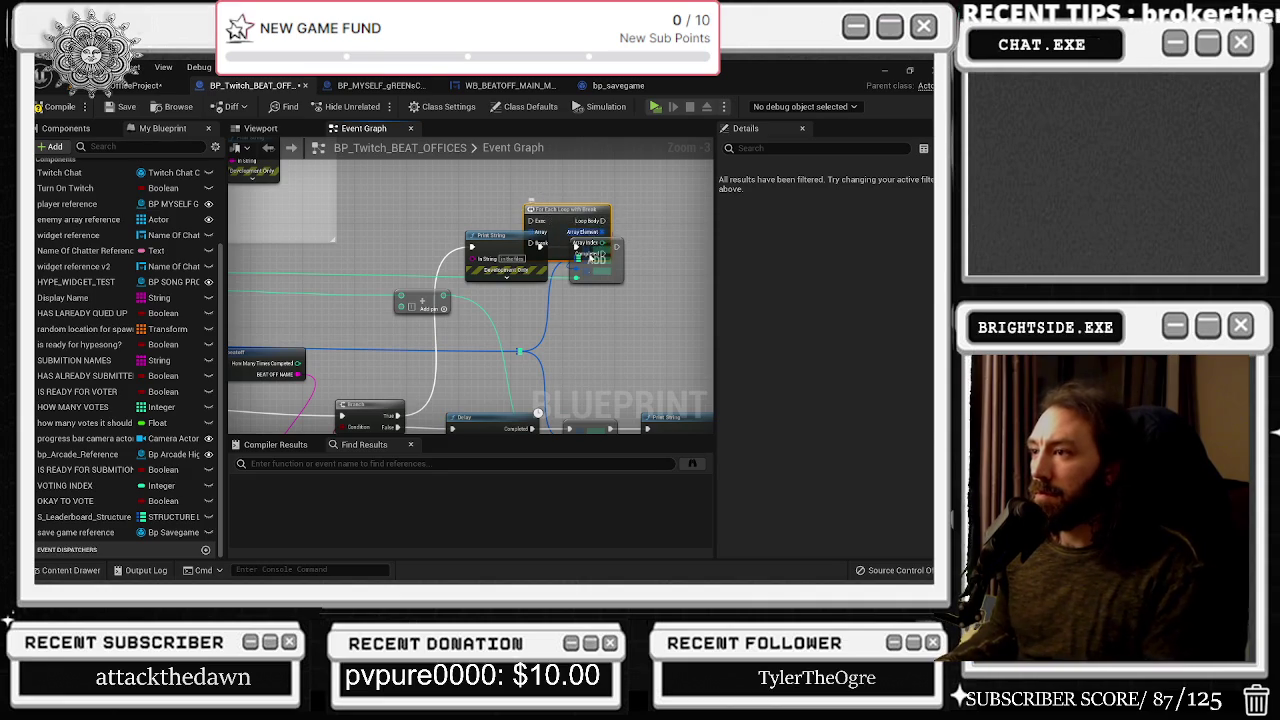
key("Delete")
left_click_drag(582, 272, 486, 194)
type("break")
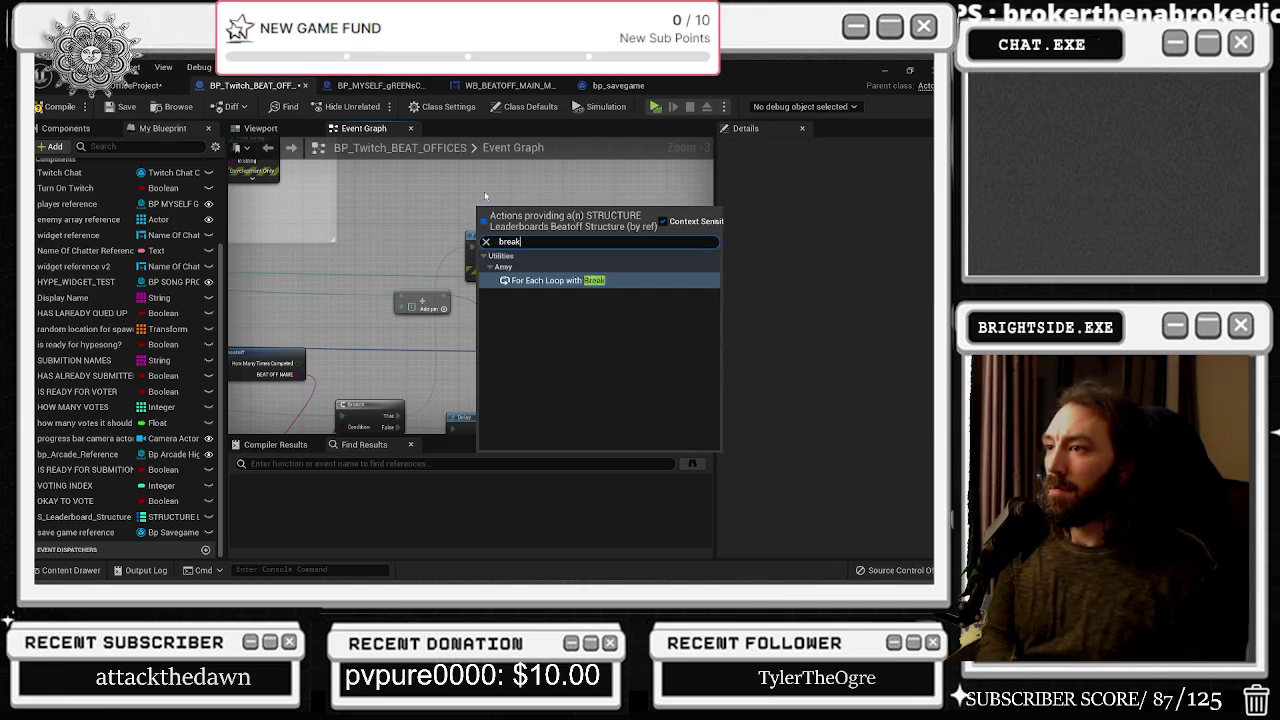
key("Return")
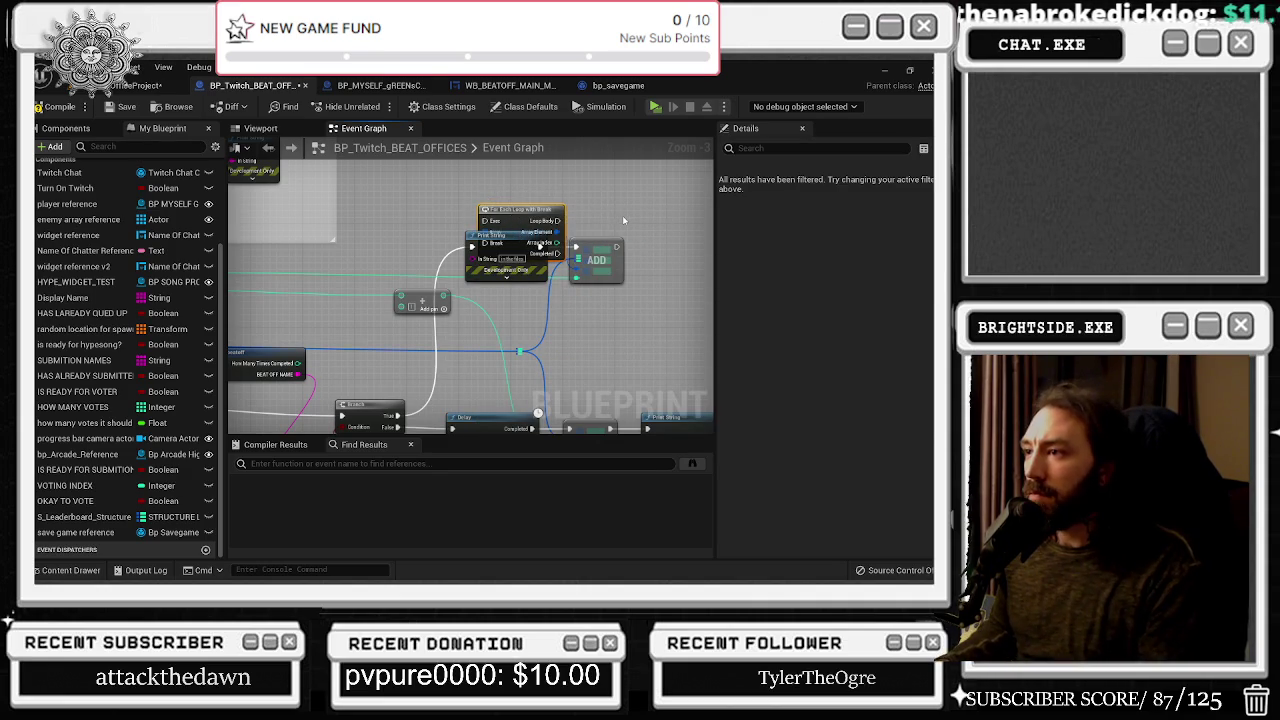
key("ctrl+z")
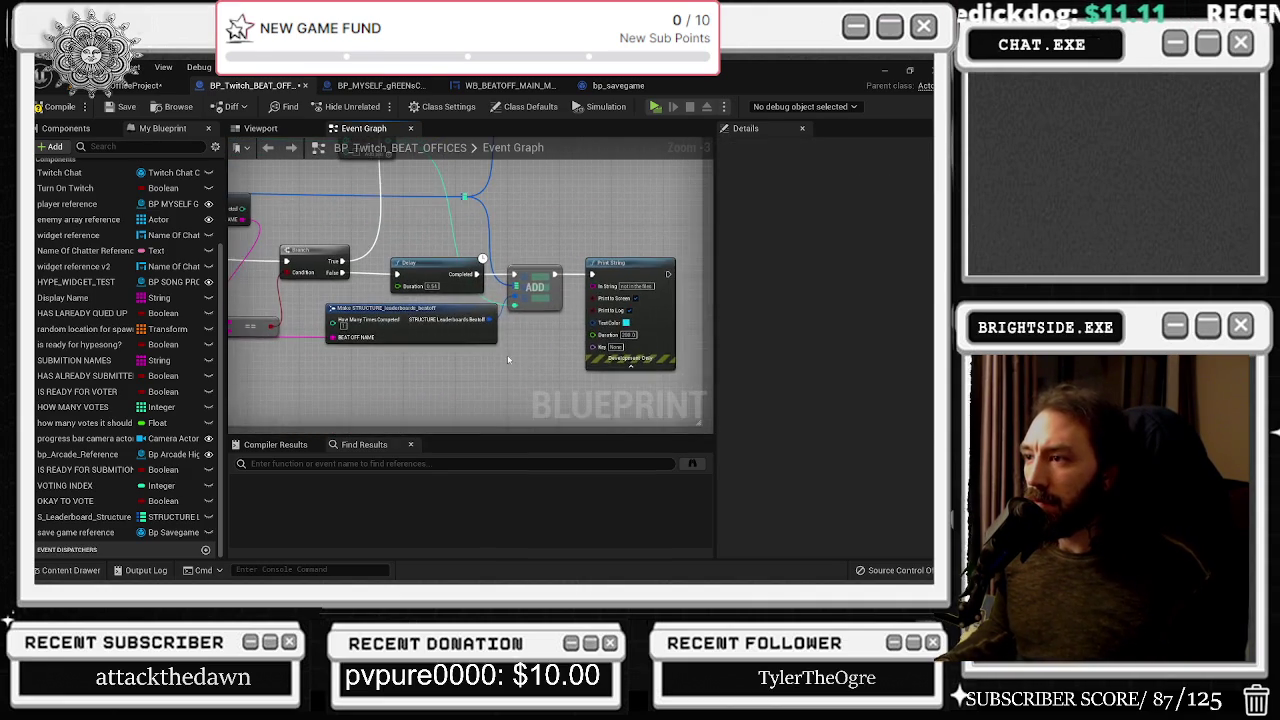
key("ctrl+z")
key("ctrl+z")
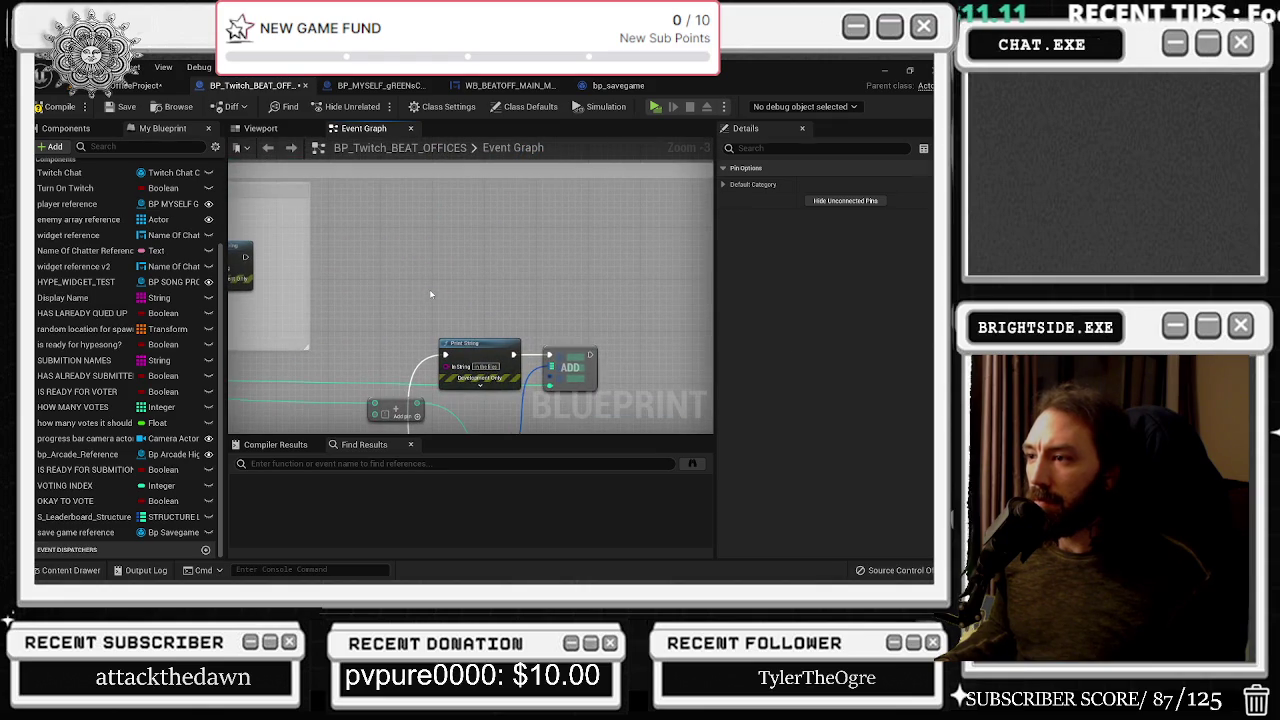
key("ctrl+z")
Wire the Make STRUCTURE_leaderboards output into the upper ADD node and tidy the layout
left_click(556, 381)
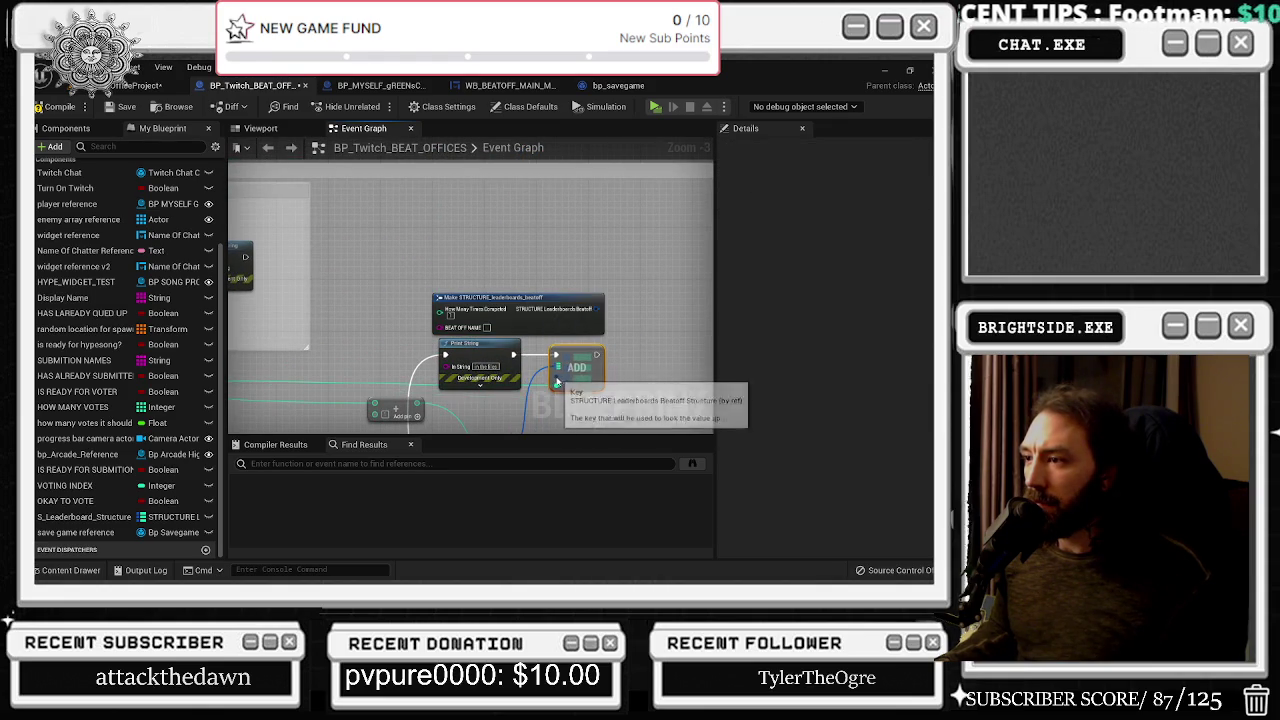
mouse_move(556, 381)
left_mouse_down()
mouse_move(596, 308)
mouse_move(492, 298)
left_mouse_up()
mouse_move(433, 362)
left_mouse_down()
mouse_move(440, 305)
mouse_move(479, 283)
mouse_move(440, 315)
mouse_move(415, 372)
mouse_move(363, 393)
mouse_move(410, 425)
mouse_move(450, 235)
mouse_move(437, 222)
left_mouse_up()
left_click_drag(517, 190, 530, 198)
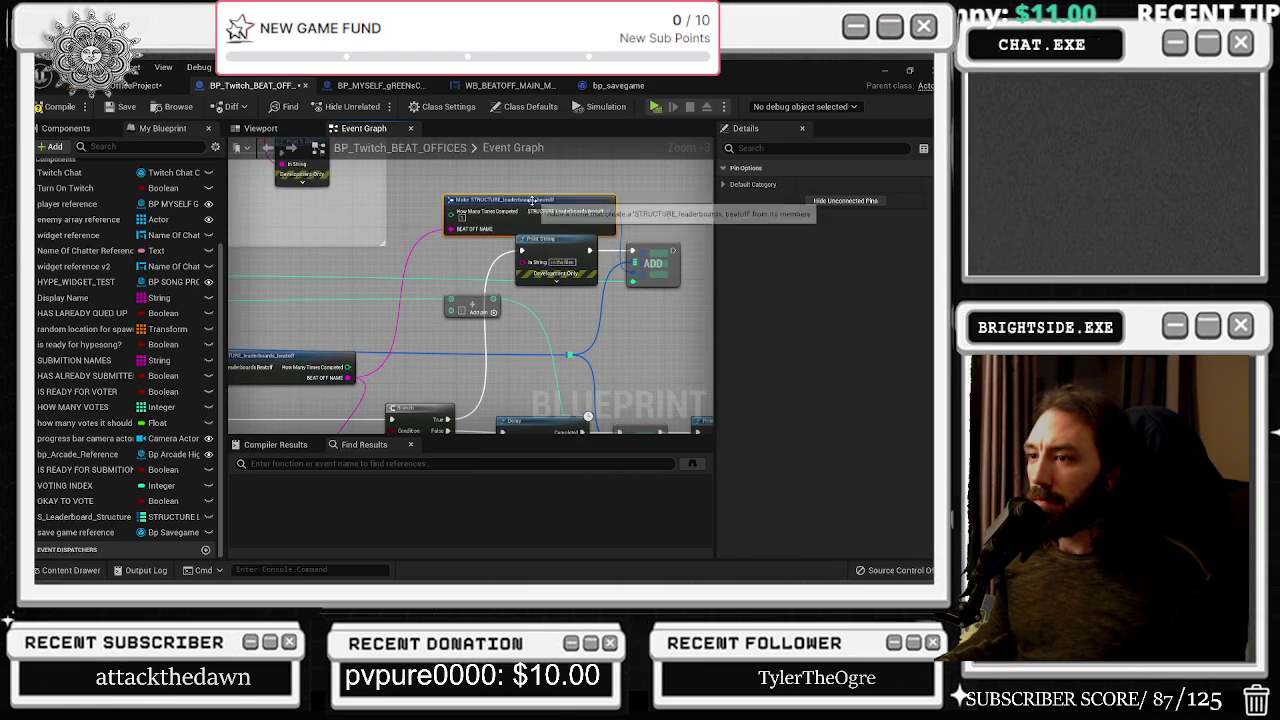
Create an integer Add node from How Many Times Completed and place it beside Make STRUCTURE
mouse_move(348, 369)
left_mouse_down()
mouse_move(406, 279)
mouse_move(500, 245)
mouse_move(417, 265)
left_mouse_up()
type("+")
key("Return")
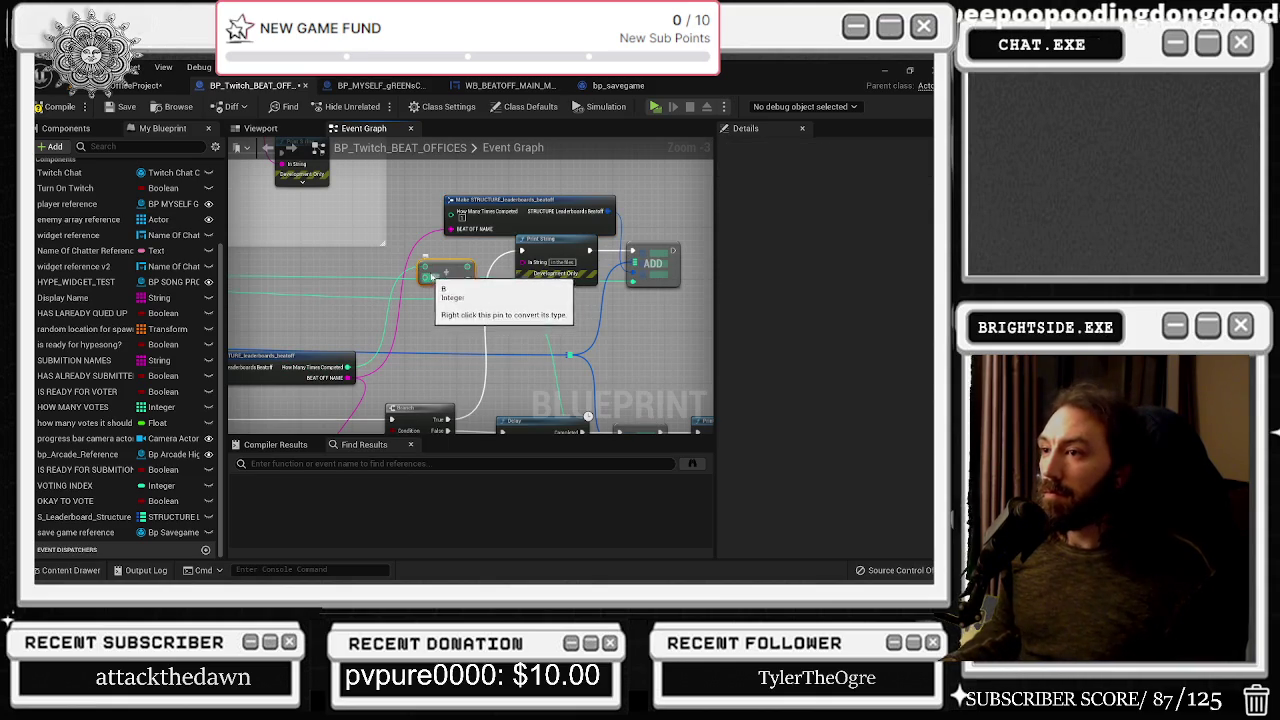
mouse_move(466, 258)
left_mouse_down()
mouse_move(459, 237)
mouse_move(419, 252)
mouse_move(451, 214)
left_mouse_up()
scroll(330, 215, "down", 1)
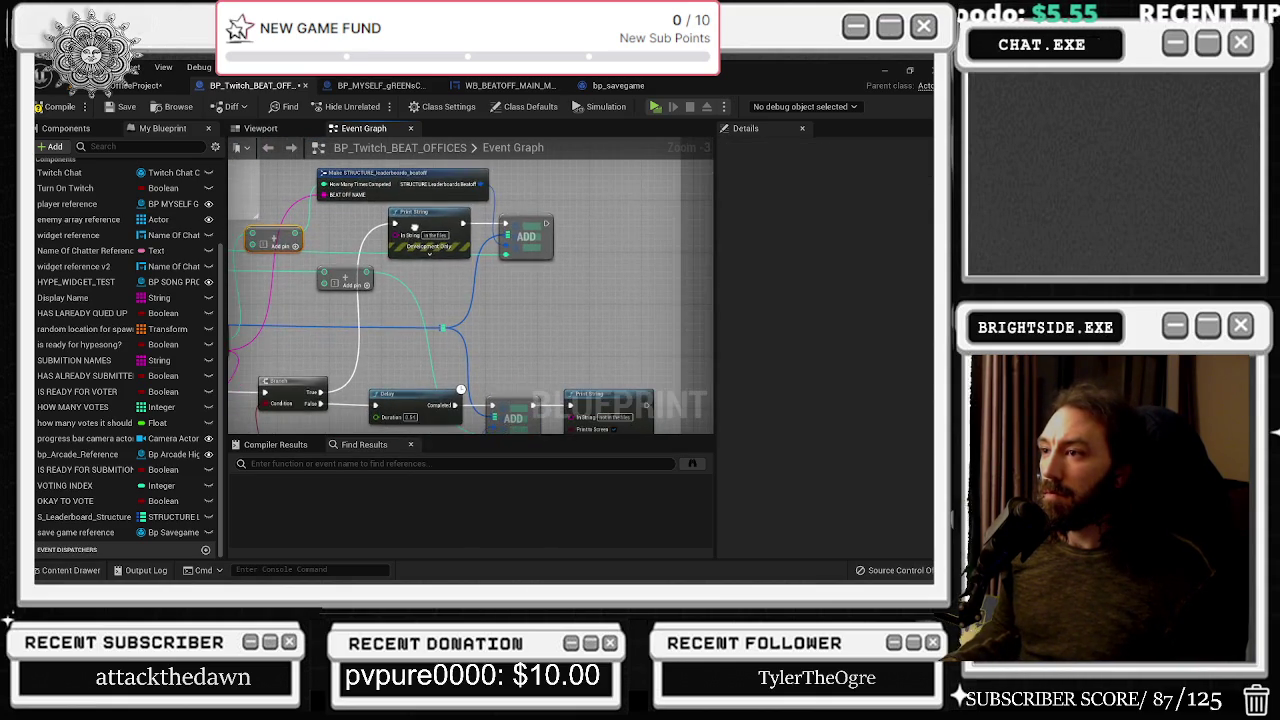
scroll(311, 212, "down", 1)
left_click_drag(340, 212, 366, 209)
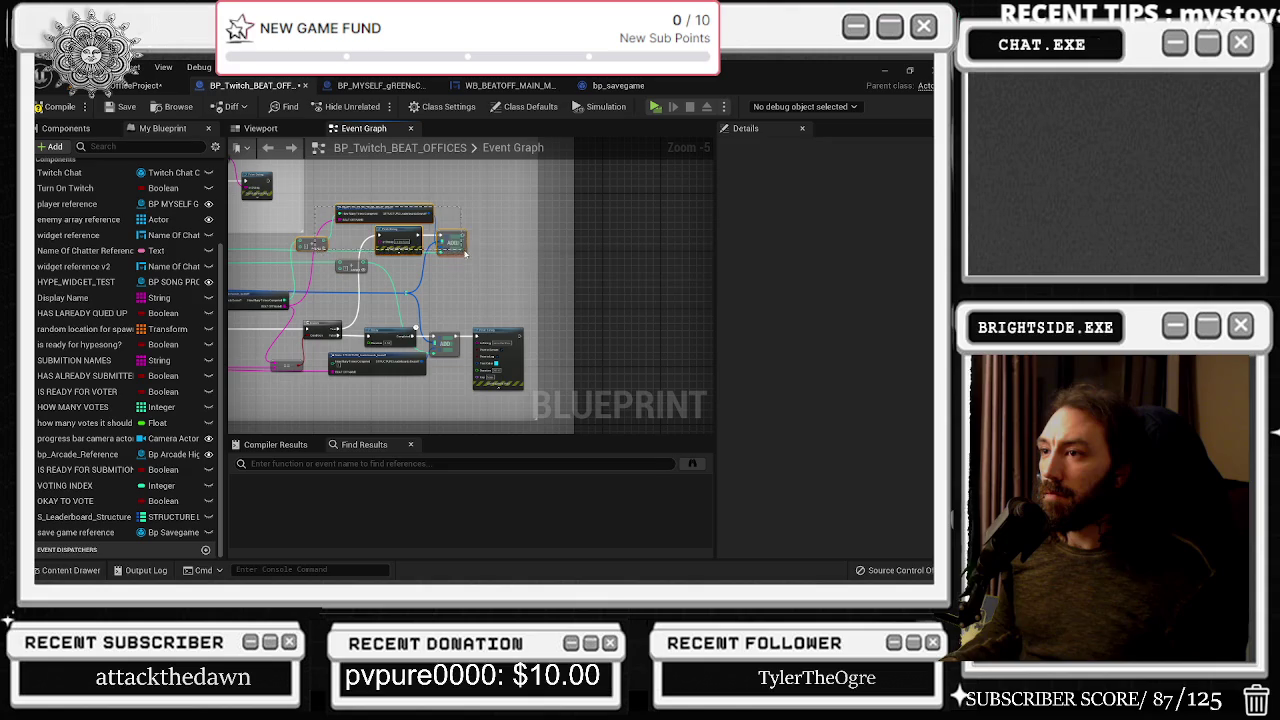
left_click(478, 236)
left_click(363, 222)
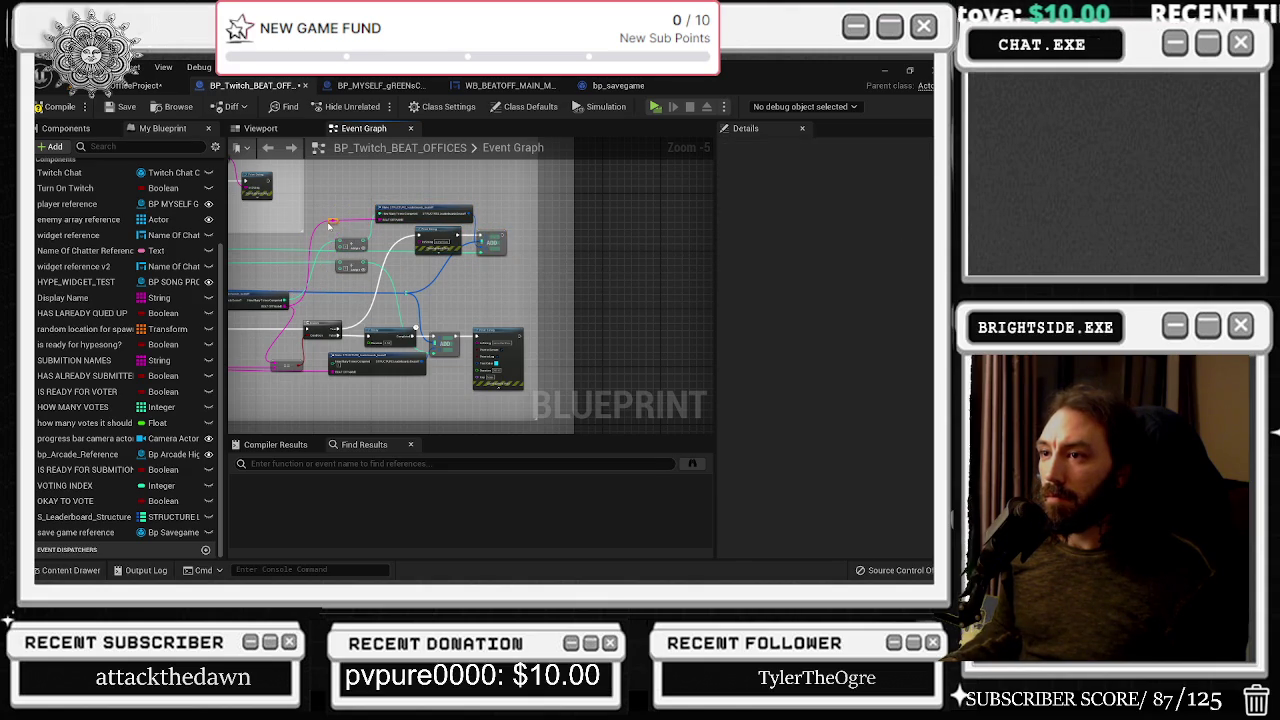
left_click_drag(396, 242, 583, 262)
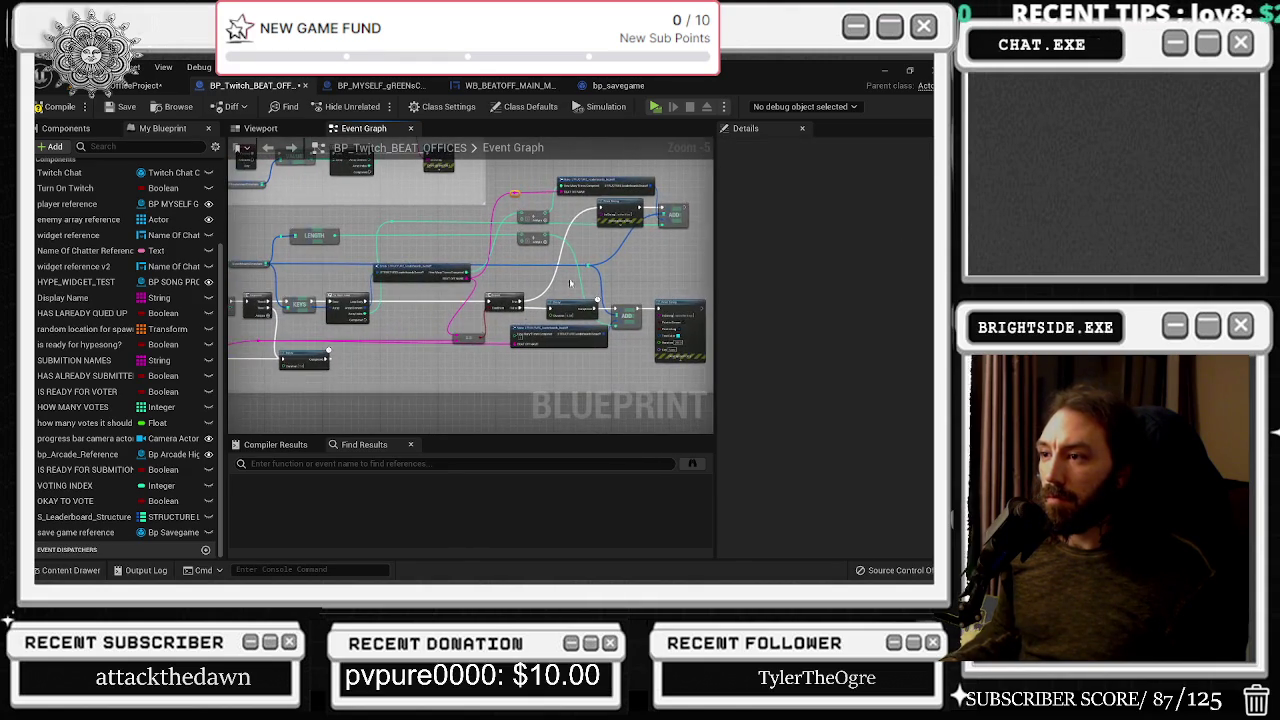
scroll(401, 311, "up", 2)
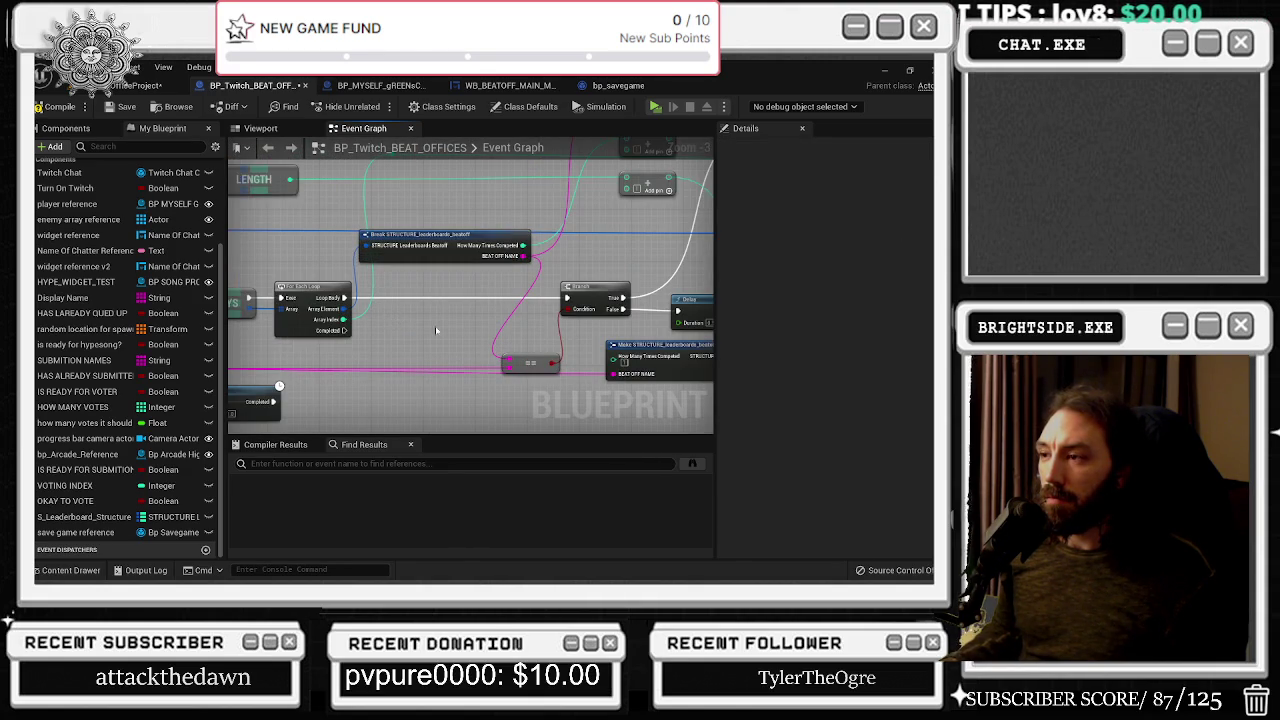
scroll(420, 327, "down", 2)
scroll(616, 318, "up", 1)
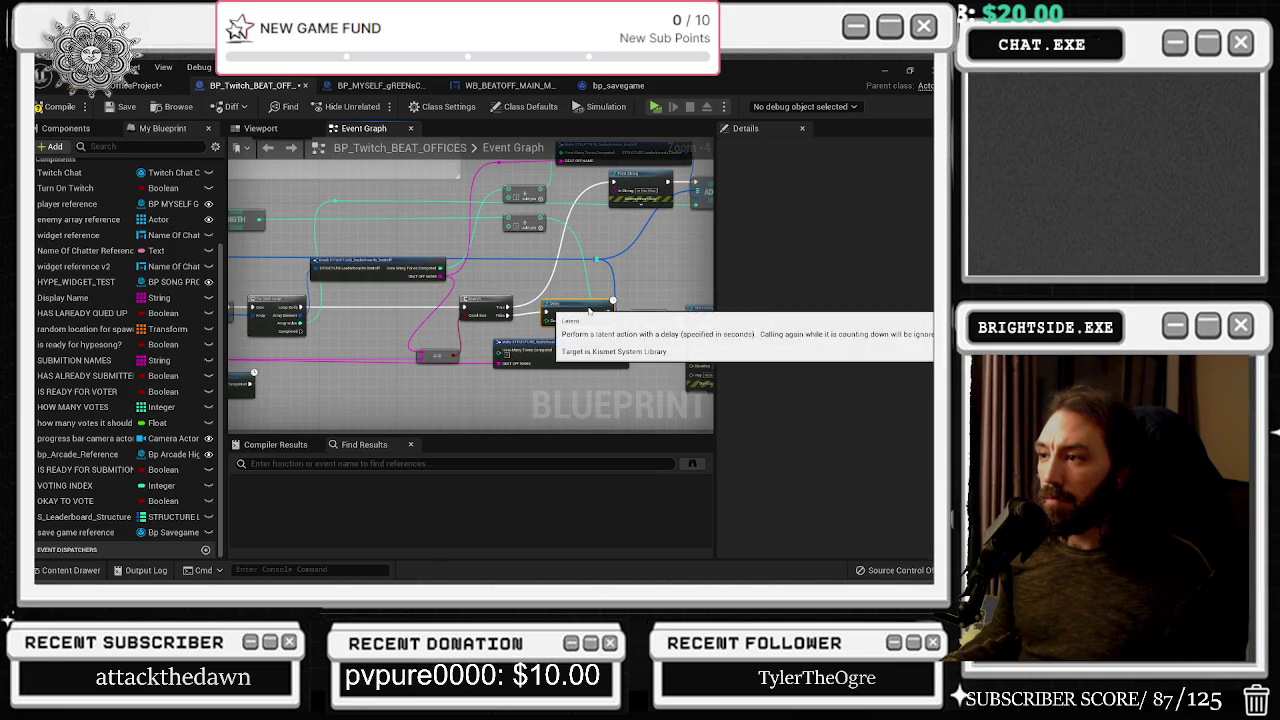
left_click_drag(590, 313, 580, 319)
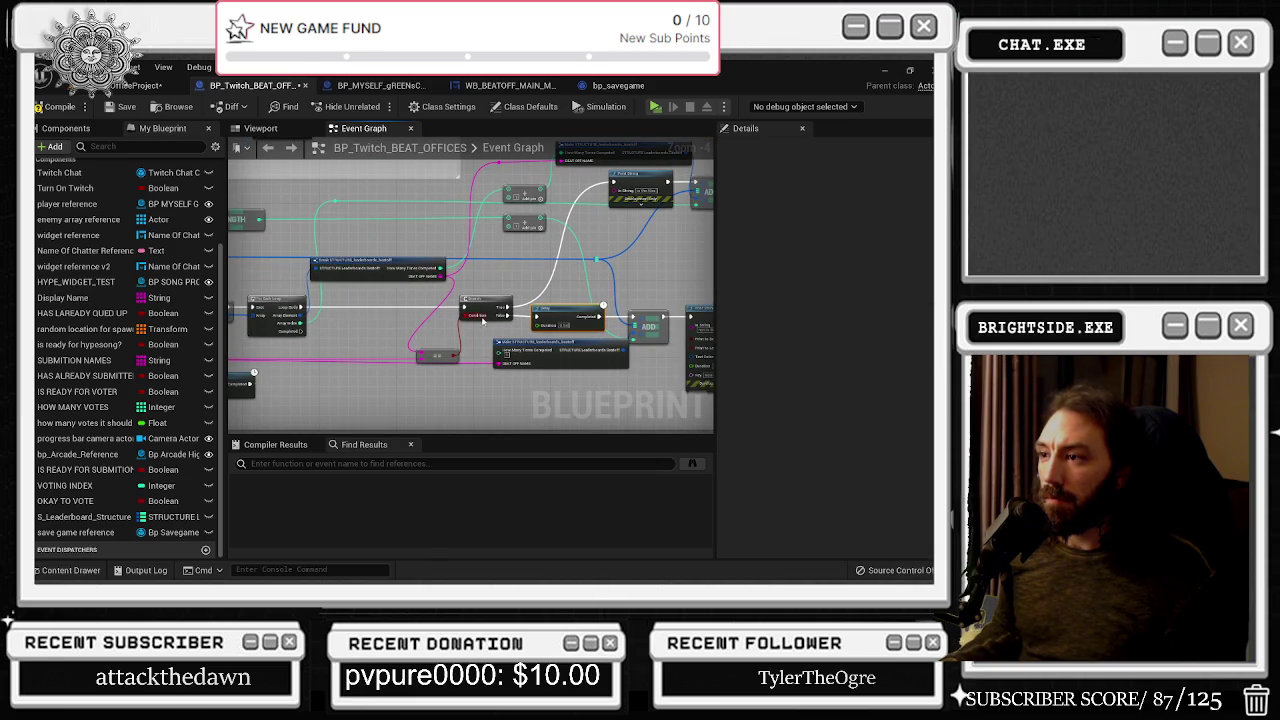
left_click_drag(463, 330, 497, 330)
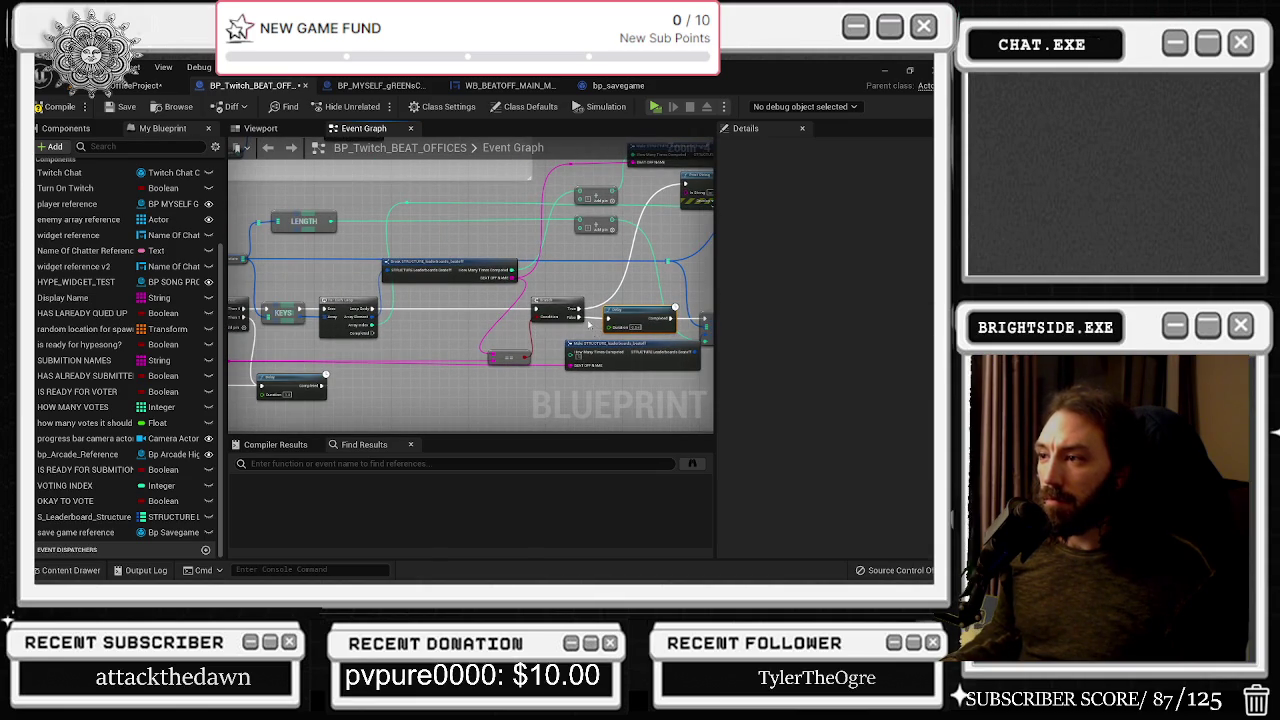
scroll(586, 327, "down", 1)
left_click(670, 320)
scroll(405, 330, "up", 2)
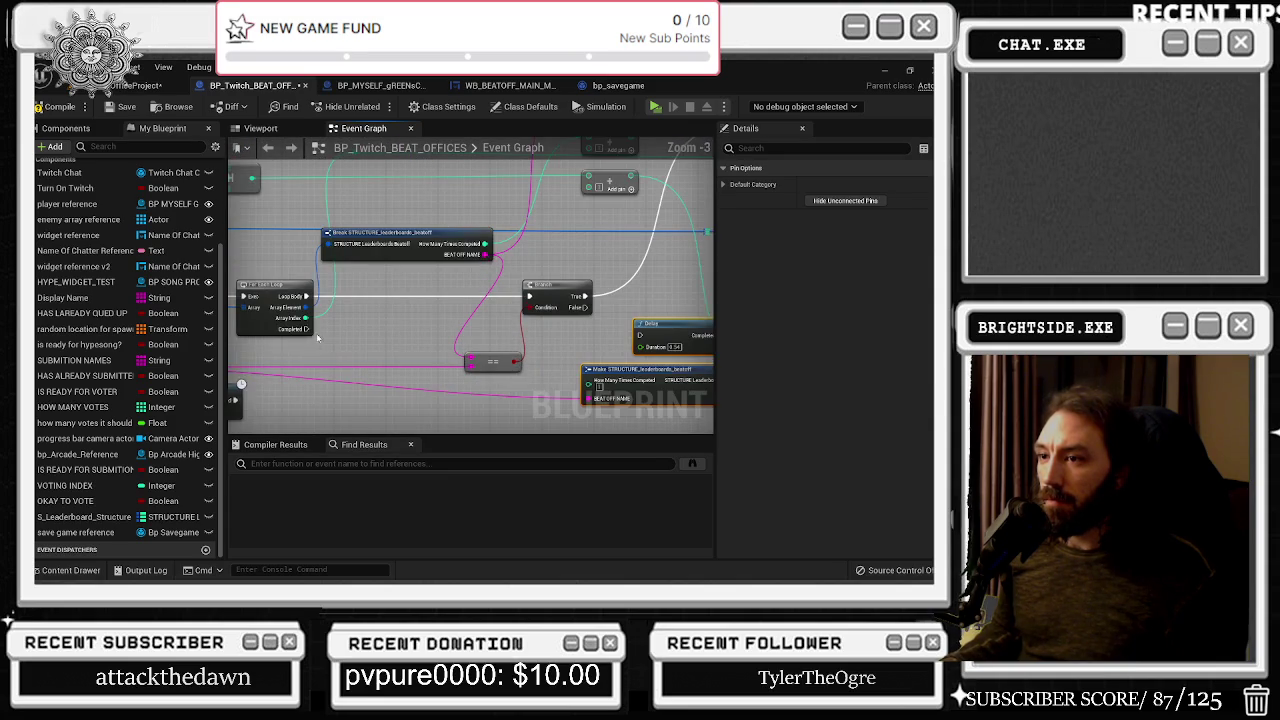
mouse_move(474, 351)
left_mouse_down()
mouse_move(530, 340)
mouse_move(571, 365)
mouse_move(604, 358)
left_mouse_up()
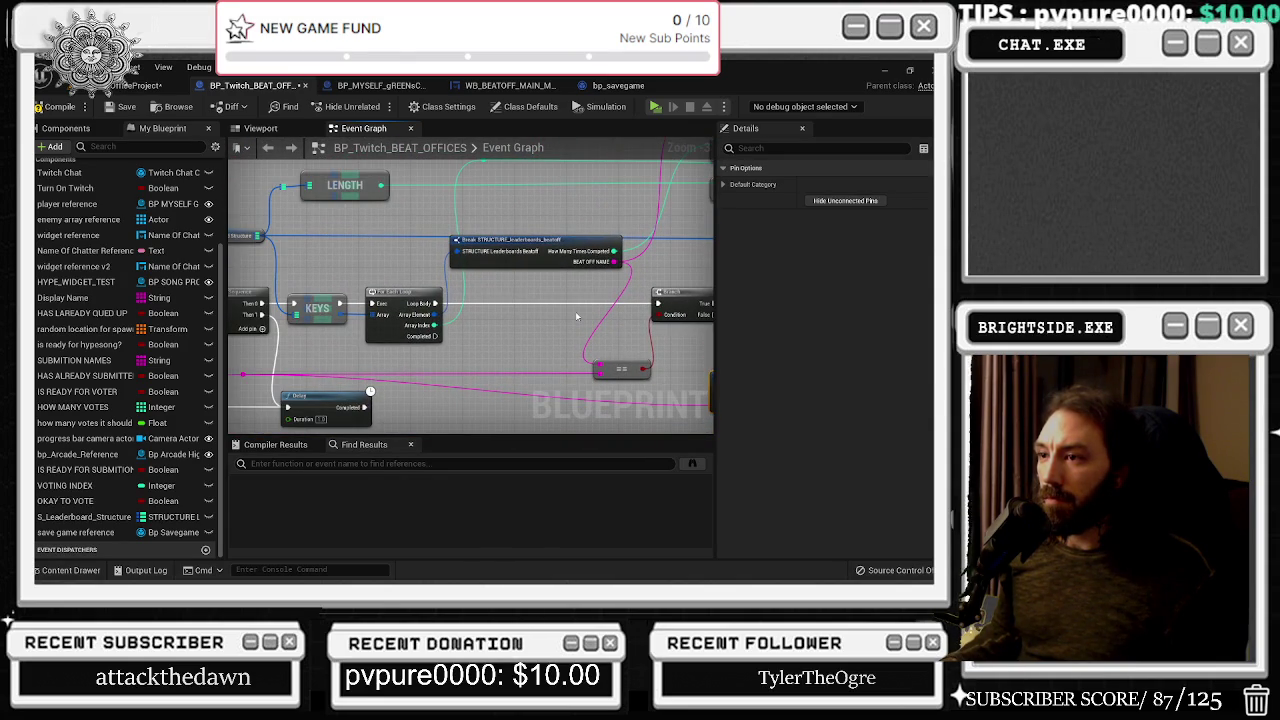
left_click_drag(576, 316, 420, 342)
left_click(535, 315)
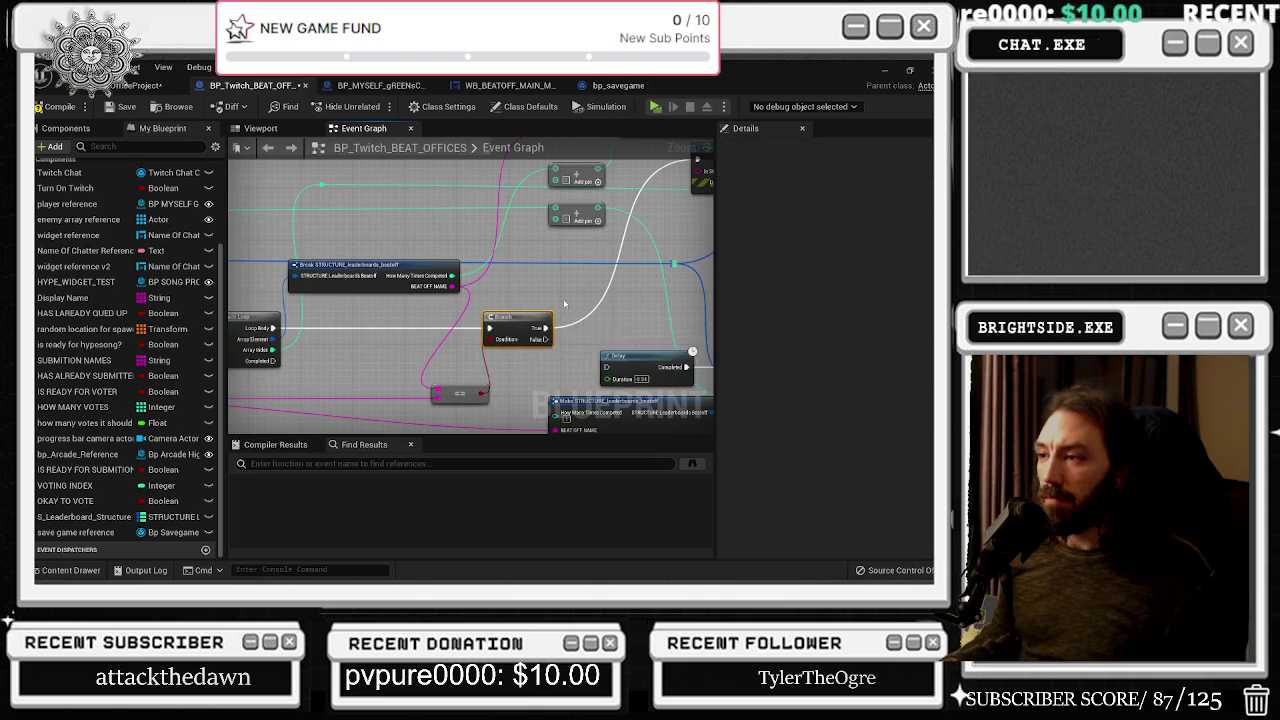
left_click_drag(535, 315, 430, 360)
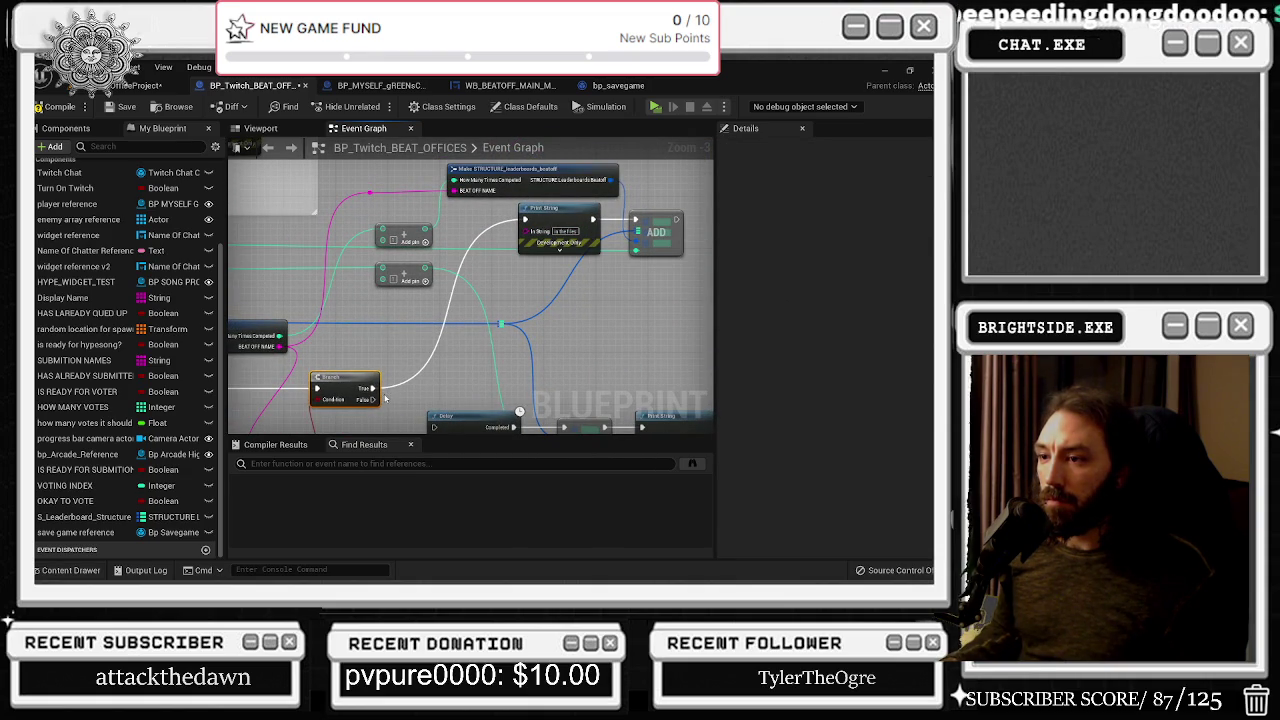
right_click(68, 500)
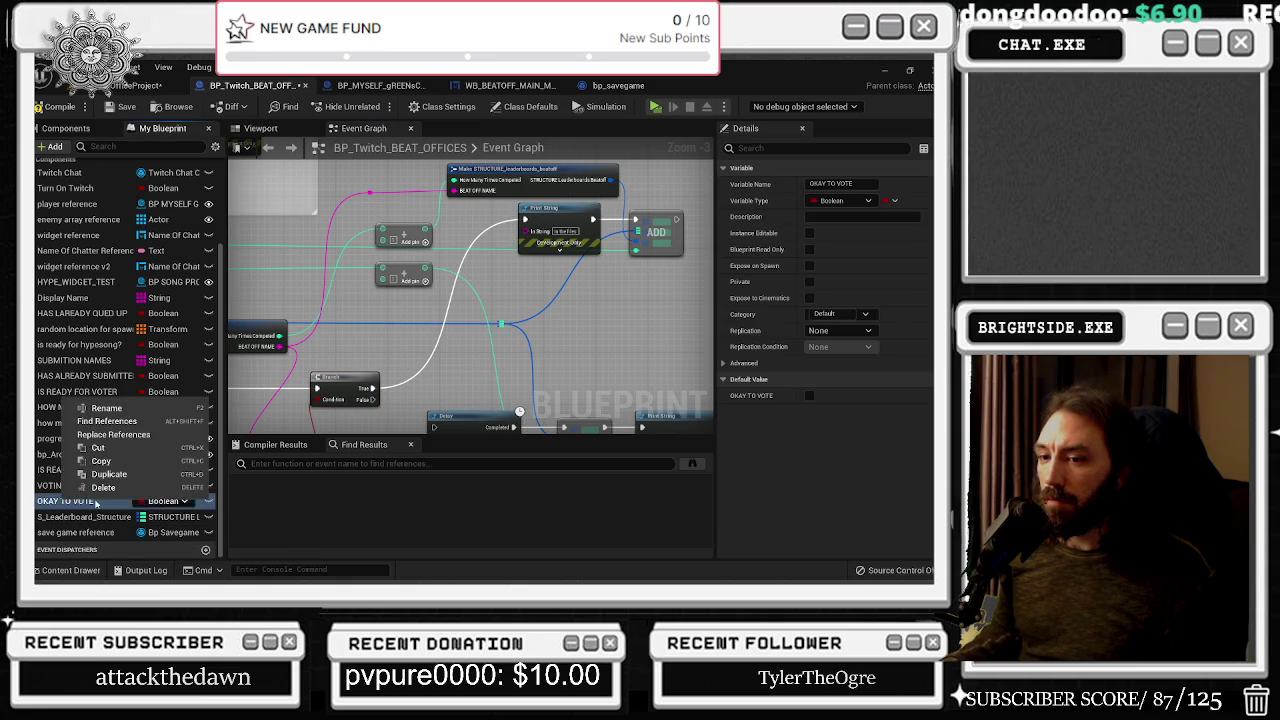
Duplicate OKAY TO VOTE into Boolean 'add score instead of add full info dump' and place its setter
left_click(109, 474)
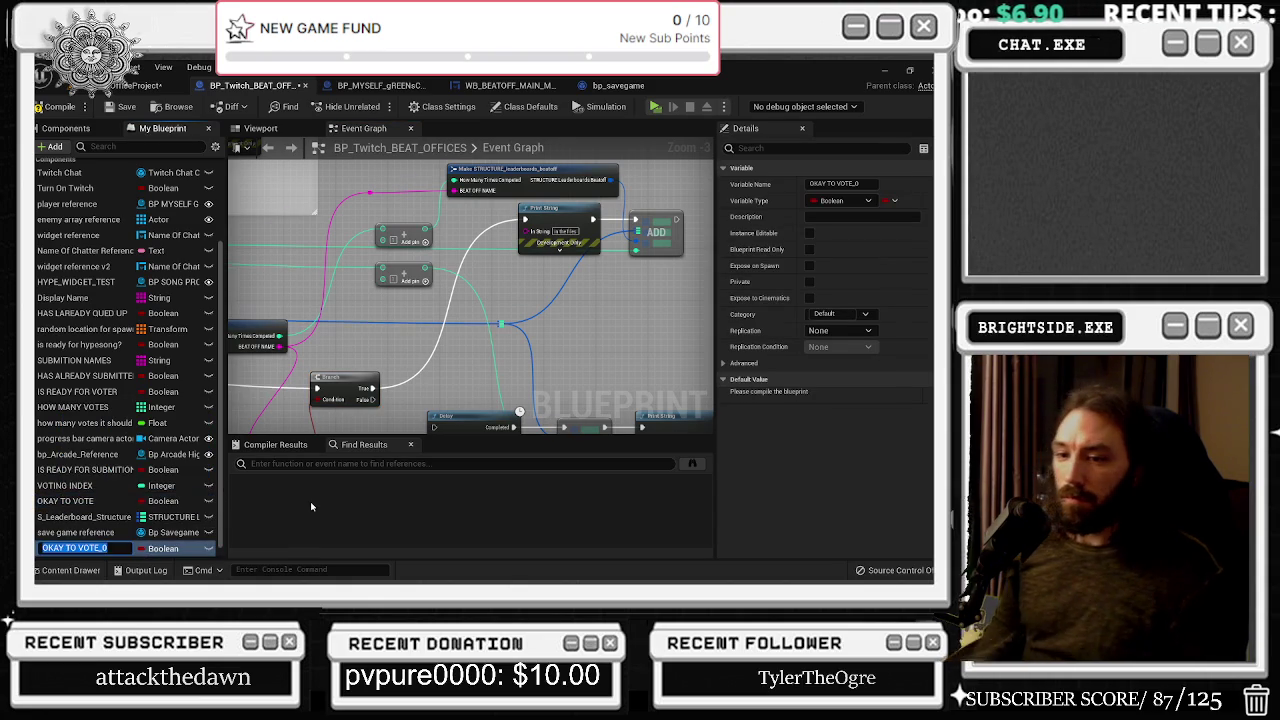
type("has already been in the fi")
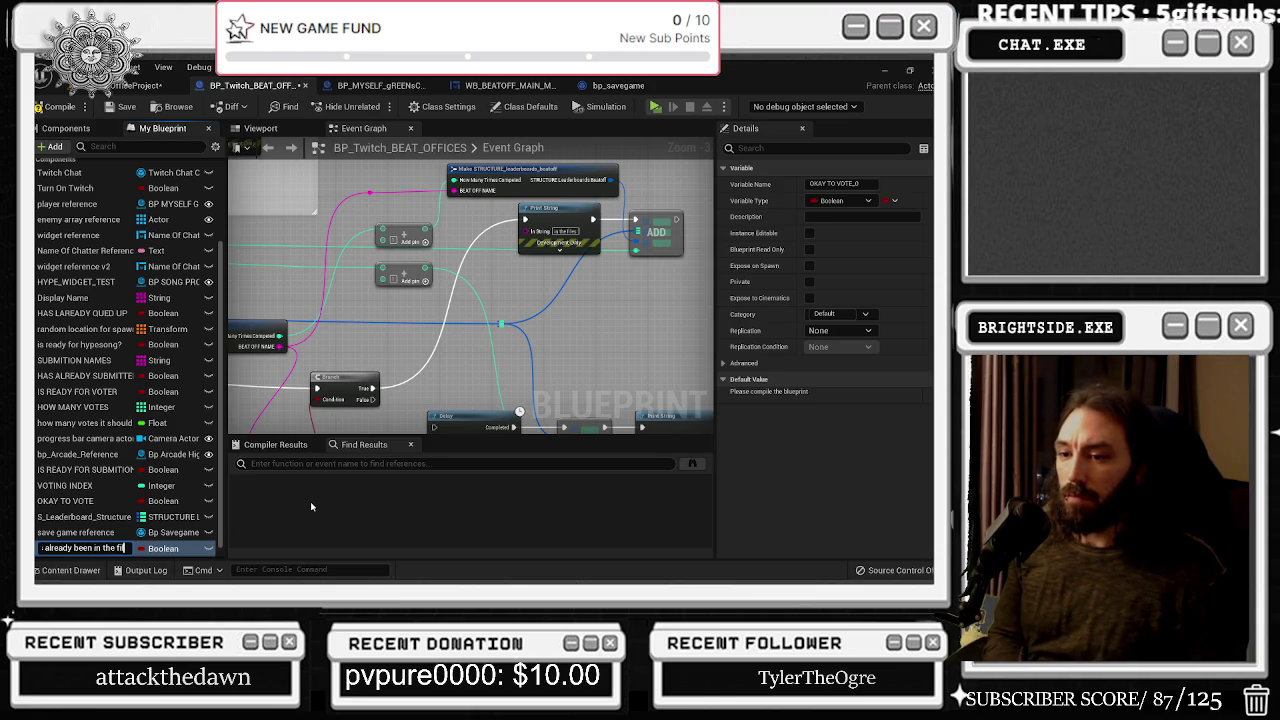
key("ctrl+a")
type("a")
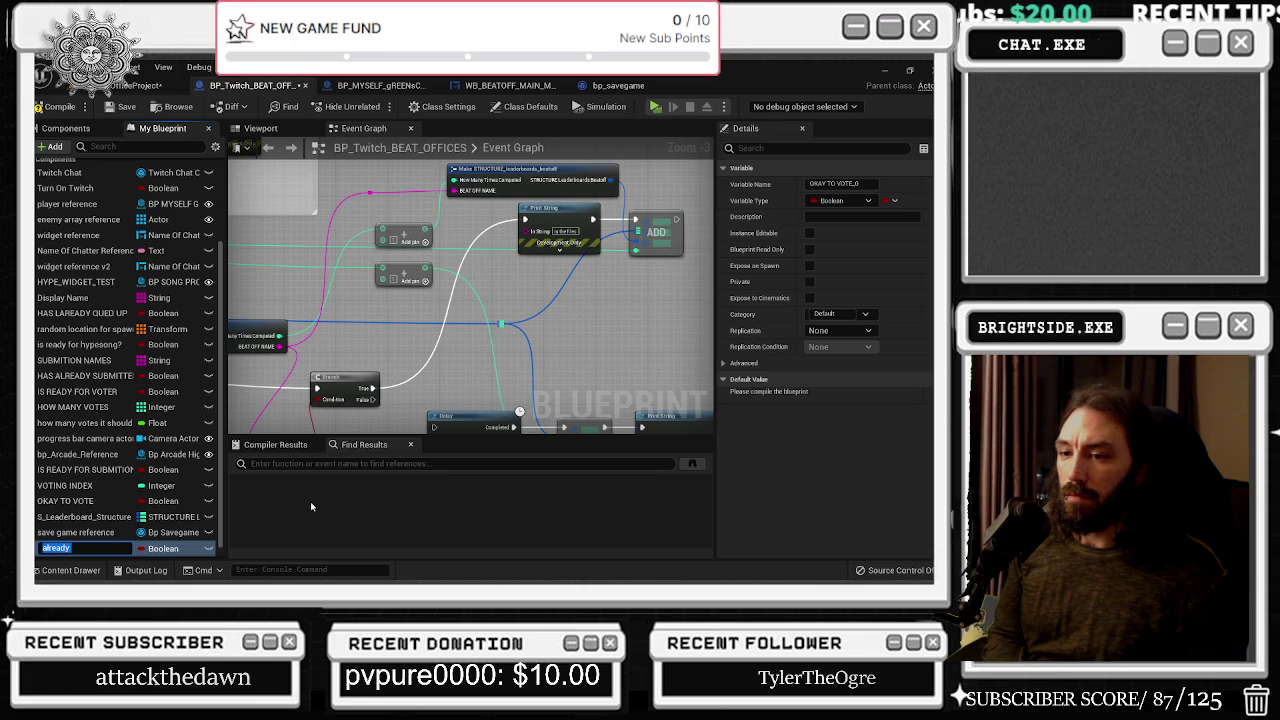
key("BackSpace")
key("BackSpace")
key("BackSpace")
type("add s")
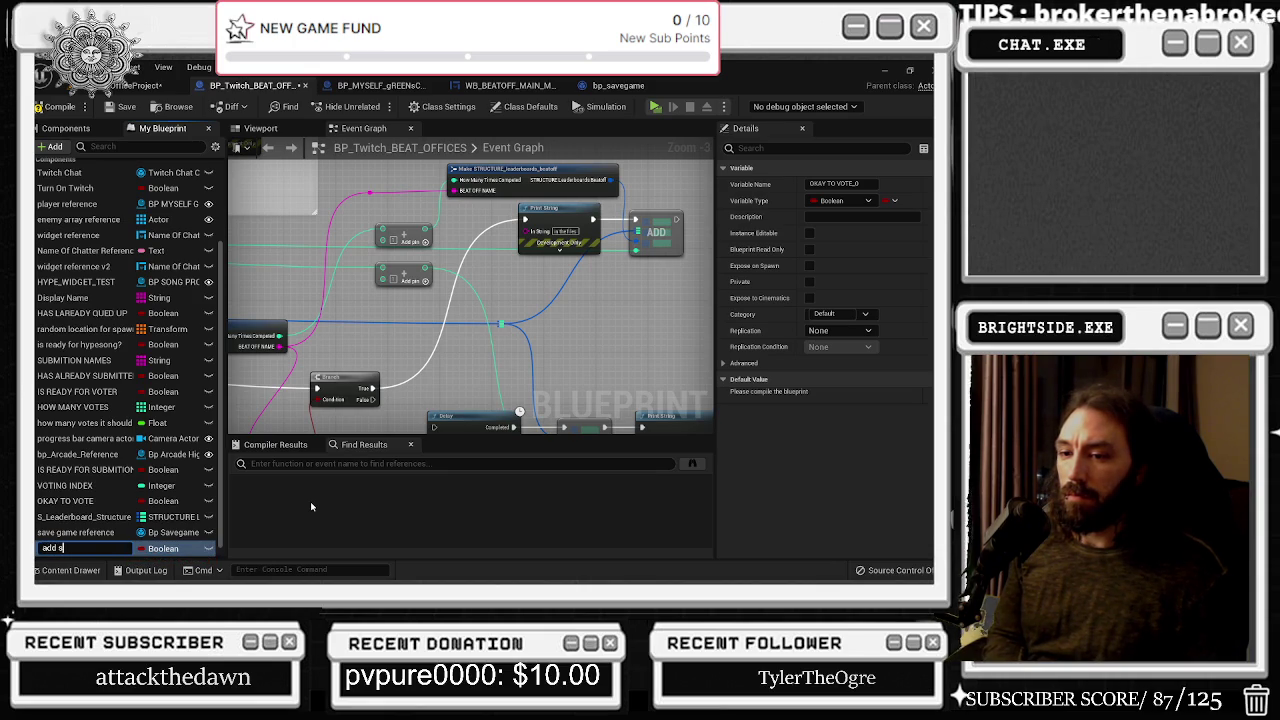
type("core instea")
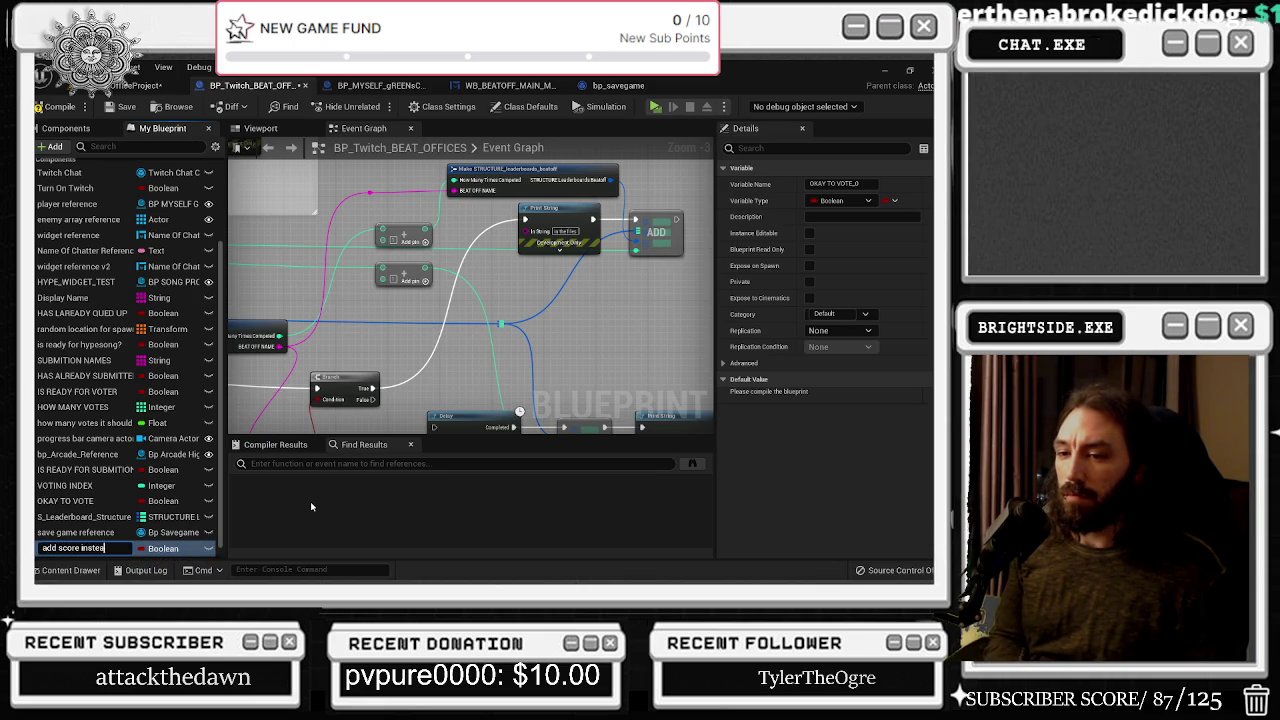
type("d of add full")
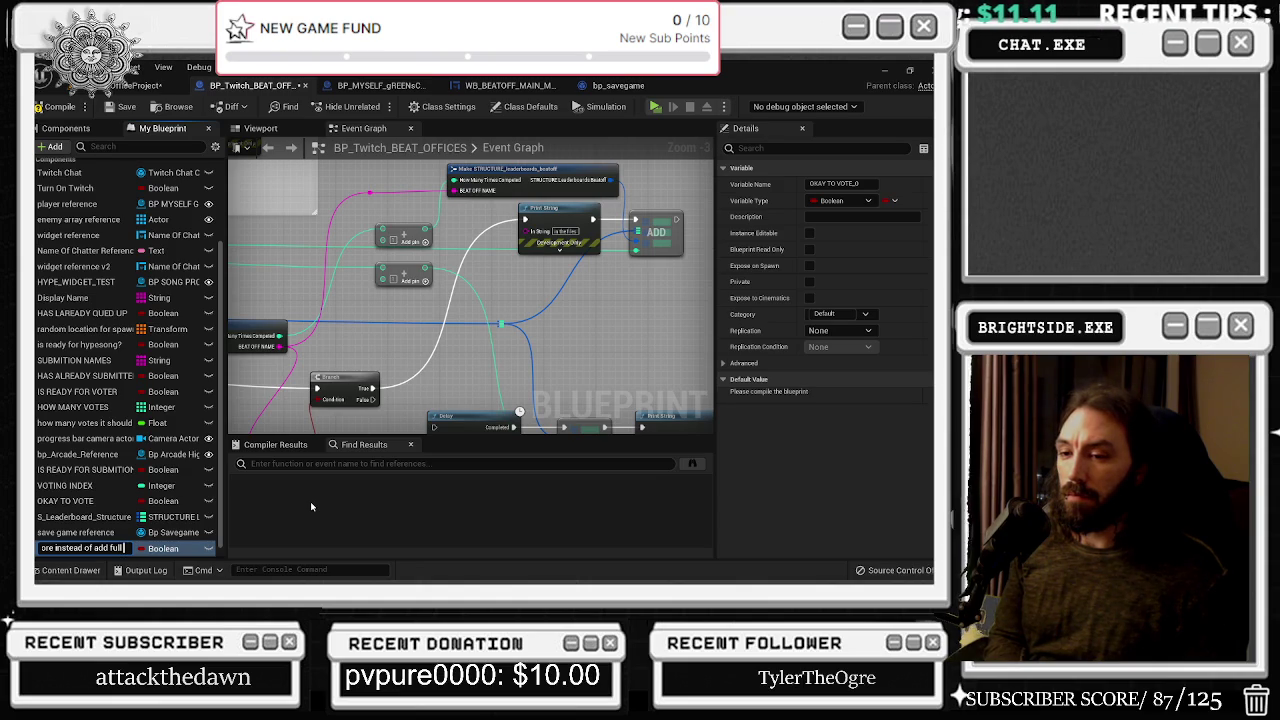
type(" info dump")
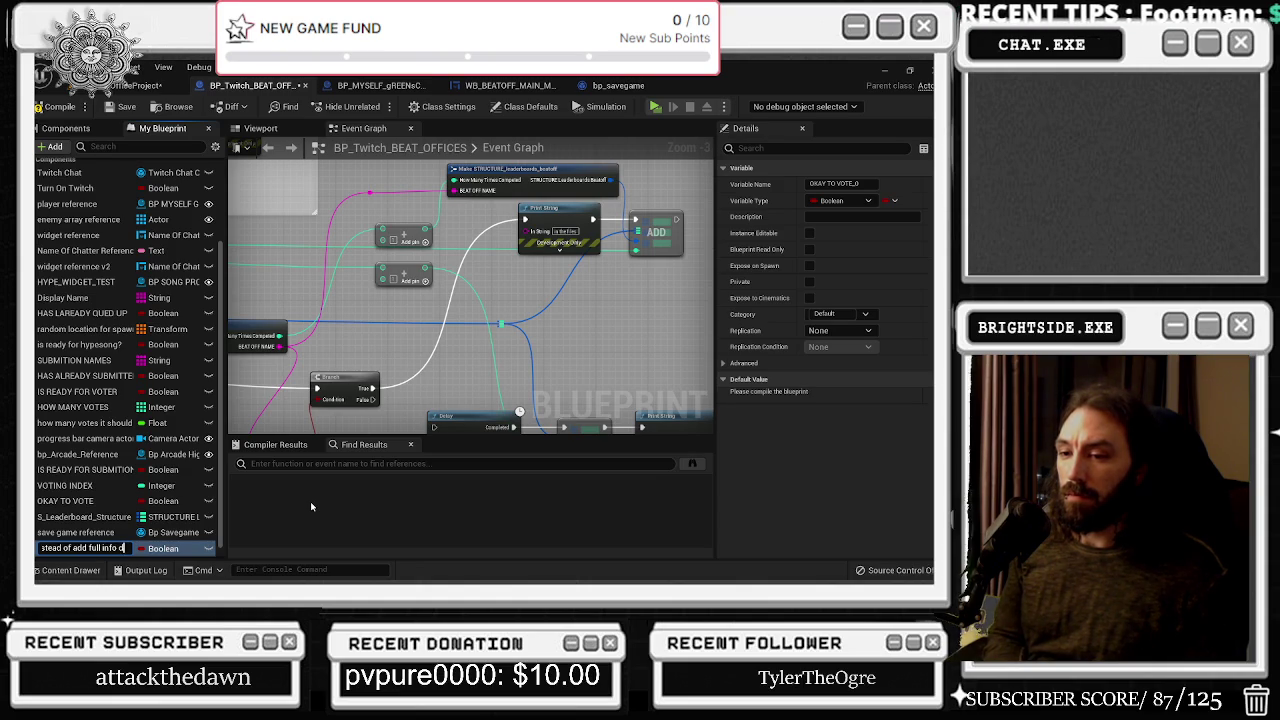
key("Return")
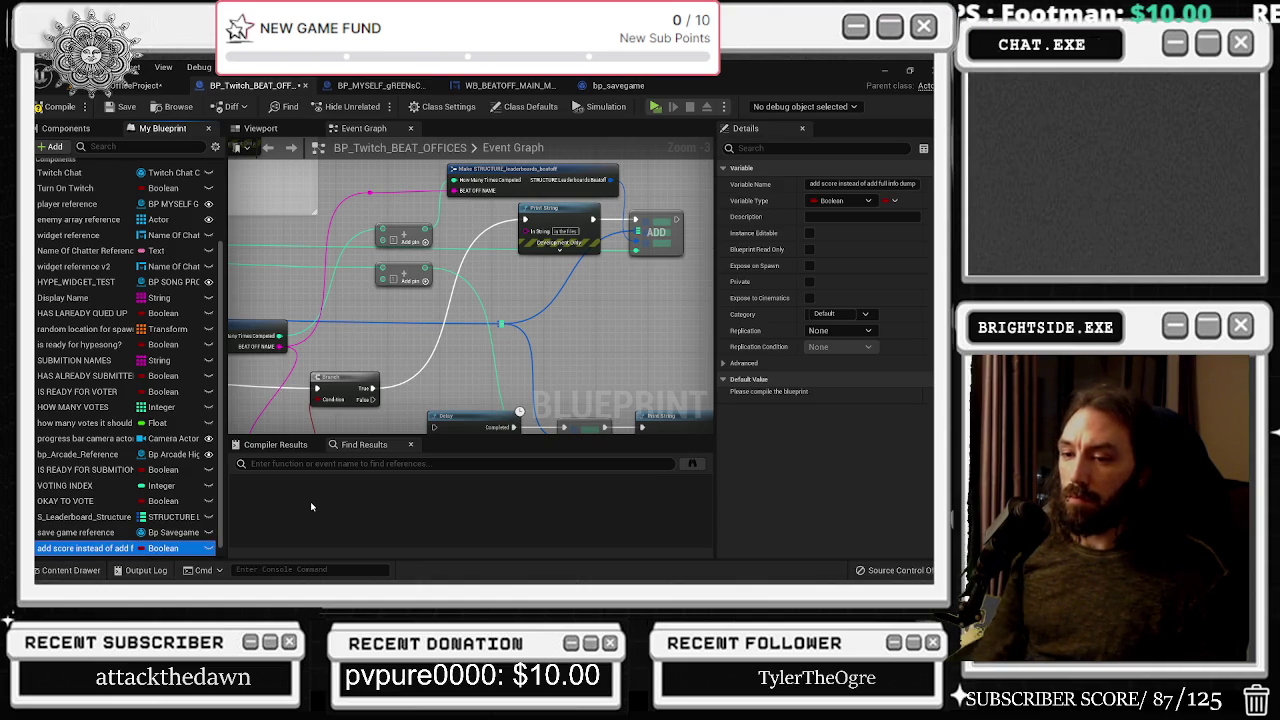
mouse_move(90, 548)
left_mouse_down()
mouse_move(106, 520)
mouse_move(388, 372)
mouse_move(470, 300)
mouse_move(505, 330)
mouse_move(494, 368)
left_mouse_up()
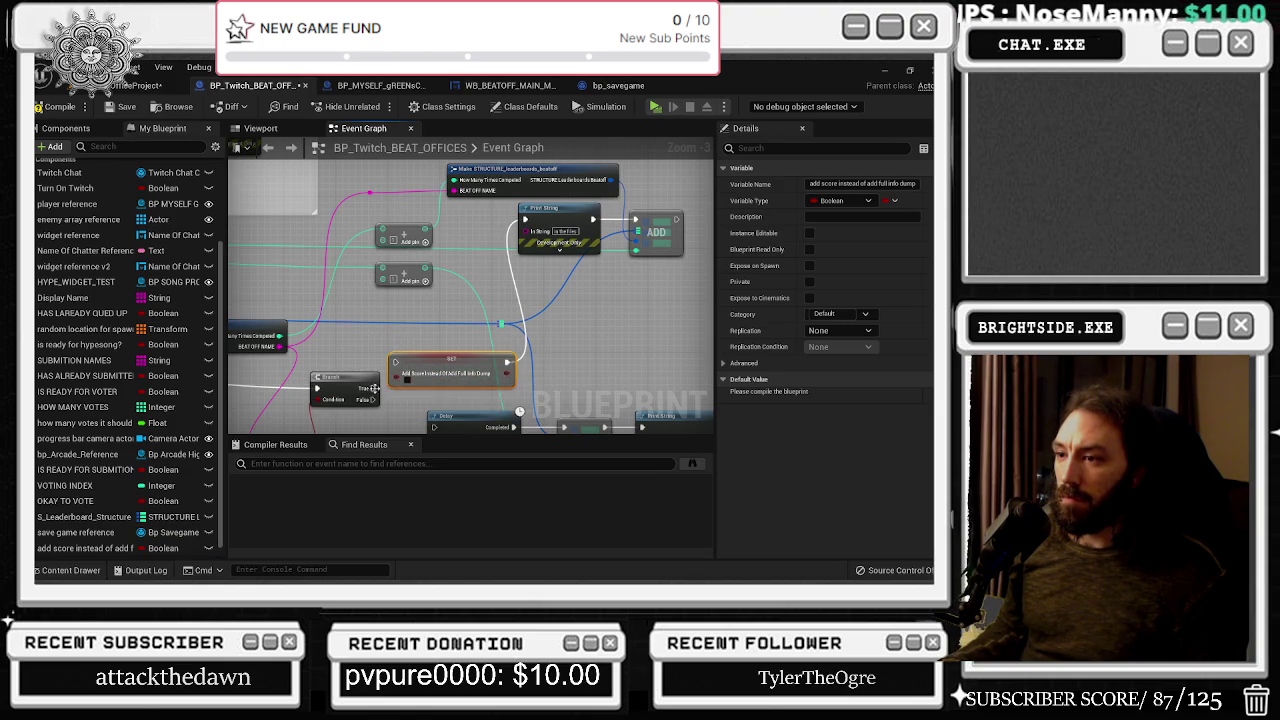
mouse_move(378, 388)
left_mouse_down()
mouse_move(396, 362)
mouse_move(520, 343)
mouse_move(631, 303)
left_mouse_up()
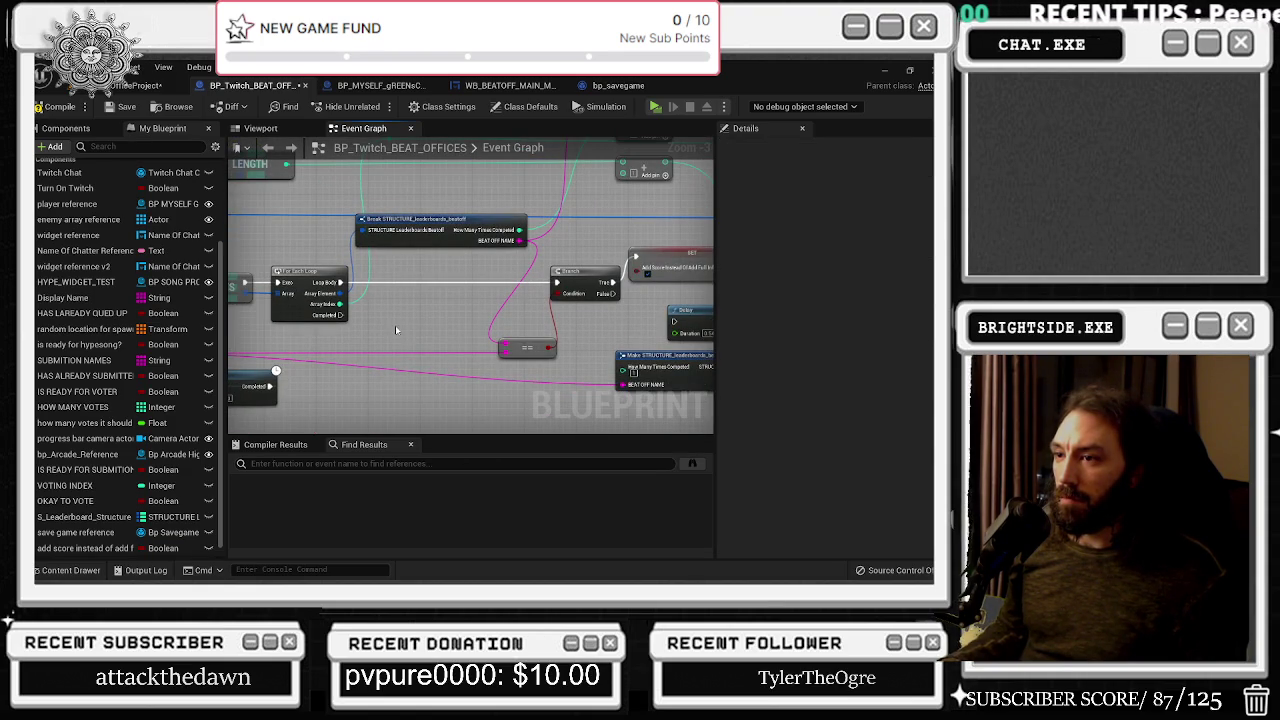
mouse_move(343, 315)
left_mouse_down()
mouse_move(470, 372)
mouse_move(505, 405)
mouse_move(395, 337)
left_mouse_up()
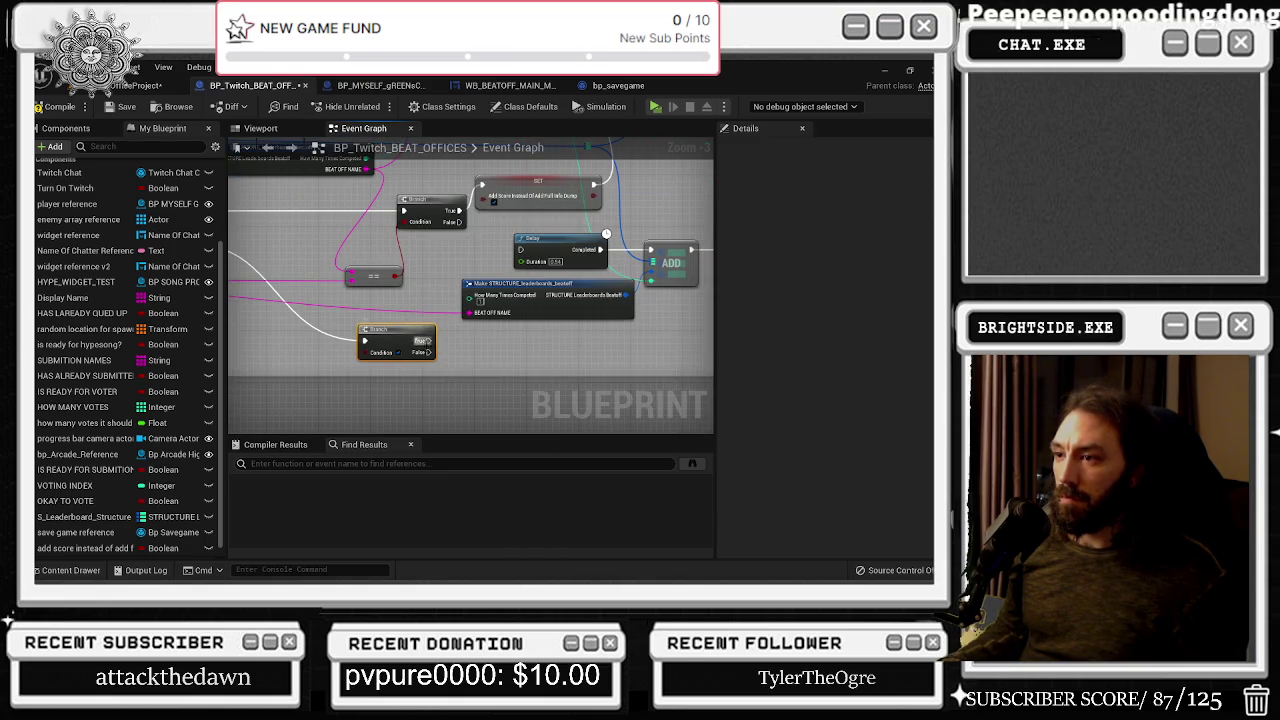
left_click(80, 548)
mouse_move(80, 556)
left_mouse_down()
mouse_move(475, 402)
mouse_move(374, 356)
mouse_move(357, 372)
left_mouse_up()
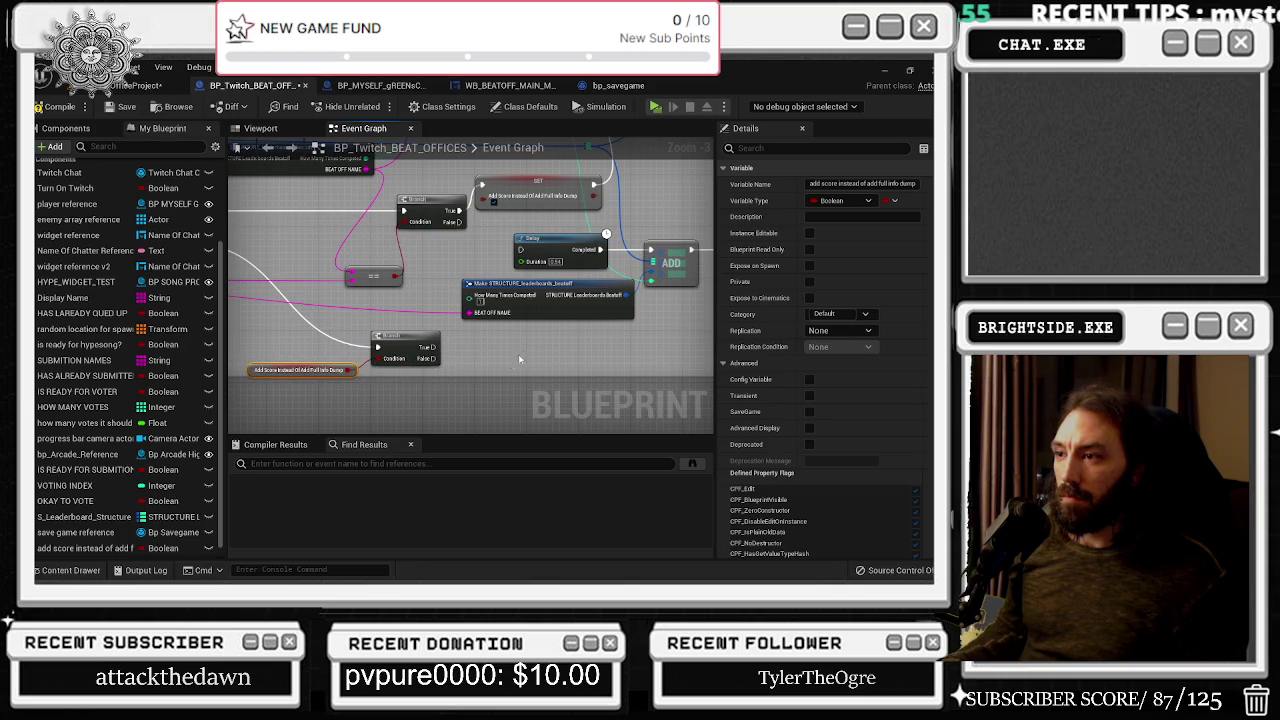
left_click(502, 364)
left_click_drag(502, 364, 525, 381)
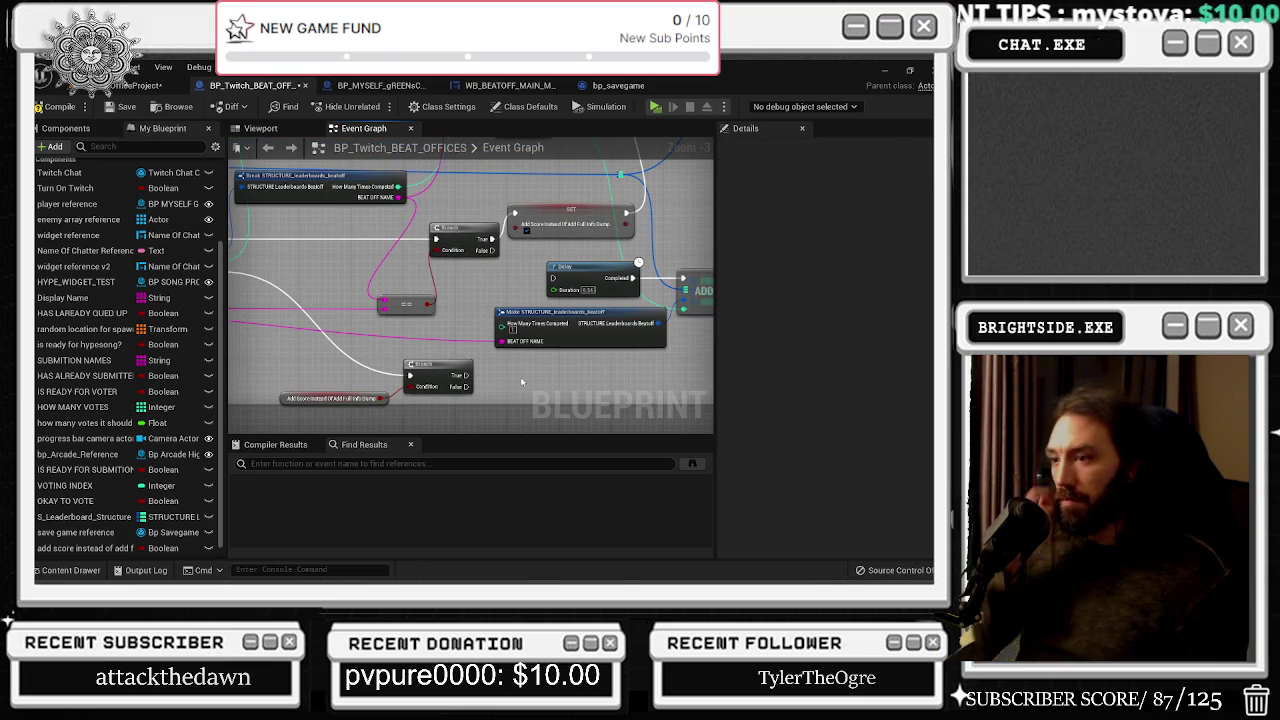
left_click(428, 376)
mouse_move(427, 371)
left_mouse_down()
mouse_move(322, 263)
mouse_move(512, 330)
mouse_move(460, 245)
mouse_move(440, 262)
mouse_move(469, 310)
left_mouse_up()
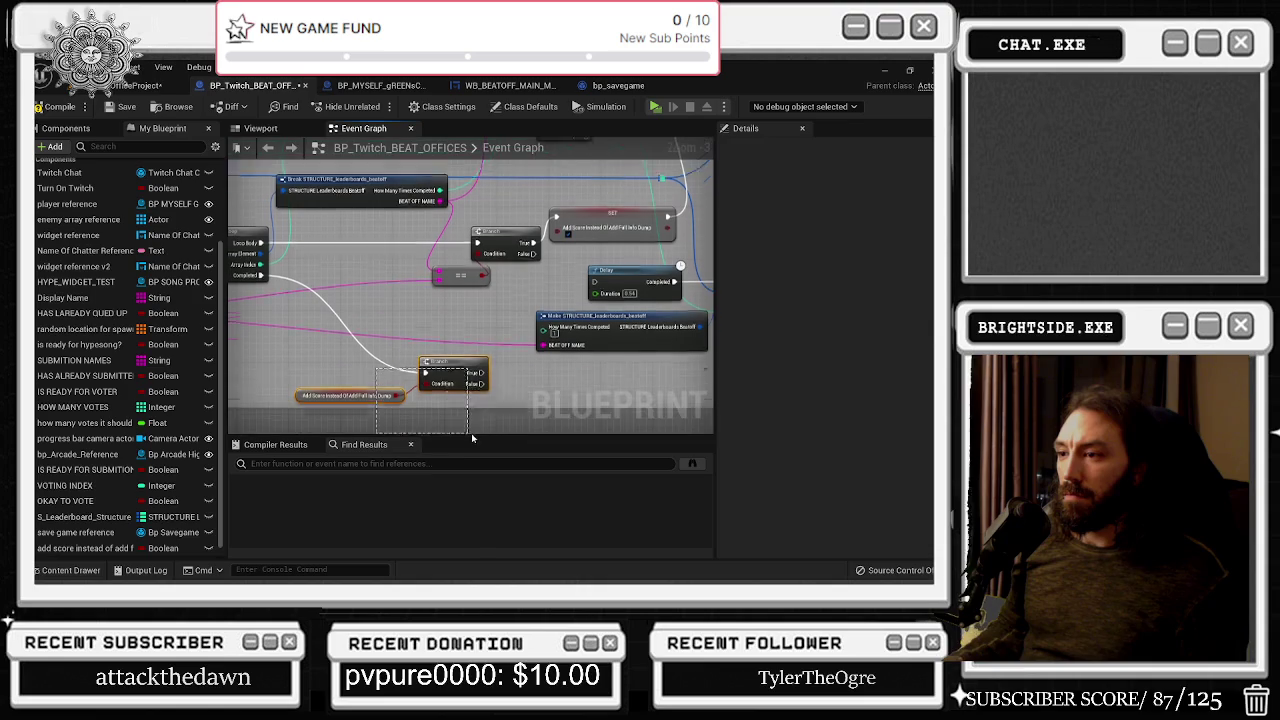
left_click(453, 351)
left_click_drag(572, 372, 503, 327)
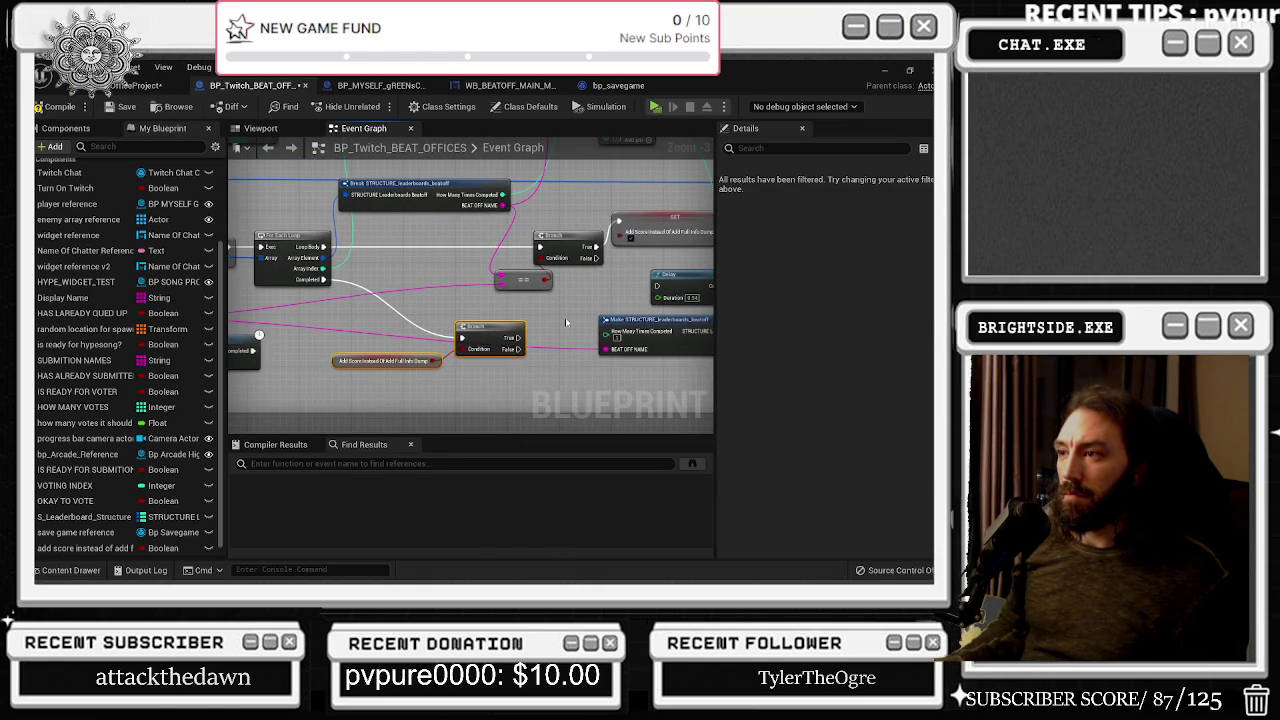
mouse_move(492, 286)
left_mouse_down()
mouse_move(554, 244)
mouse_move(410, 275)
left_mouse_up()
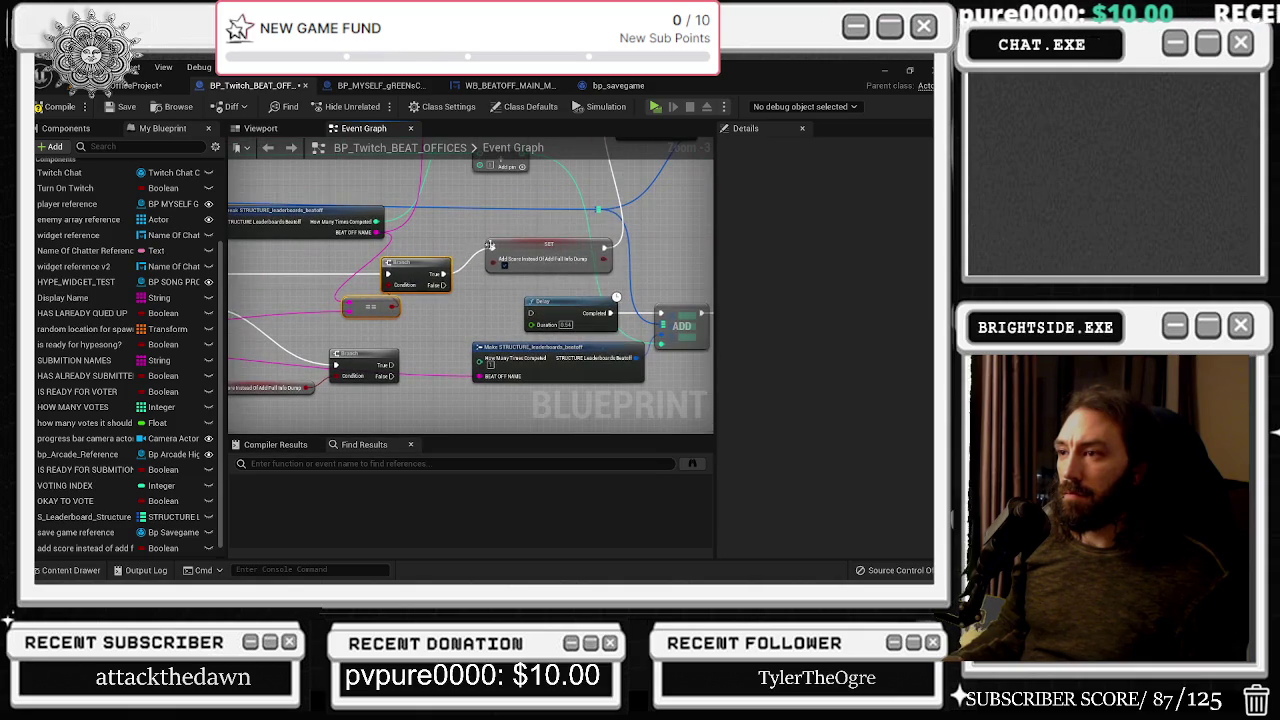
left_click(510, 245)
mouse_move(512, 322)
left_mouse_down()
mouse_move(535, 400)
mouse_move(601, 417)
left_mouse_up()
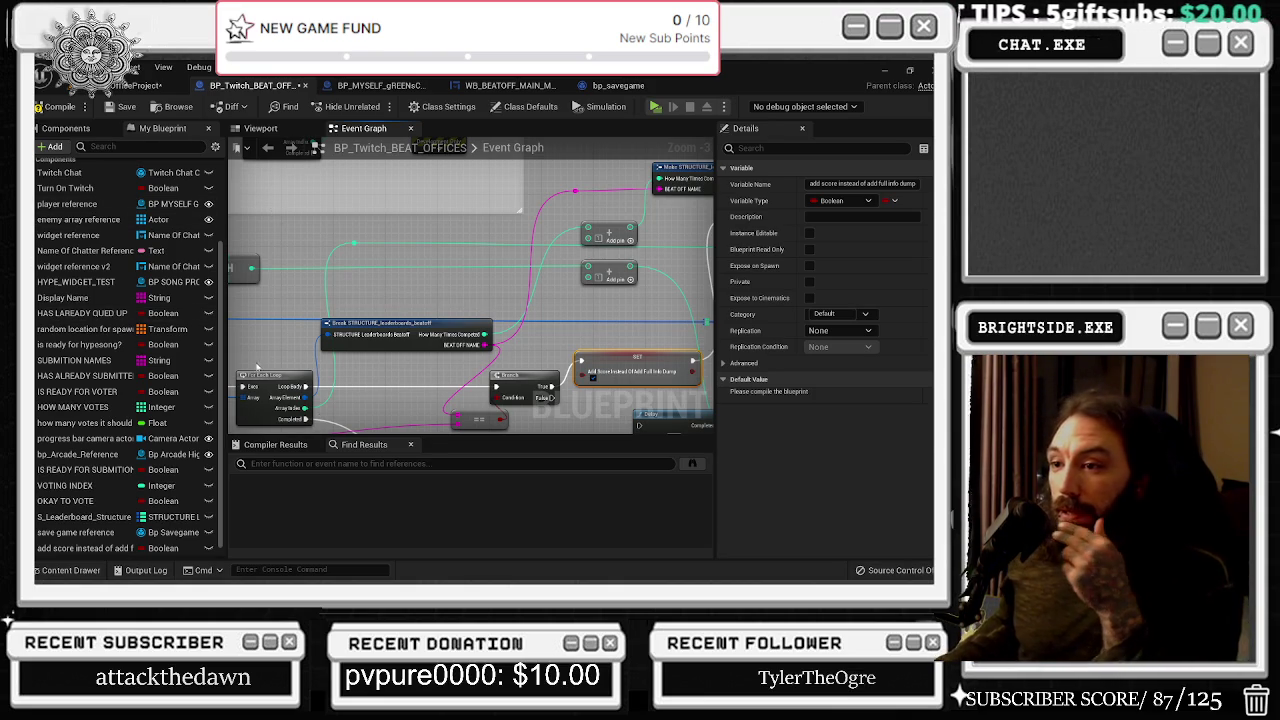
Nudge the SET node down toward the Delay node
left_click(300, 387)
mouse_move(334, 308)
left_mouse_down()
mouse_move(452, 306)
mouse_move(425, 312)
mouse_move(411, 241)
left_mouse_up()
left_click(420, 318)
left_click_drag(537, 290, 760, 211)
left_click(540, 335)
left_click_drag(593, 358, 513, 354)
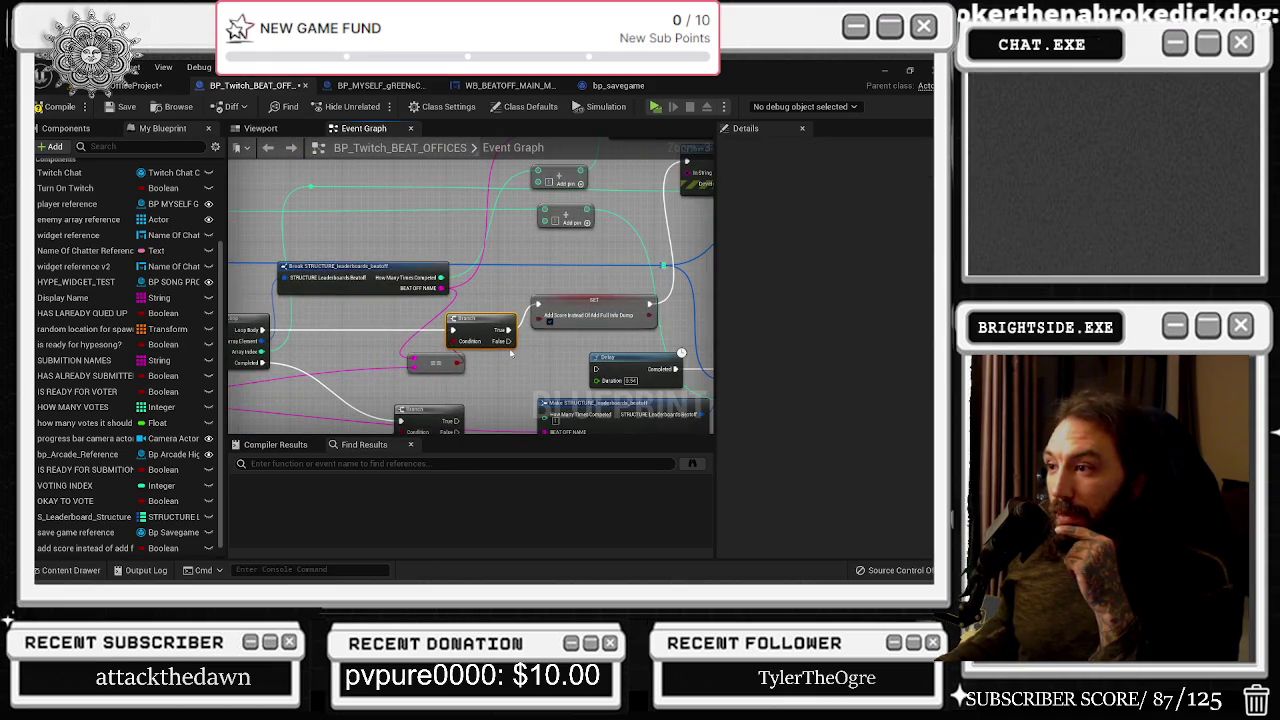
left_click_drag(588, 302, 587, 333)
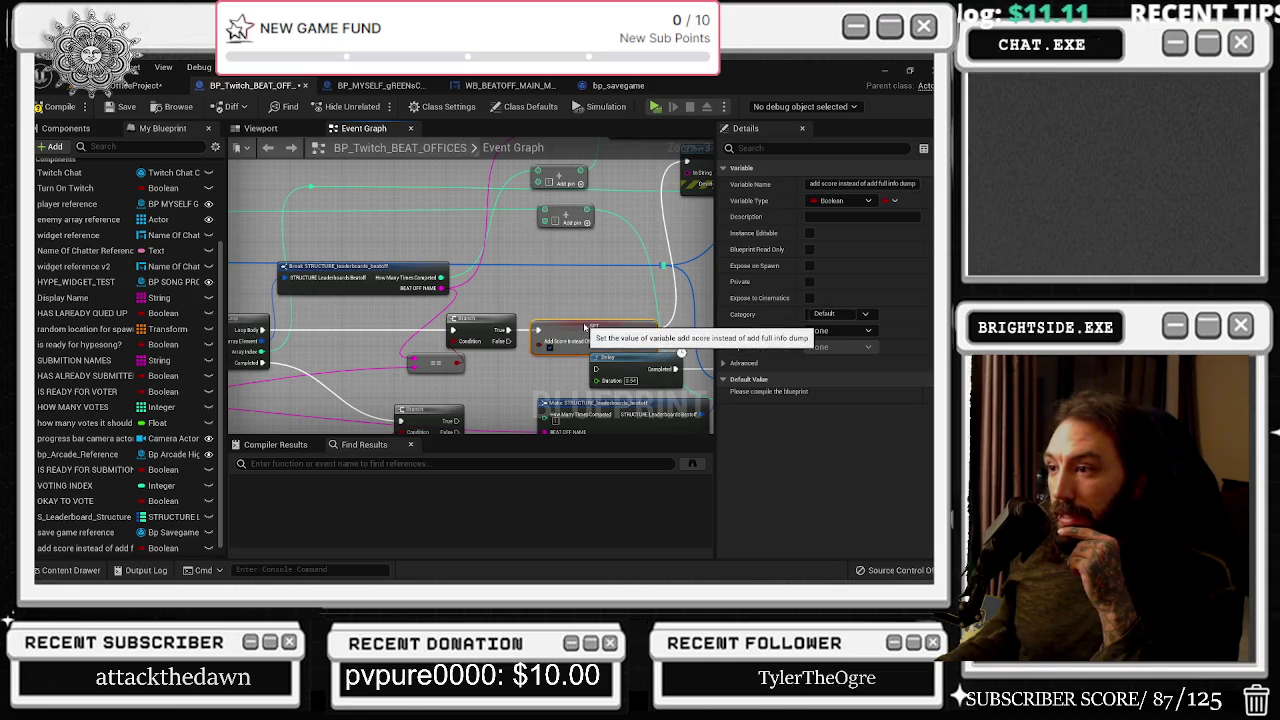
left_click_drag(587, 333, 595, 291)
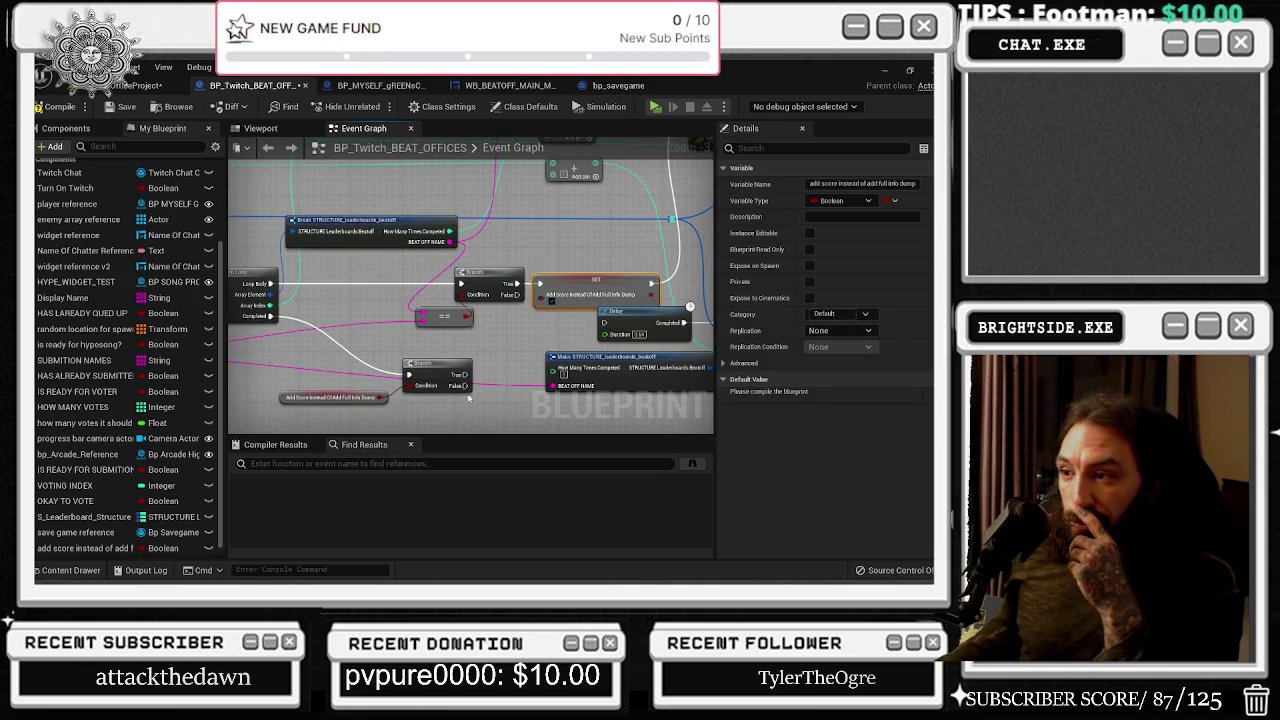
Box-select the ADD and Print String nodes and move them lower
left_click_drag(467, 401, 329, 364)
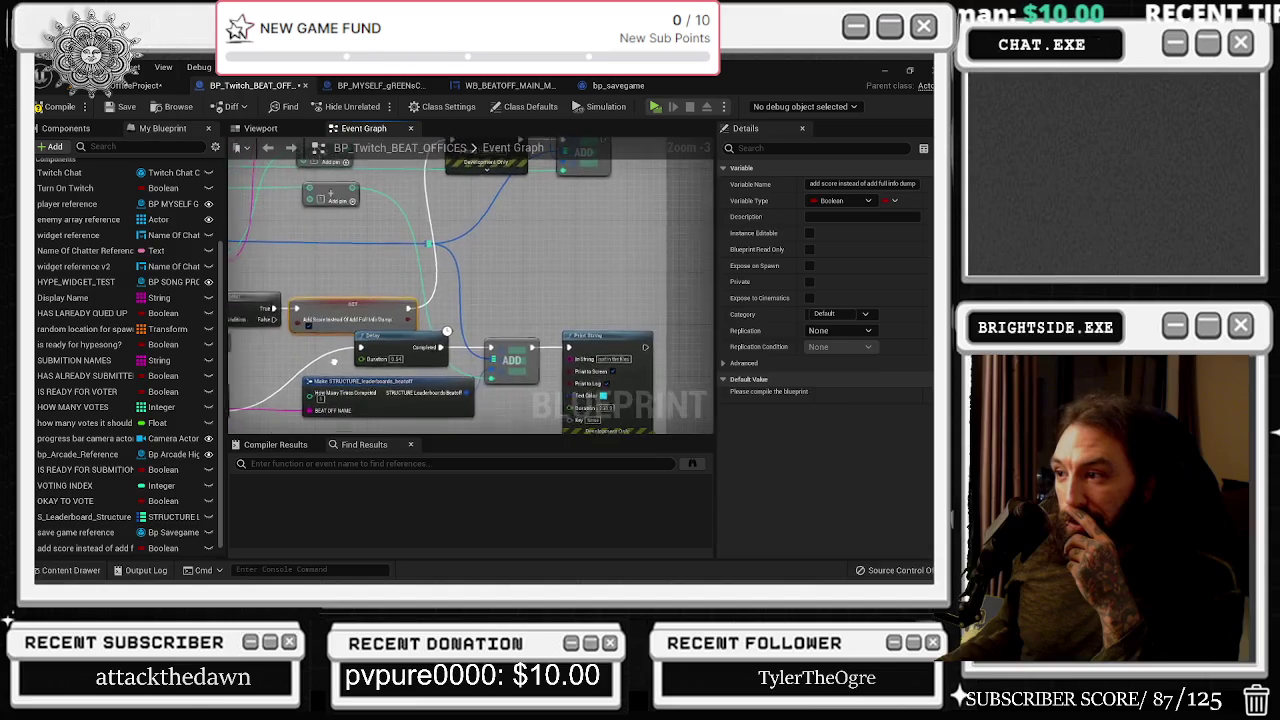
scroll(438, 335, "down", 1)
left_click_drag(436, 328, 566, 401)
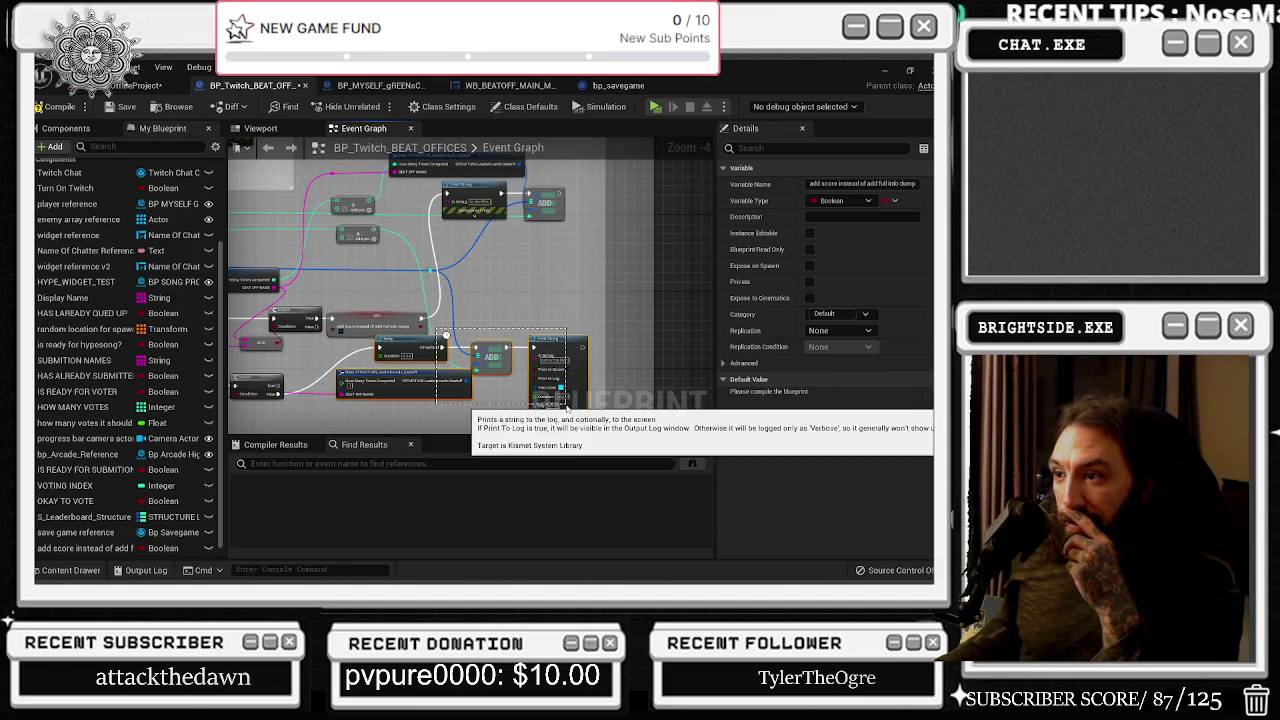
left_click_drag(560, 357, 559, 398)
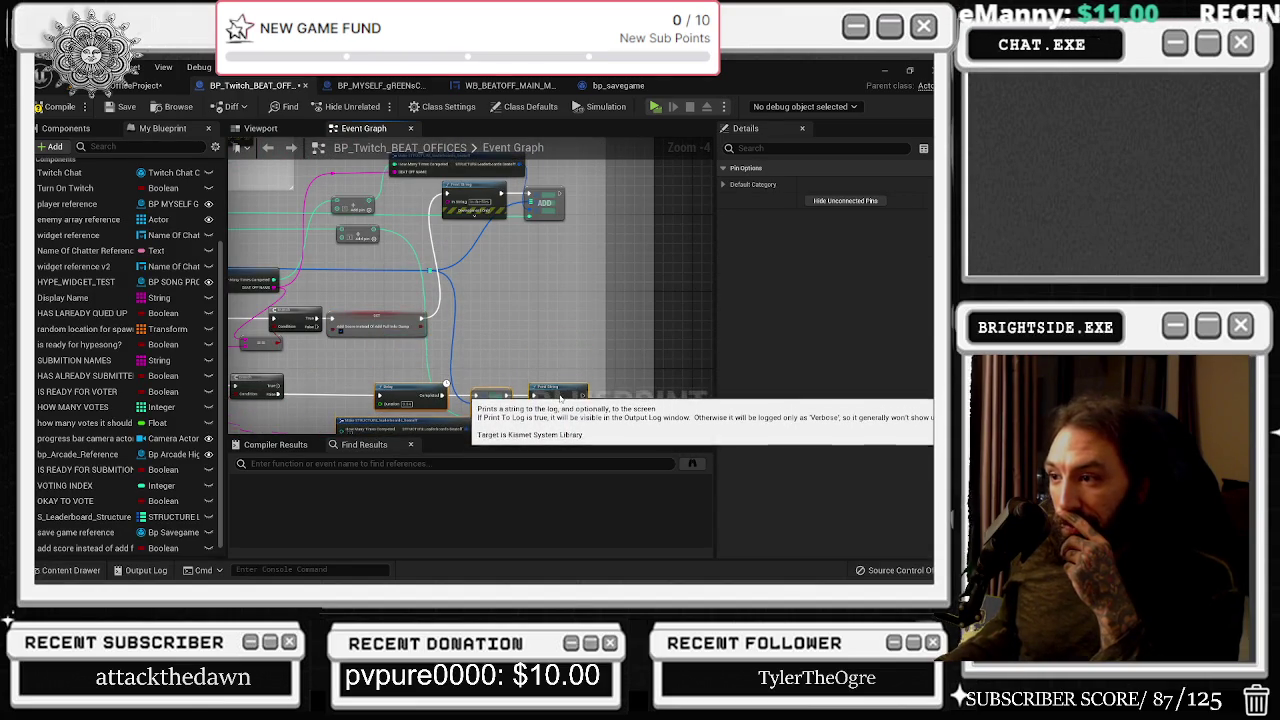
left_click_drag(600, 350, 545, 325)
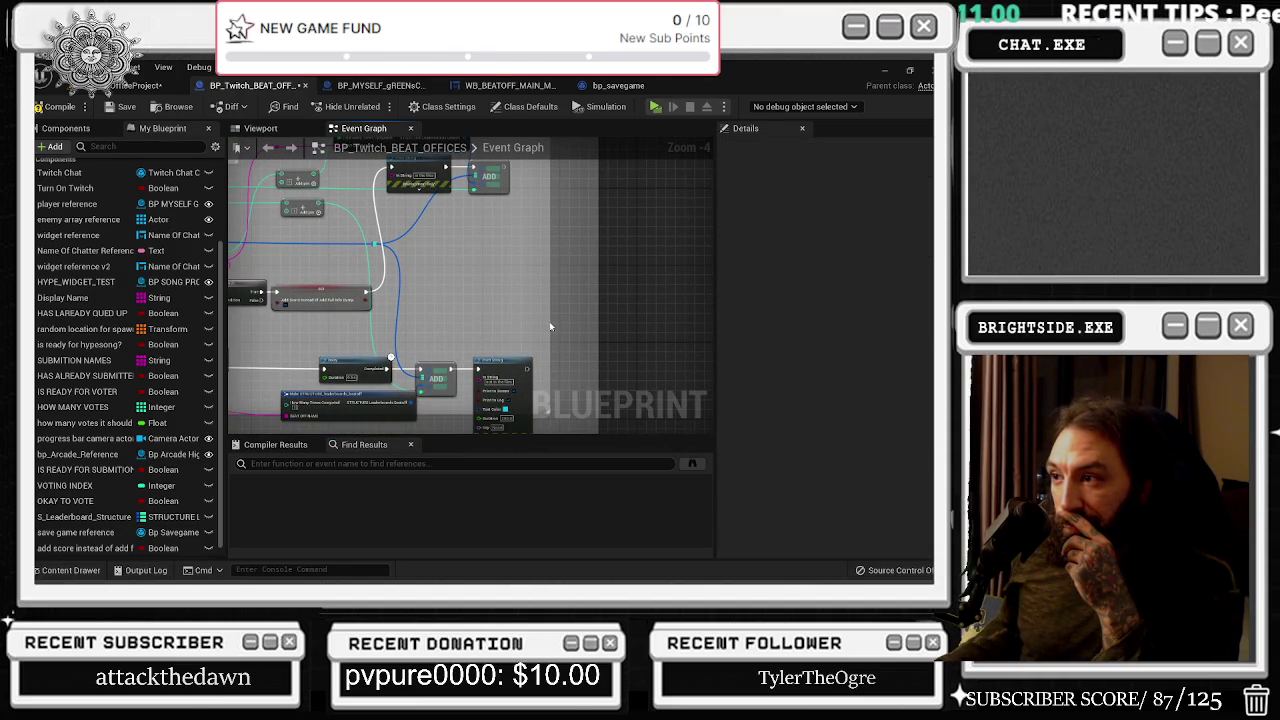
scroll(541, 352, "down", 2)
scroll(268, 376, "up", 3)
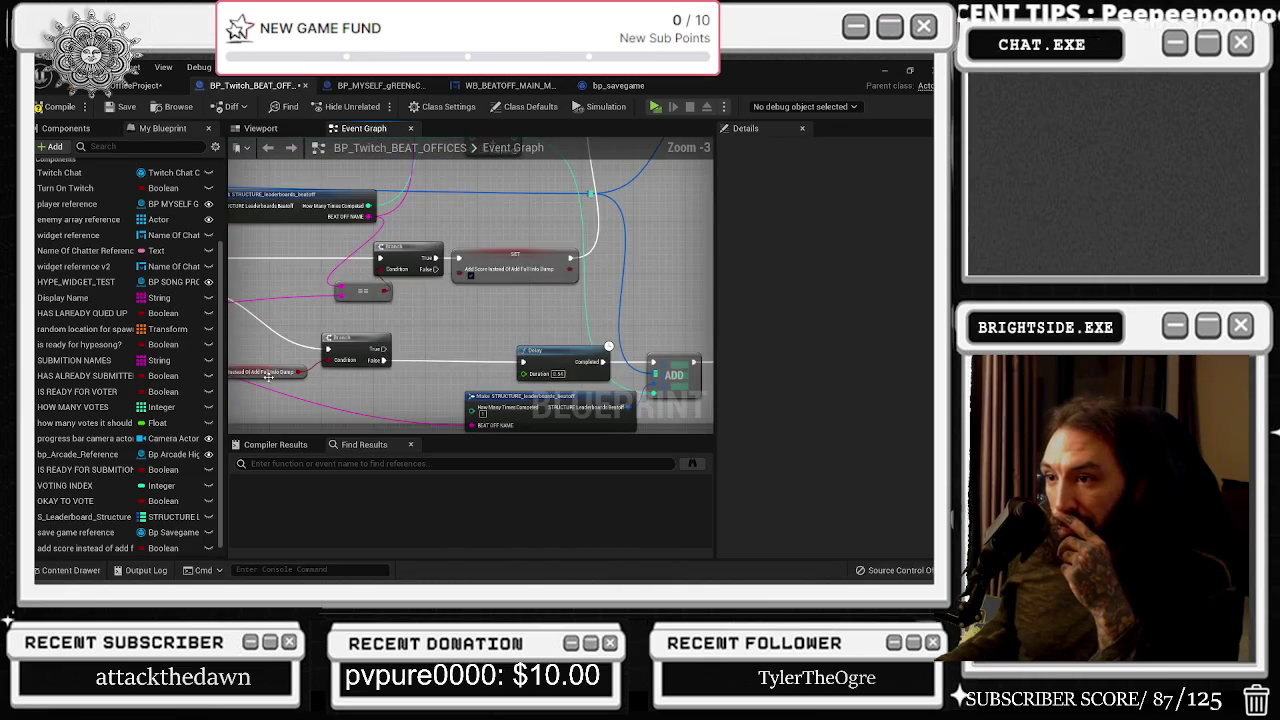
Paste a copy of the add score SET node and wire Print String's exec into it
left_click(510, 268)
left_click_drag(669, 297, 499, 210)
mouse_move(651, 288)
left_mouse_down()
mouse_move(548, 327)
mouse_move(588, 322)
left_mouse_up()
key("ctrl+v")
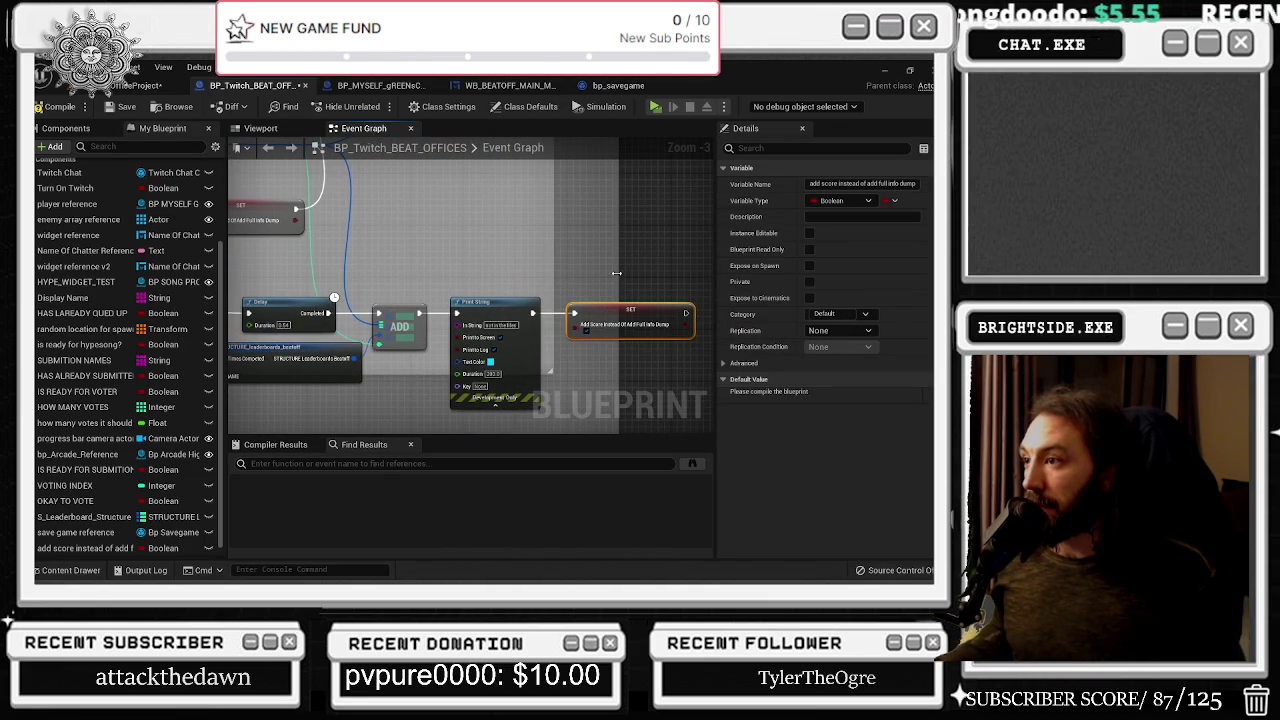
left_click(548, 375)
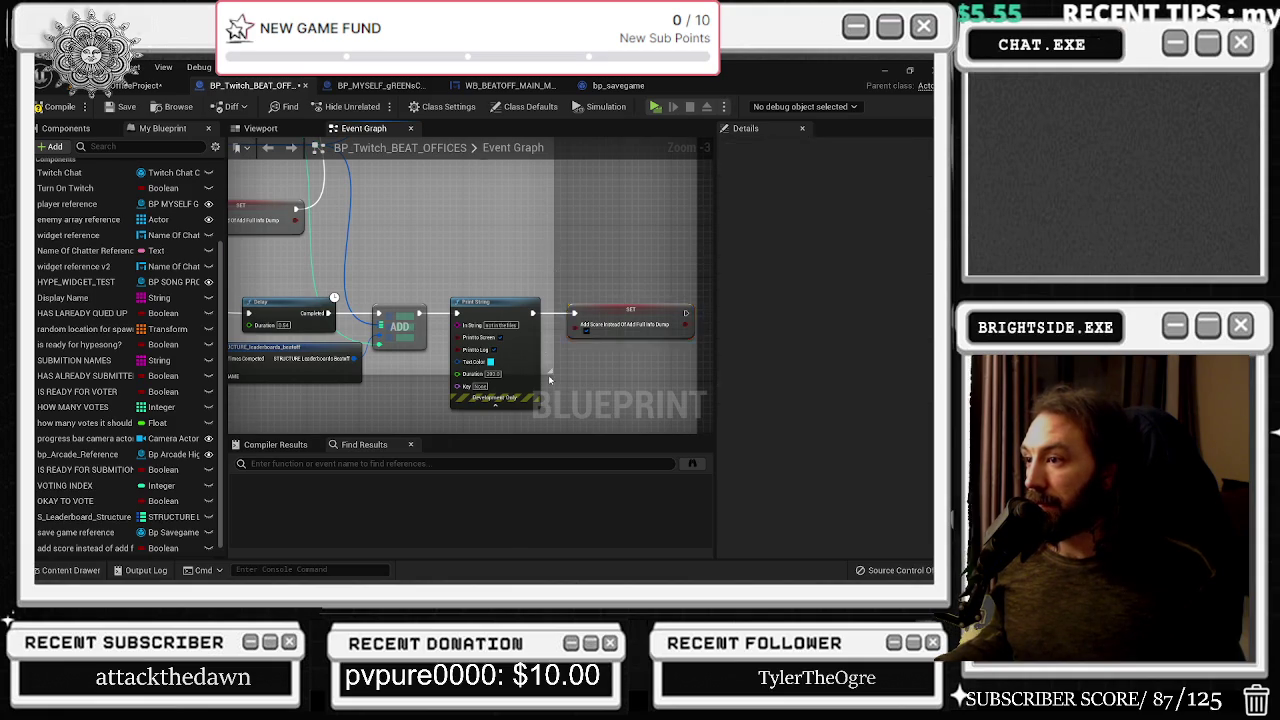
Review the Break STRUCTURE and add score nodes, then return to the level and save LeartesOfficeProject
scroll(548, 375, "down", 3)
scroll(441, 349, "up", 2)
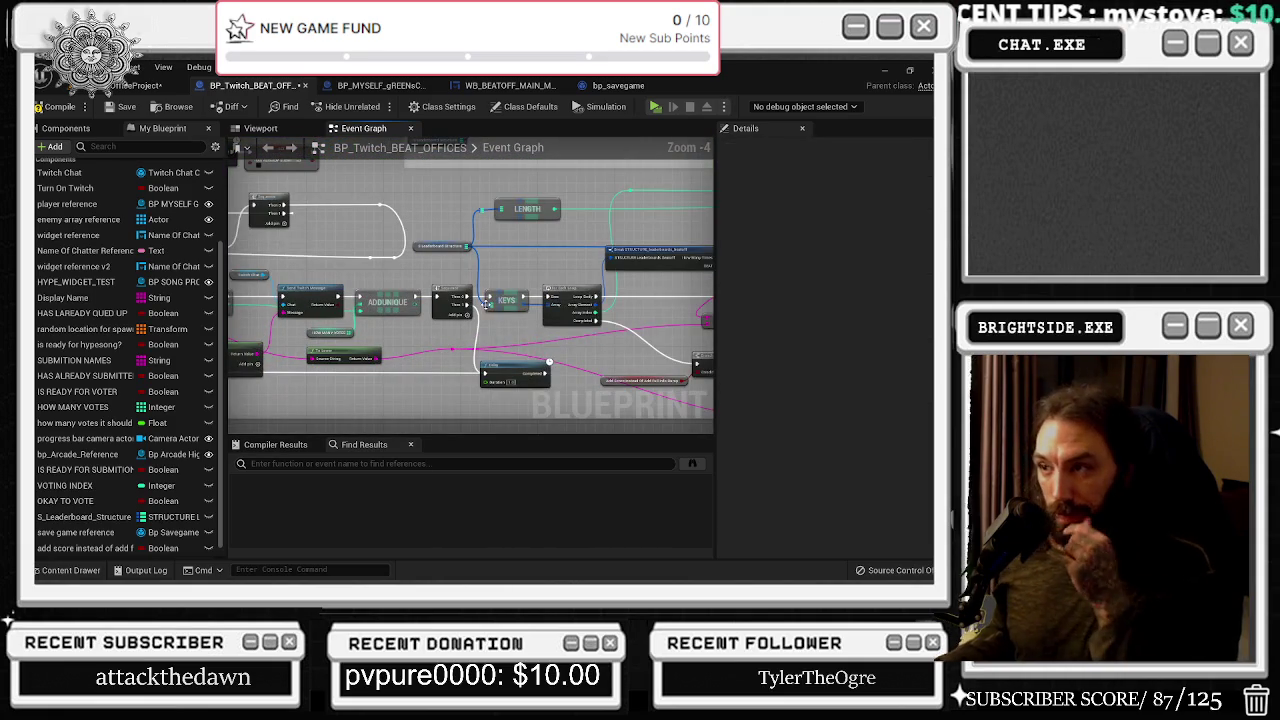
scroll(351, 299, "up", 1)
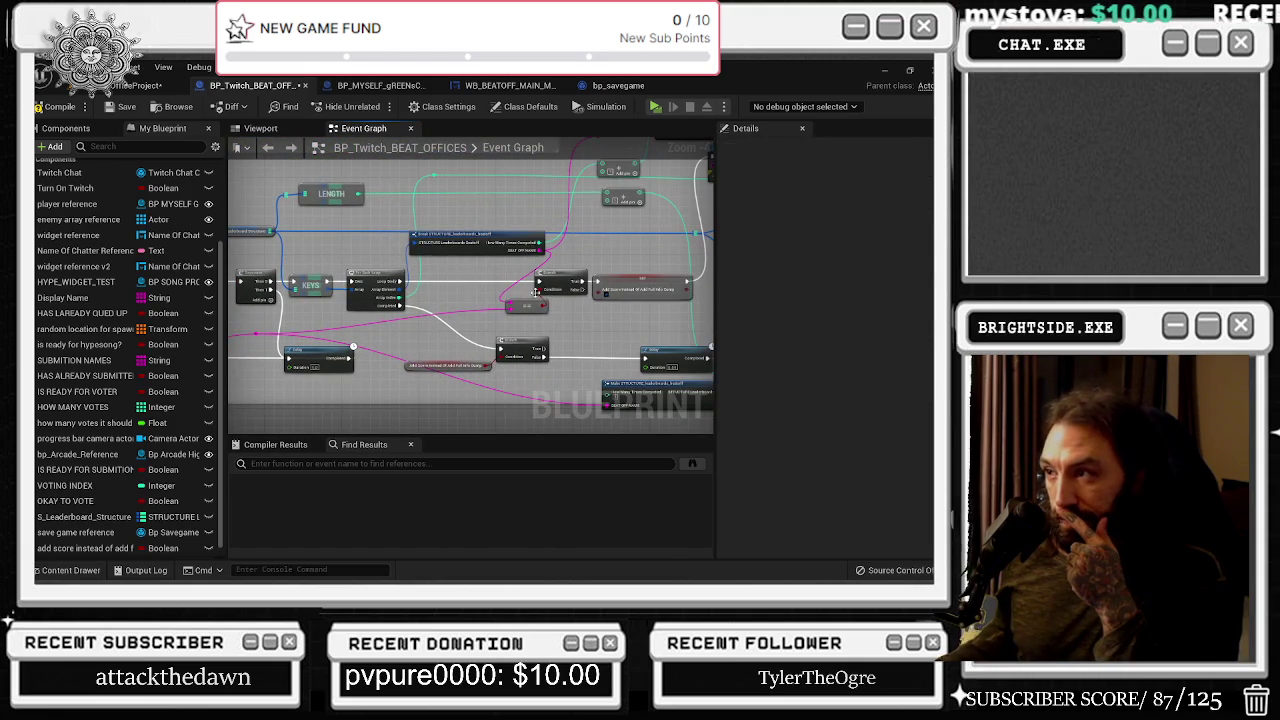
scroll(535, 292, "up", 1)
scroll(540, 280, "up", 1)
left_click(480, 258)
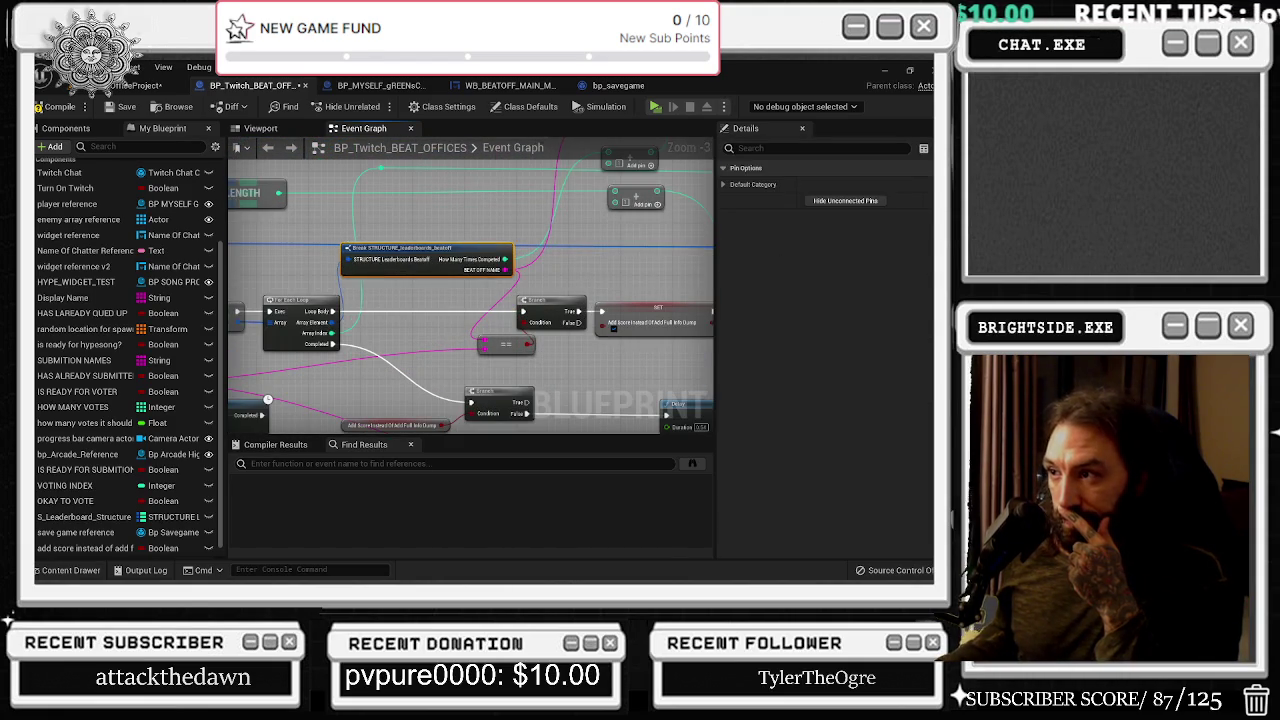
scroll(587, 280, "down", 2)
left_click(548, 297)
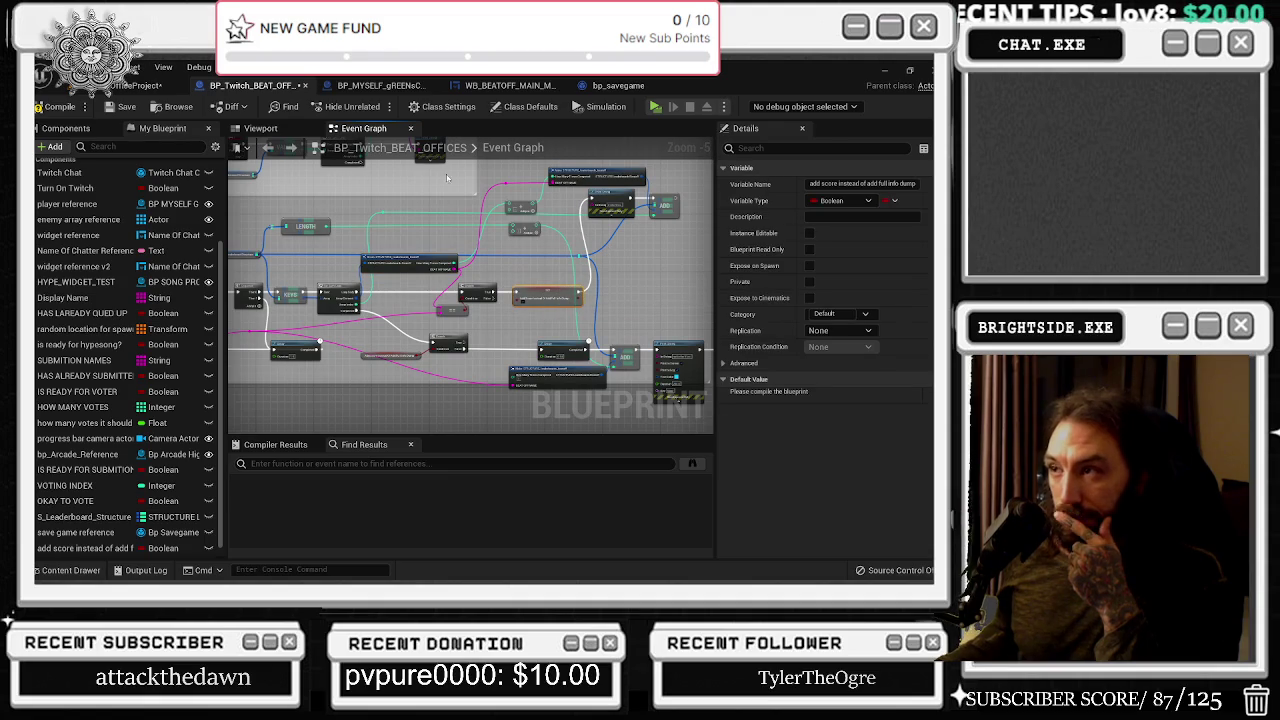
left_click(128, 86)
key("ctrl+s")
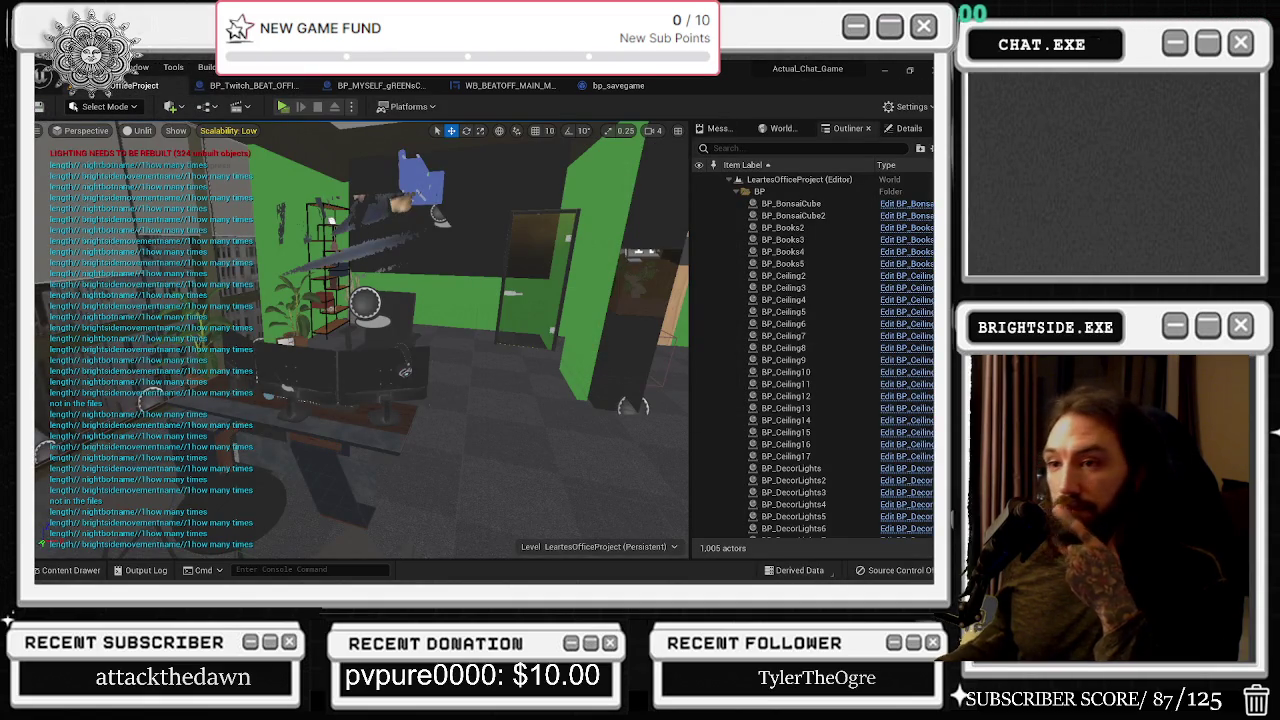
left_click(283, 106)
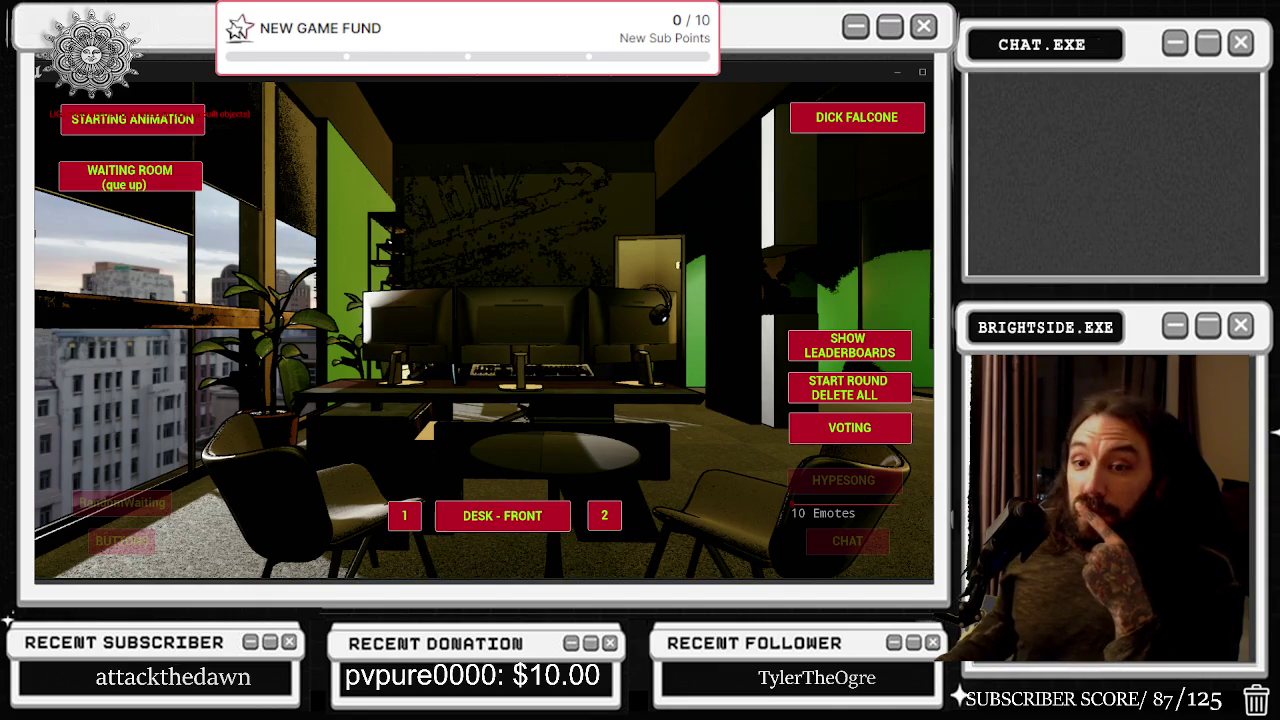
left_click(856, 351)
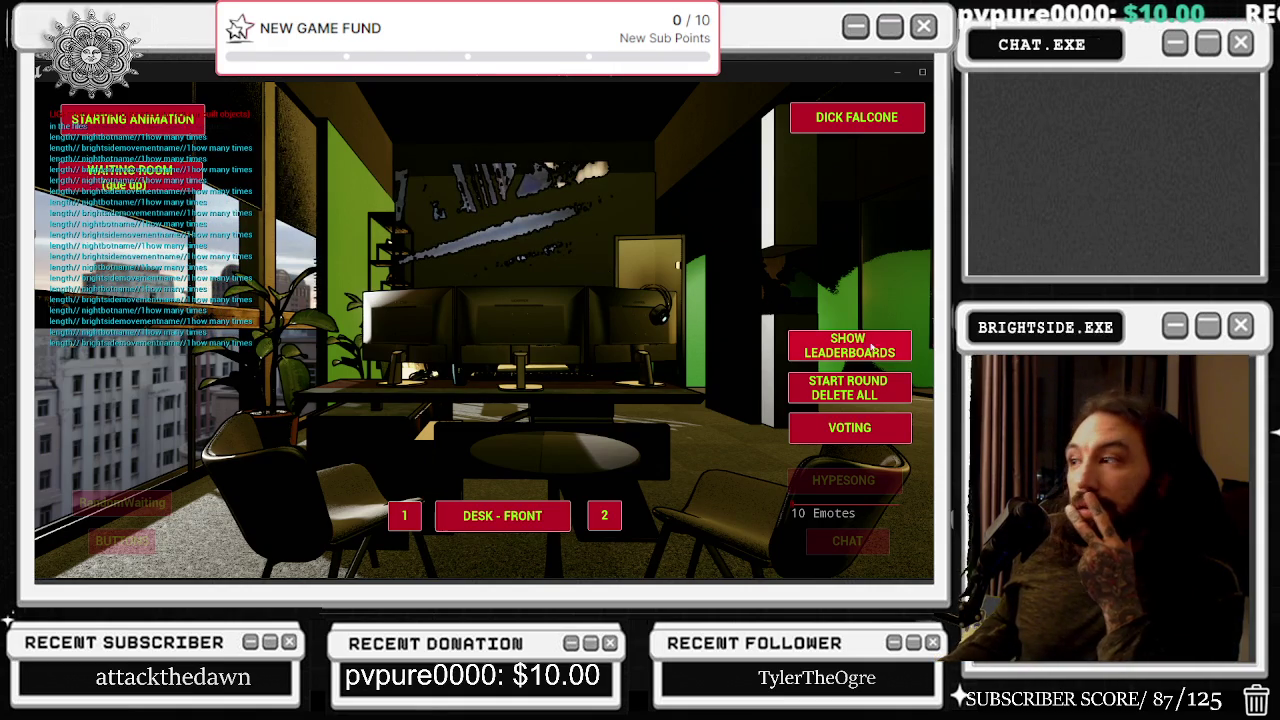
left_click(850, 352)
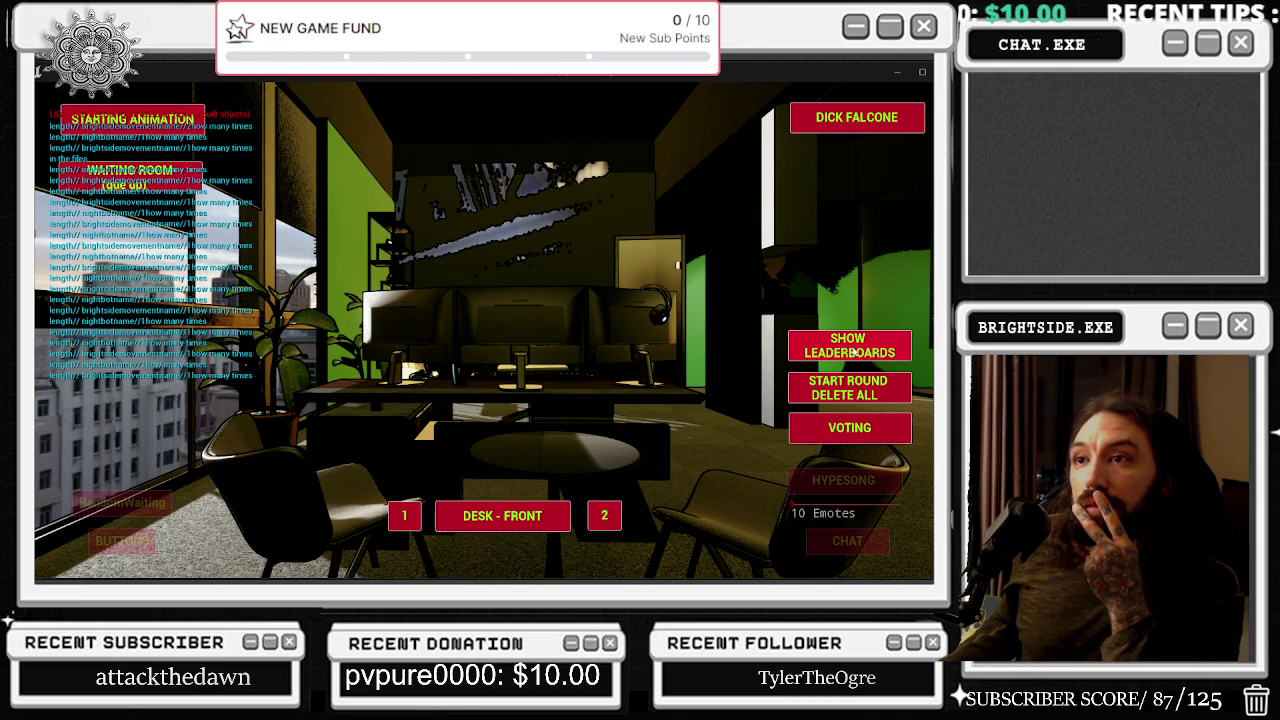
left_click(850, 352)
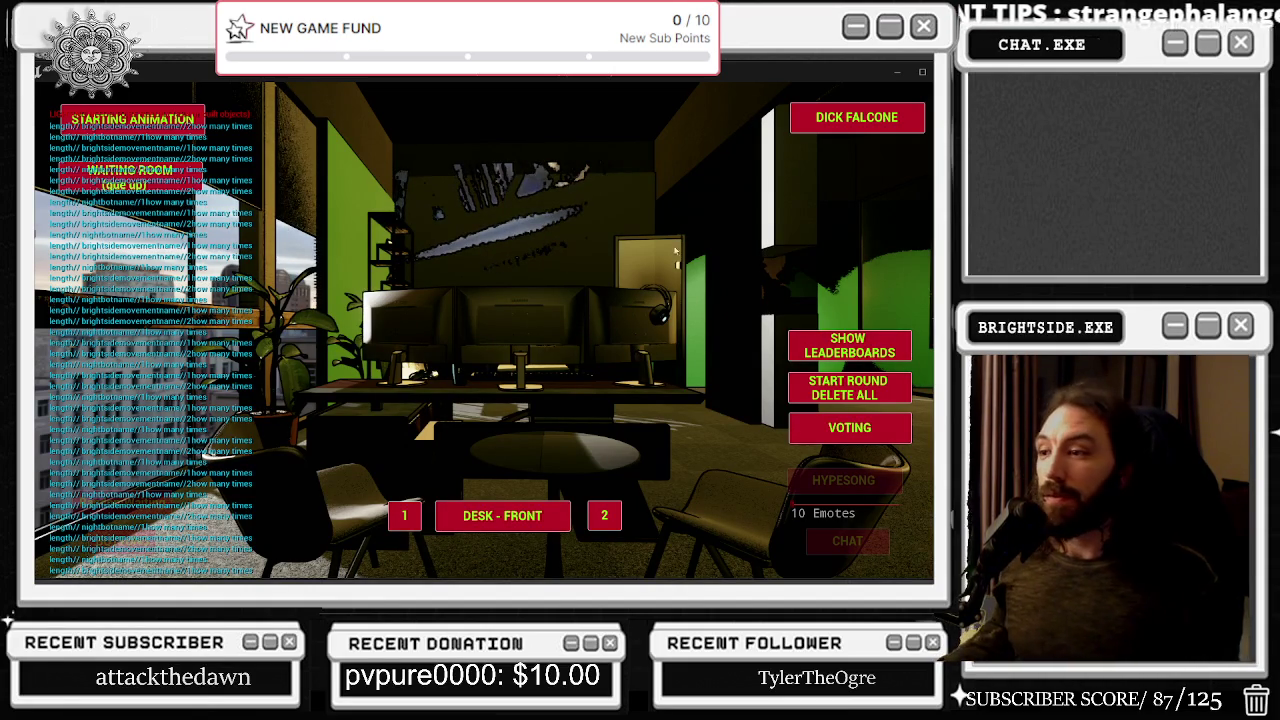
key("alt+Tab")
left_click(317, 106)
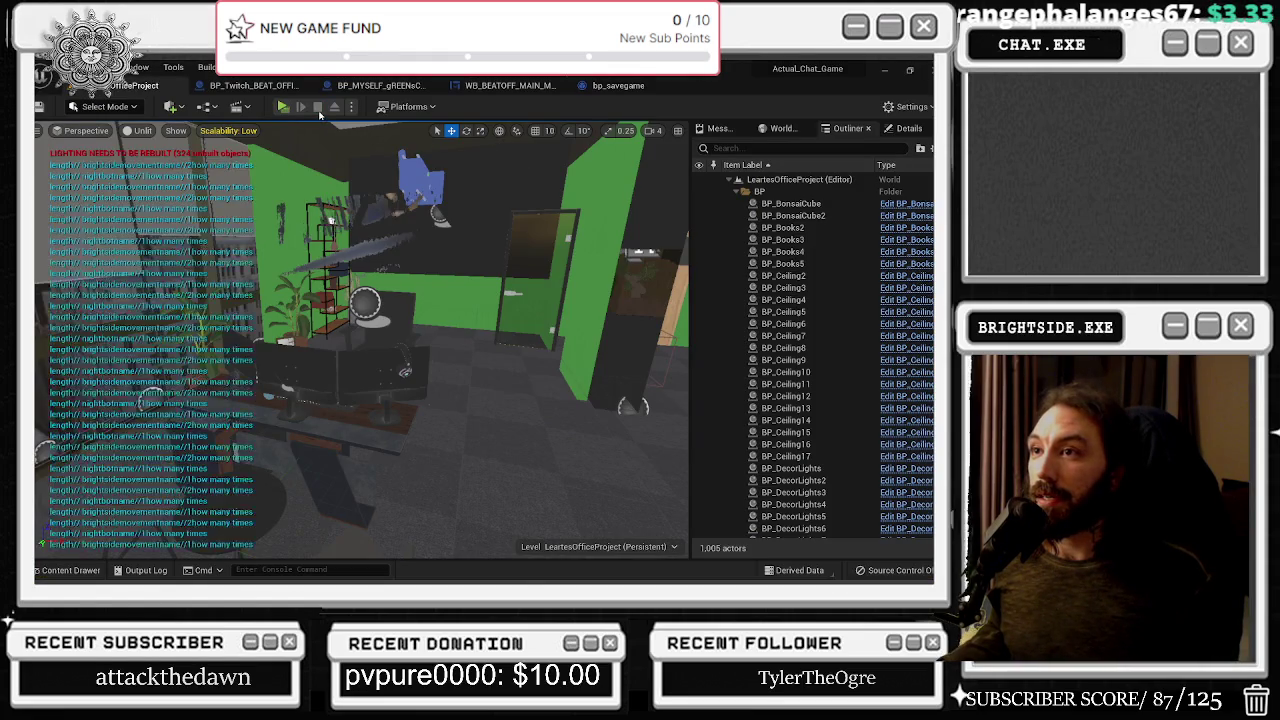
Play the level, show the leaderboards four times, then trigger Start Round / Delete All
left_click(283, 106)
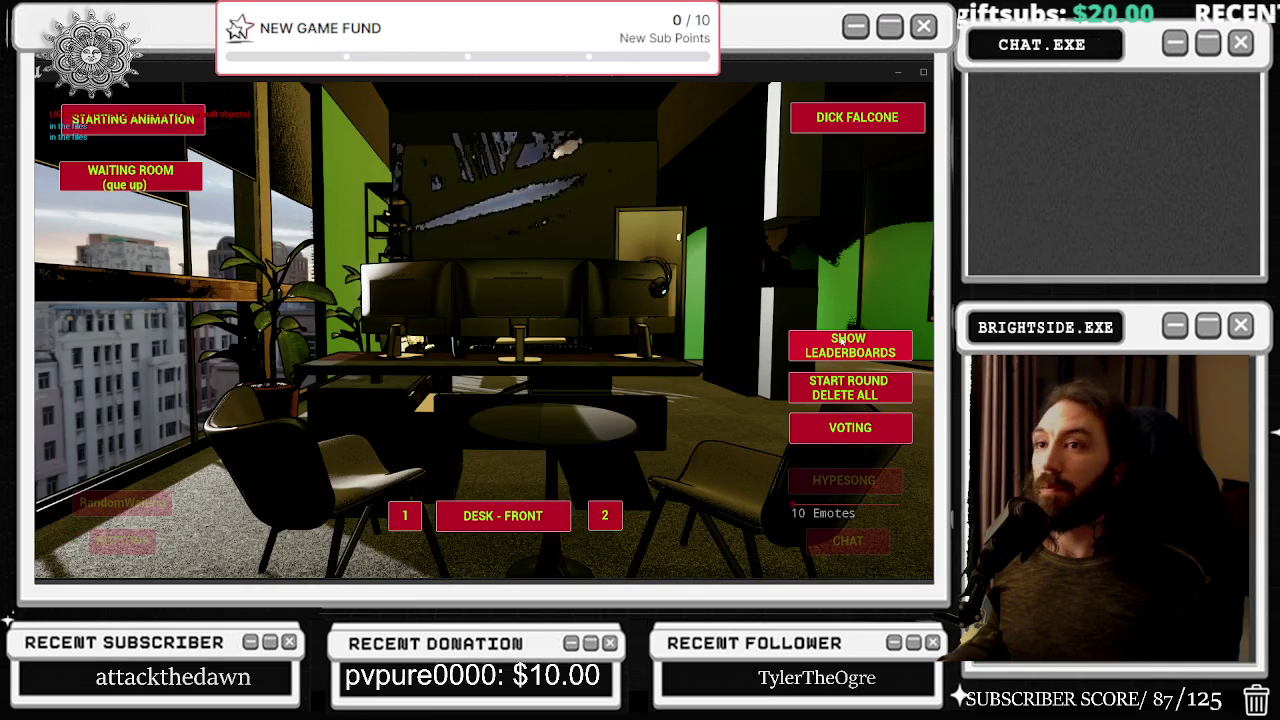
left_click(840, 341)
left_click(840, 341)
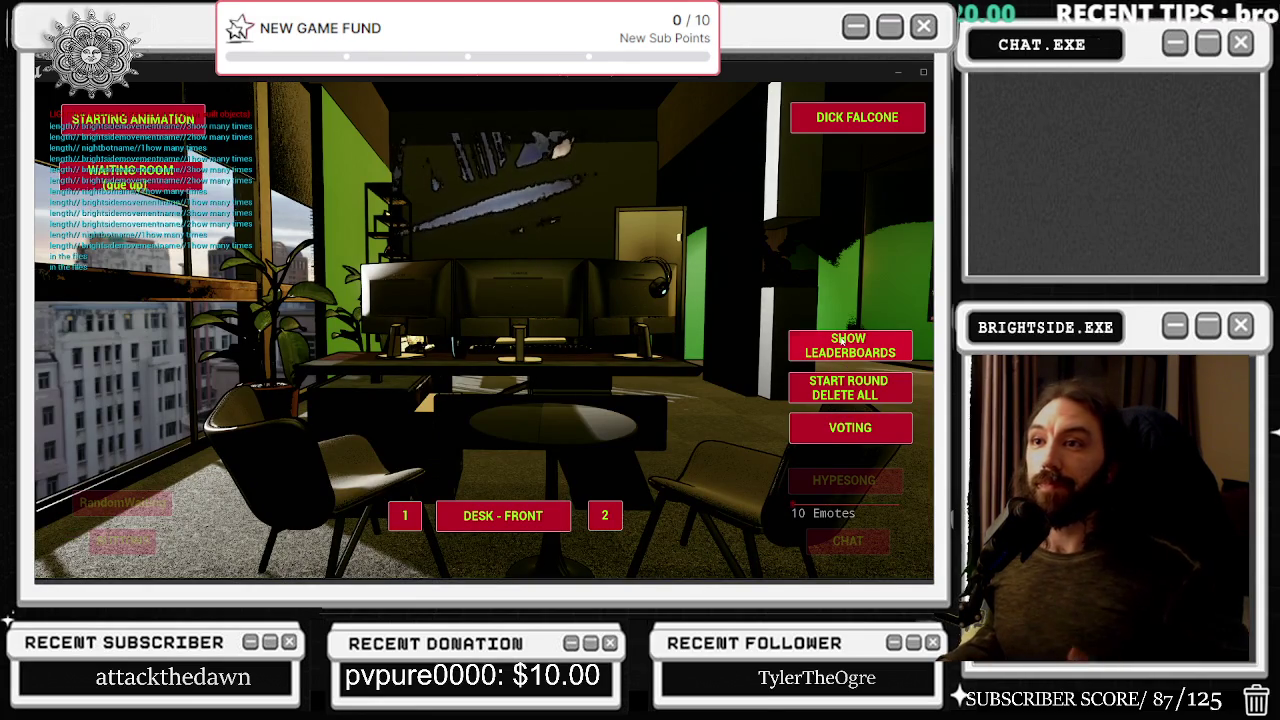
left_click(840, 341)
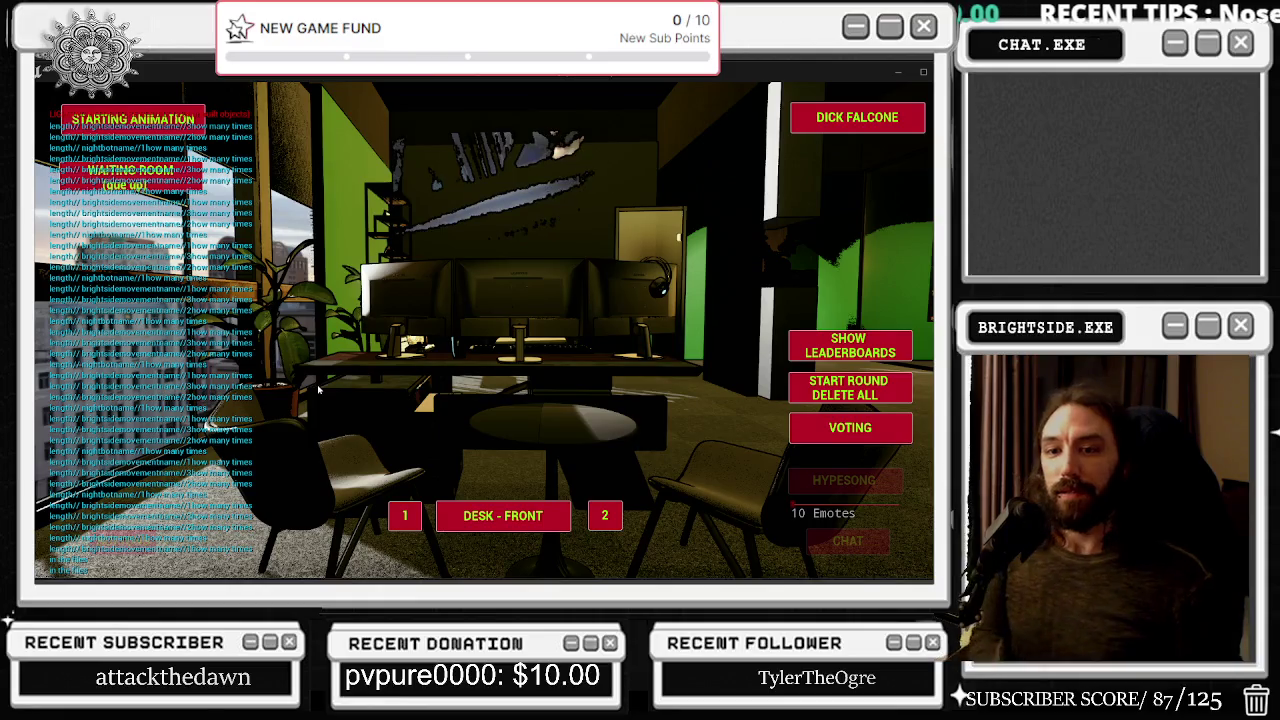
left_click(840, 350)
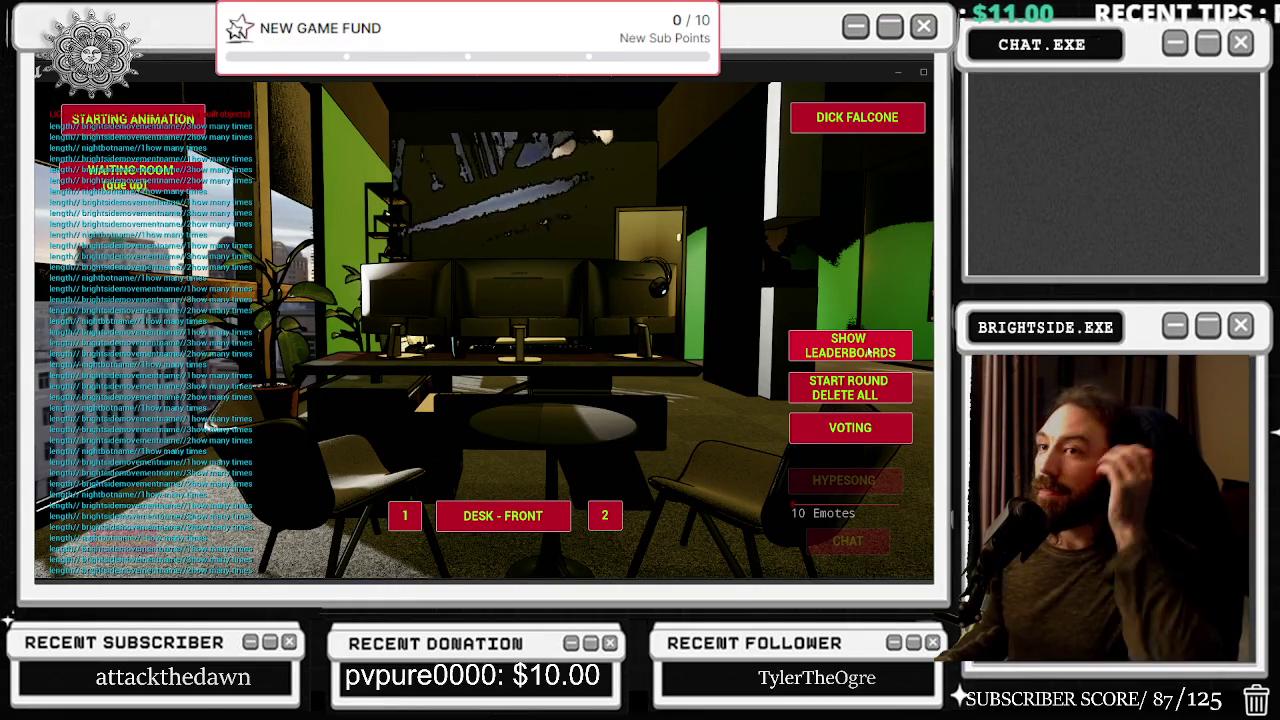
left_click(840, 395)
left_click(840, 395)
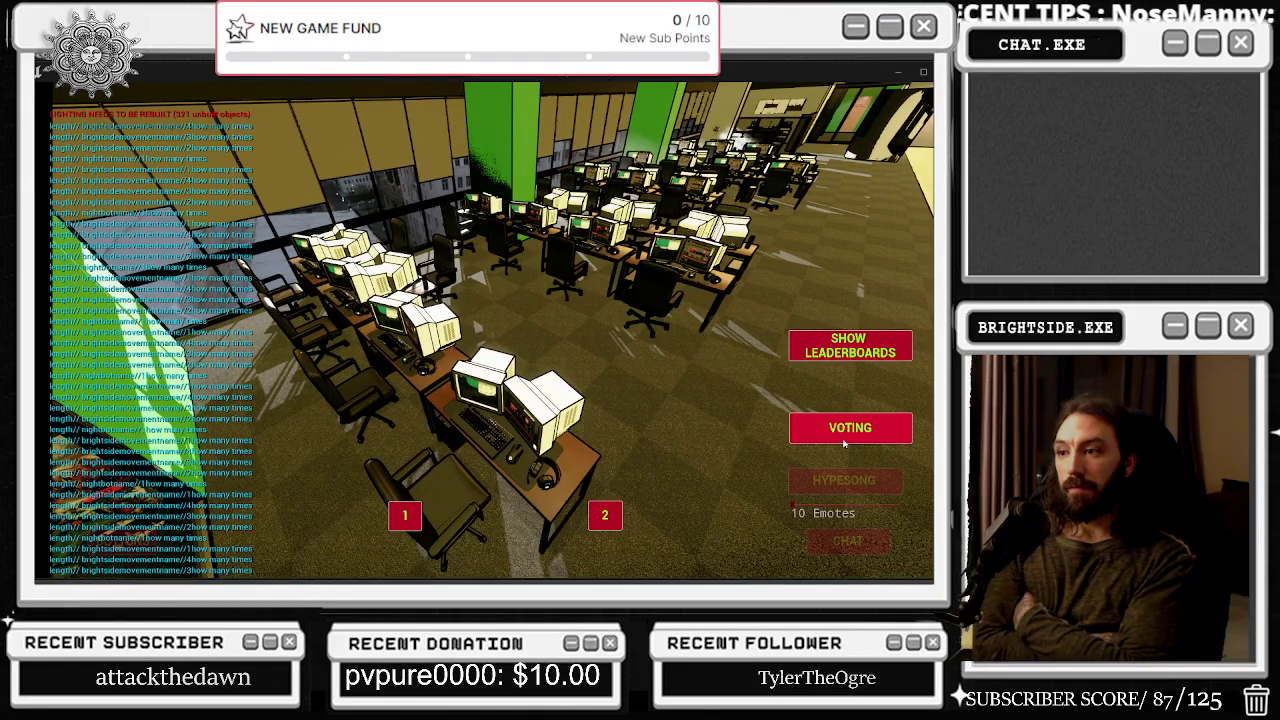
Let the round run until the computer-desk room appears, then exit play with Escape
key("Escape")
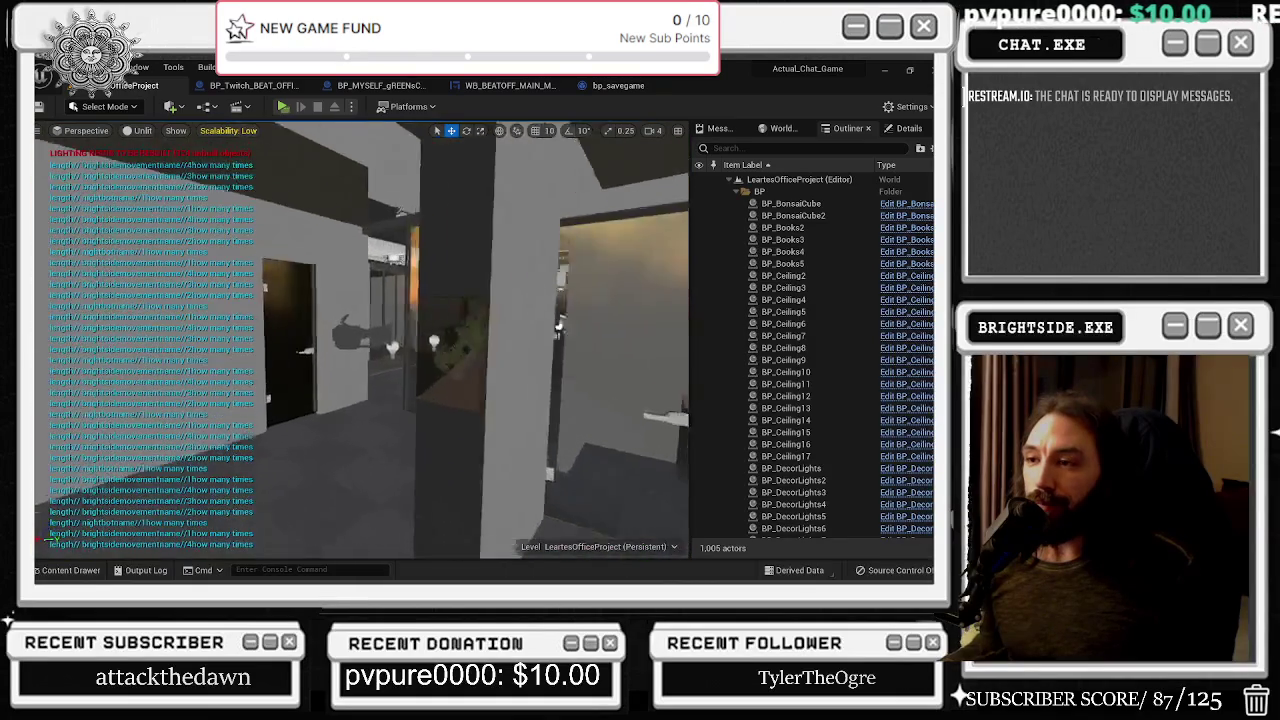
mouse_move(360, 330)
left_mouse_down()
mouse_move(278, 324)
mouse_move(330, 330)
left_mouse_up()
left_click_drag(251, 346, 201, 479)
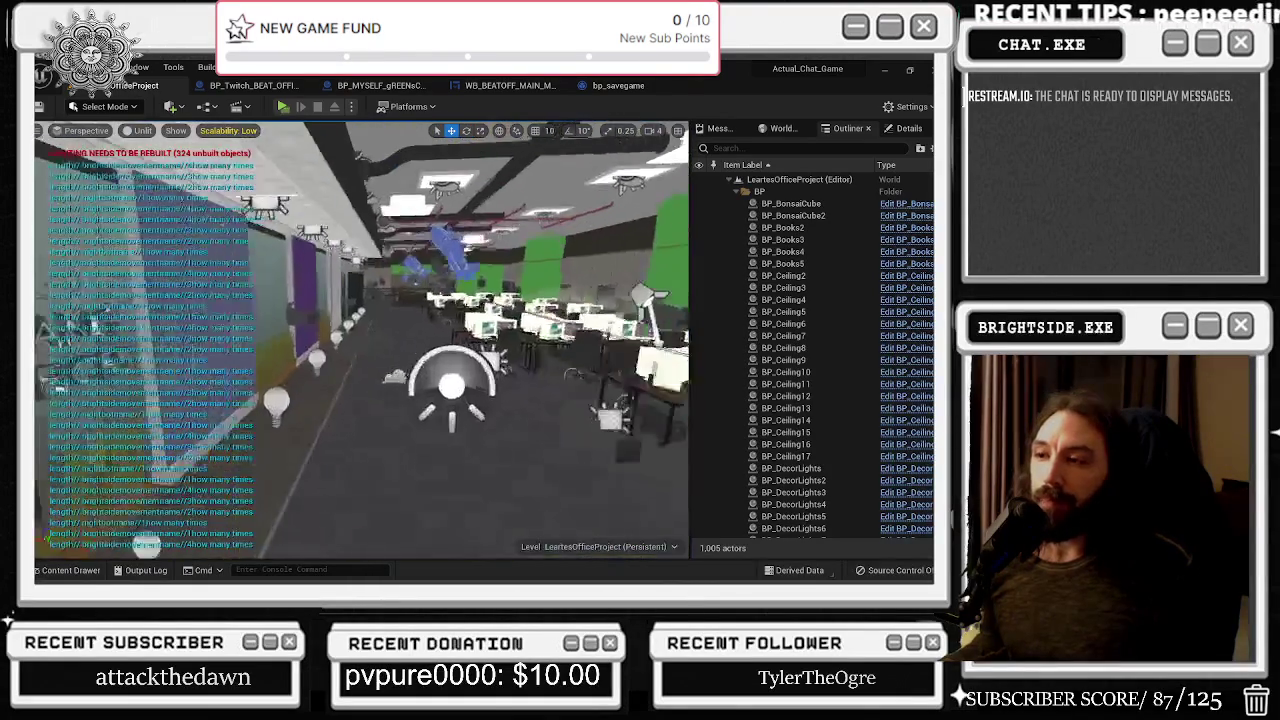
left_click_drag(405, 335, 436, 333)
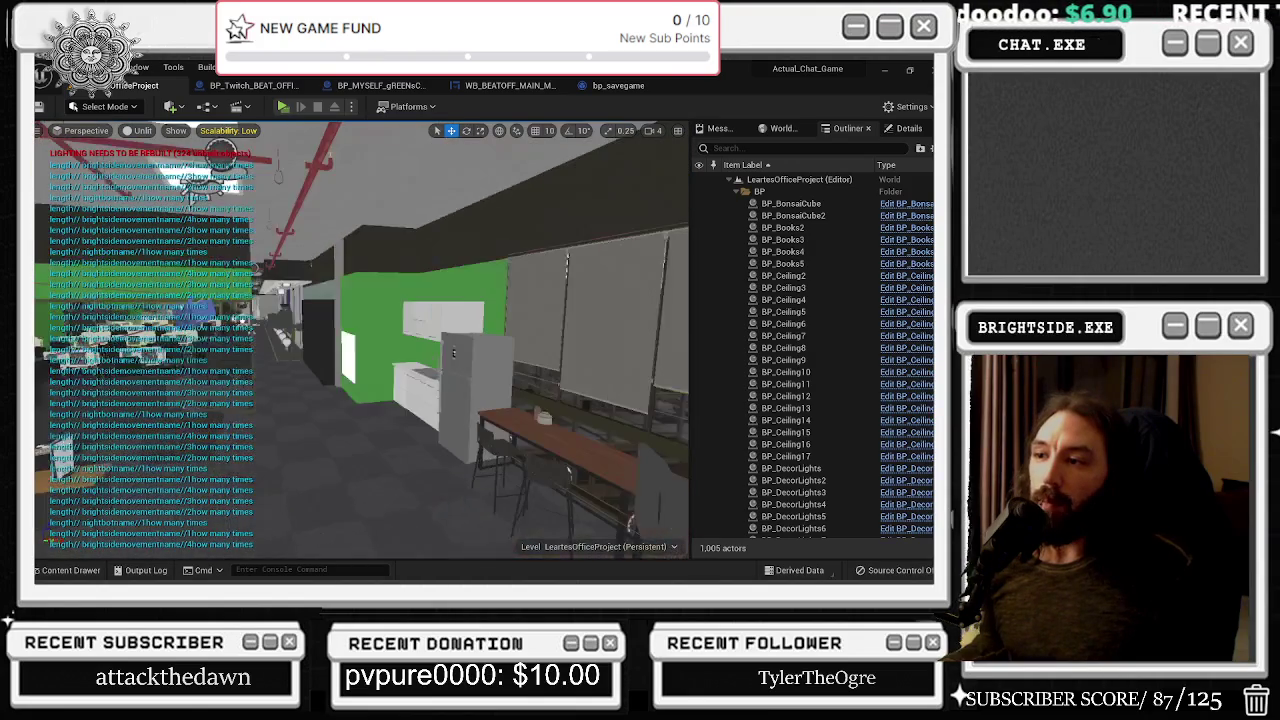
left_click_drag(360, 340, 390, 340)
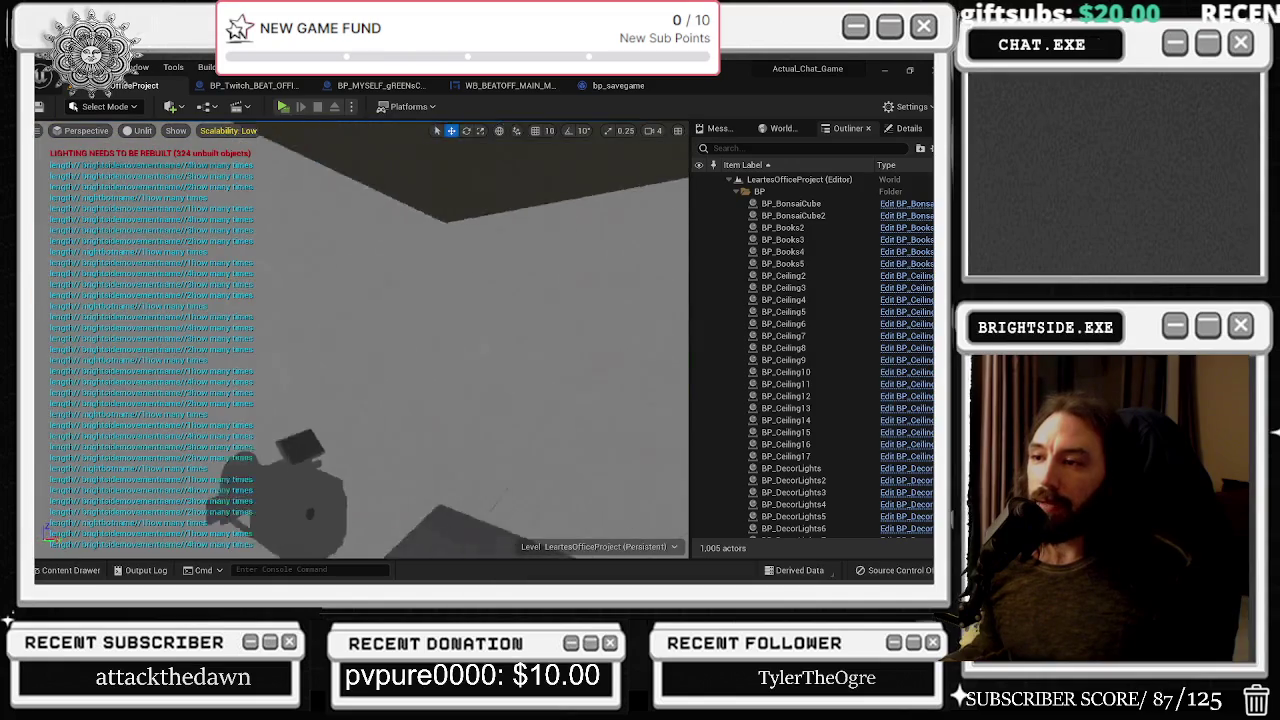
key("a")
left_click_drag(360, 340, 300, 300)
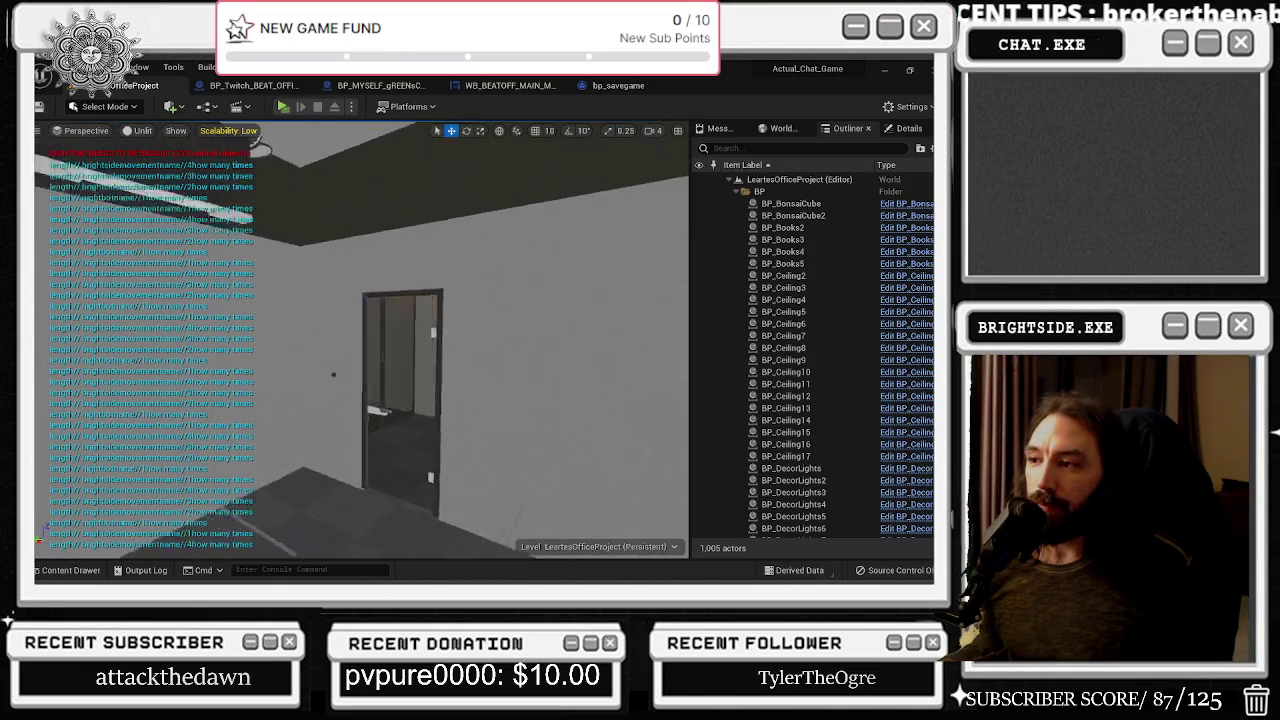
left_click_drag(360, 340, 320, 300)
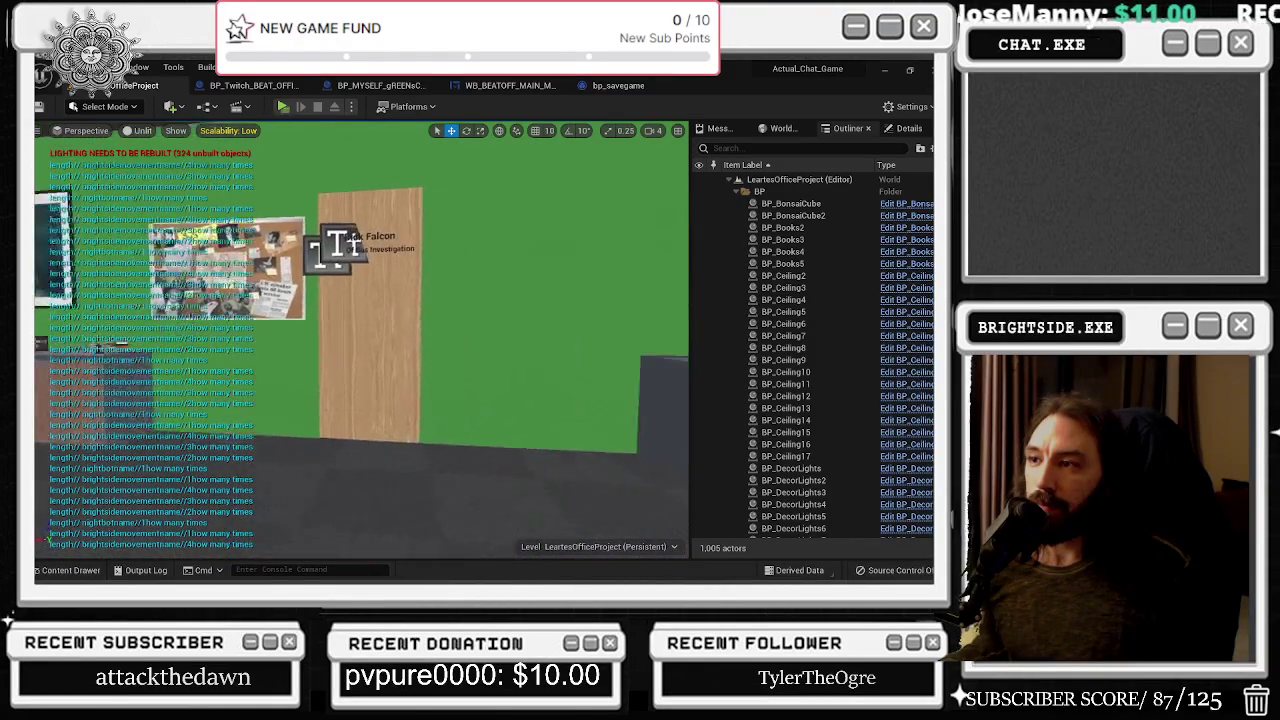
mouse_move(475, 432)
left_mouse_down()
mouse_move(420, 428)
mouse_move(400, 455)
mouse_move(355, 395)
mouse_move(340, 410)
mouse_move(258, 328)
left_mouse_up()
left_click_drag(325, 237, 325, 237)
Select the white firehatch panel and scale it taller, undoing the accidental widening
left_click(360, 340)
key("f")
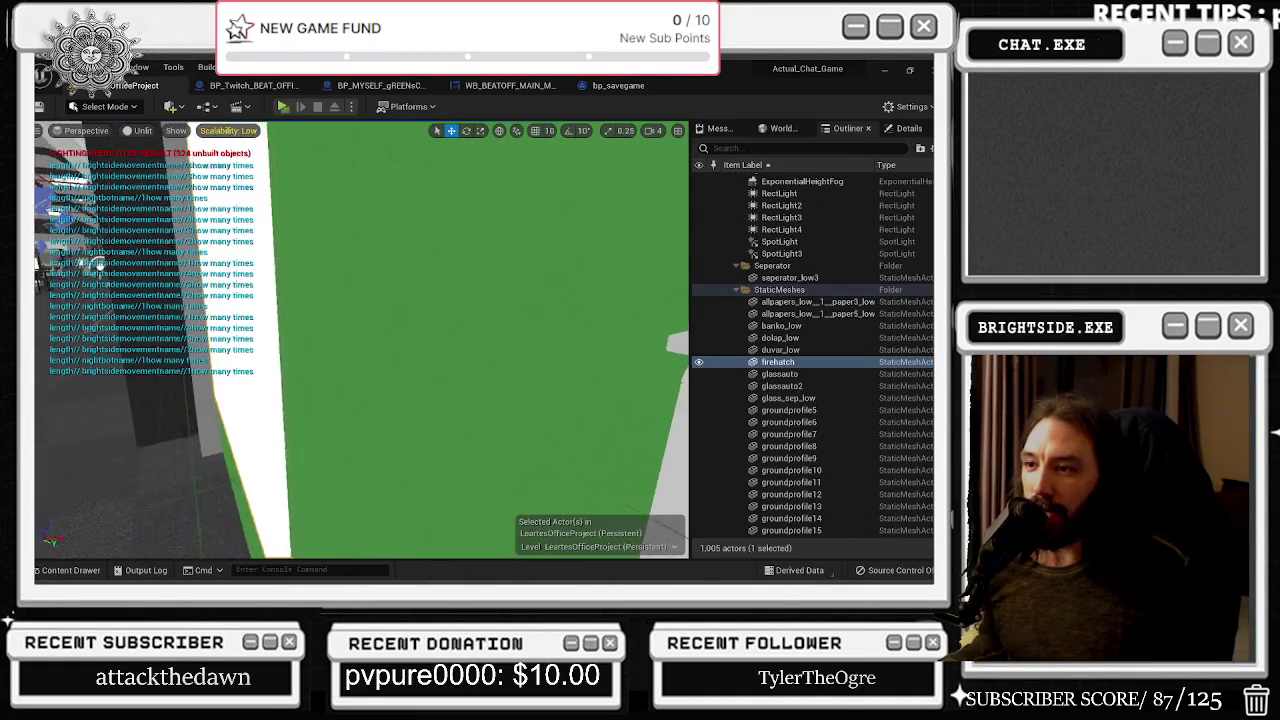
left_click_drag(360, 340, 360, 340)
key("f")
key("r")
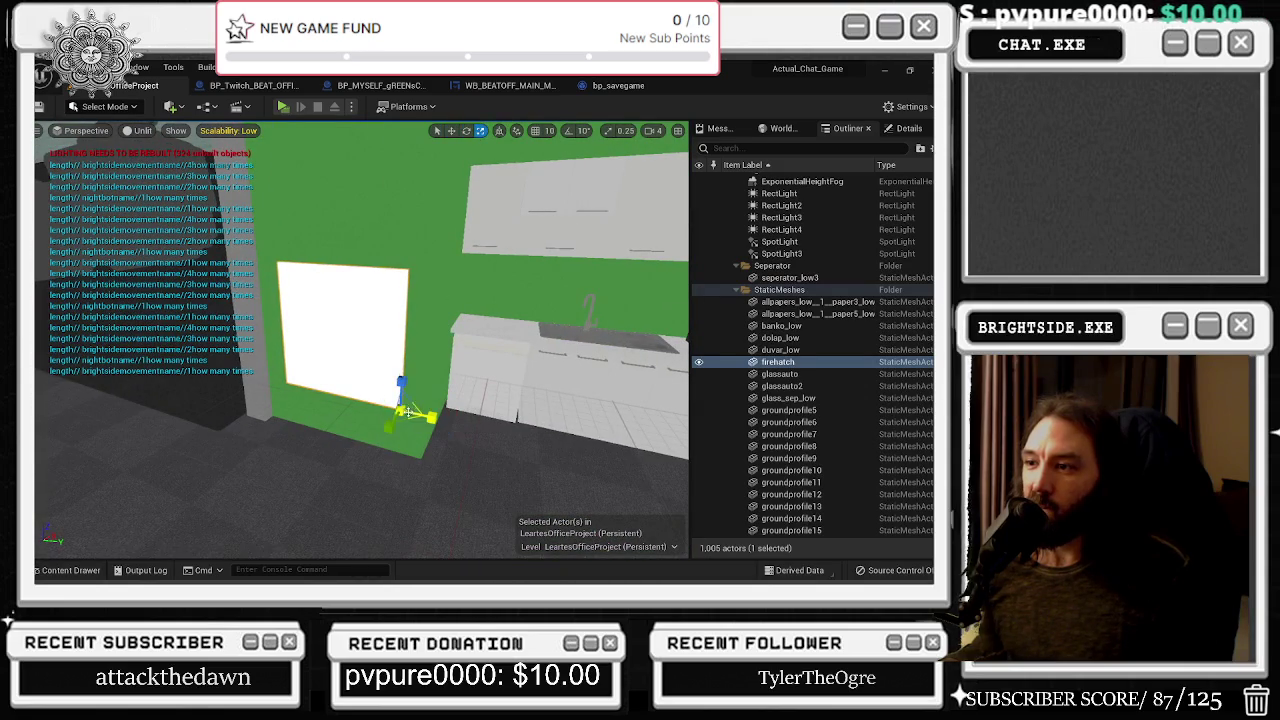
left_click_drag(405, 410, 405, 358)
left_click_drag(431, 418, 465, 424)
key("w")
key("ctrl+z")
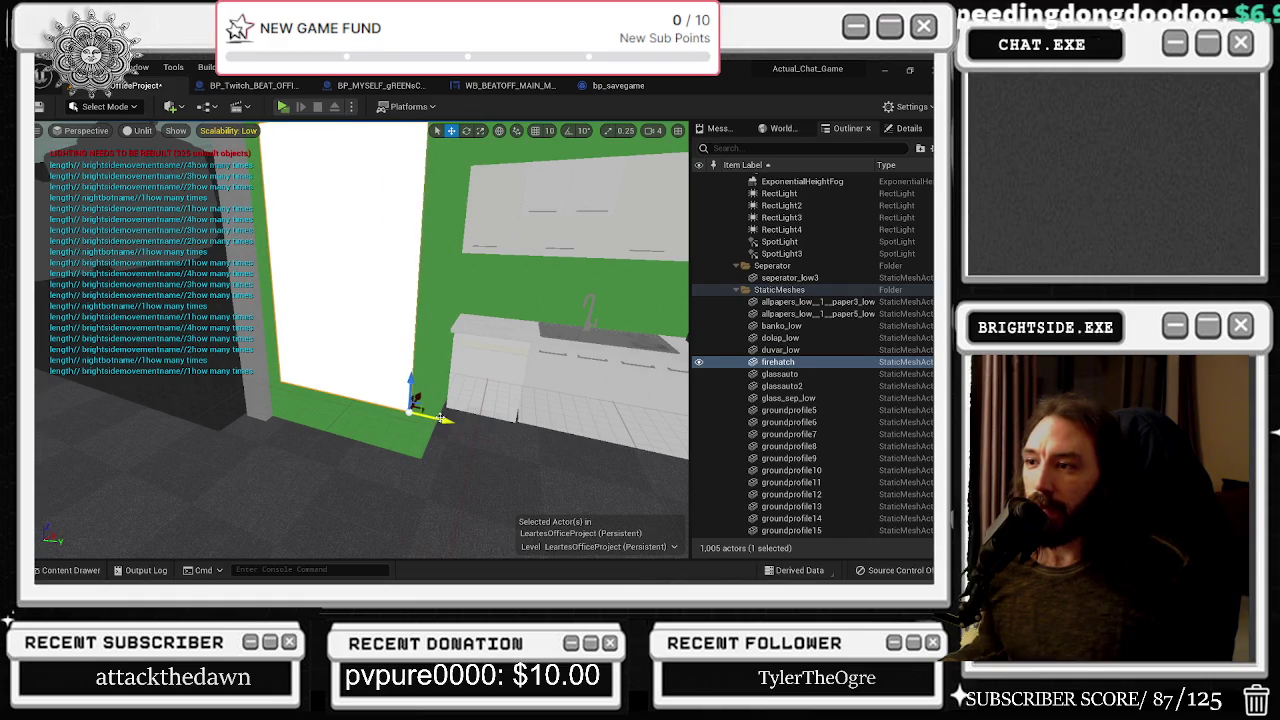
Reframe the viewport around the firehatch panel and the white door
key("alt+Tab")
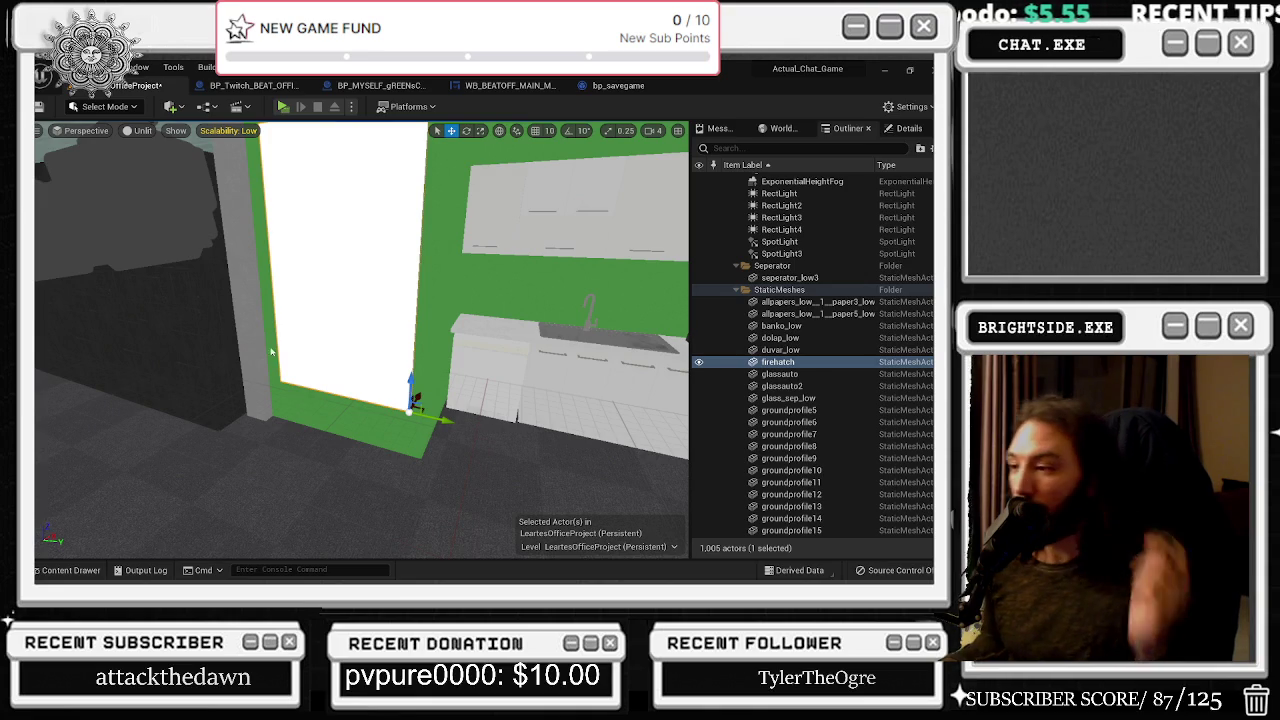
mouse_move(360, 340)
left_mouse_down()
mouse_move(300, 320)
mouse_move(280, 335)
mouse_move(300, 350)
mouse_move(273, 341)
left_mouse_up()
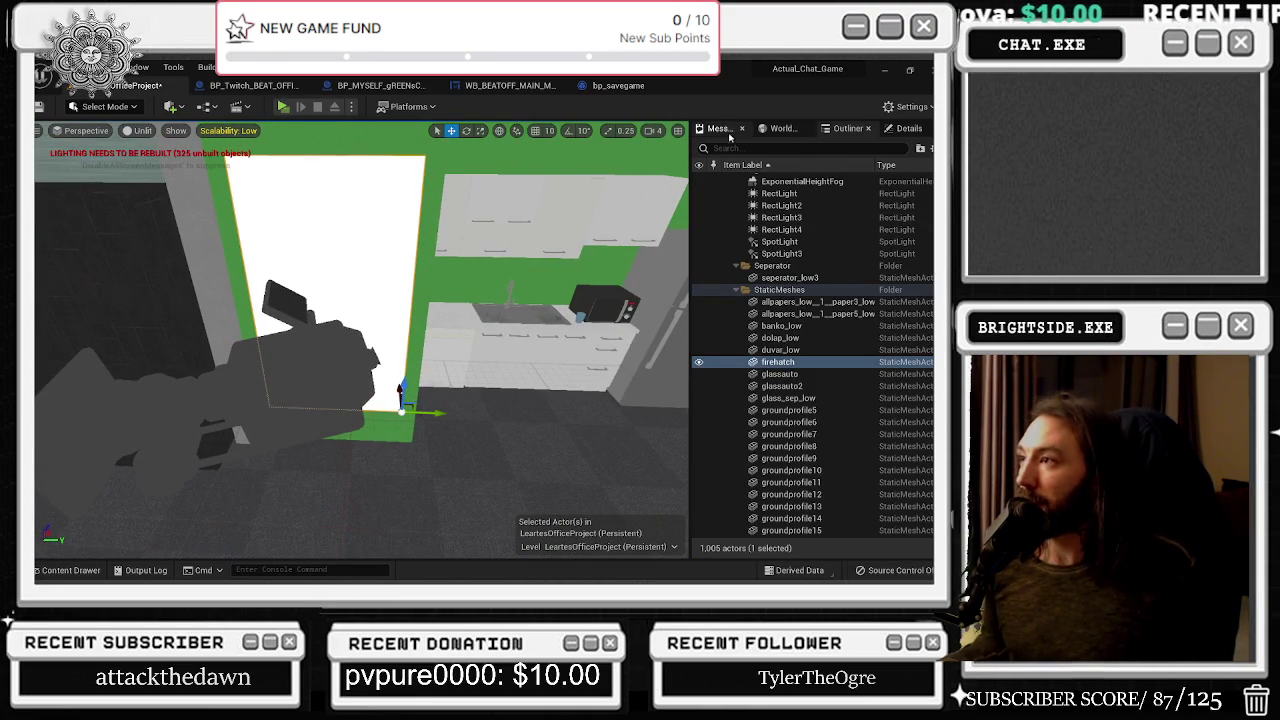
left_click(783, 128)
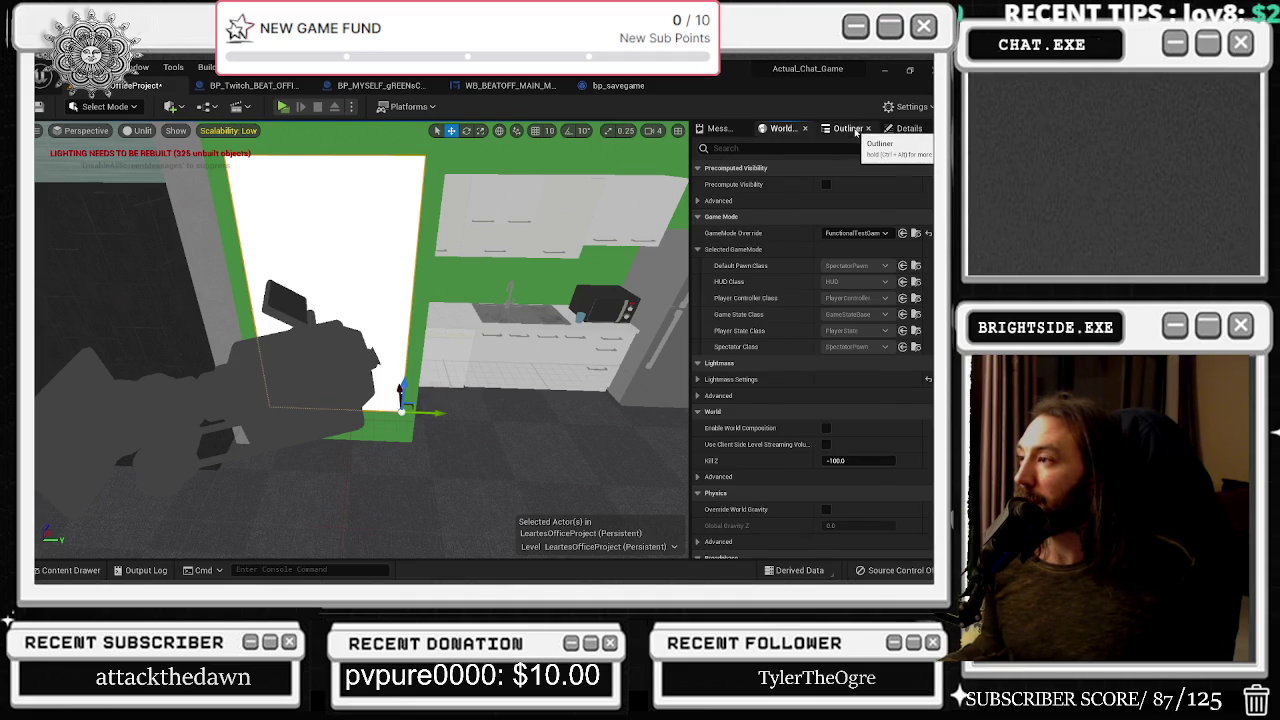
left_click(848, 128)
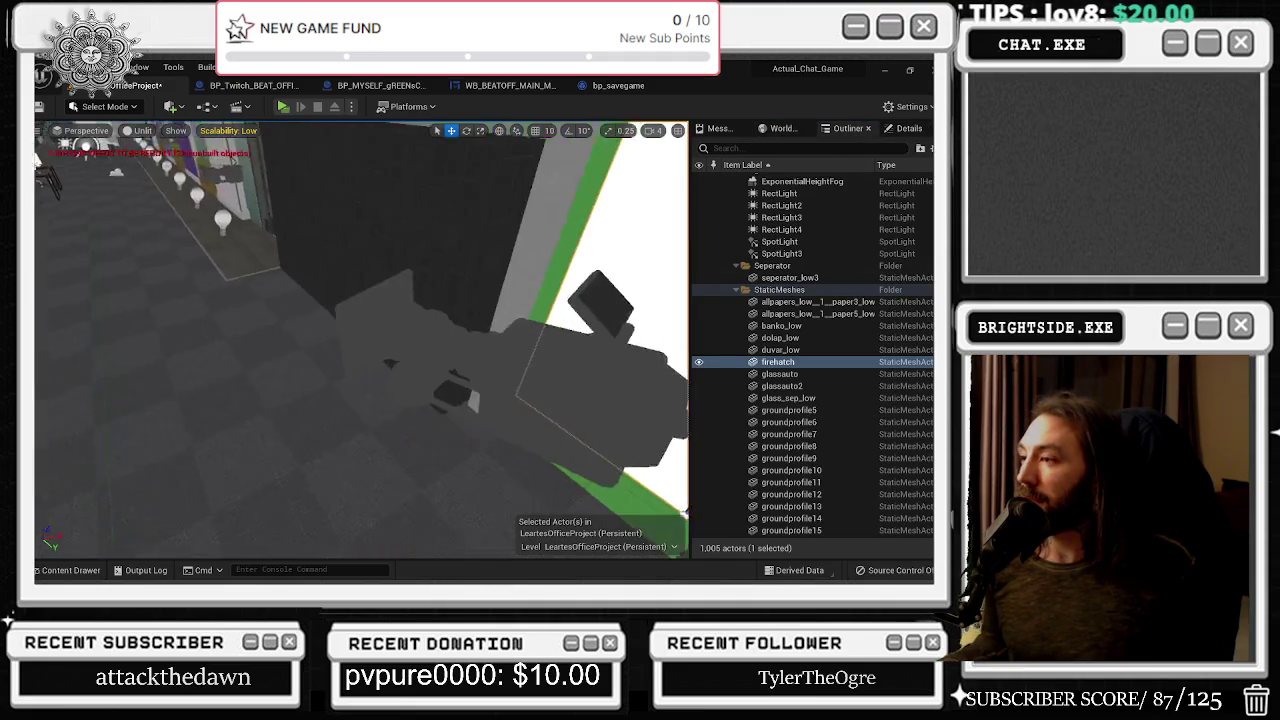
key("f")
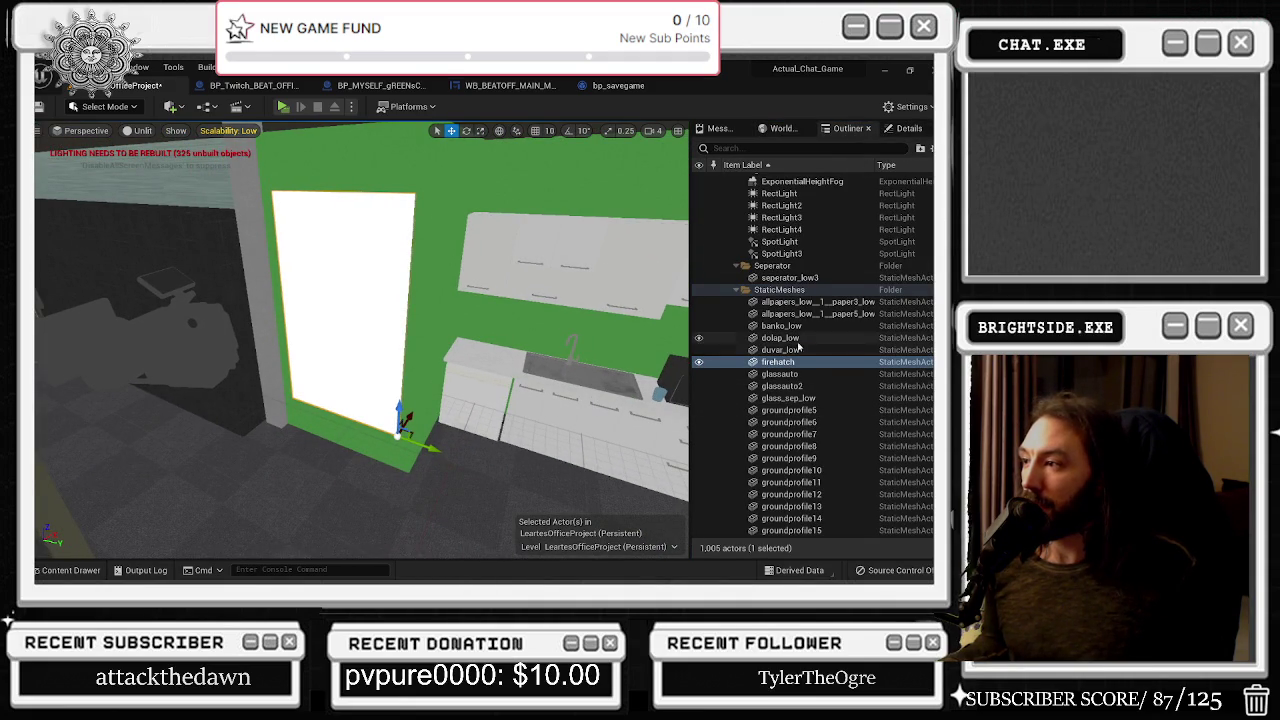
mouse_move(410, 361)
left_mouse_down()
mouse_move(470, 361)
mouse_move(410, 361)
left_mouse_up()
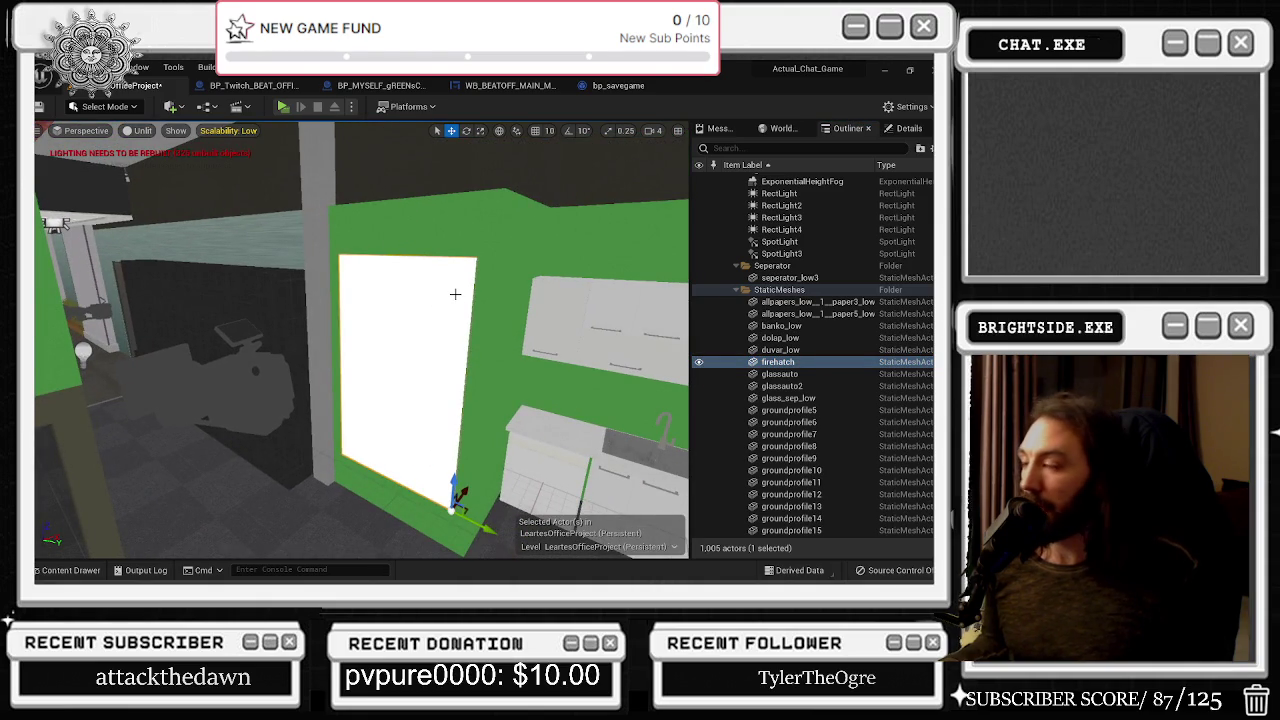
left_click_drag(339, 294, 300, 294)
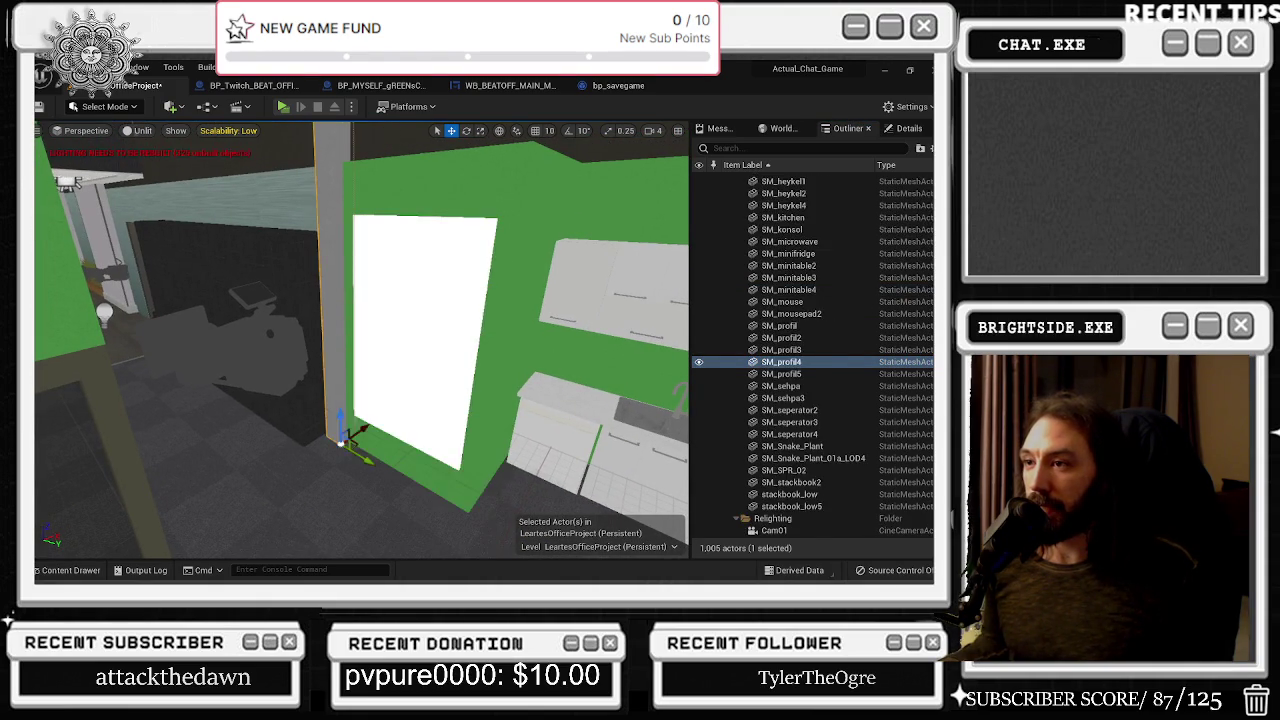
Bring up the Blueprints toolbar dropdown for the selected firehatch
right_click(401, 229)
left_click(457, 443)
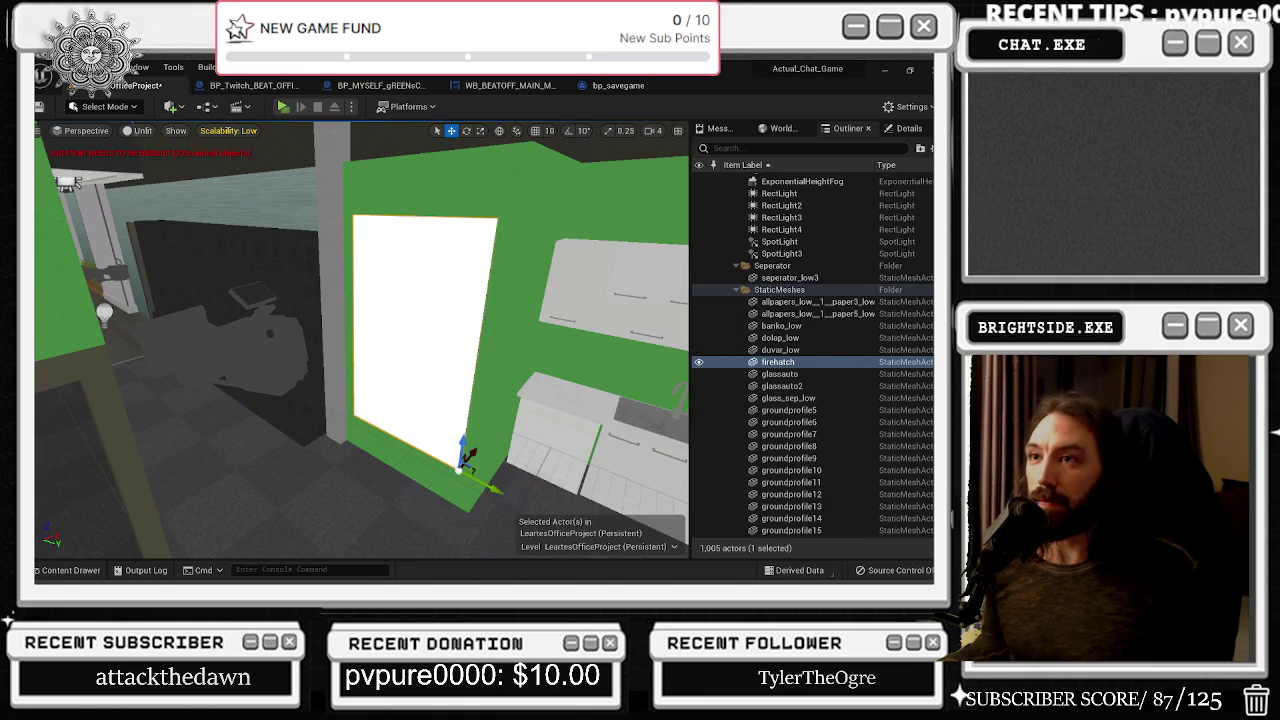
left_click(237, 106)
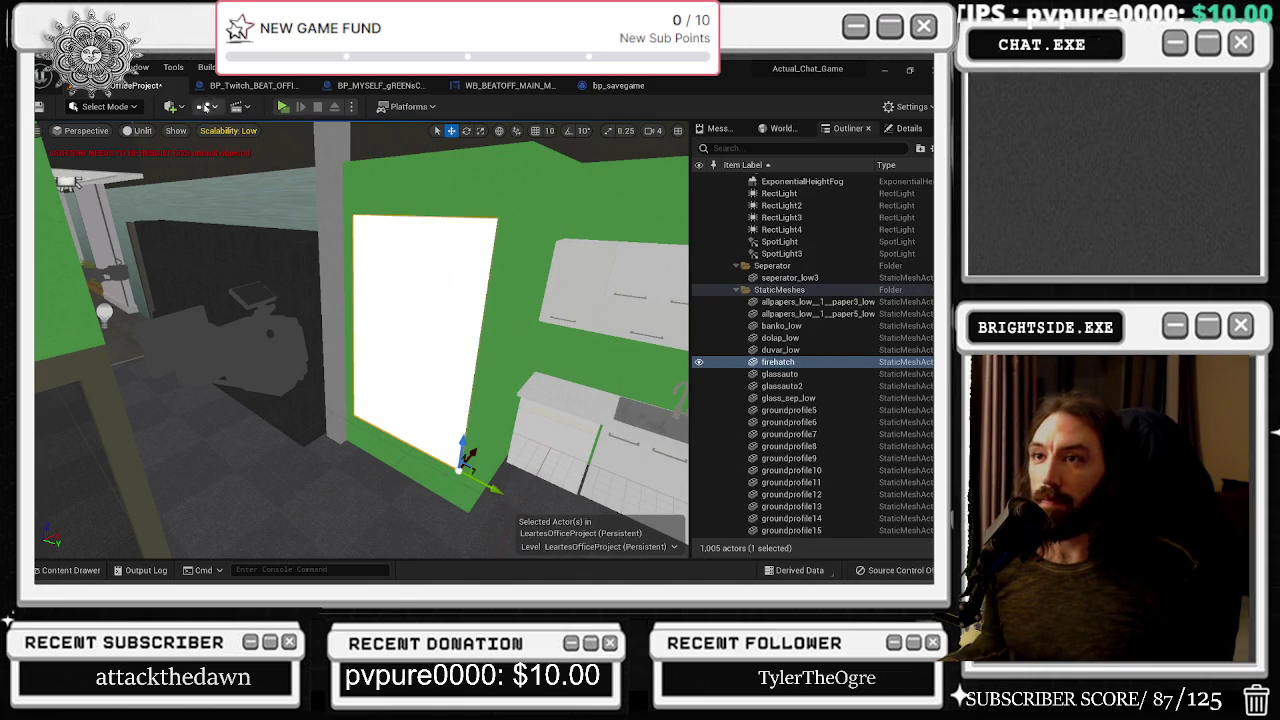
left_click(205, 106)
mouse_move(284, 206)
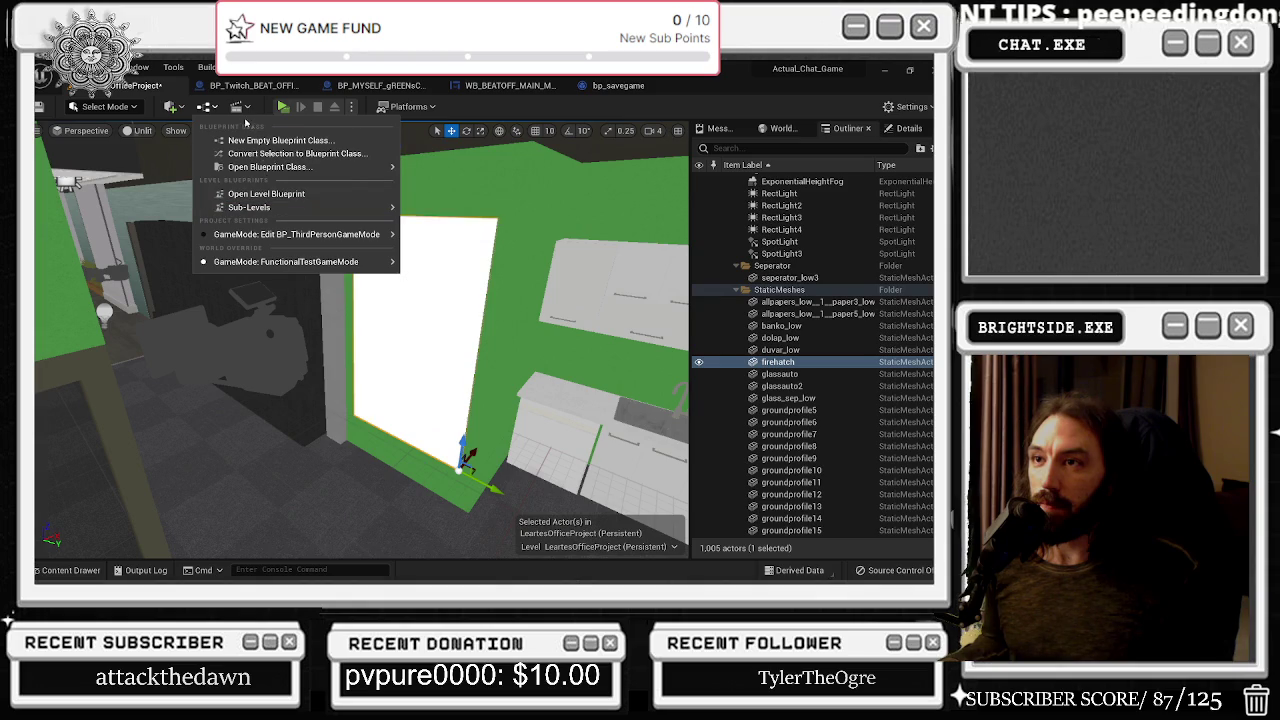
Convert the firehatch to Blueprint class 'bp_leaderboards' using Harvest Components
left_click(258, 154)
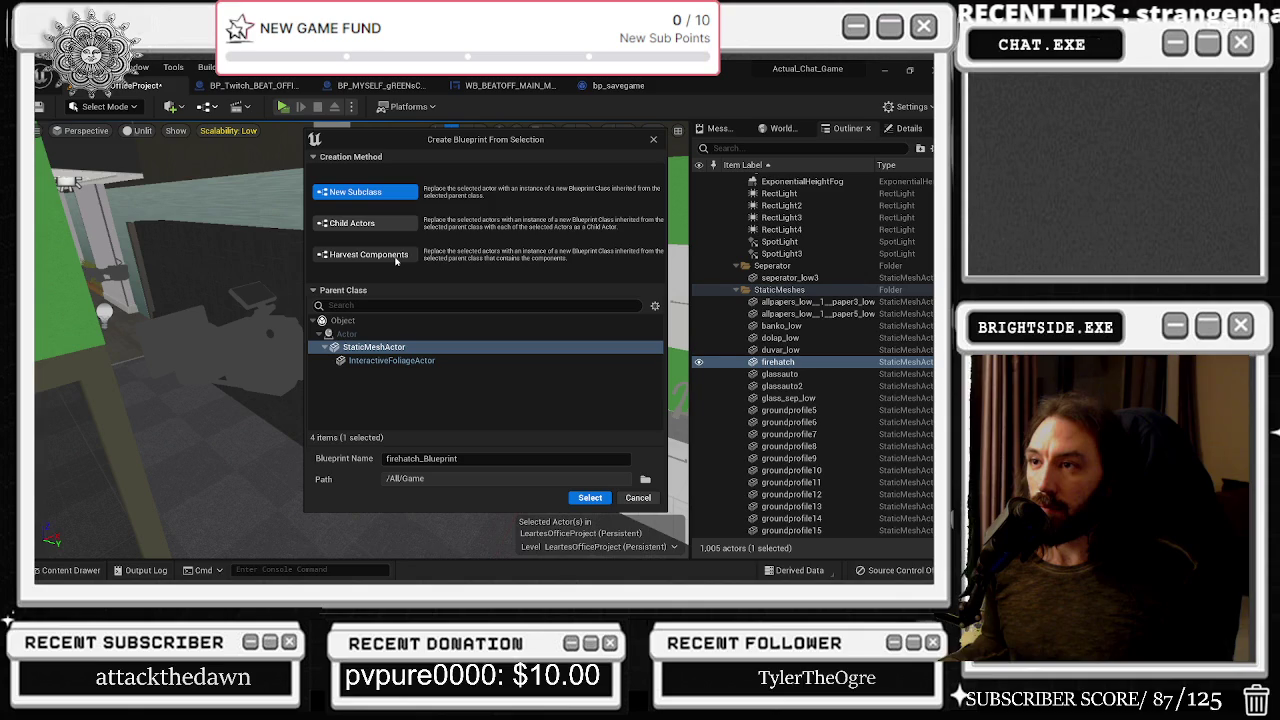
left_click(396, 257)
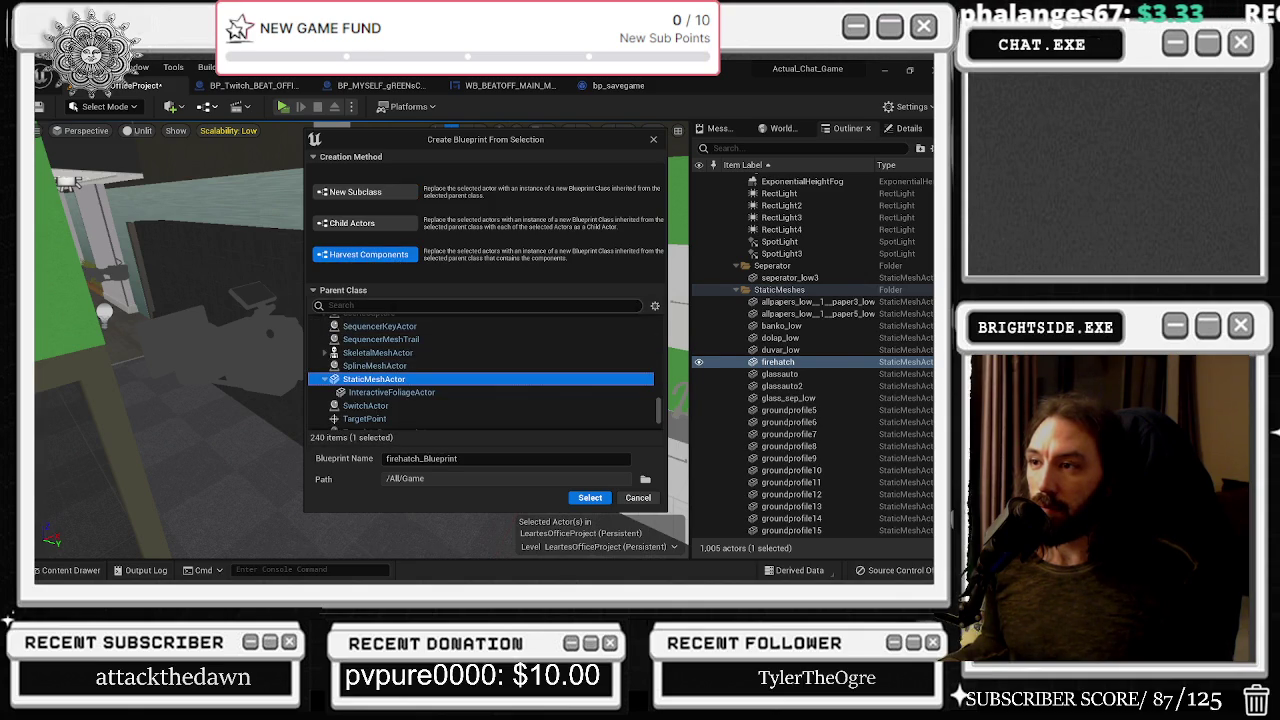
left_click(470, 459)
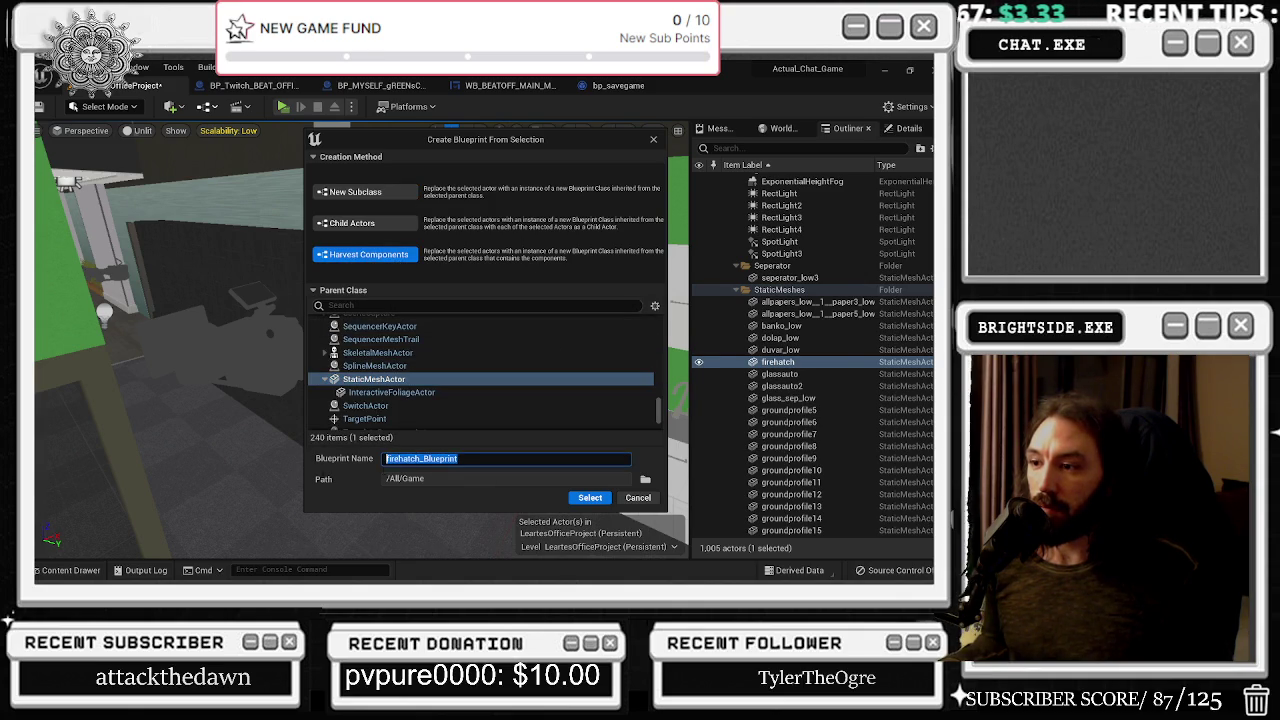
type("bp_leaderboard")
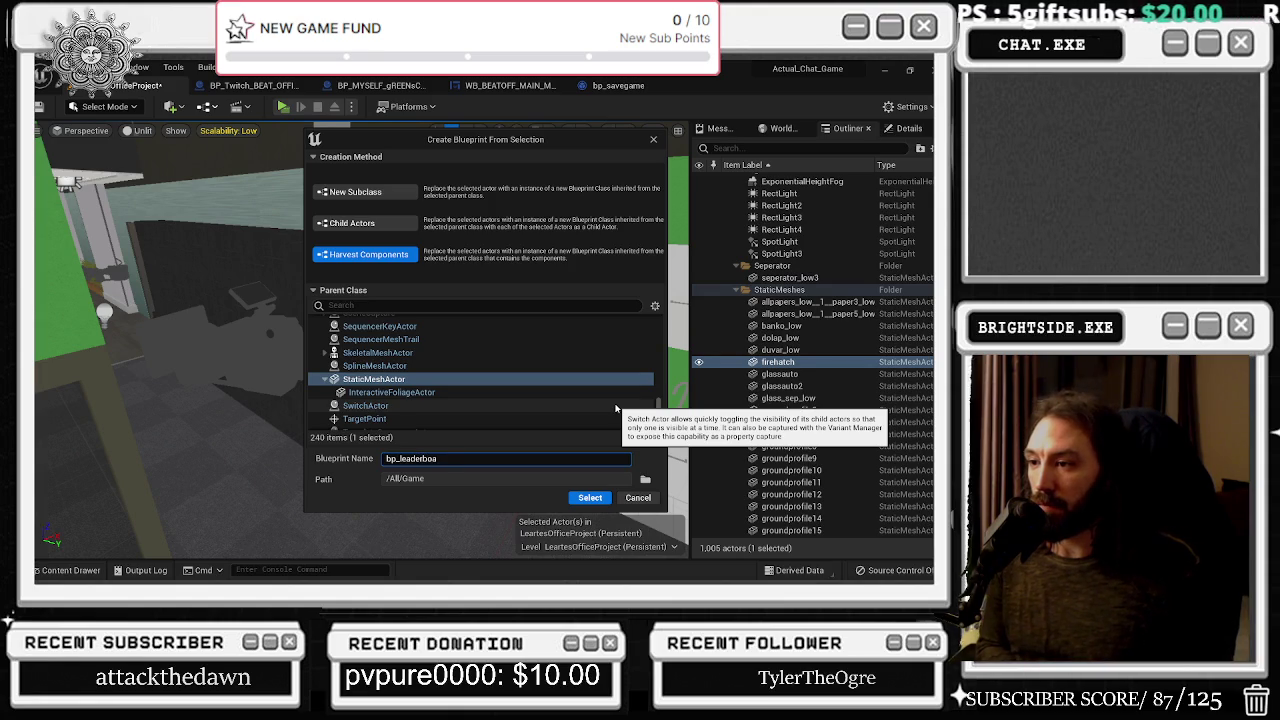
left_click(591, 498)
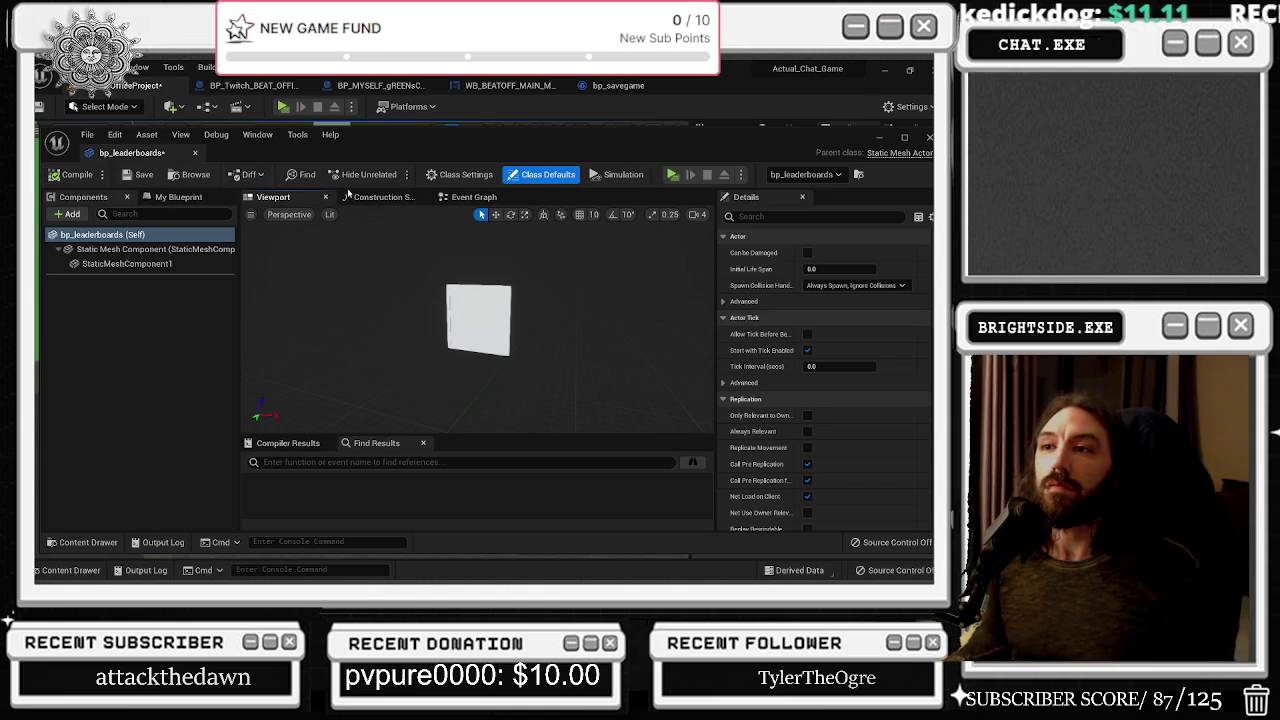
Wire Event BeginPlay into a Delay node with a 2 second duration
left_click(380, 197)
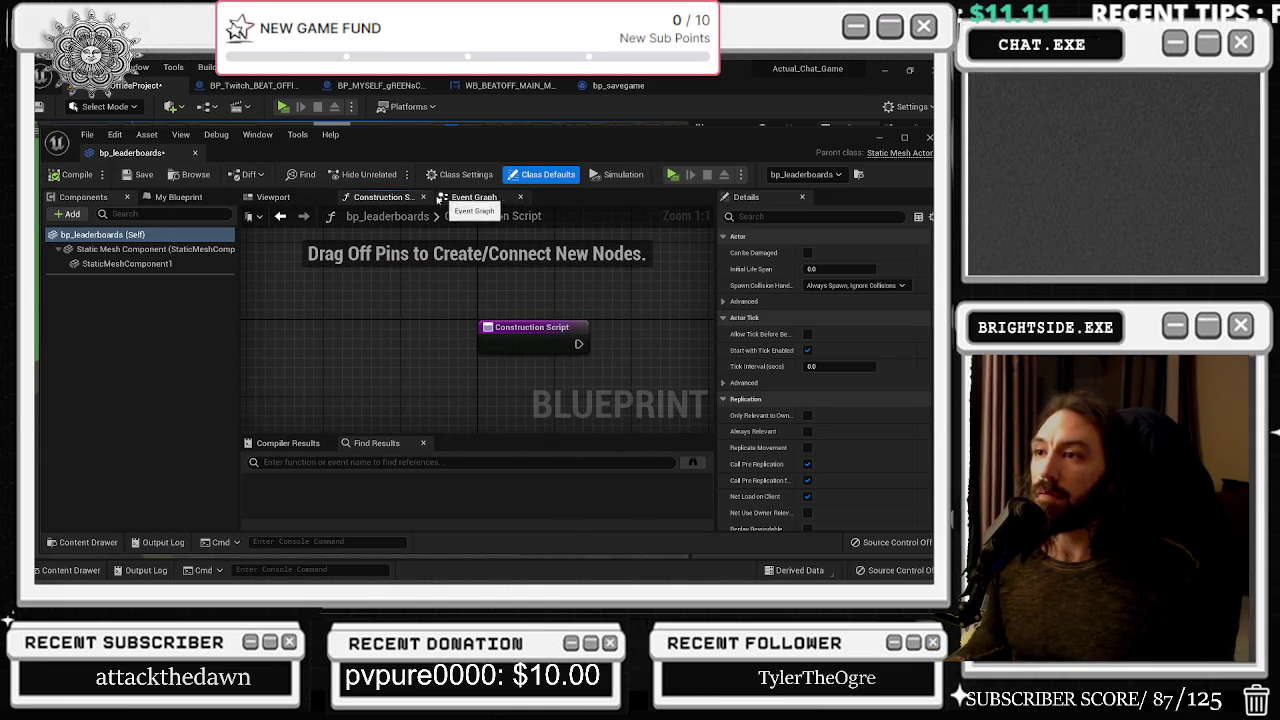
left_click(477, 199)
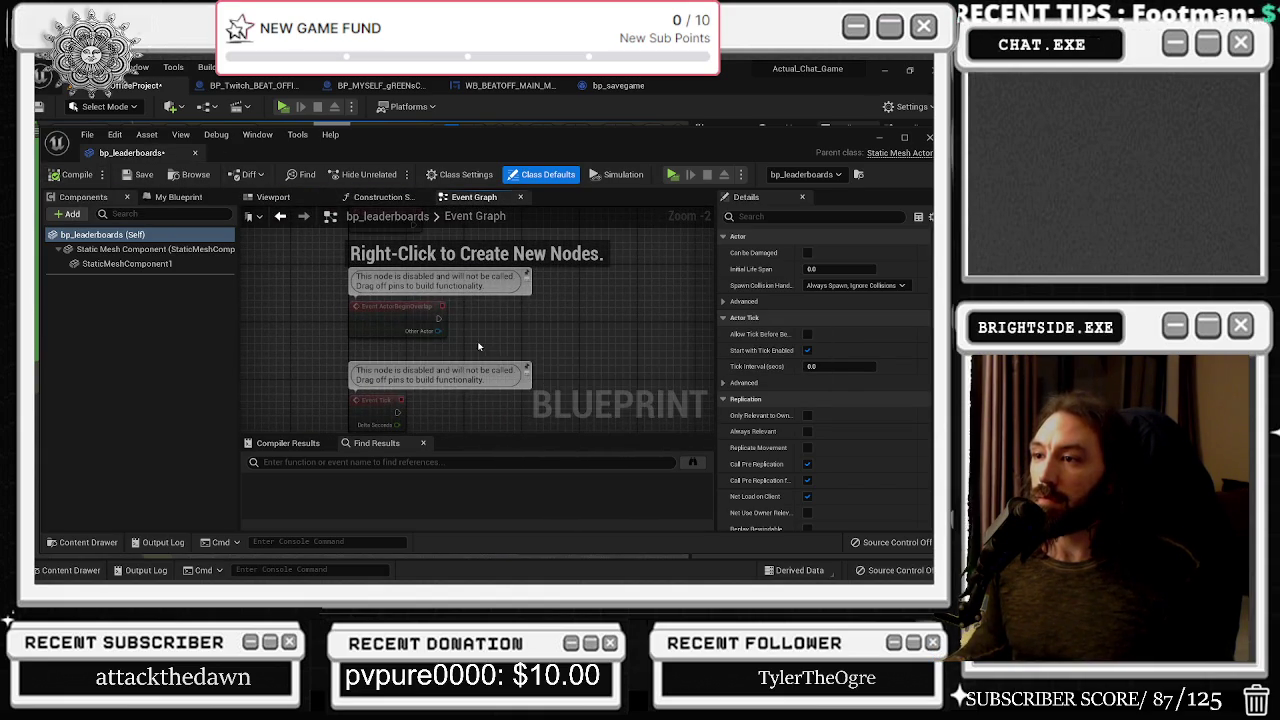
left_click_drag(480, 346, 427, 455)
mouse_move(317, 352)
left_mouse_down()
mouse_move(323, 299)
mouse_move(292, 337)
mouse_move(420, 355)
mouse_move(372, 347)
left_mouse_up()
left_click(364, 330)
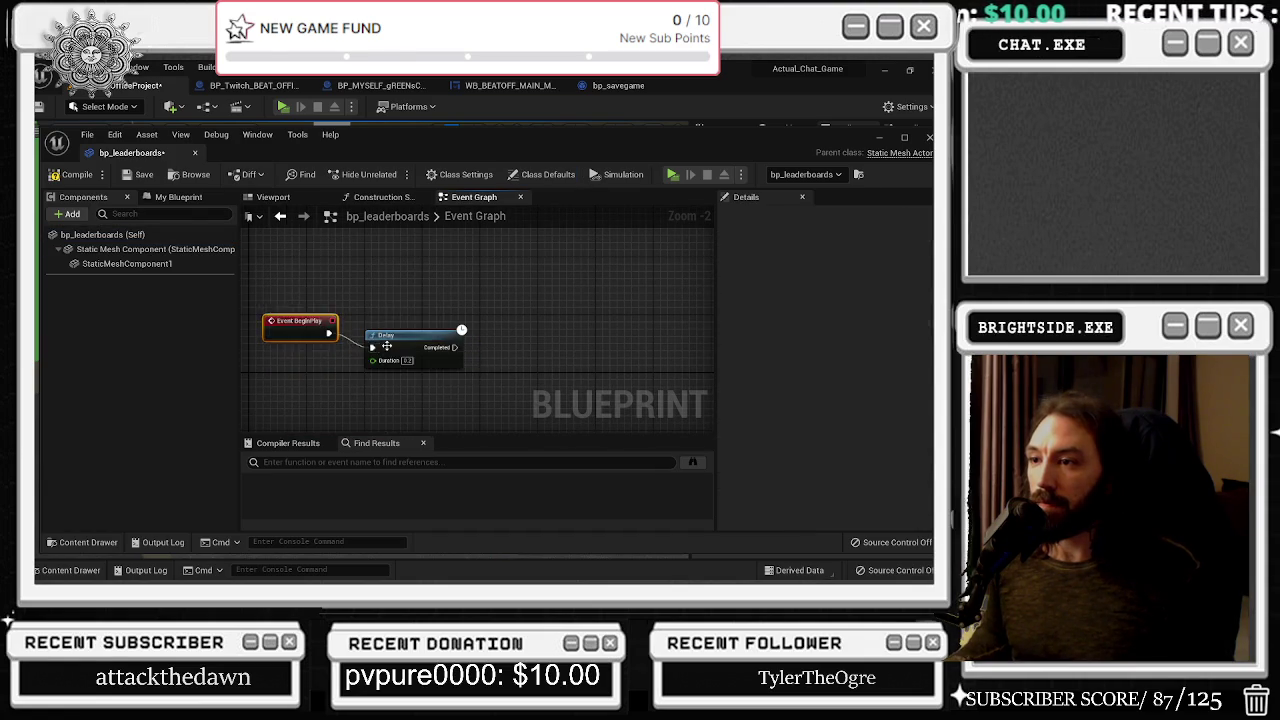
left_click_drag(453, 335, 467, 320)
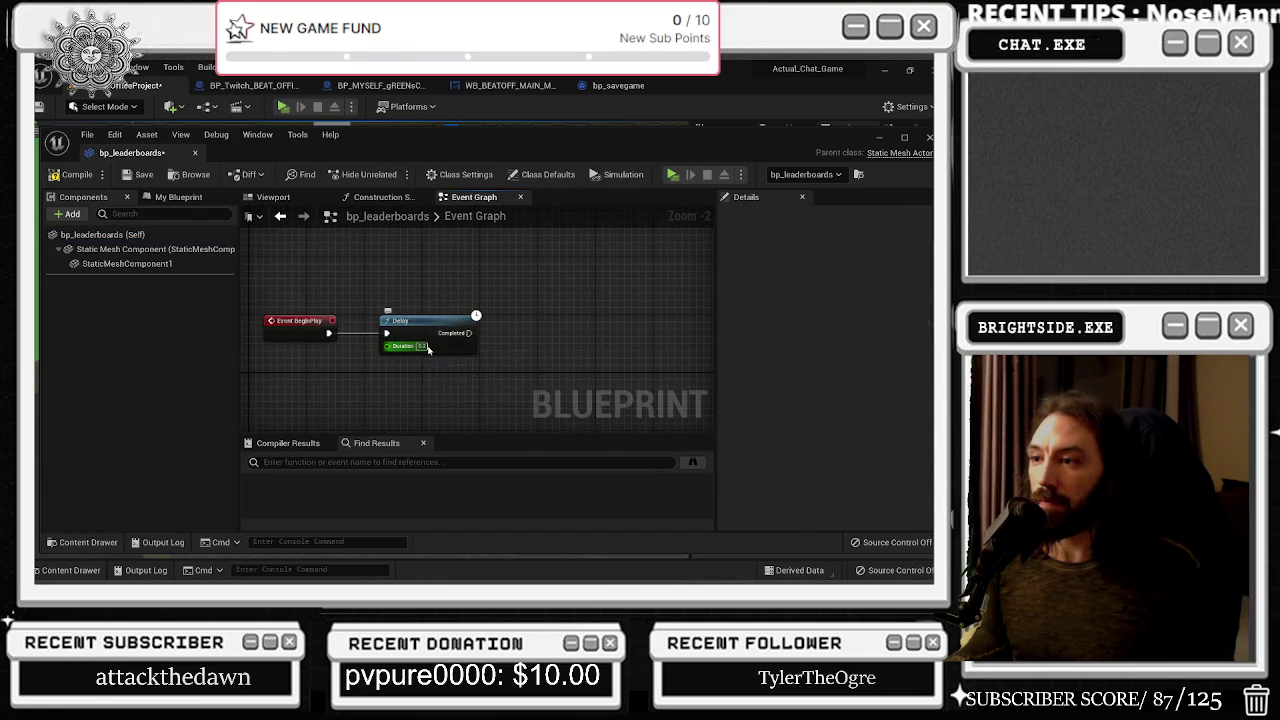
type("2")
key("Return")
Dock the bp_leaderboards editor among the main window's tabs
mouse_move(160, 155)
left_mouse_down()
mouse_move(620, 215)
mouse_move(720, 90)
left_mouse_up()
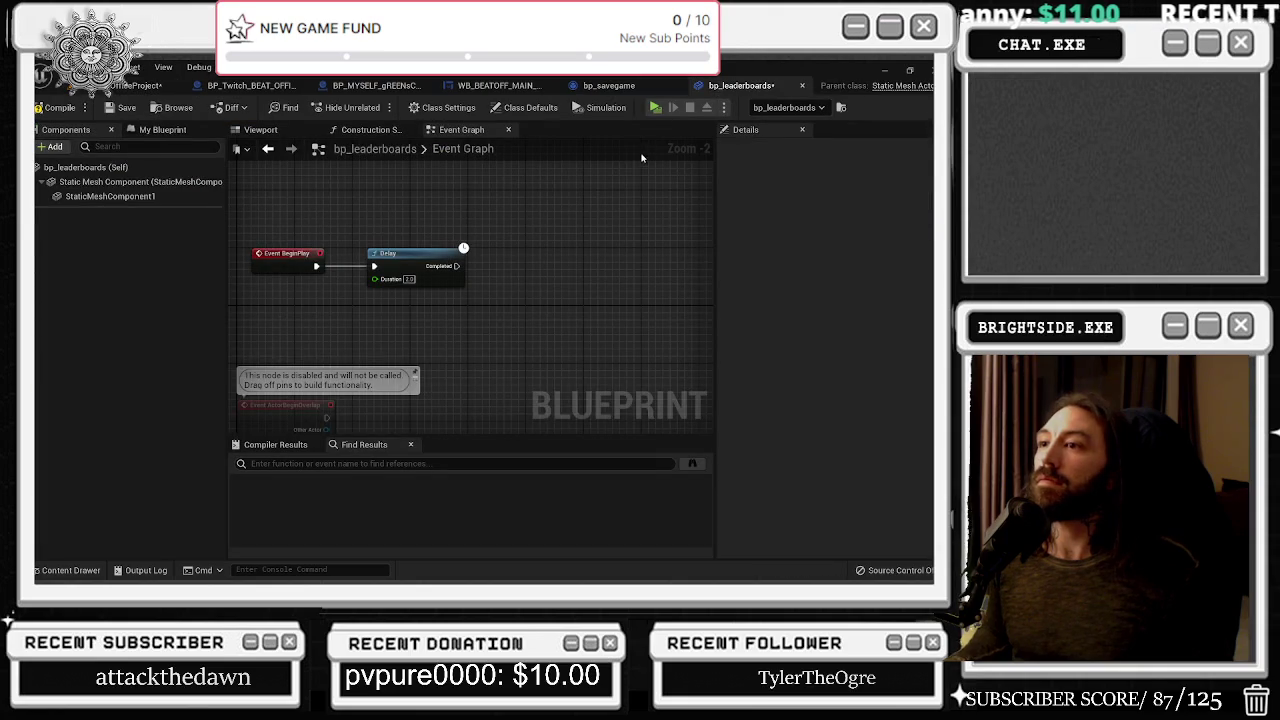
left_click_drag(330, 180, 576, 364)
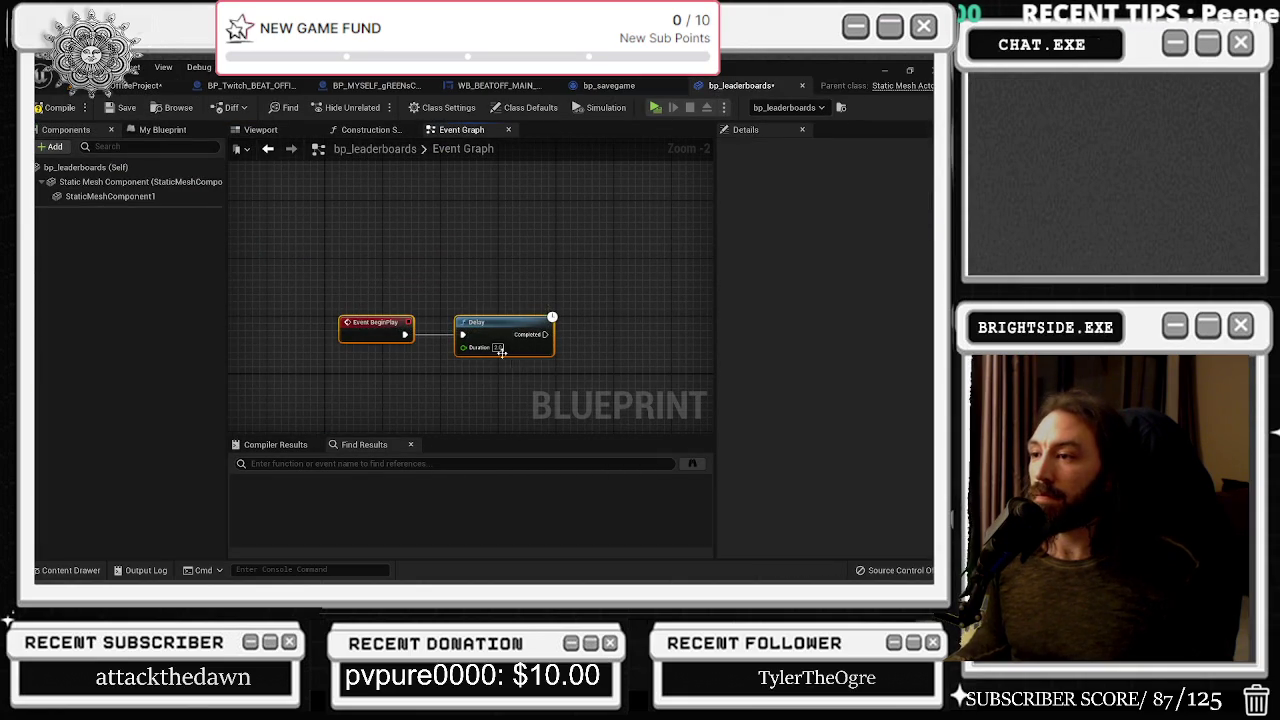
left_click(539, 260)
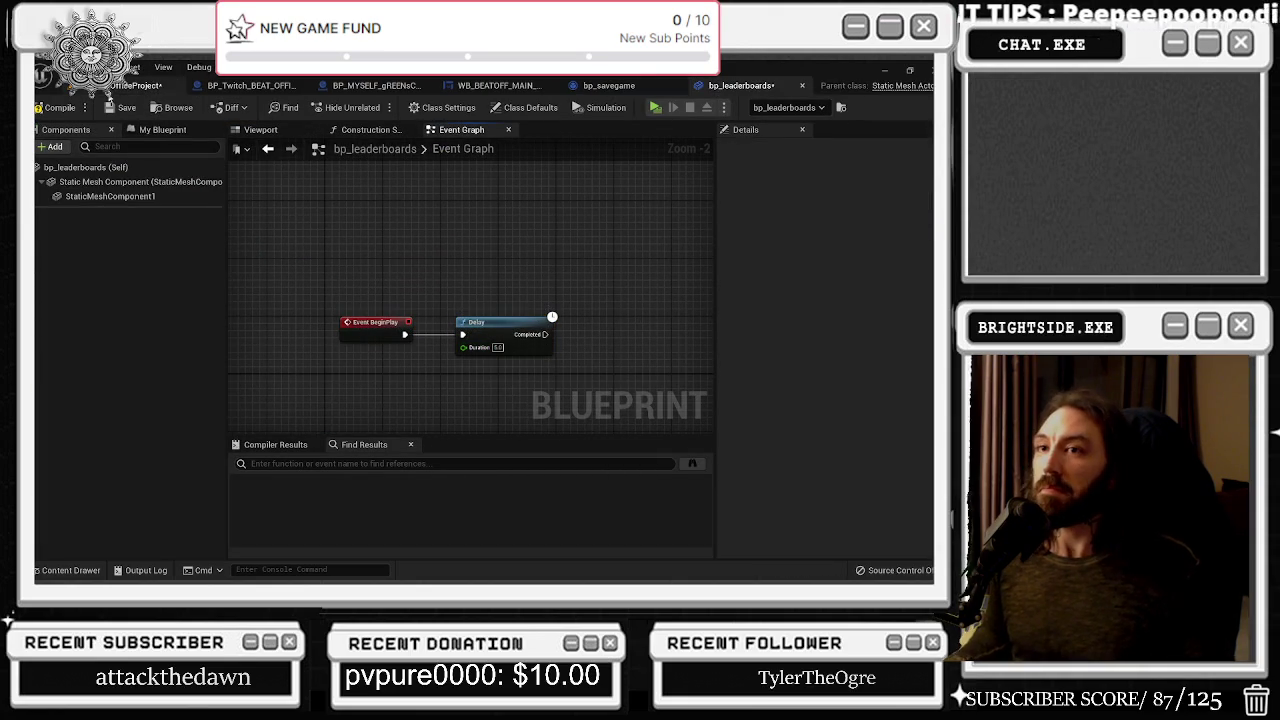
Review the WB_BEATOFF_MAIN_MENU event graph around the Length node and the Twitch Blueprint's variables
left_click(598, 86)
left_click(505, 85)
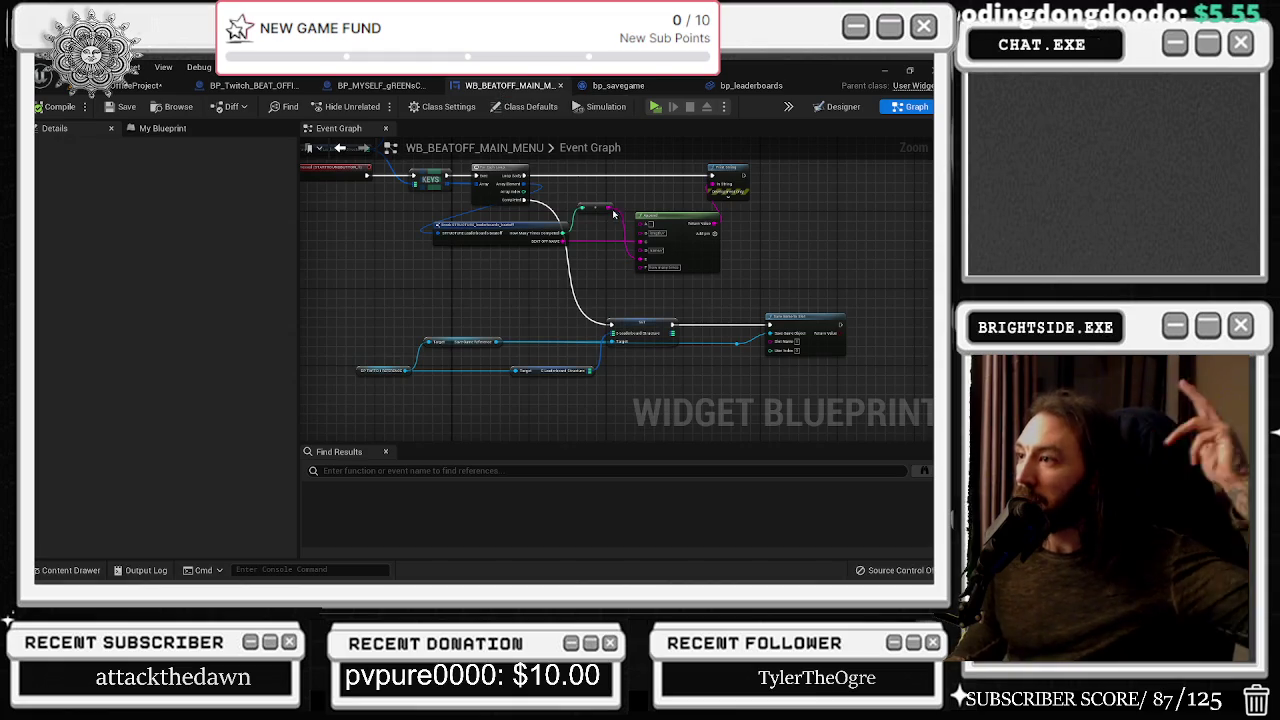
scroll(600, 280, "up", 2)
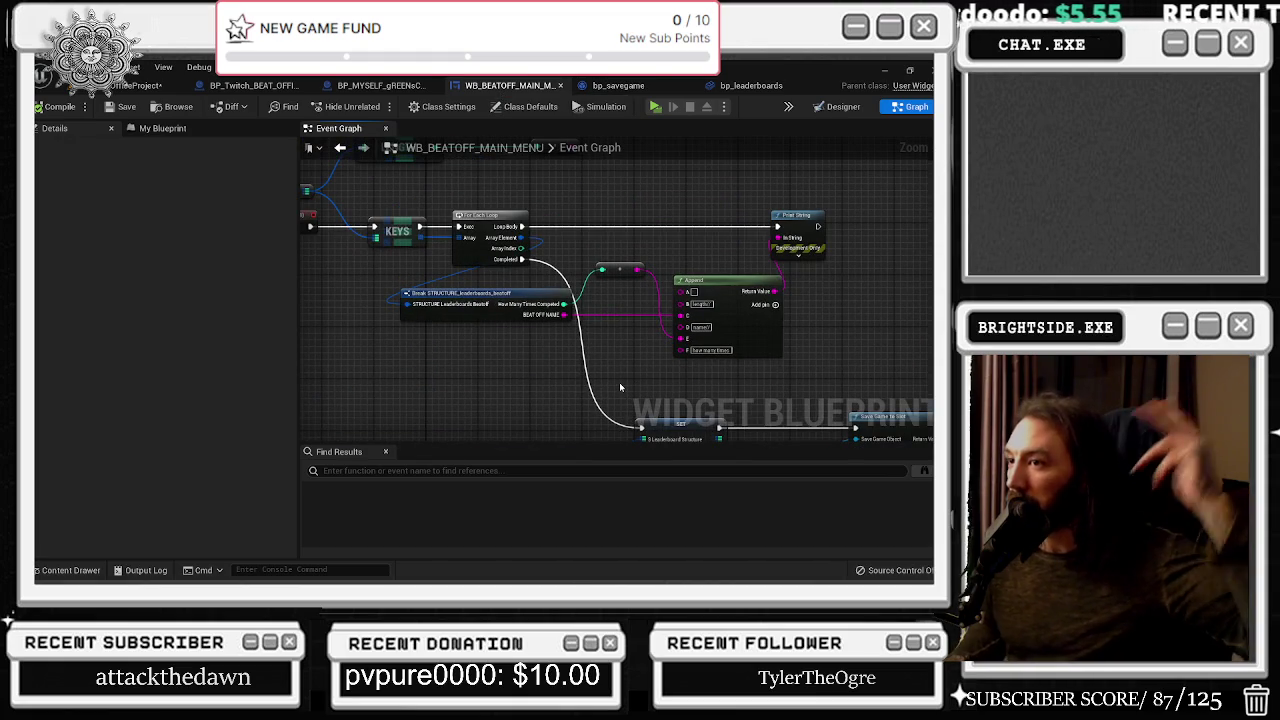
scroll(580, 370, "down", 1)
scroll(543, 348, "down", 1)
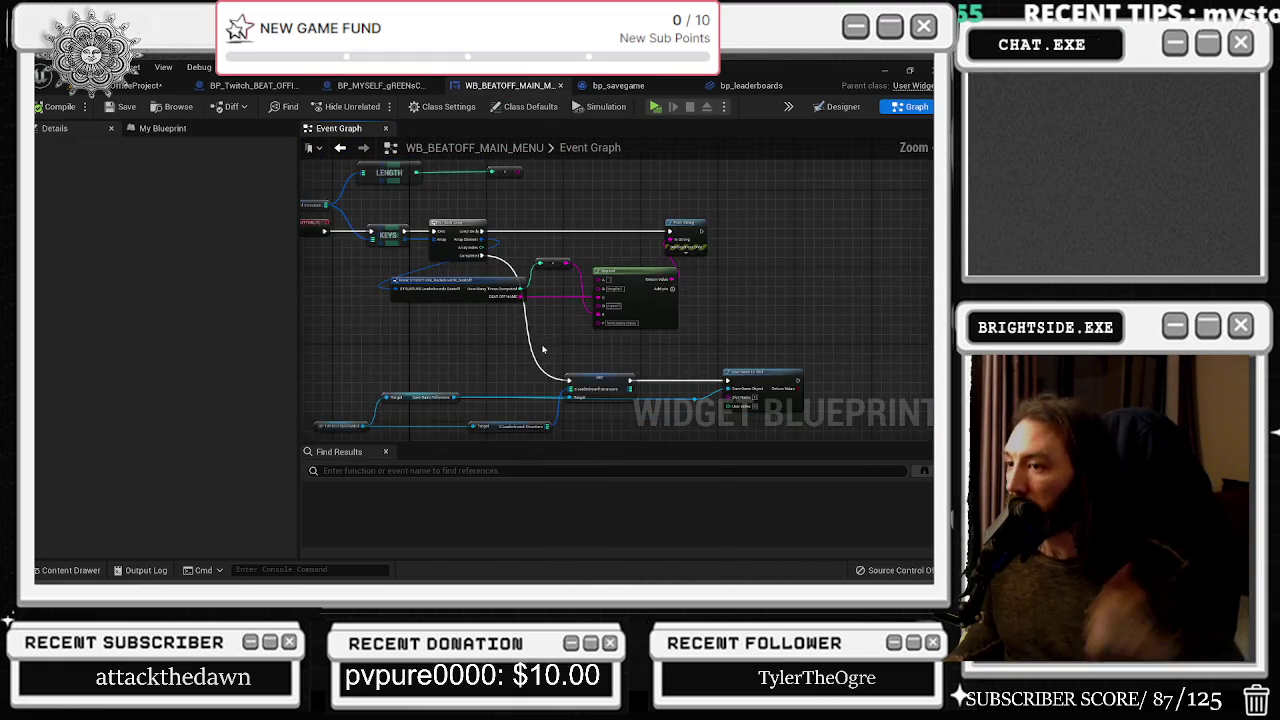
left_click_drag(543, 348, 554, 396)
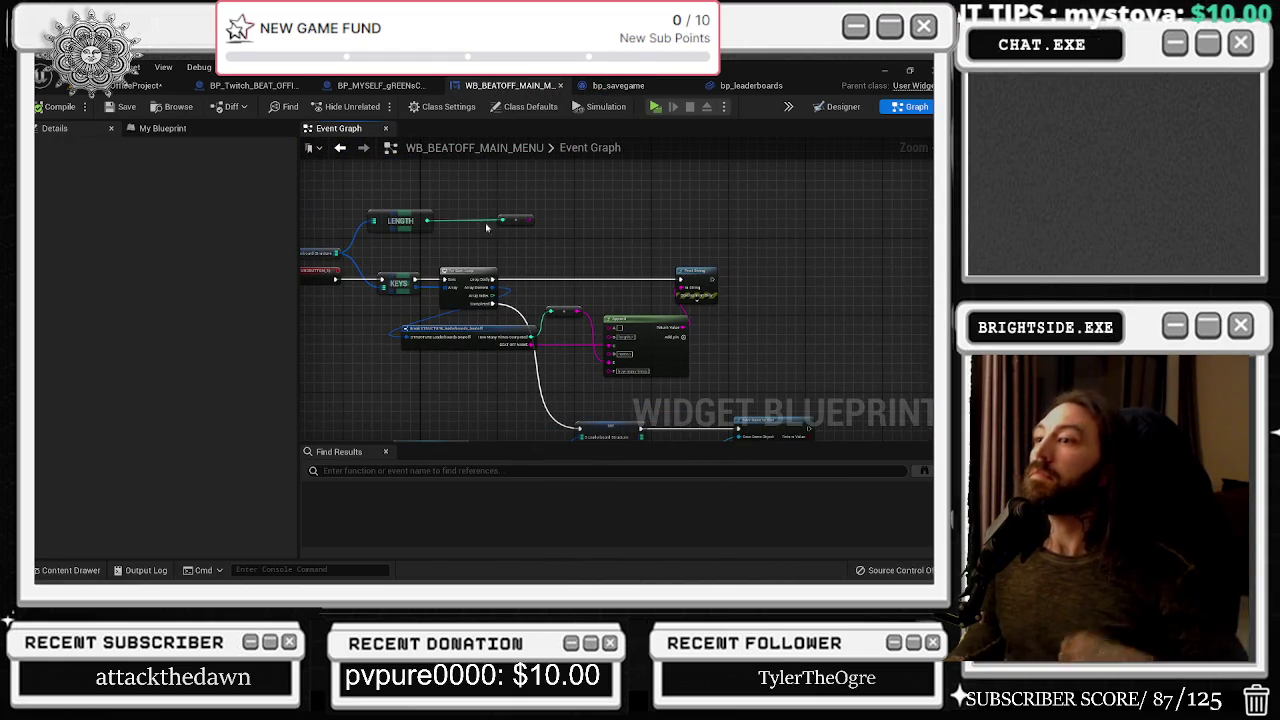
left_click_drag(485, 253, 678, 251)
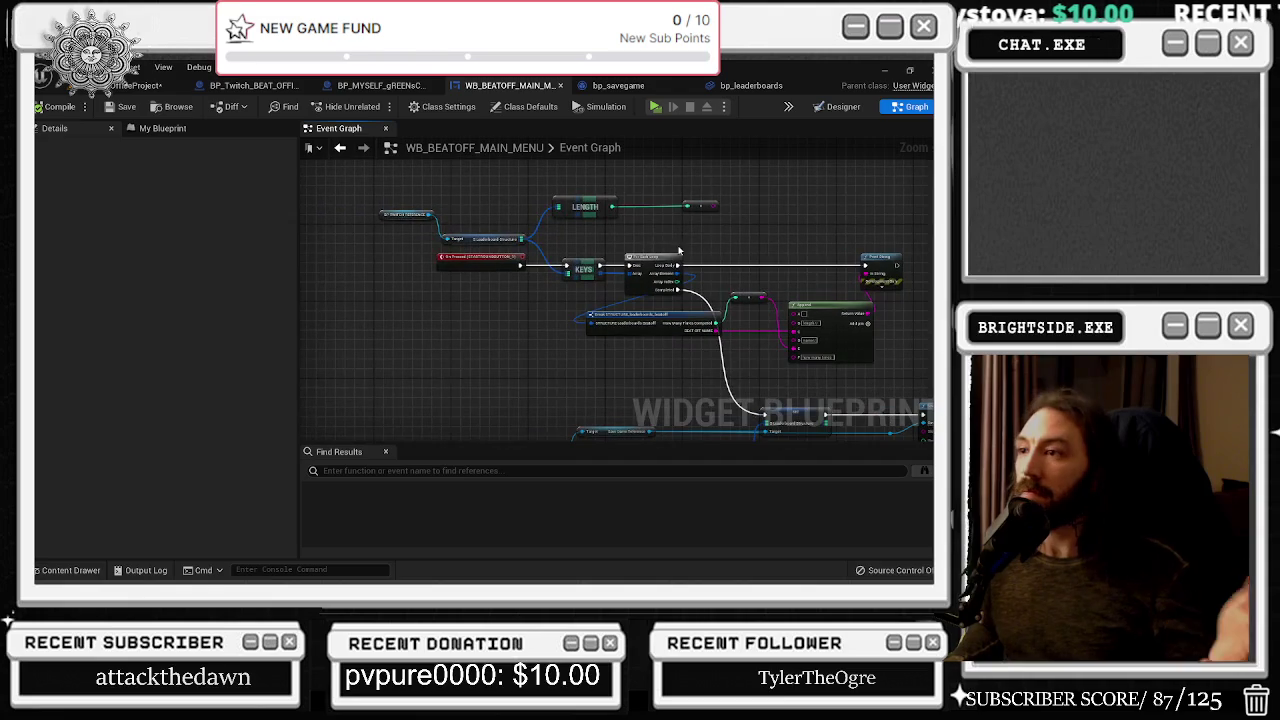
left_click(250, 85)
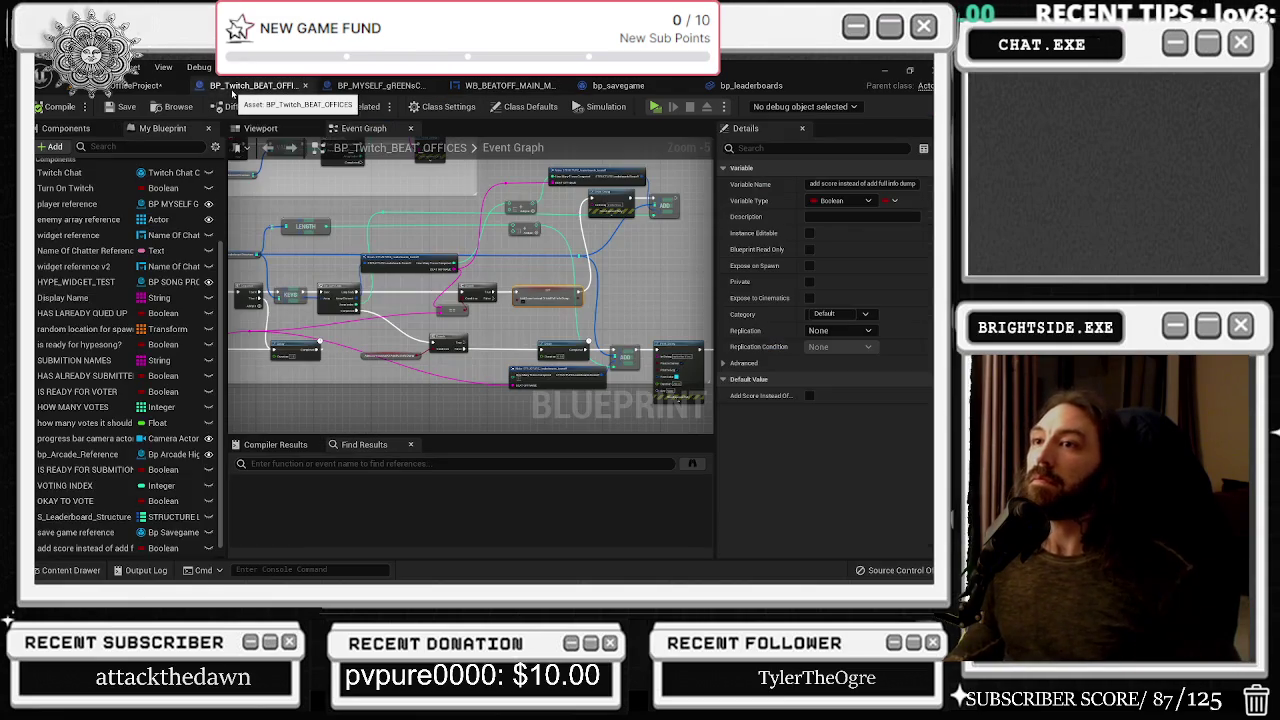
left_click(508, 85)
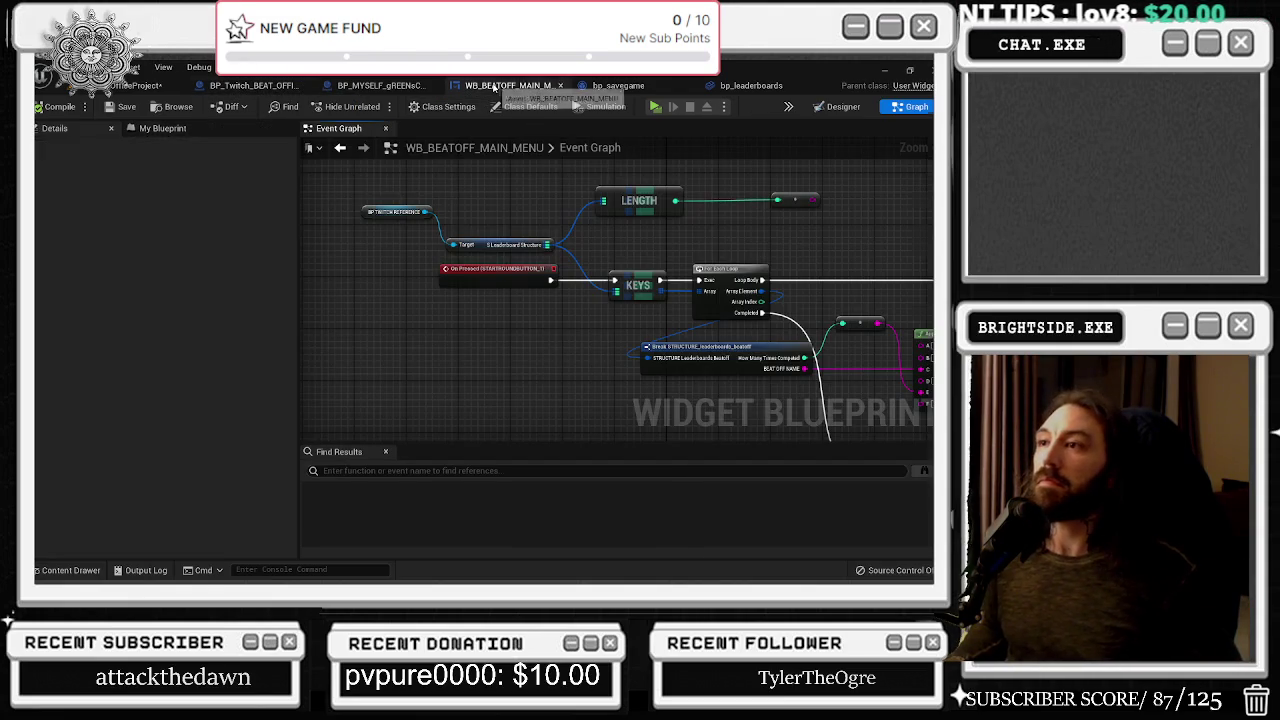
Find BP_TWITCH_REFERENCE in the widget Blueprint's variable list and select it to copy
left_click(171, 137)
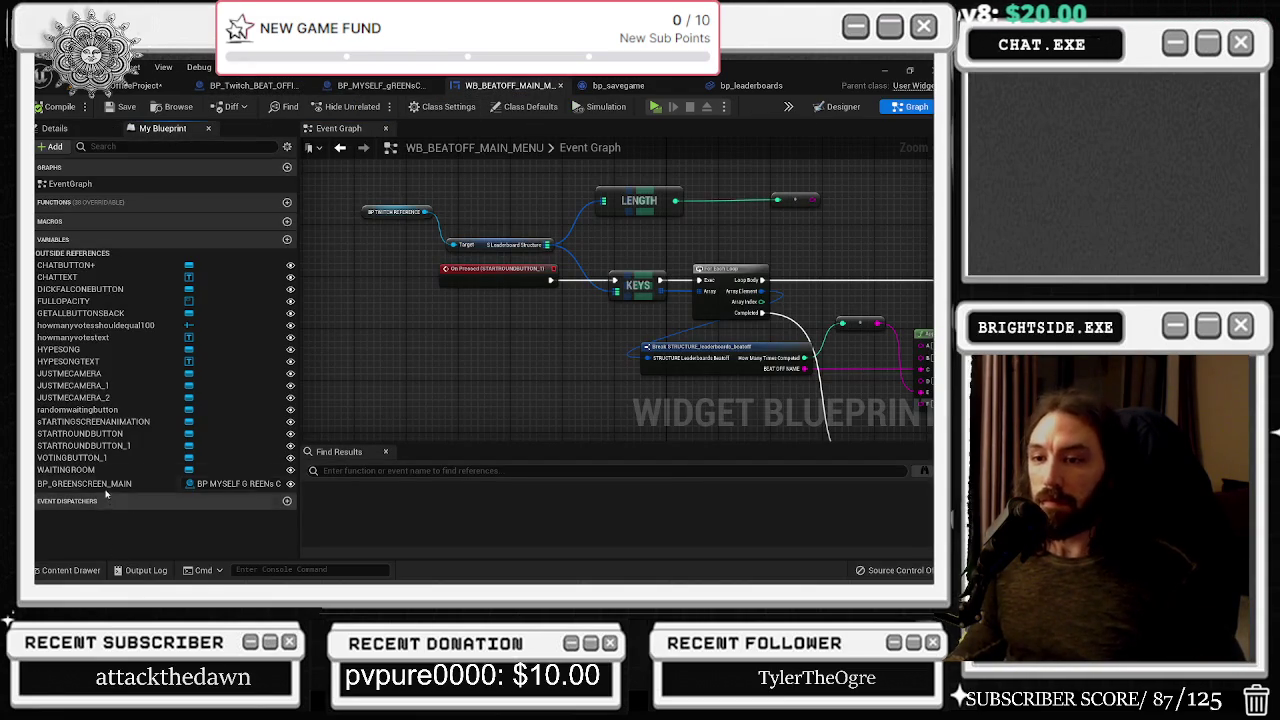
left_click(131, 146)
type("tw")
left_click(95, 251)
left_click(96, 432)
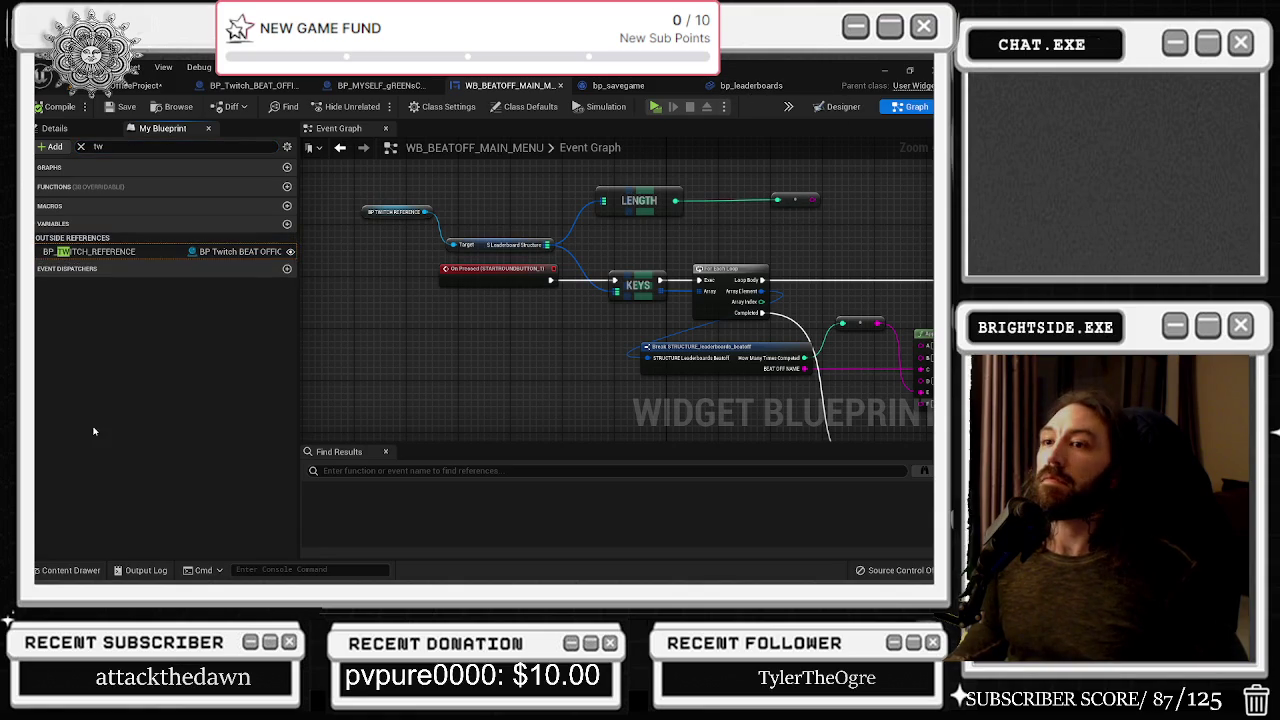
left_click(98, 251)
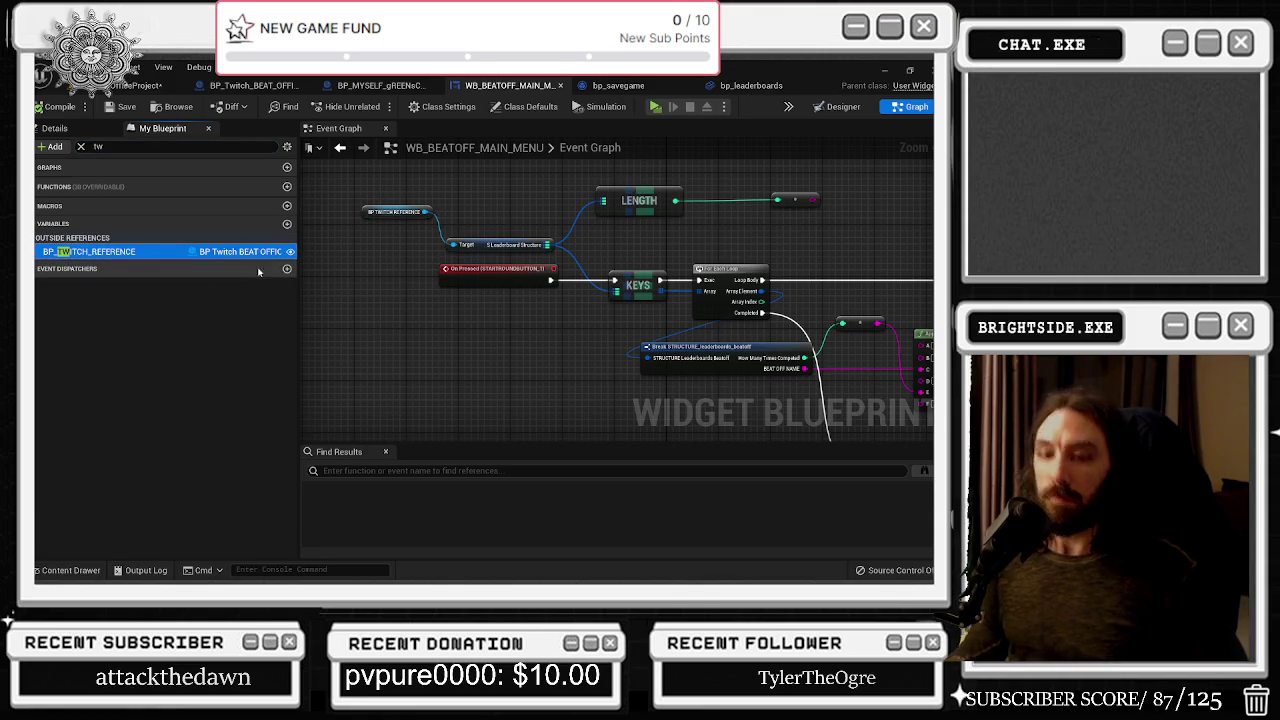
Paste BP_TWITCH_REFERENCE into bp_leaderboards' variables and go back to the level editor
left_click(745, 86)
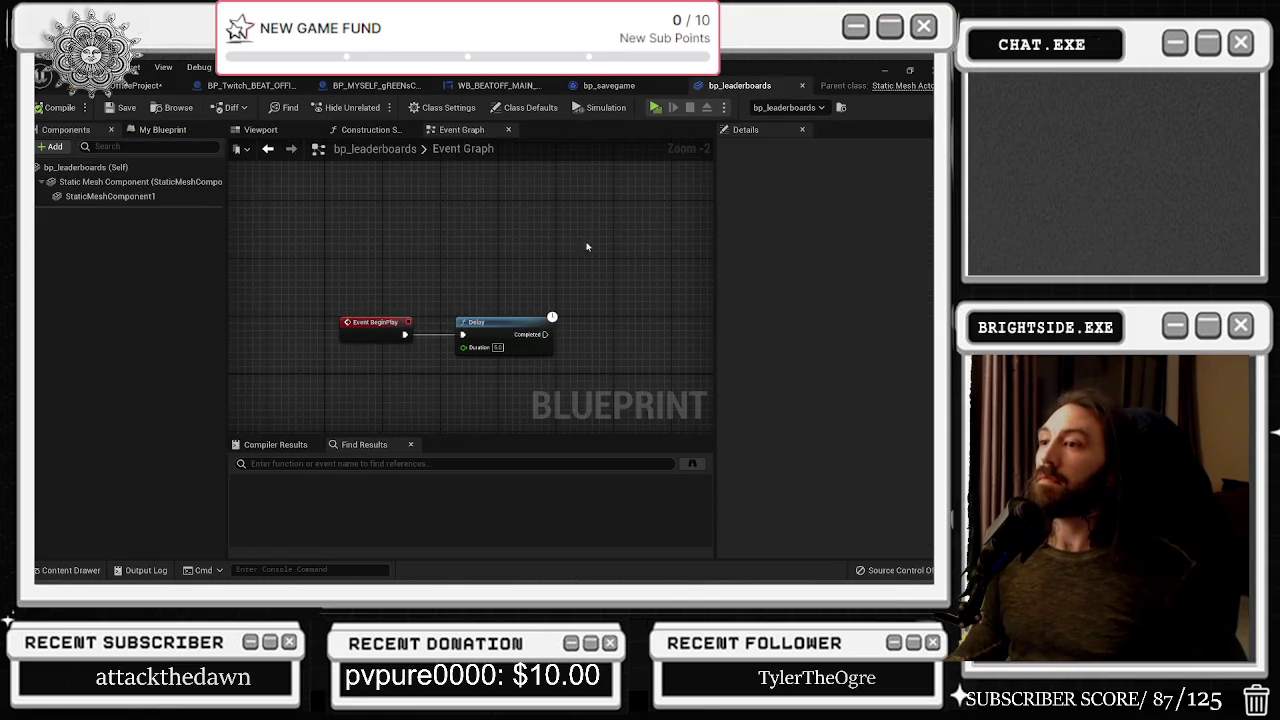
left_click(156, 130)
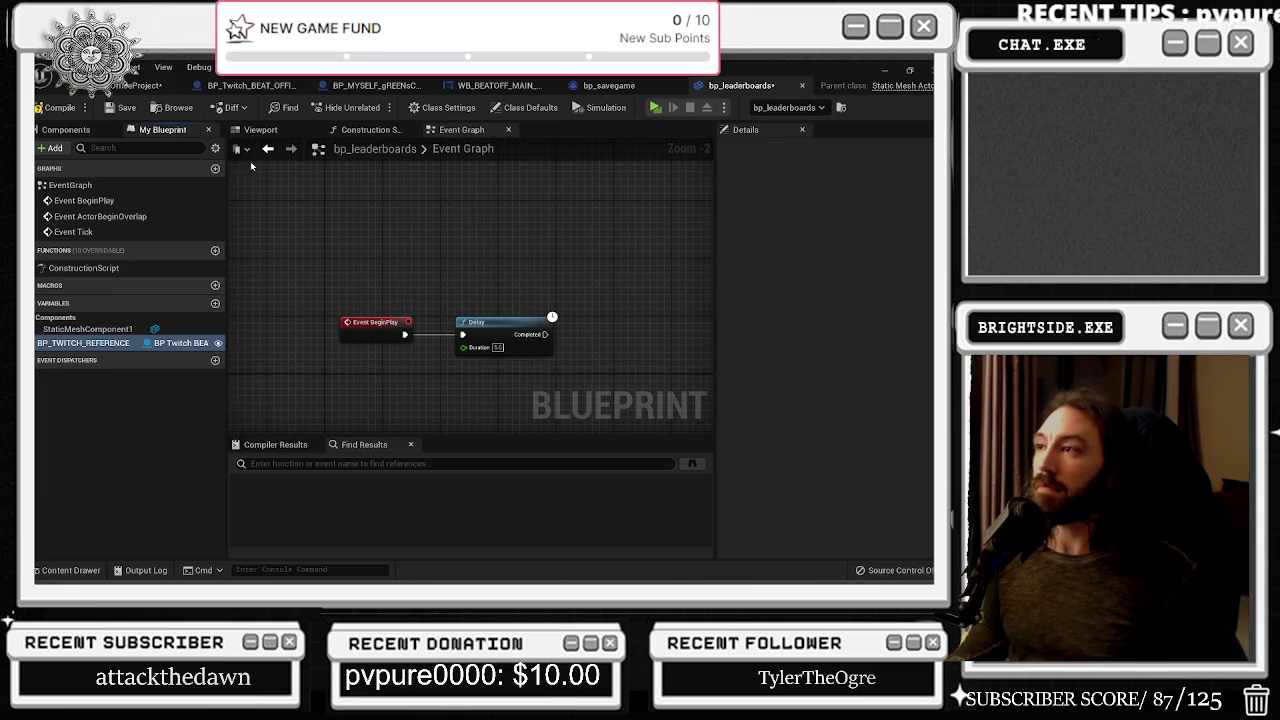
left_click(128, 86)
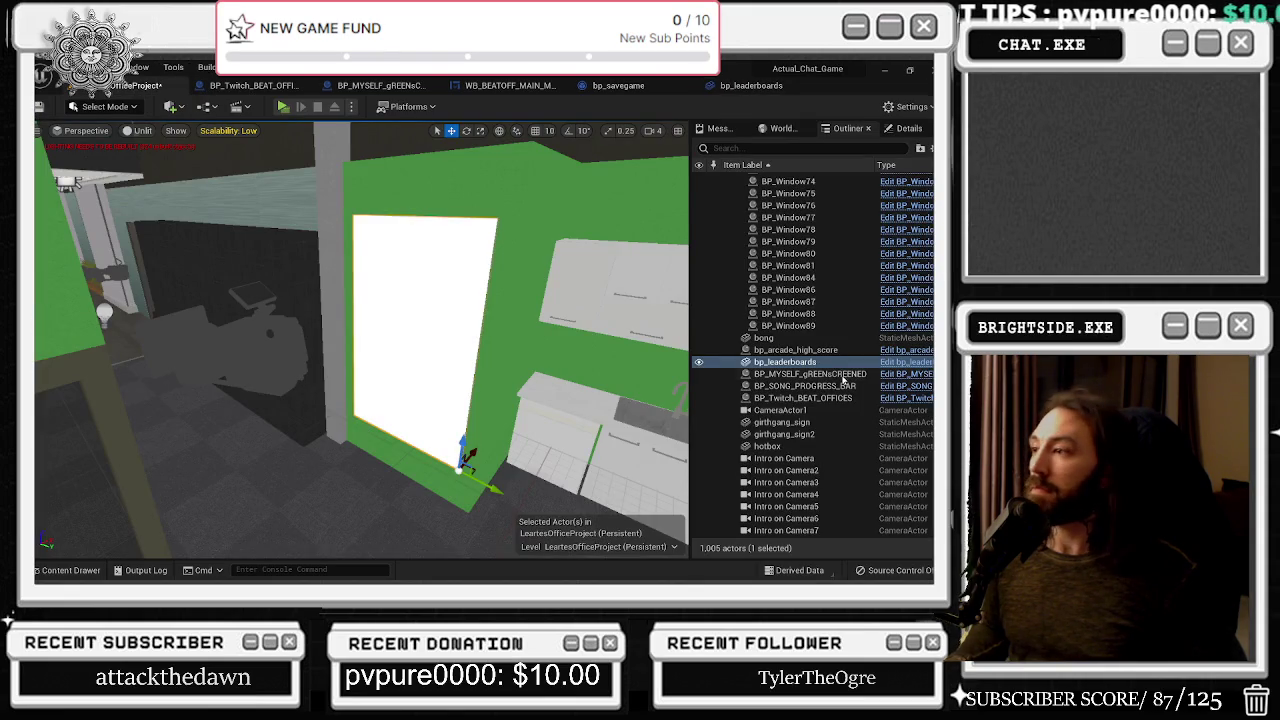
Use the eyedropper in the placed leaderboard's Details to set BP Twitch Reference to BP_Twitch_BEAT_OFFICES
left_click(718, 128)
left_click(848, 128)
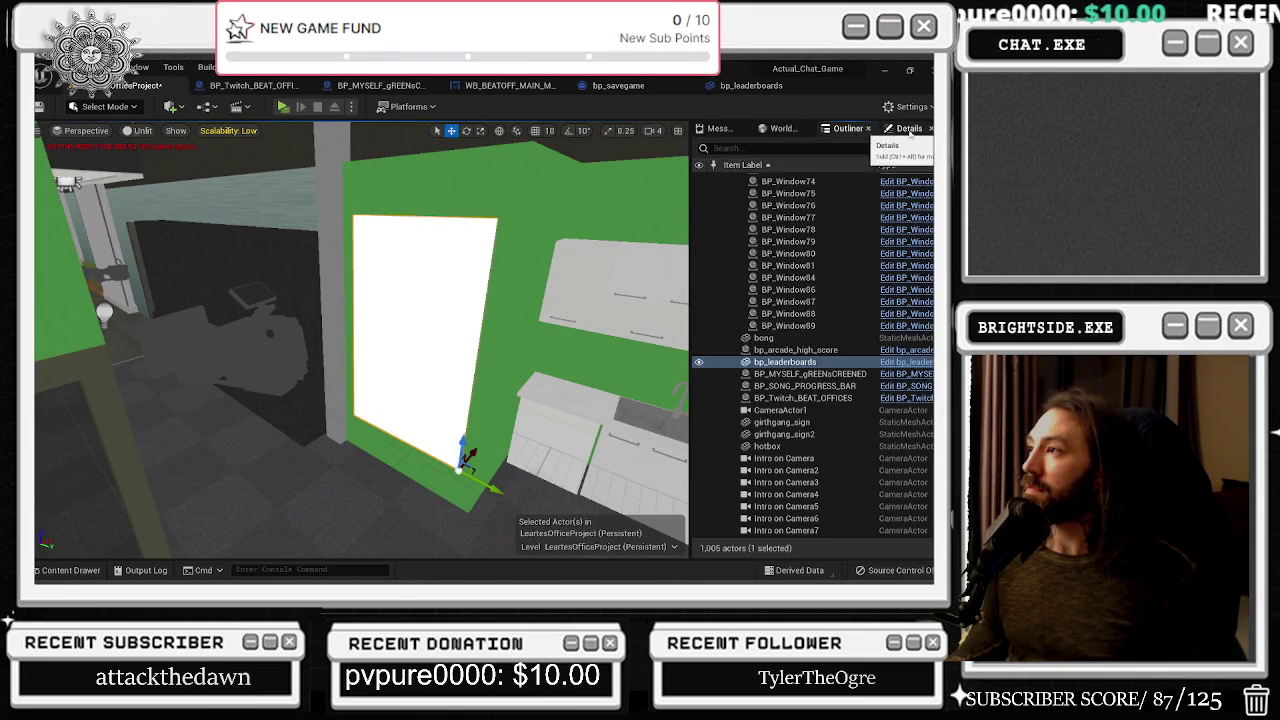
left_click(909, 128)
left_click(908, 449)
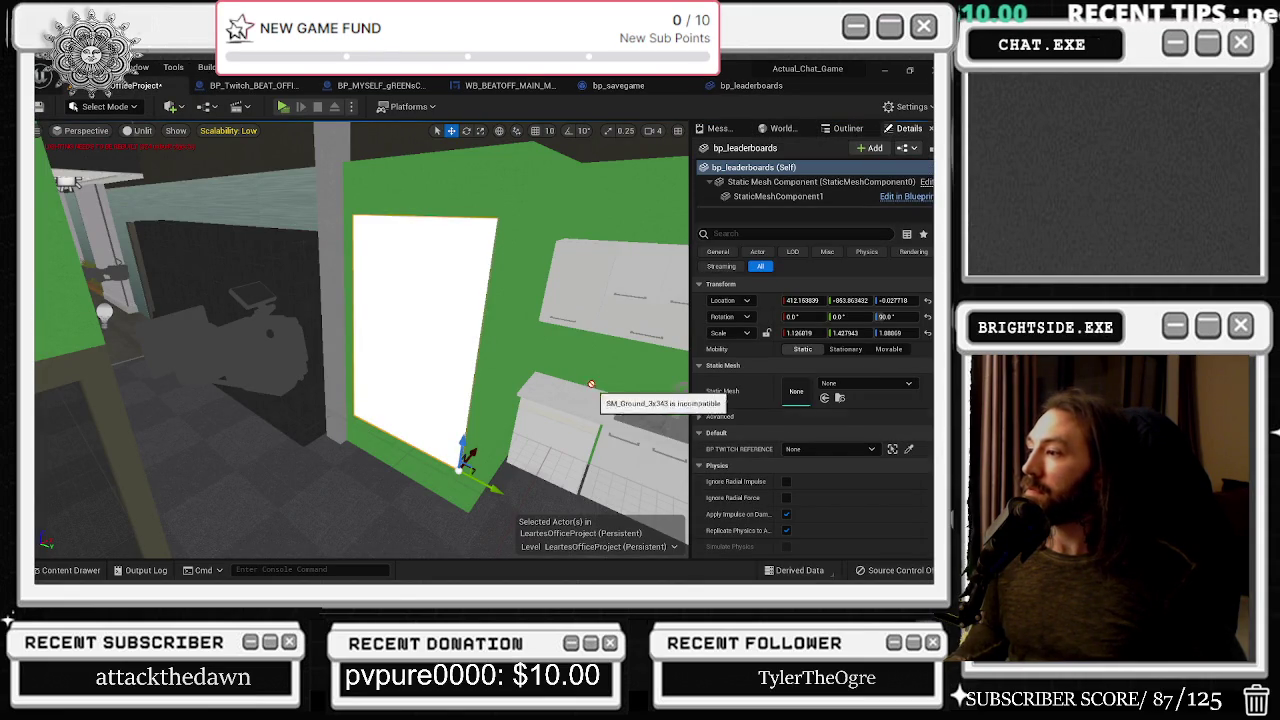
key("Up")
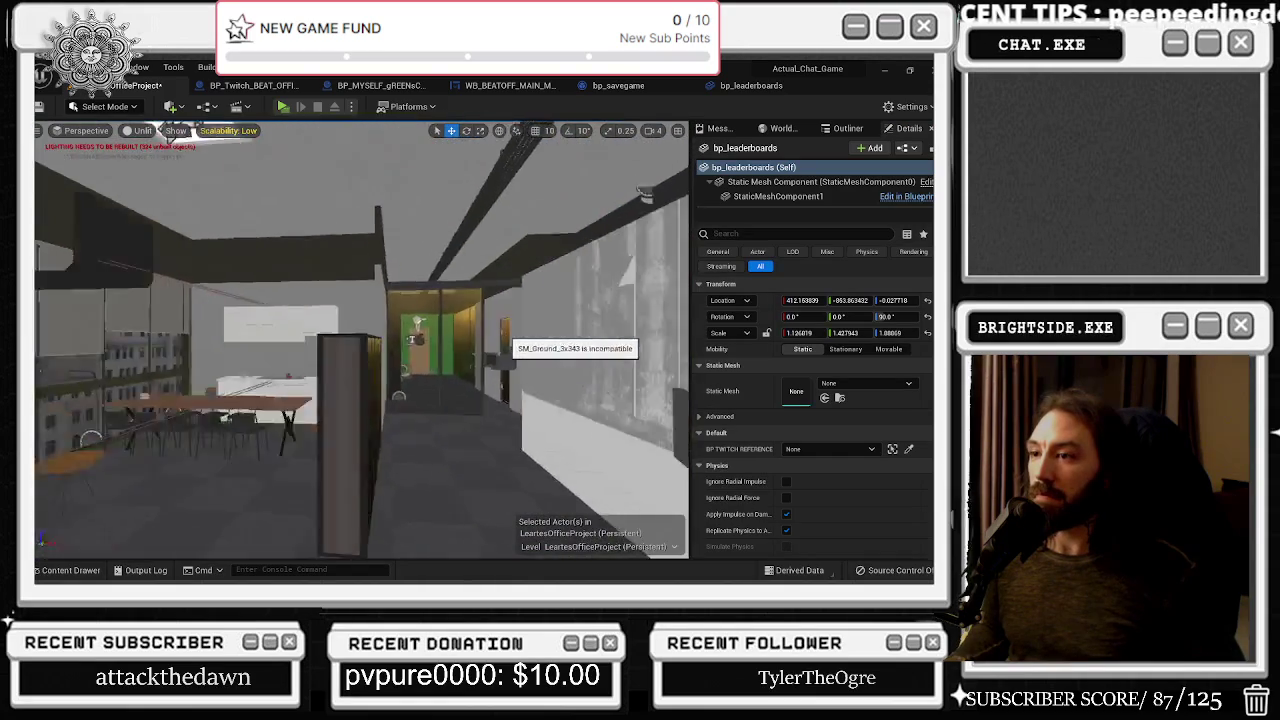
left_click(137, 368)
key("f")
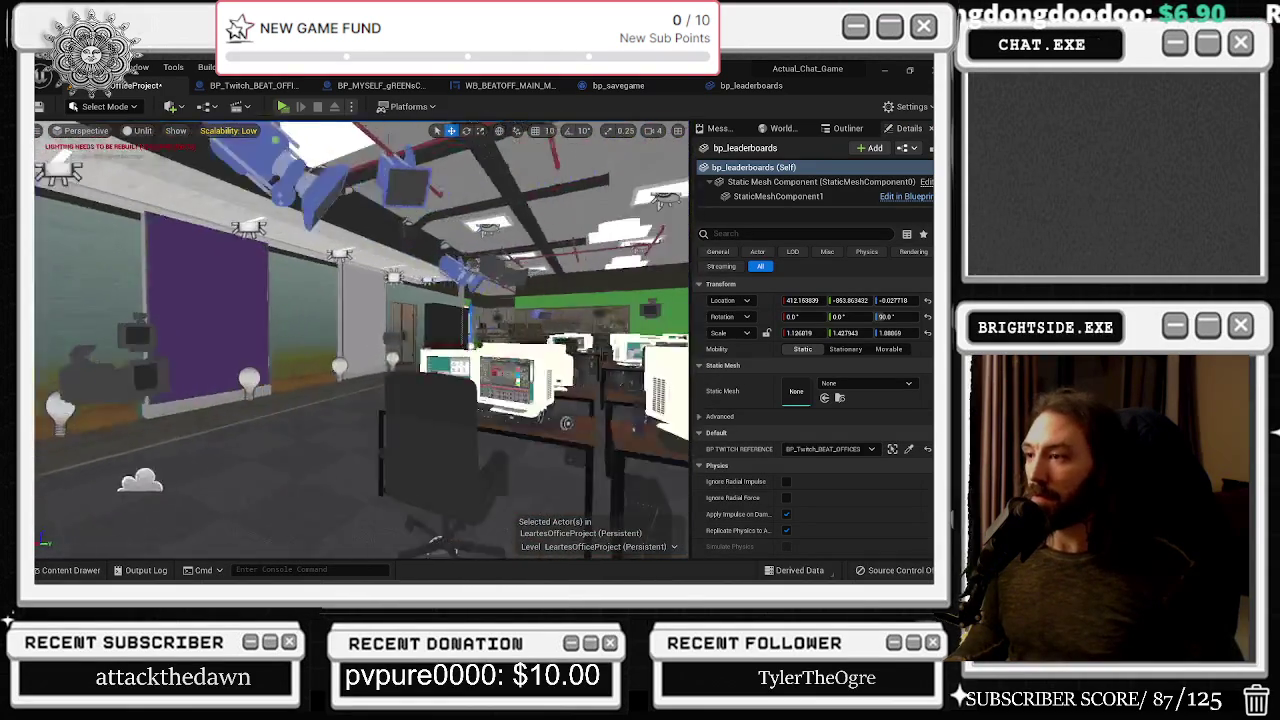
mouse_move(432, 468)
left_mouse_down()
mouse_move(360, 505)
mouse_move(380, 530)
left_mouse_up()
Save the LeartesOfficeProject level, then reopen bp_leaderboards from the Content Drawer
left_click_drag(413, 377, 420, 371)
key("ctrl+e")
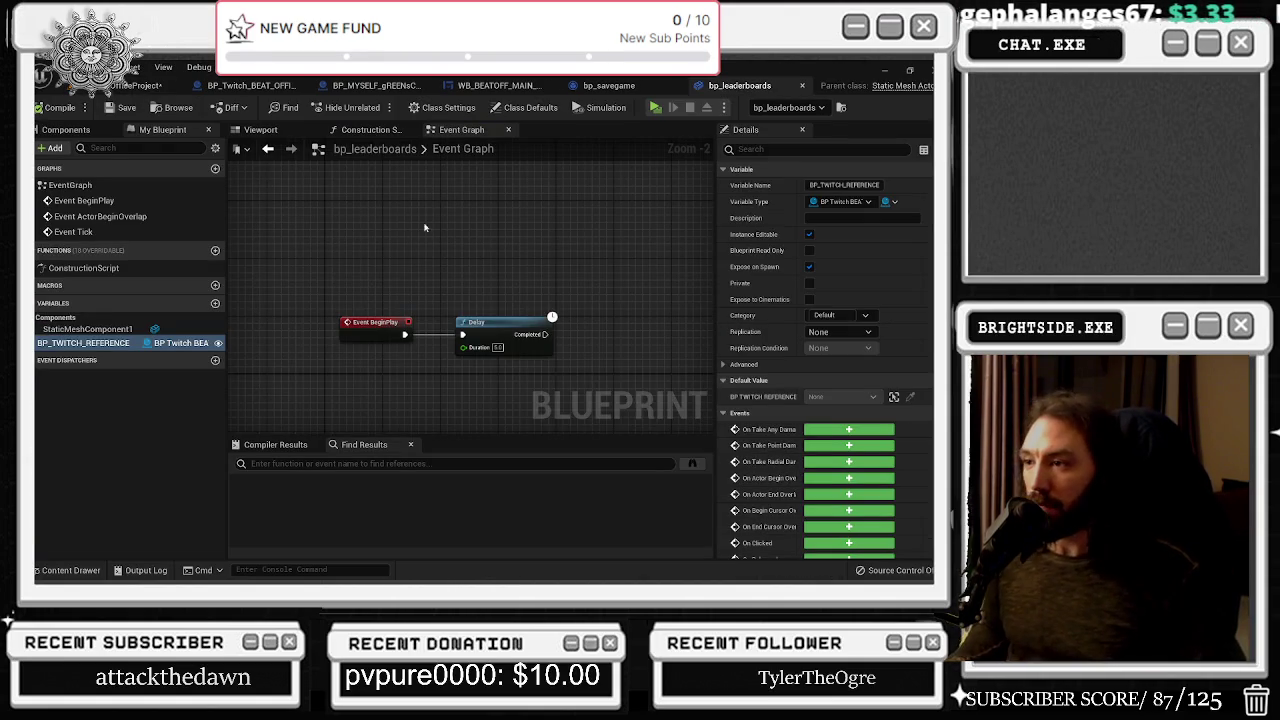
left_click(138, 85)
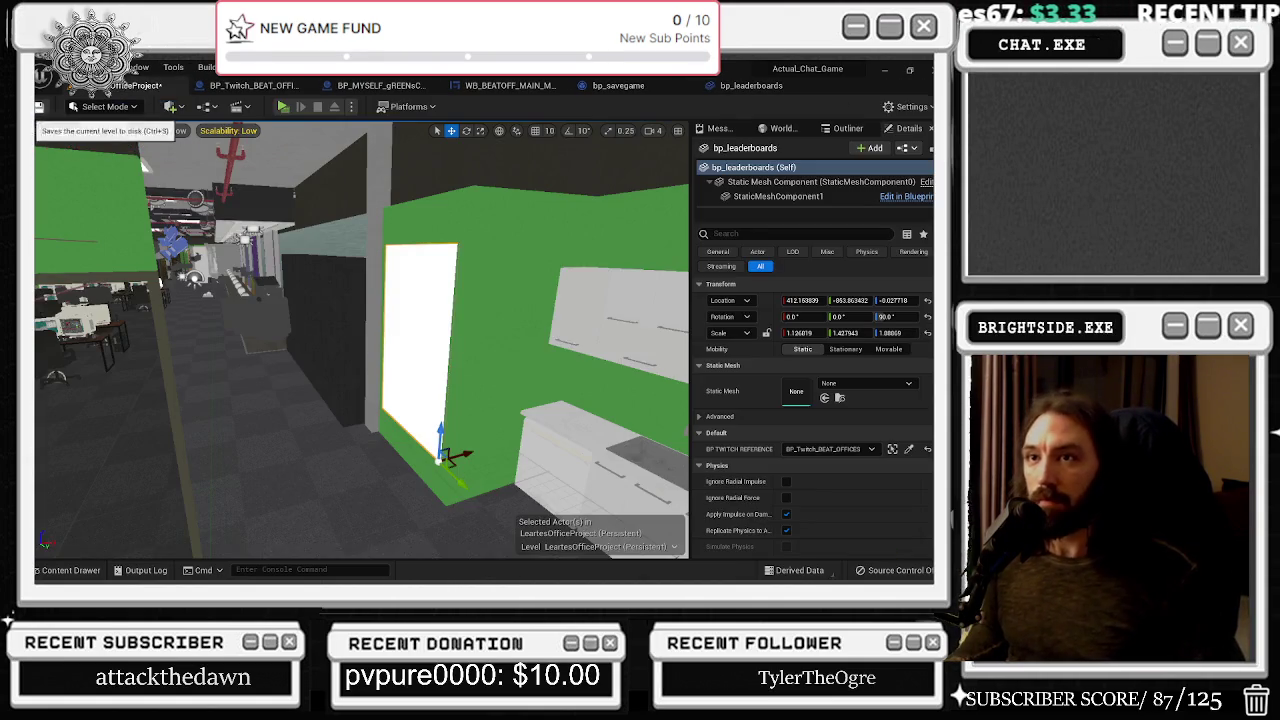
left_click(39, 106)
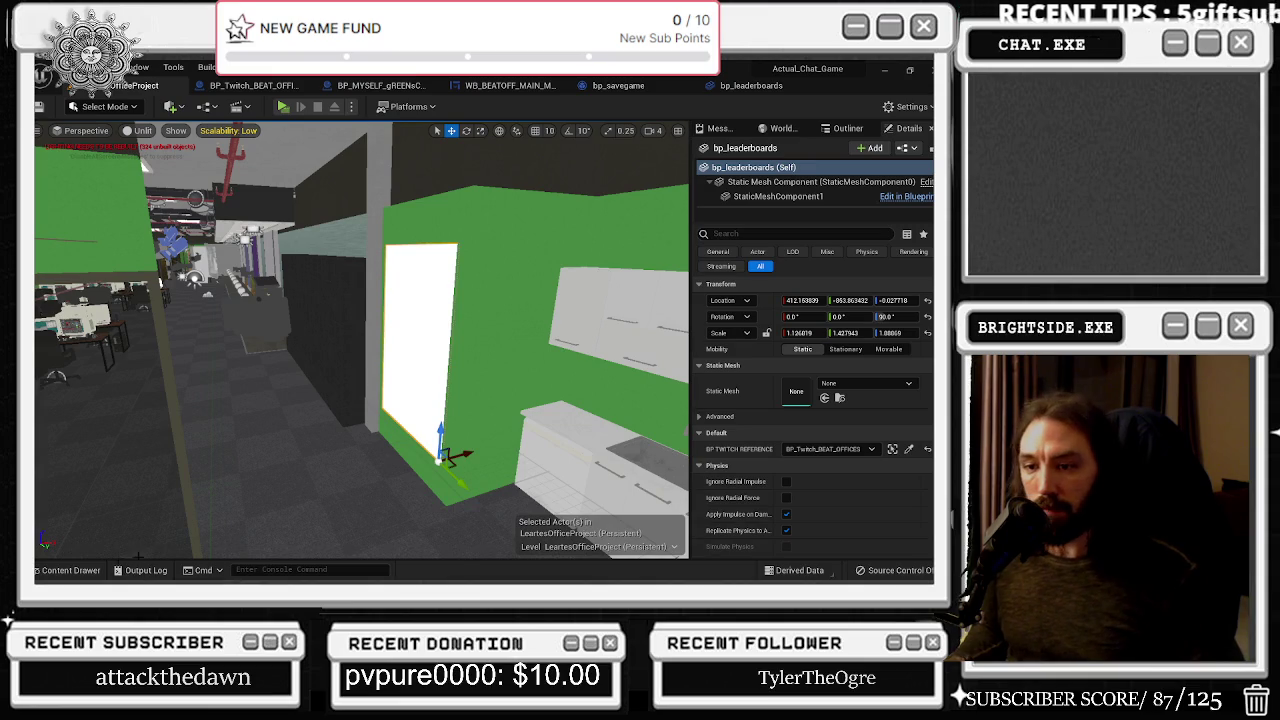
left_click(70, 570)
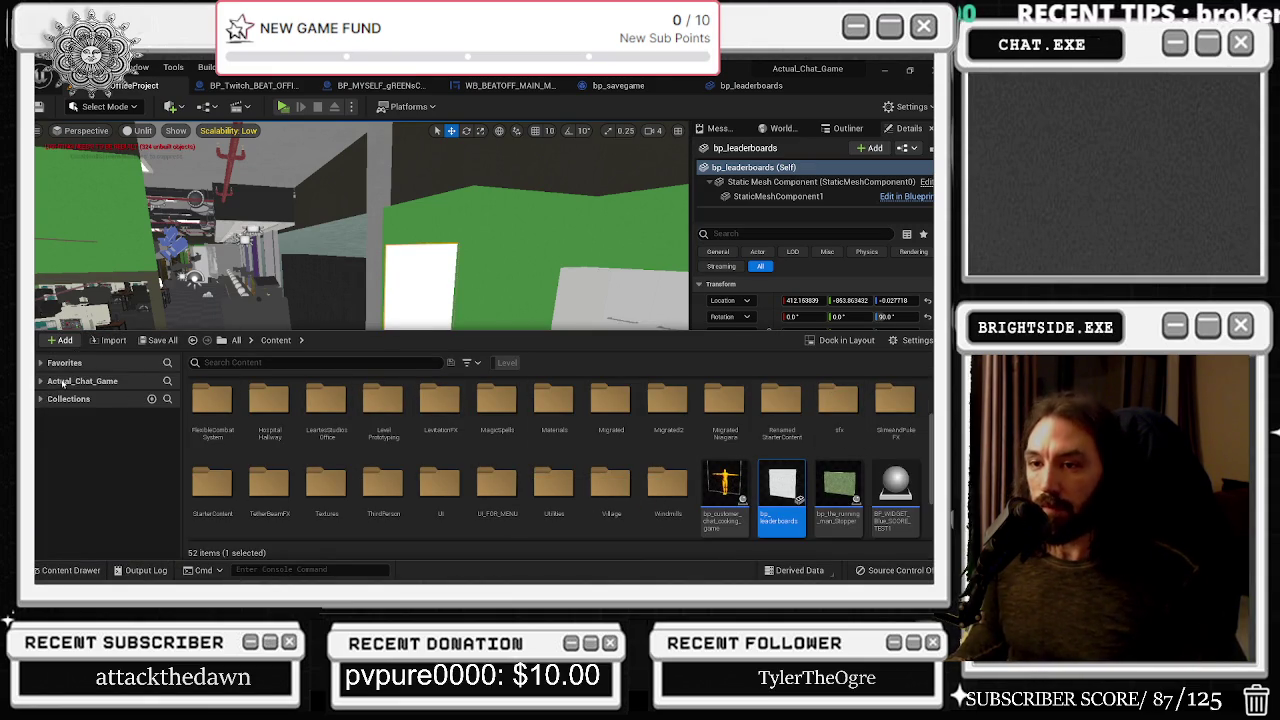
double_click(781, 490)
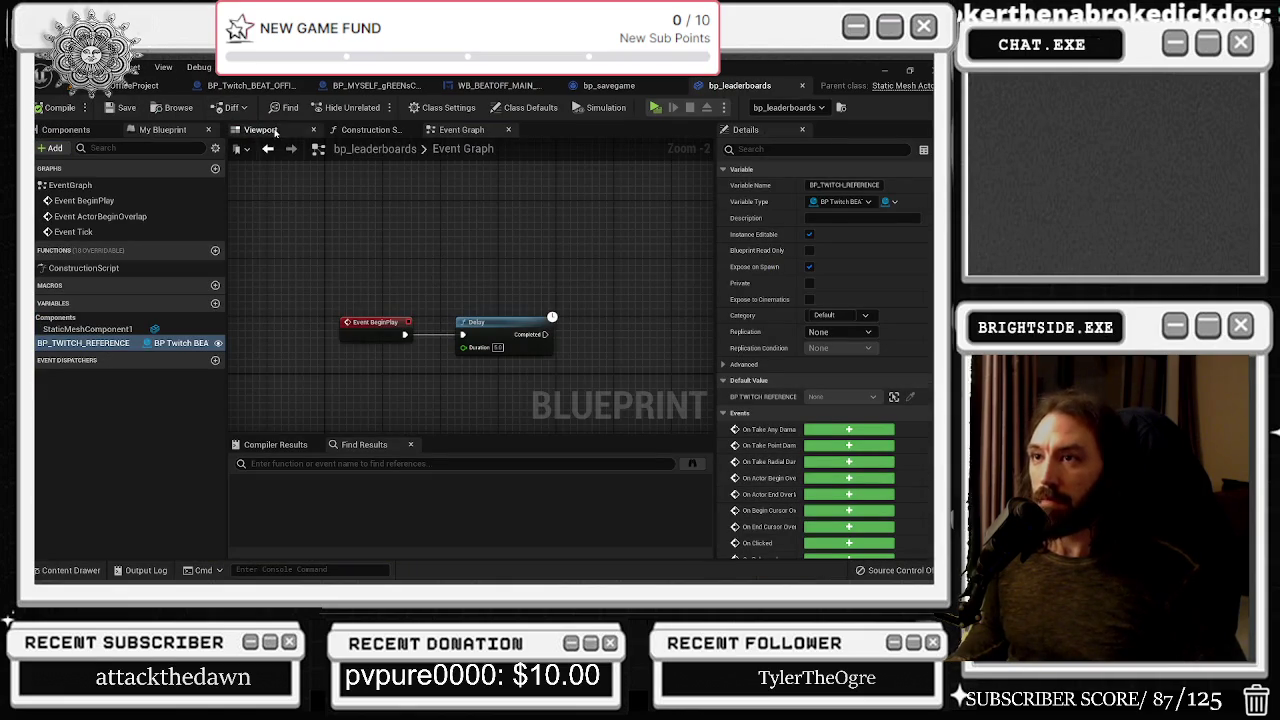
Orbit the bp_leaderboards board mesh preview, abandon the 'box' add search, and show the component tree
left_click(262, 130)
left_click_drag(538, 234, 440, 245)
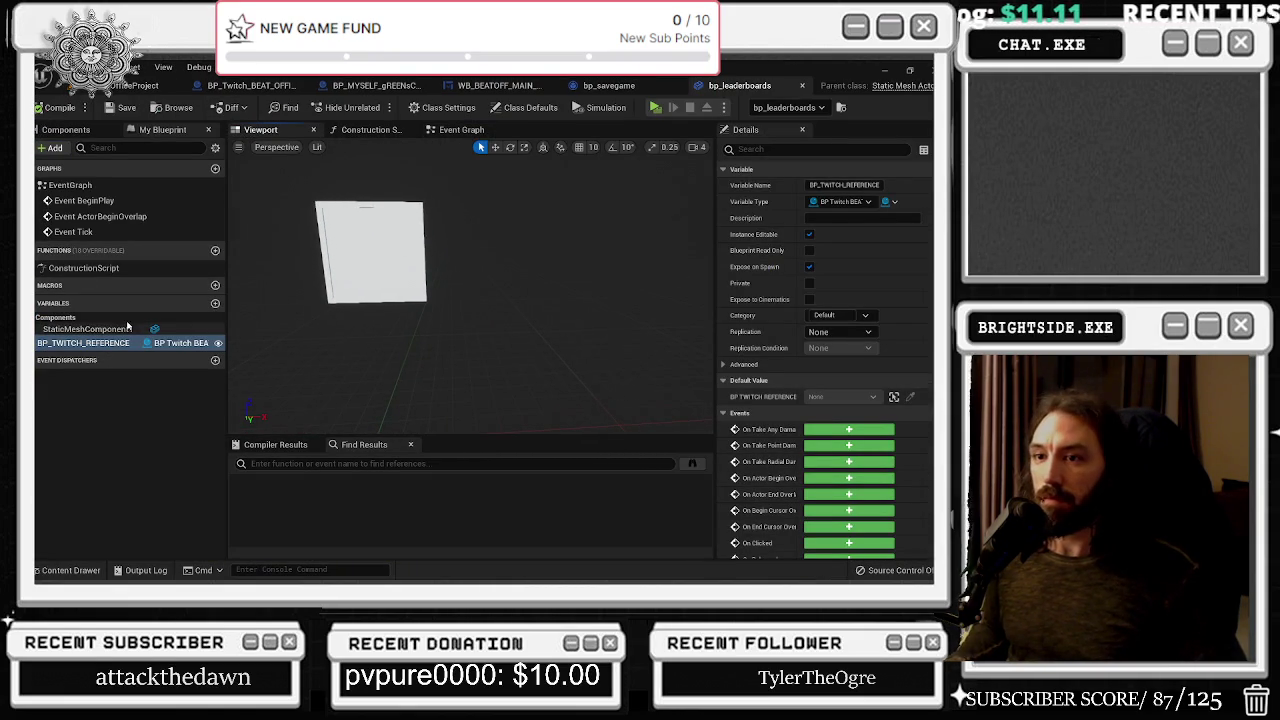
left_click(52, 147)
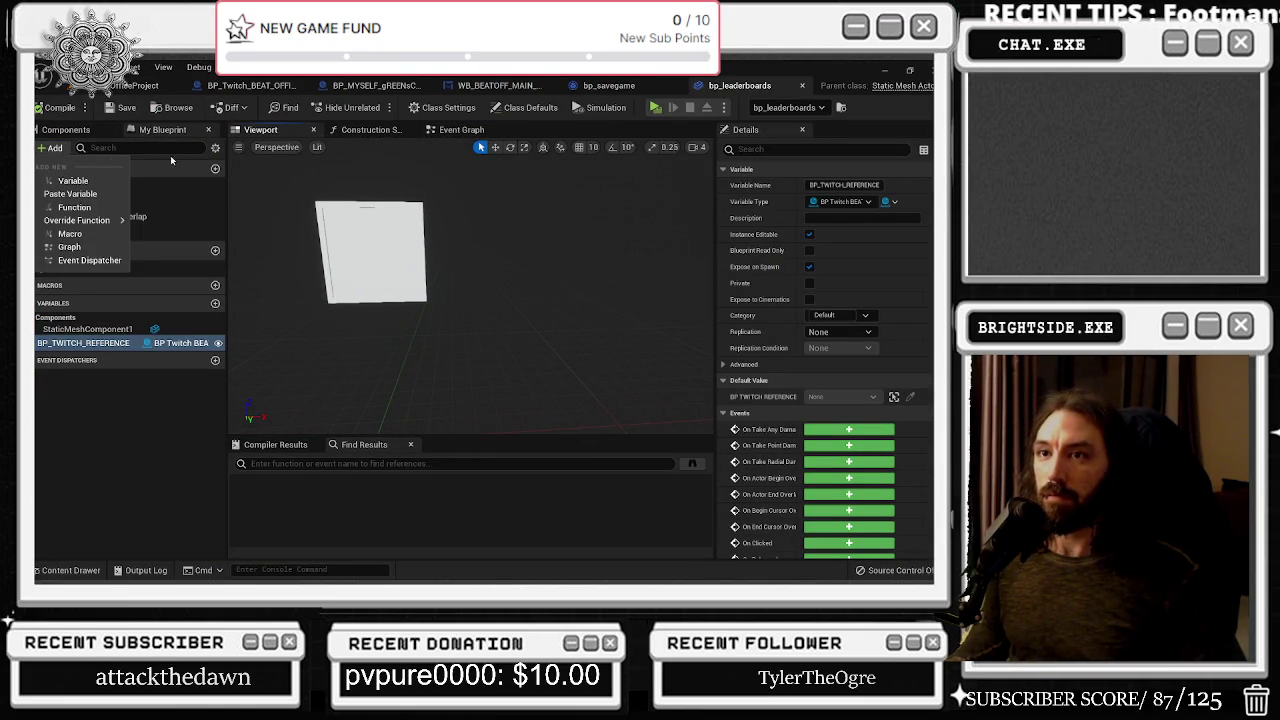
type("b")
key("BackSpace")
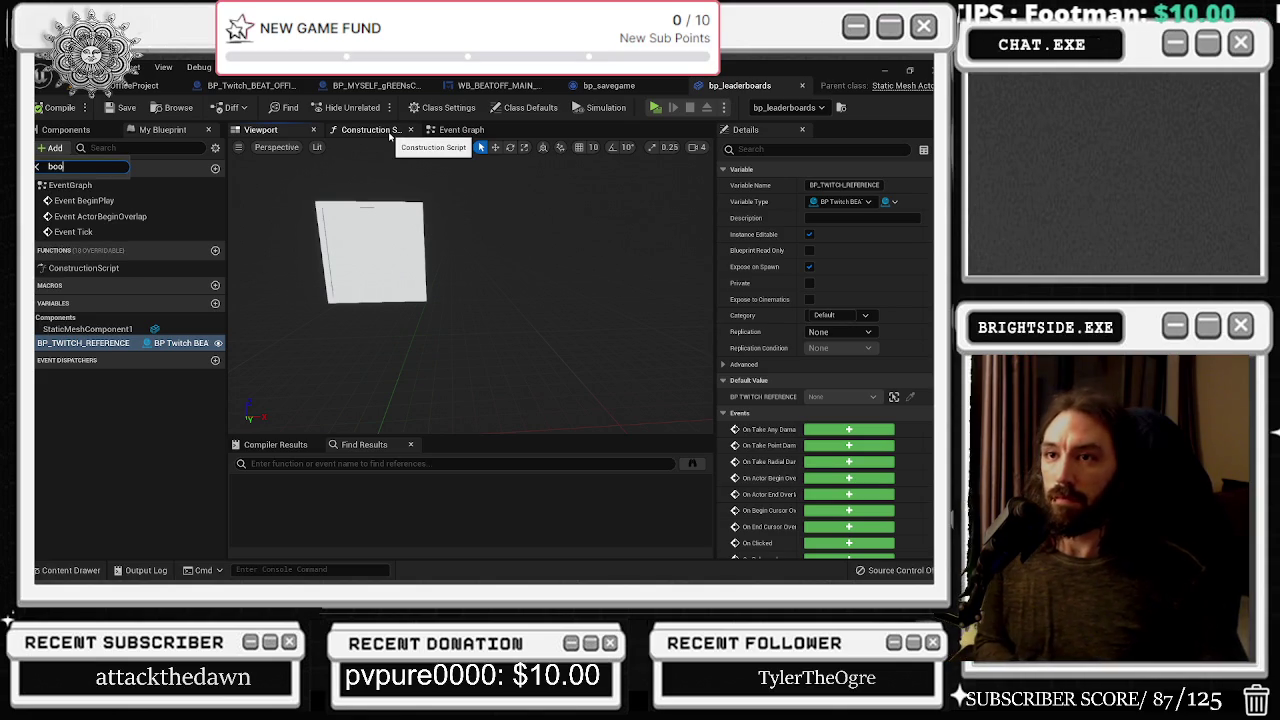
type("box")
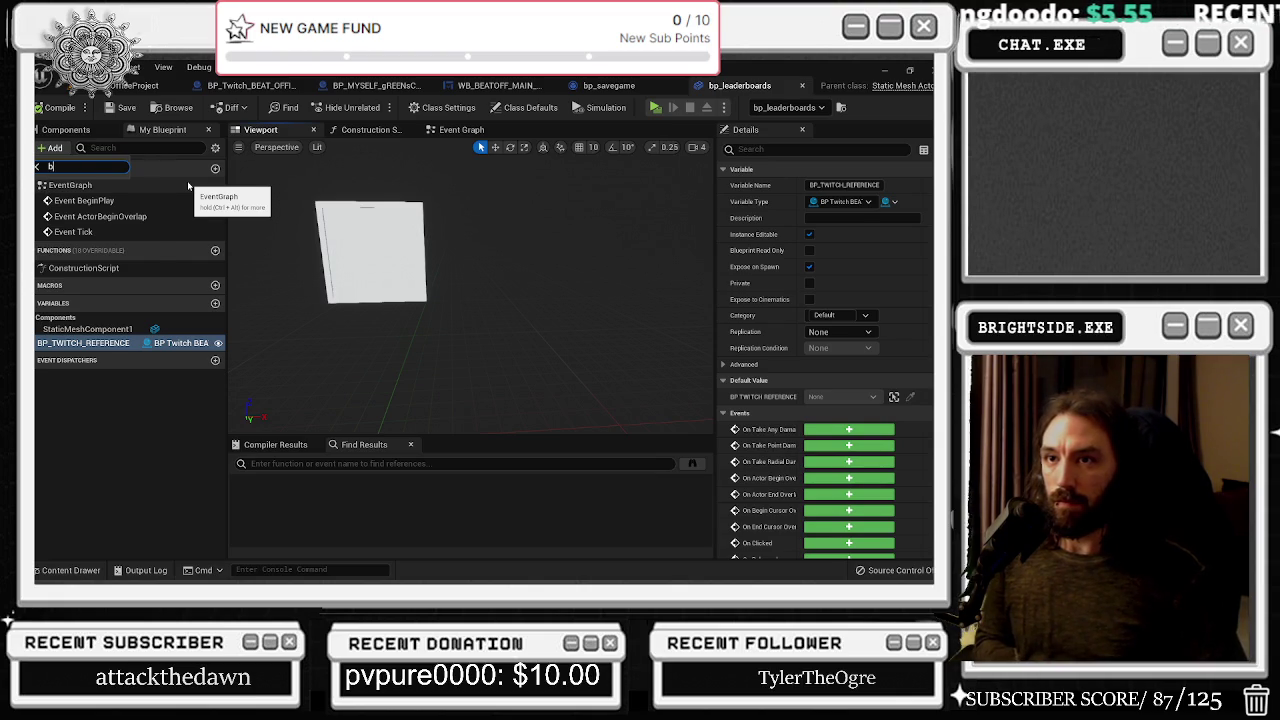
key("Escape")
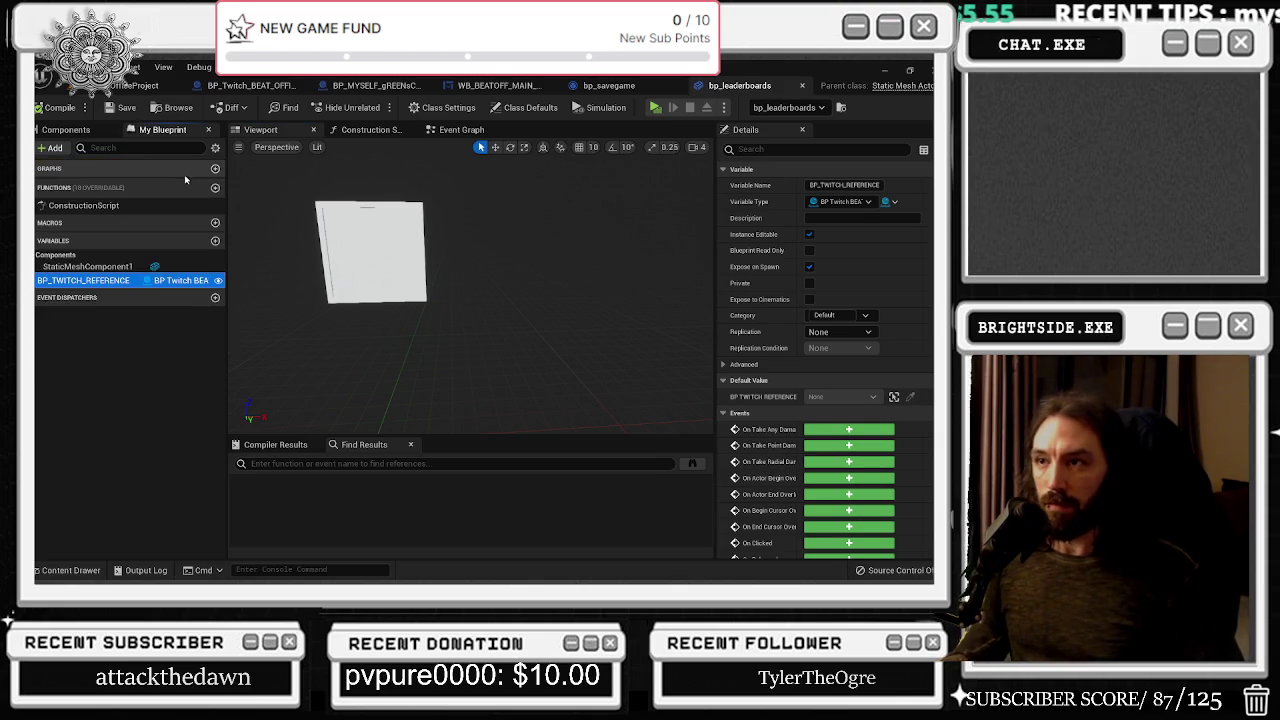
left_click(66, 130)
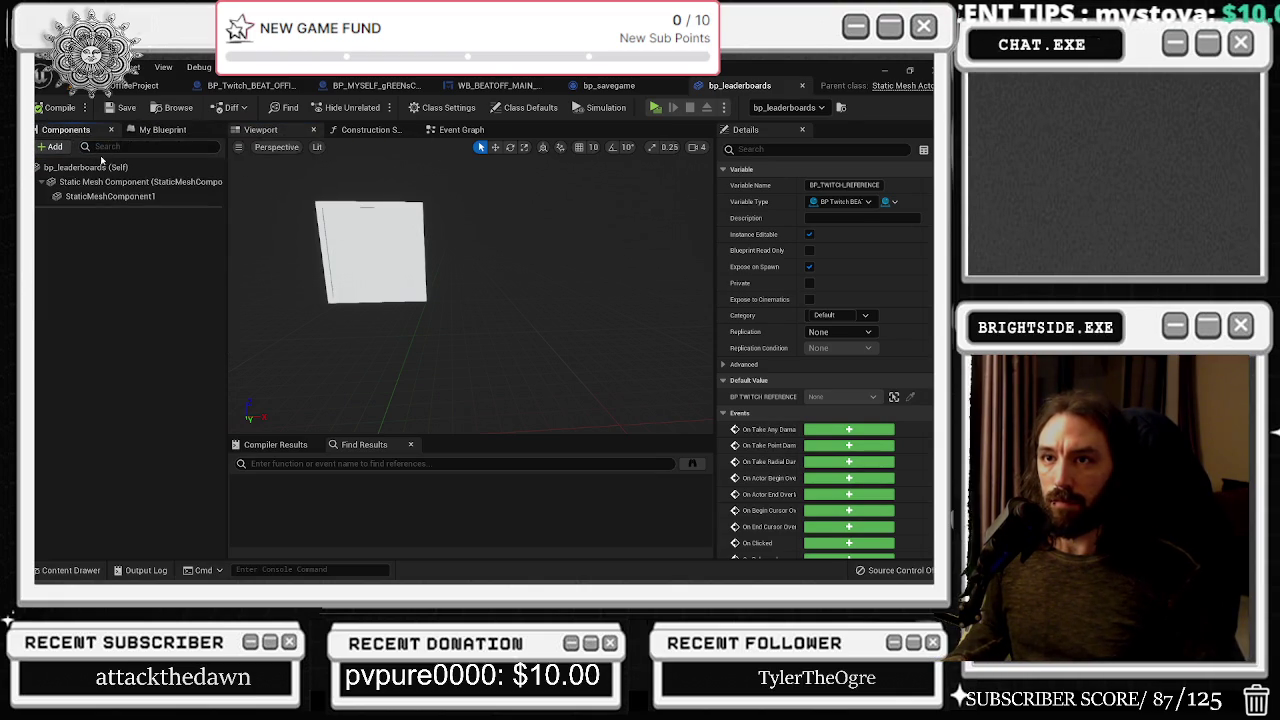
Add a Box Collision component under the root mesh, then raise and stretch it over the board
left_click(96, 184)
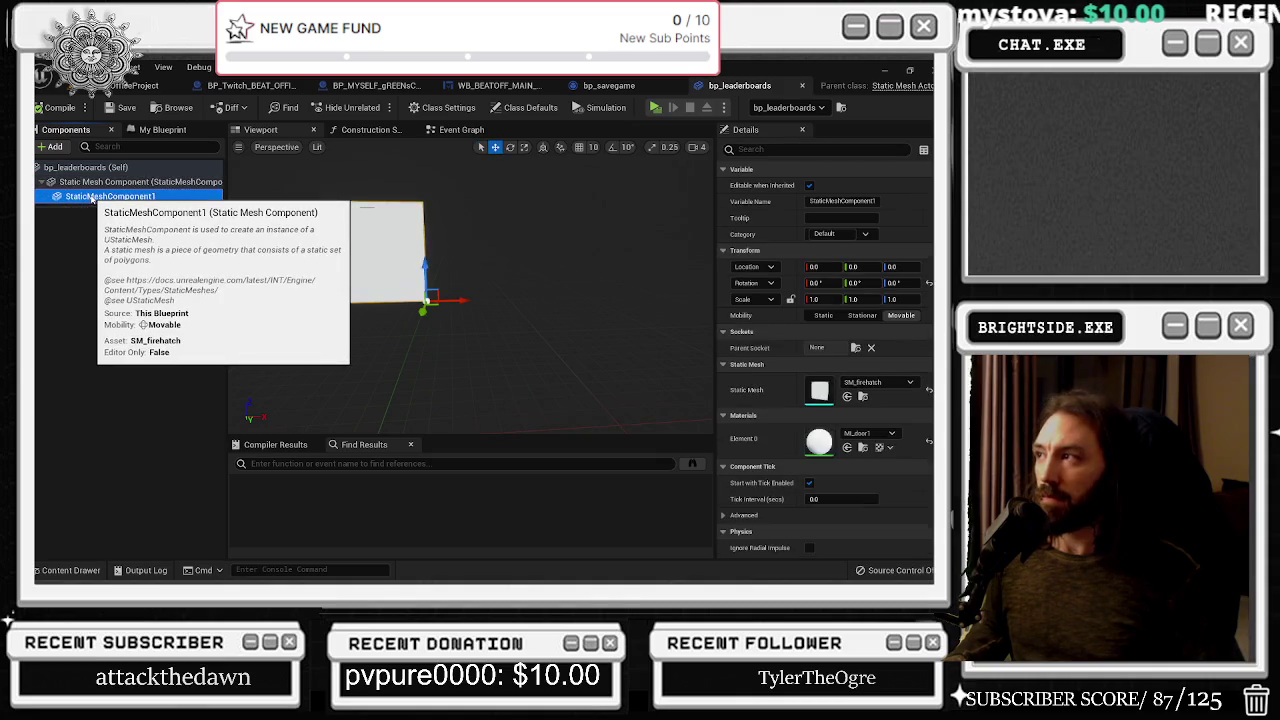
left_click(50, 147)
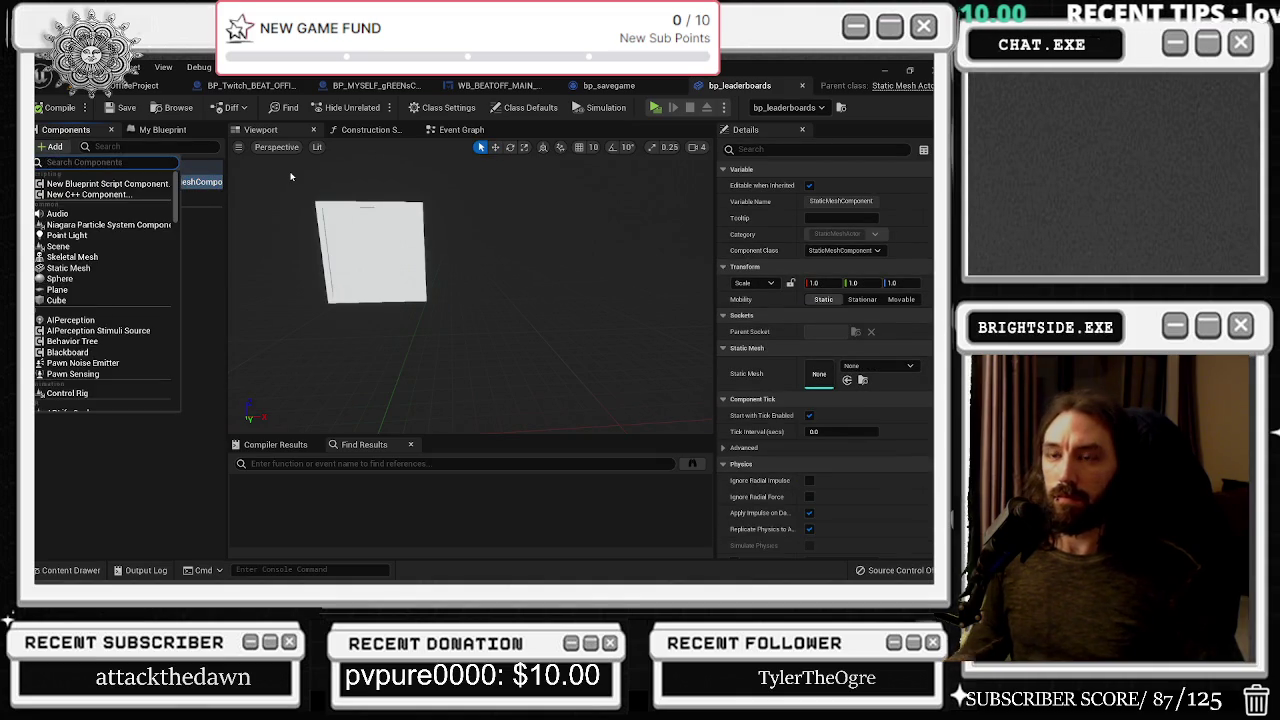
type("box")
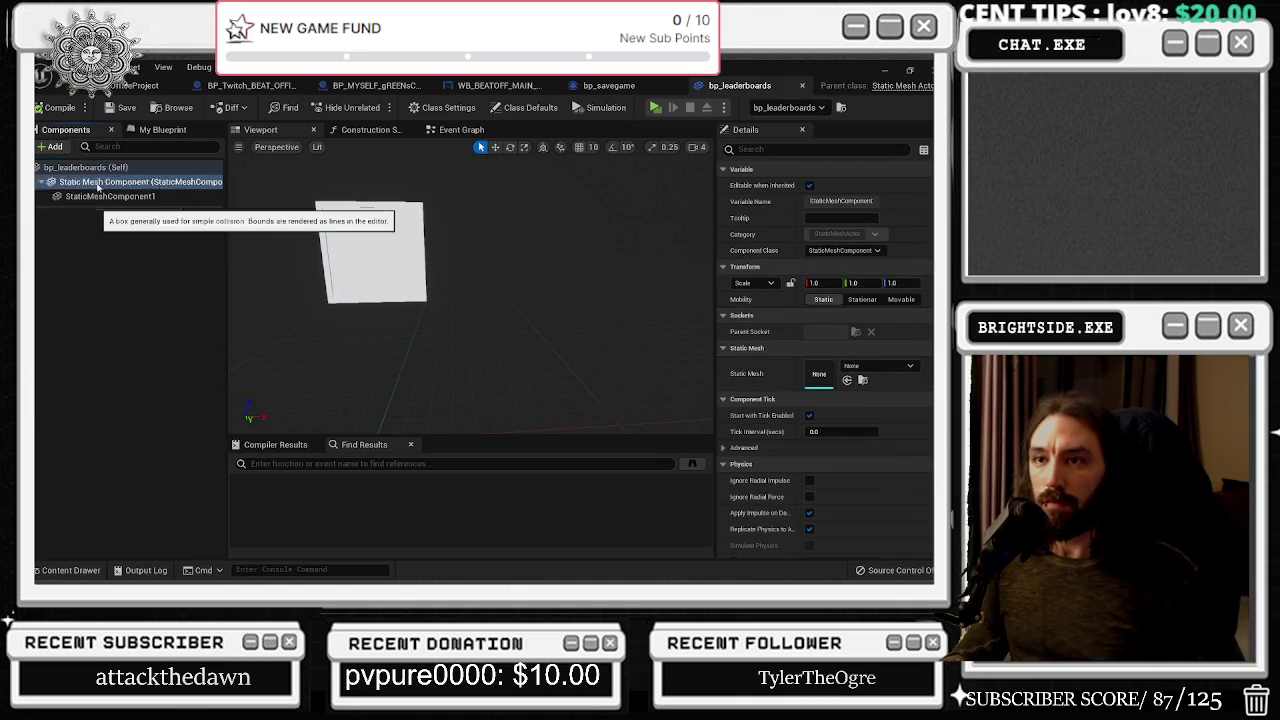
left_click(75, 184)
left_click_drag(353, 369, 474, 369)
mouse_move(398, 379)
left_mouse_down()
mouse_move(472, 358)
mouse_move(486, 270)
mouse_move(422, 252)
left_mouse_up()
mouse_move(470, 360)
left_mouse_down()
mouse_move(530, 360)
mouse_move(530, 320)
mouse_move(496, 292)
left_mouse_up()
key("r")
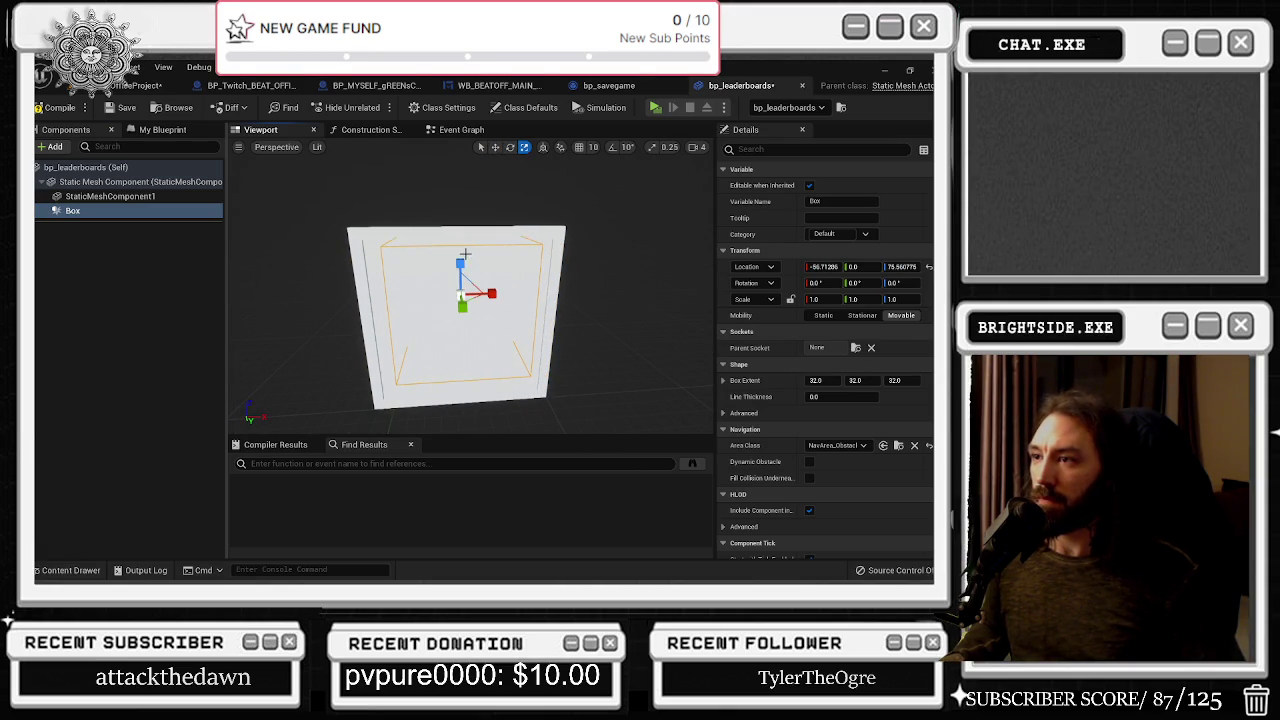
left_click_drag(463, 264, 463, 252)
key("w")
mouse_move(463, 299)
left_mouse_down()
mouse_move(424, 336)
mouse_move(420, 300)
mouse_move(460, 300)
mouse_move(506, 271)
left_mouse_up()
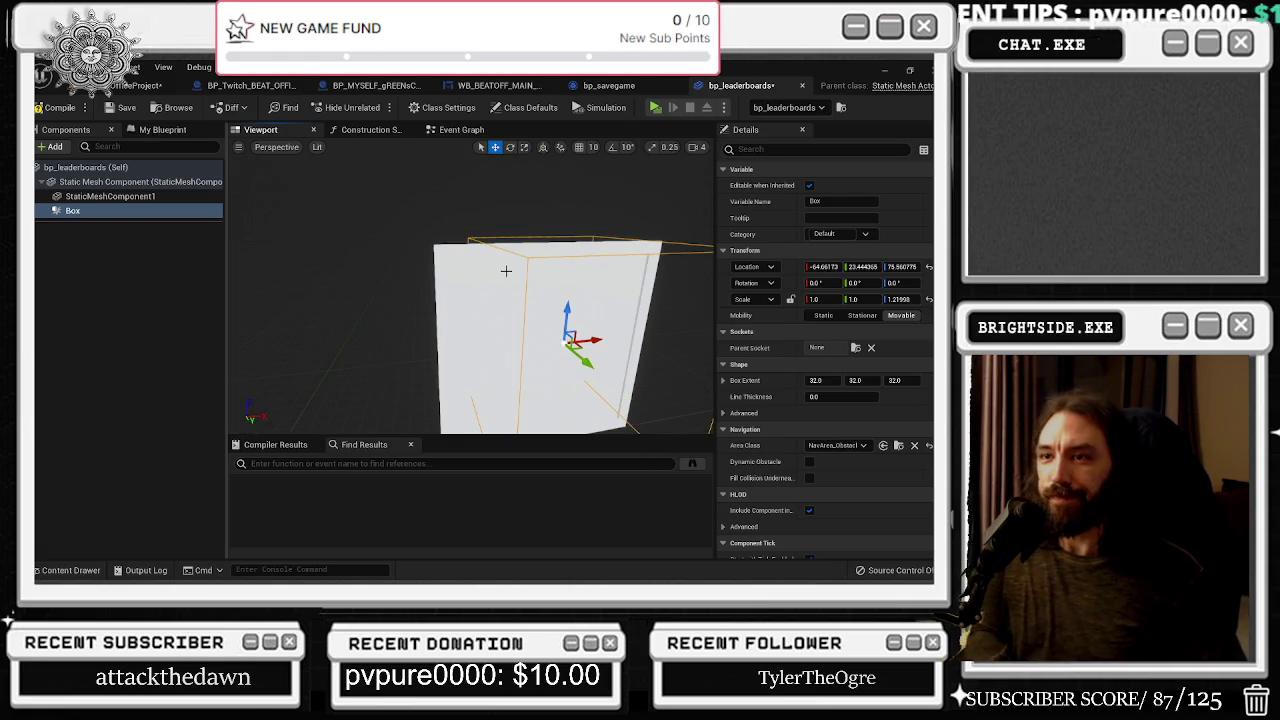
Delete the Box component and select the StaticMeshComponent1 board mesh
key("Escape")
left_click(73, 197)
left_click_drag(497, 354, 512, 352)
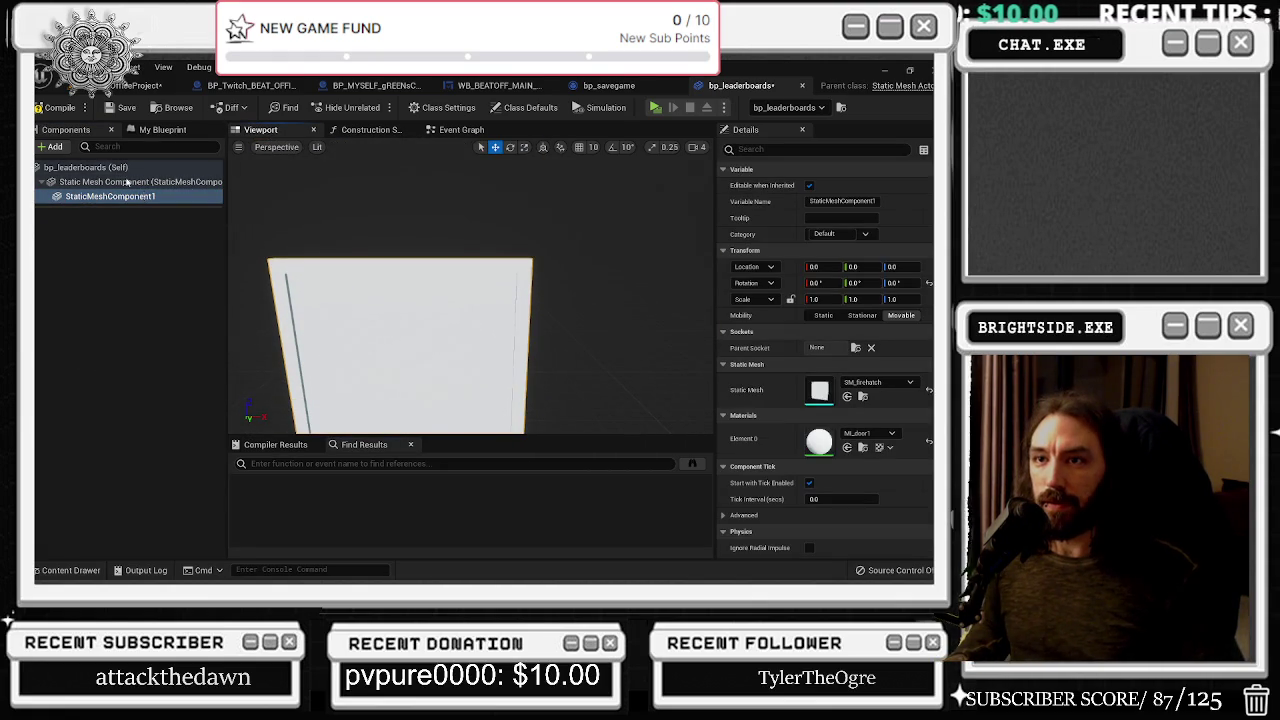
left_click(50, 146)
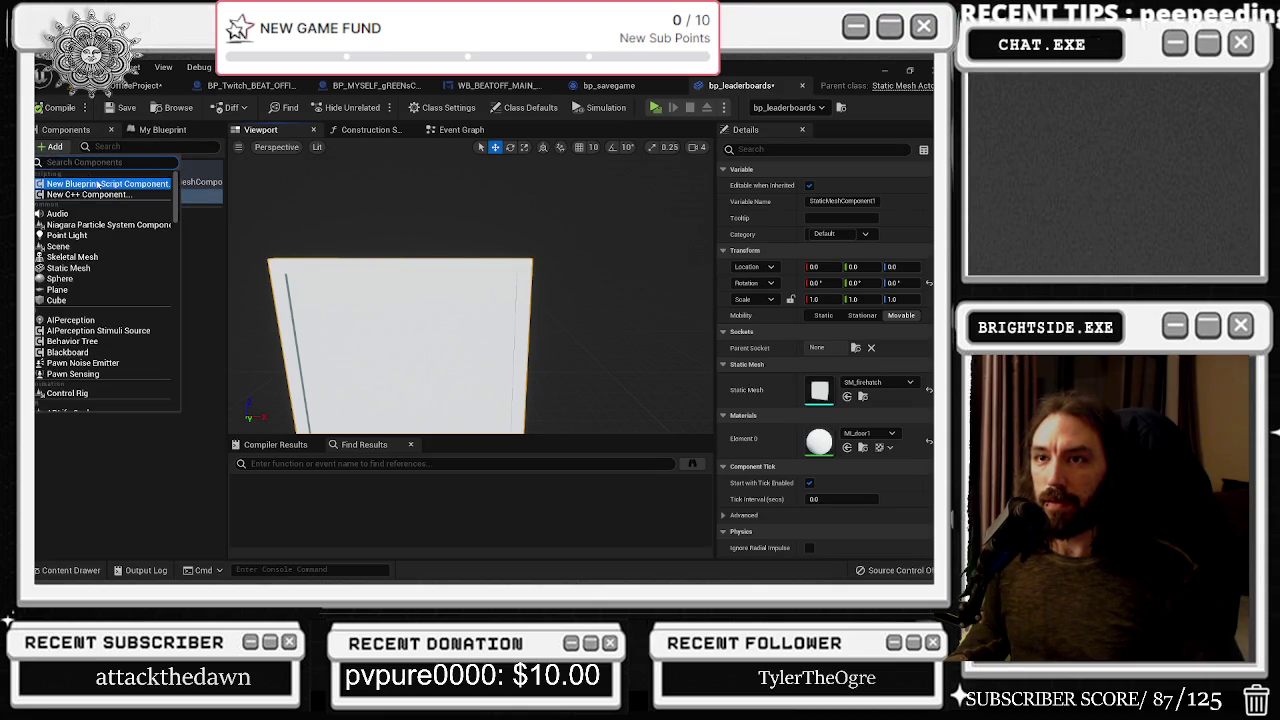
Add a Text Render component under the board mesh named First Place name
type("text")
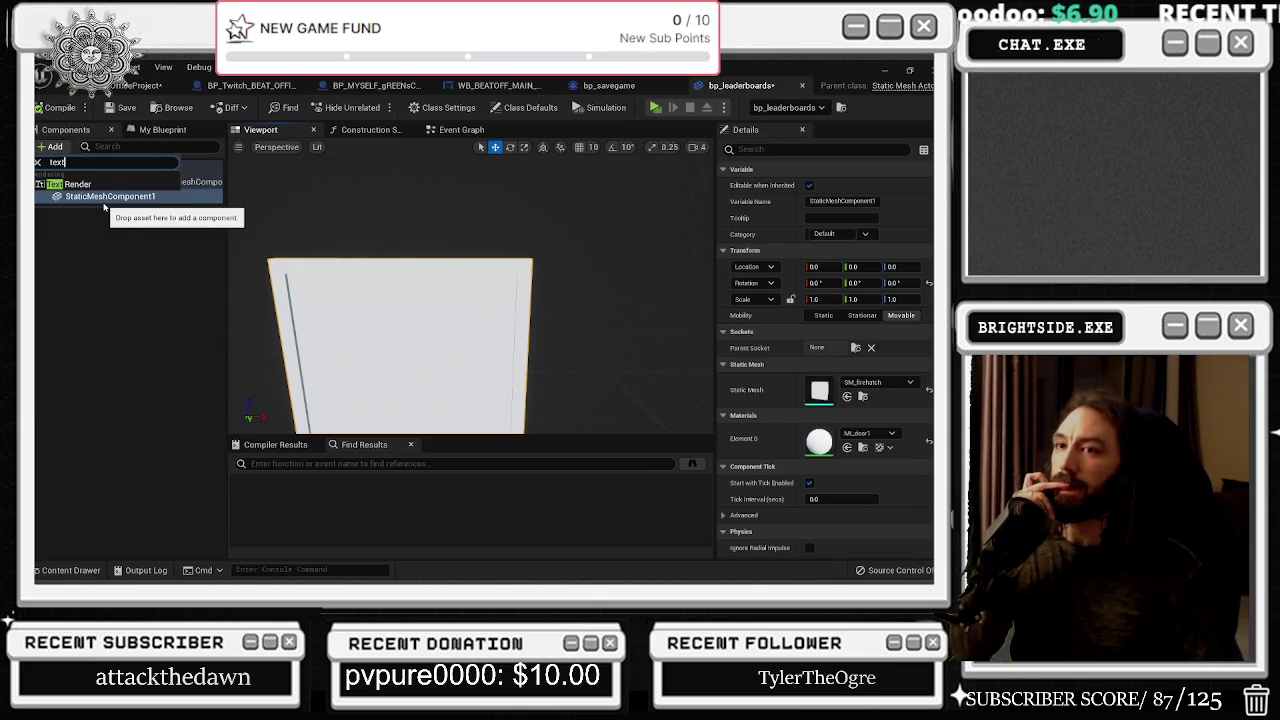
key("Return")
type("First Place")
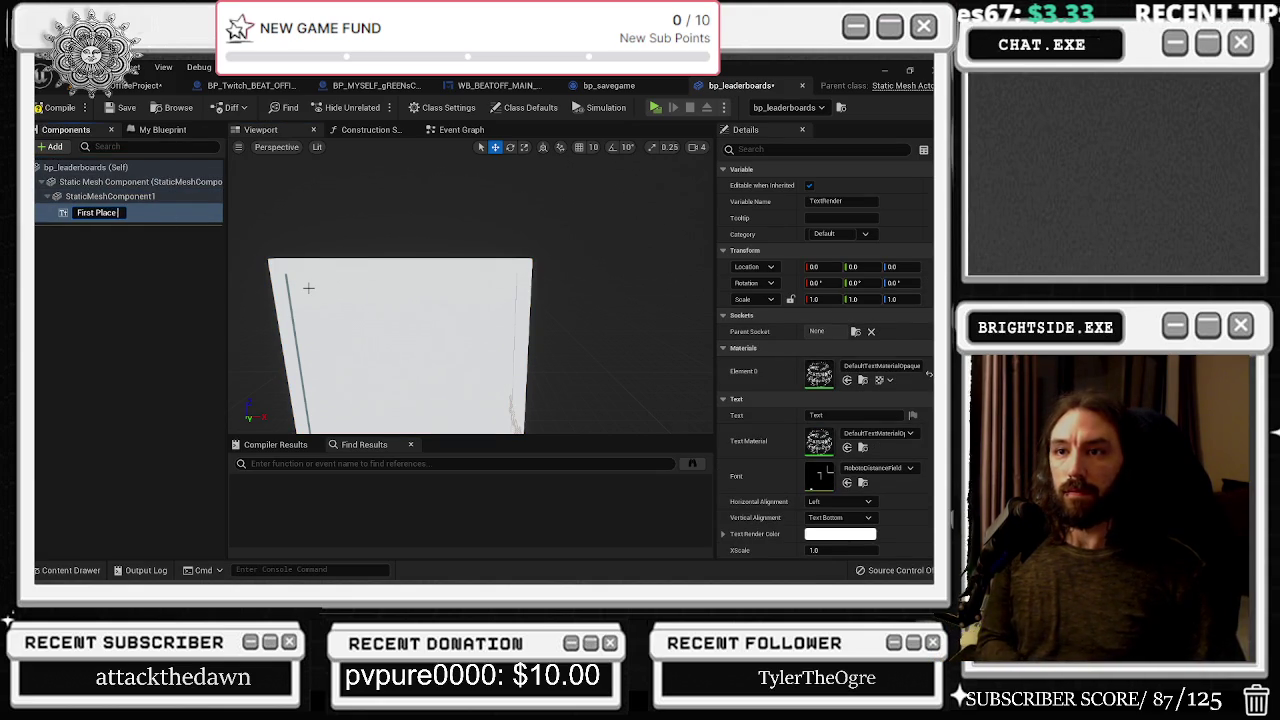
type("name")
key("Return")
key("f")
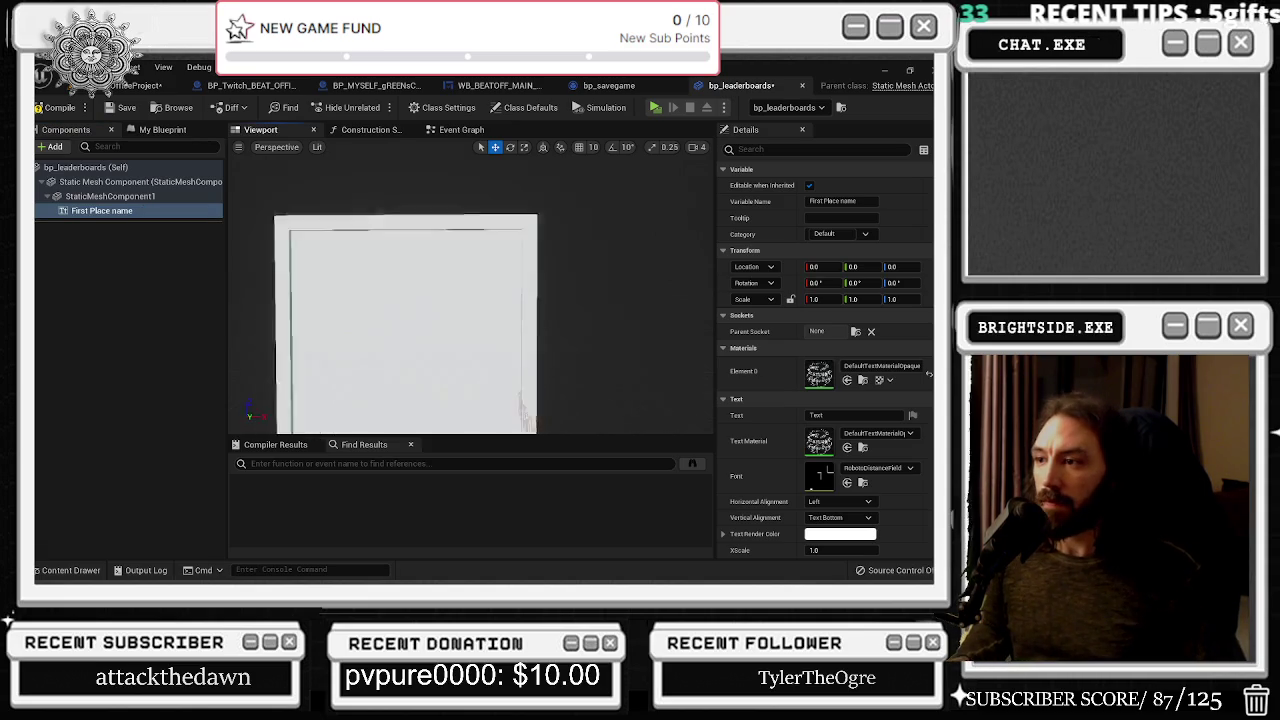
Move the text up and left onto the board and rotate it to face the front
scroll(542, 365, "up", 5)
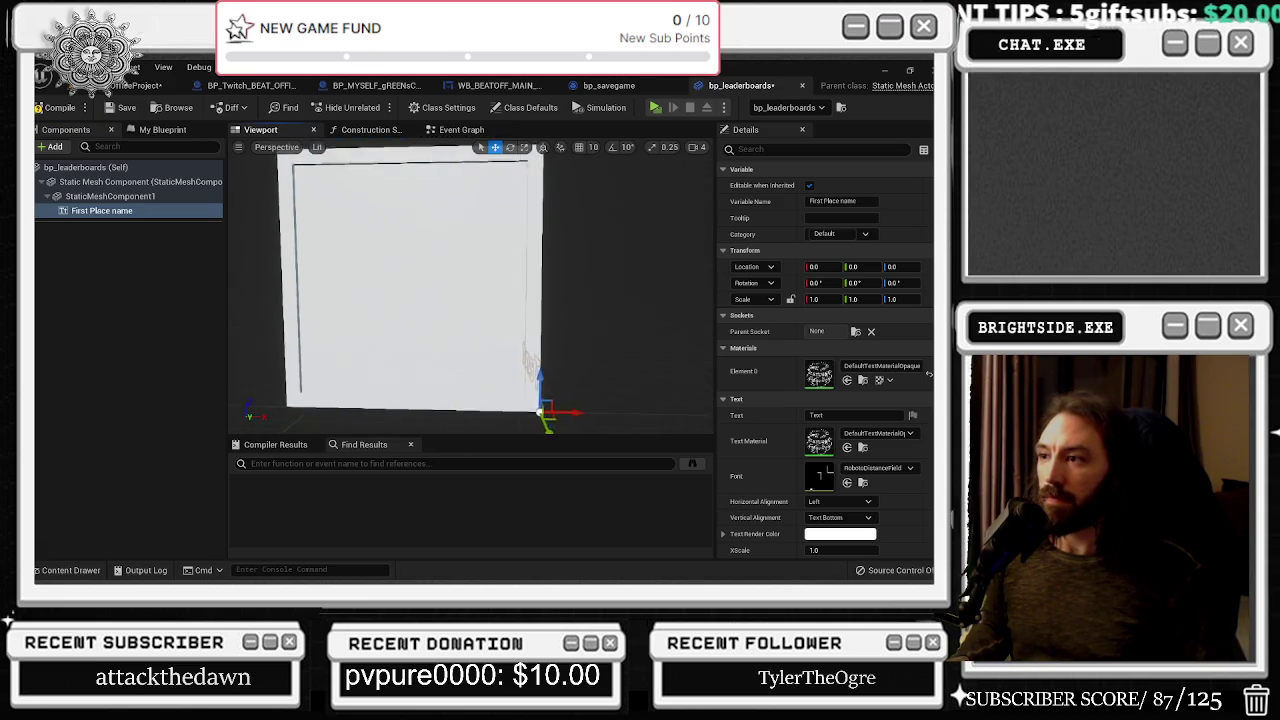
left_click_drag(572, 398, 560, 330)
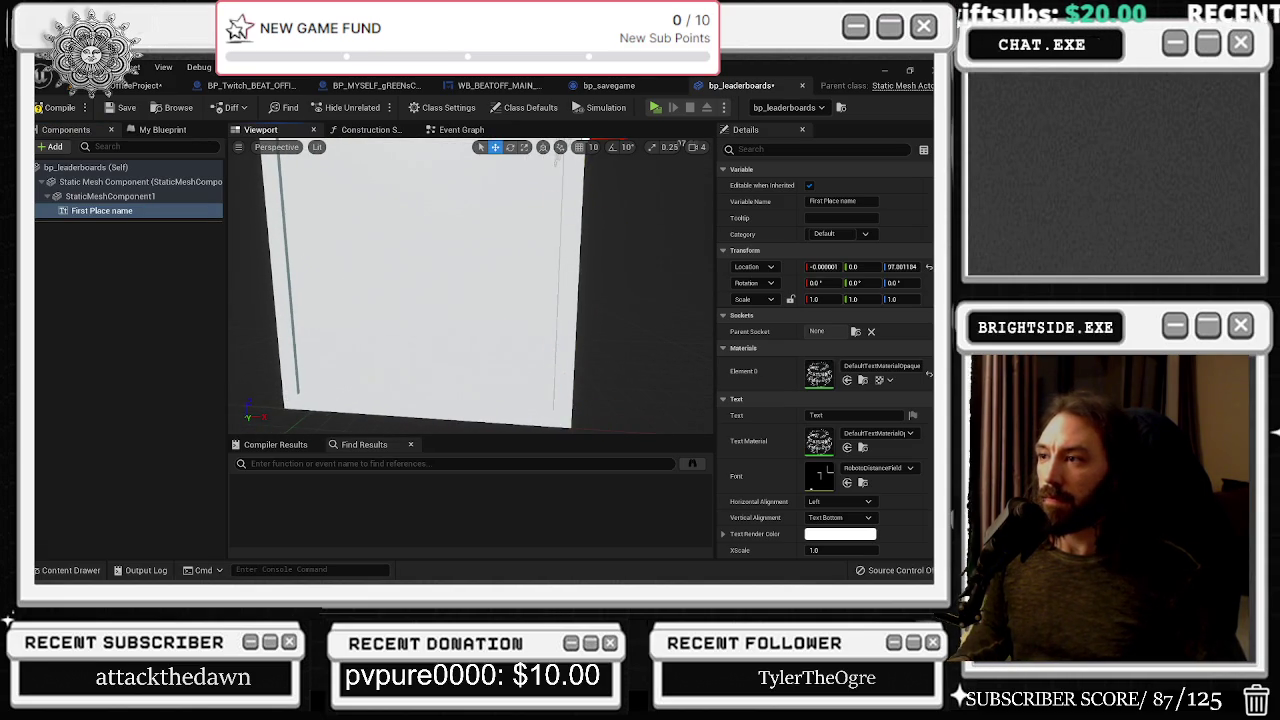
key("f")
key("e")
key("w")
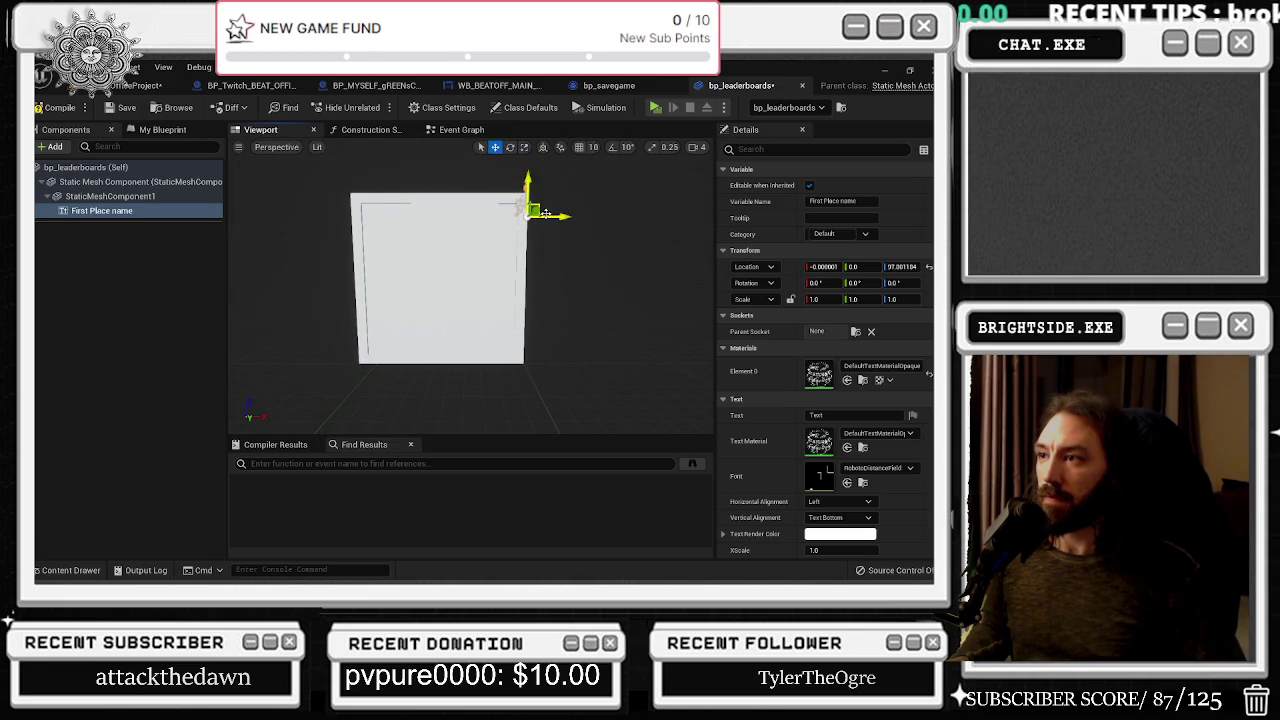
mouse_move(527, 212)
left_mouse_down()
mouse_move(372, 210)
mouse_move(388, 242)
mouse_move(428, 246)
left_mouse_up()
key("e")
left_click_drag(470, 360, 535, 348)
left_click(868, 535)
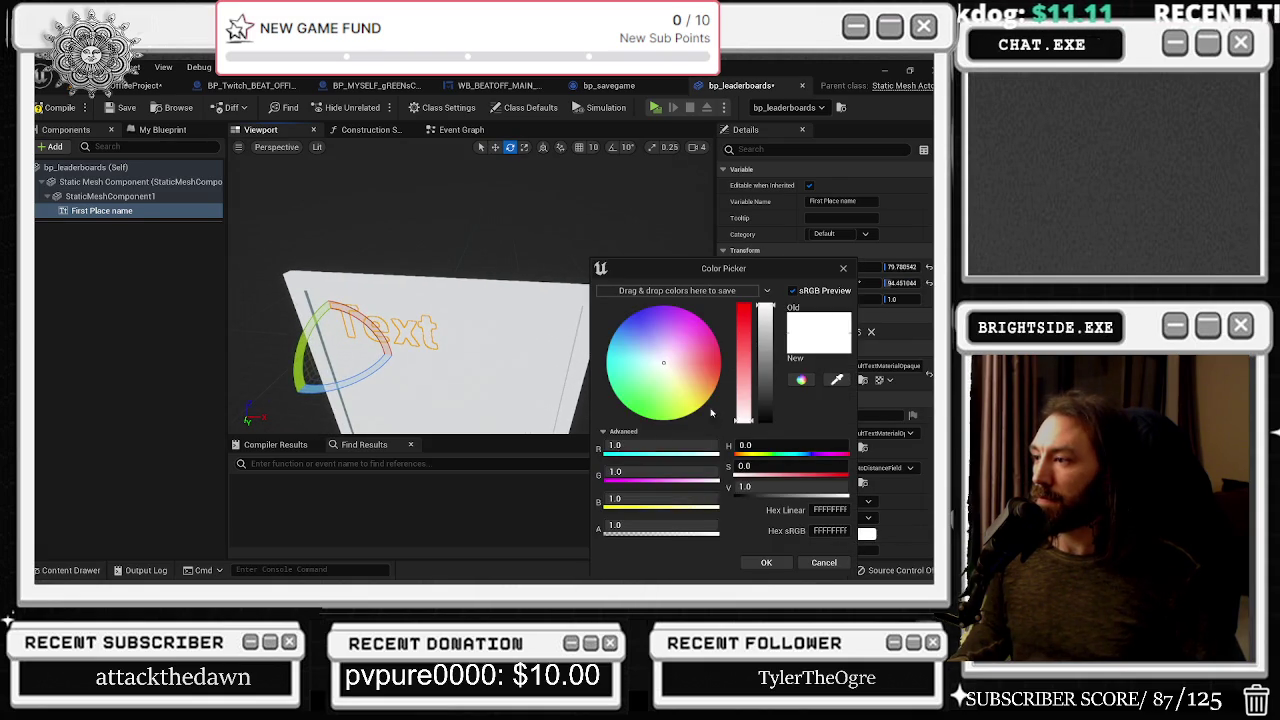
Make the text black, set its yaw to about 90 degrees, and nudge it left
left_click(766, 562)
left_click_drag(374, 374, 386, 400)
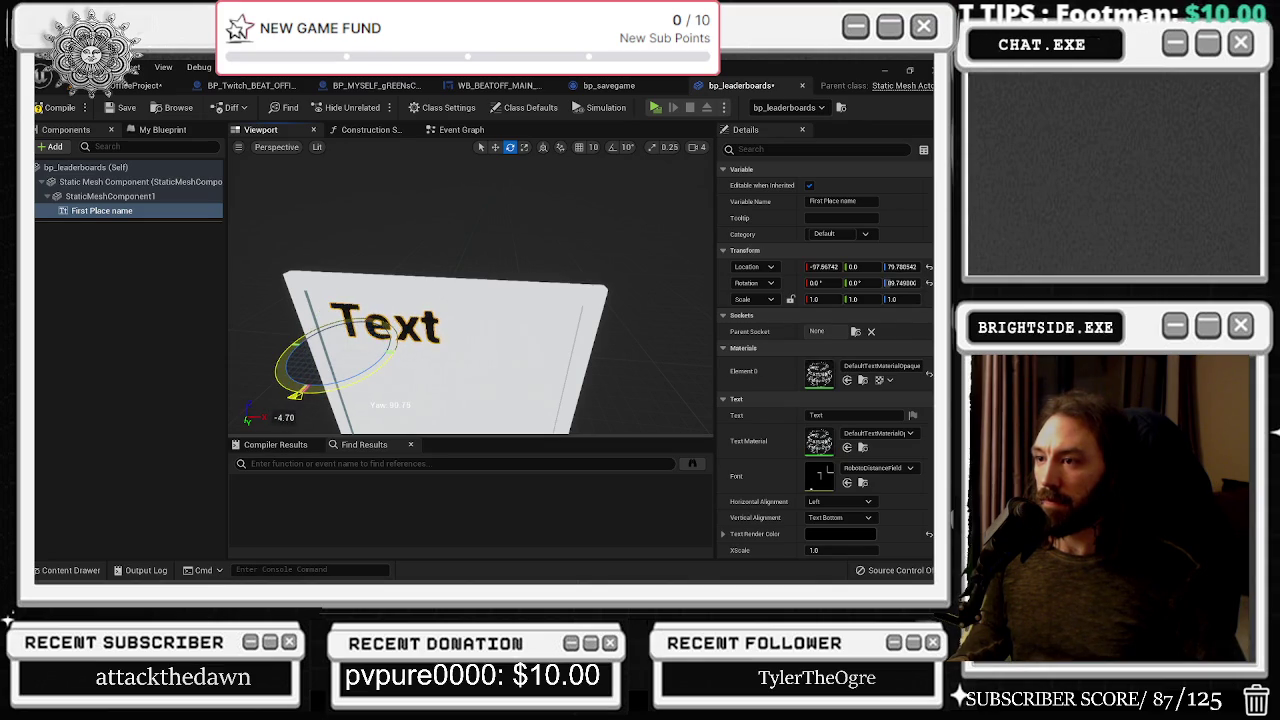
key("f")
key("r")
left_click_drag(313, 298, 301, 299)
type("First plac")
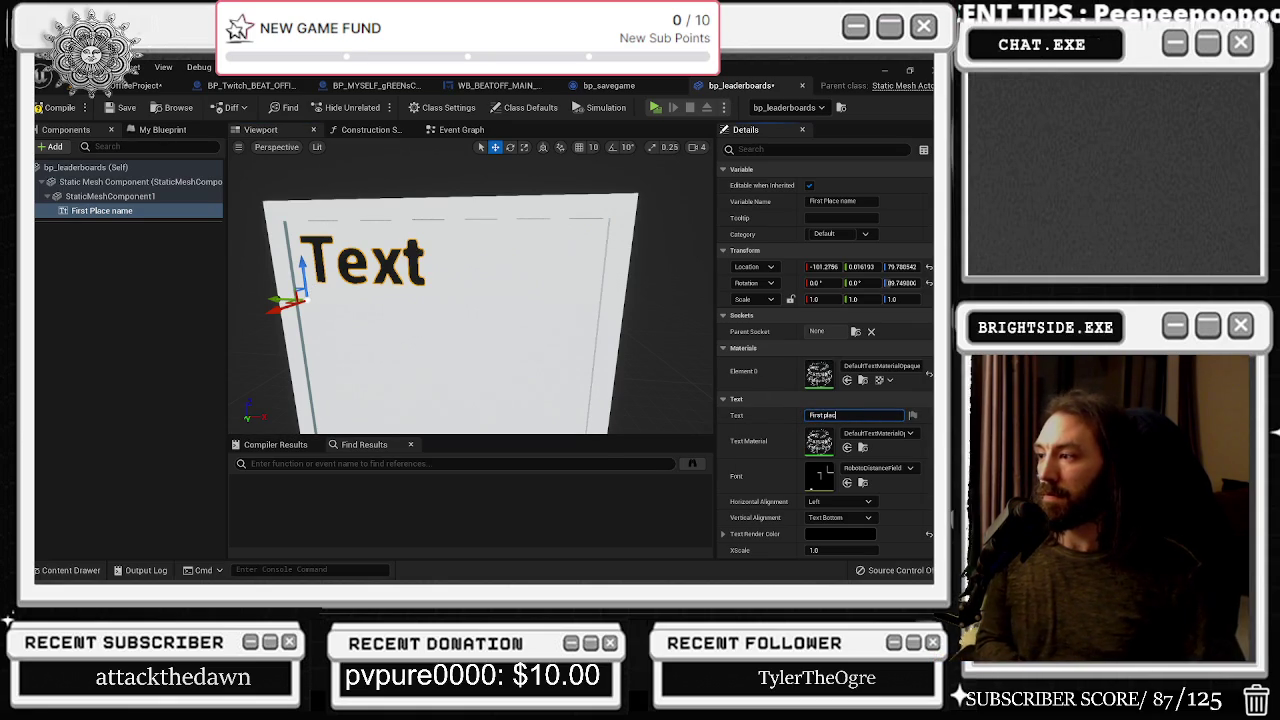
Enter 'First place' as the label text, trying horizontal centring and then undoing it
type("e")
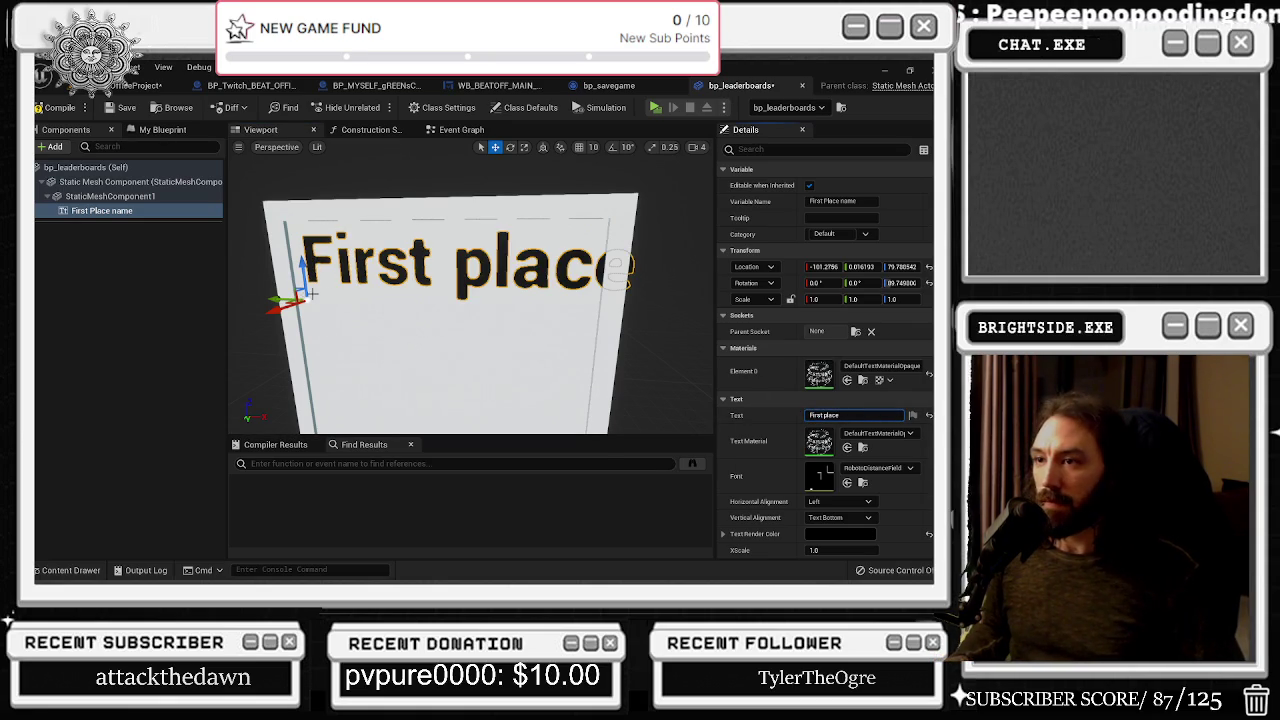
scroll(850, 440, "down", 2)
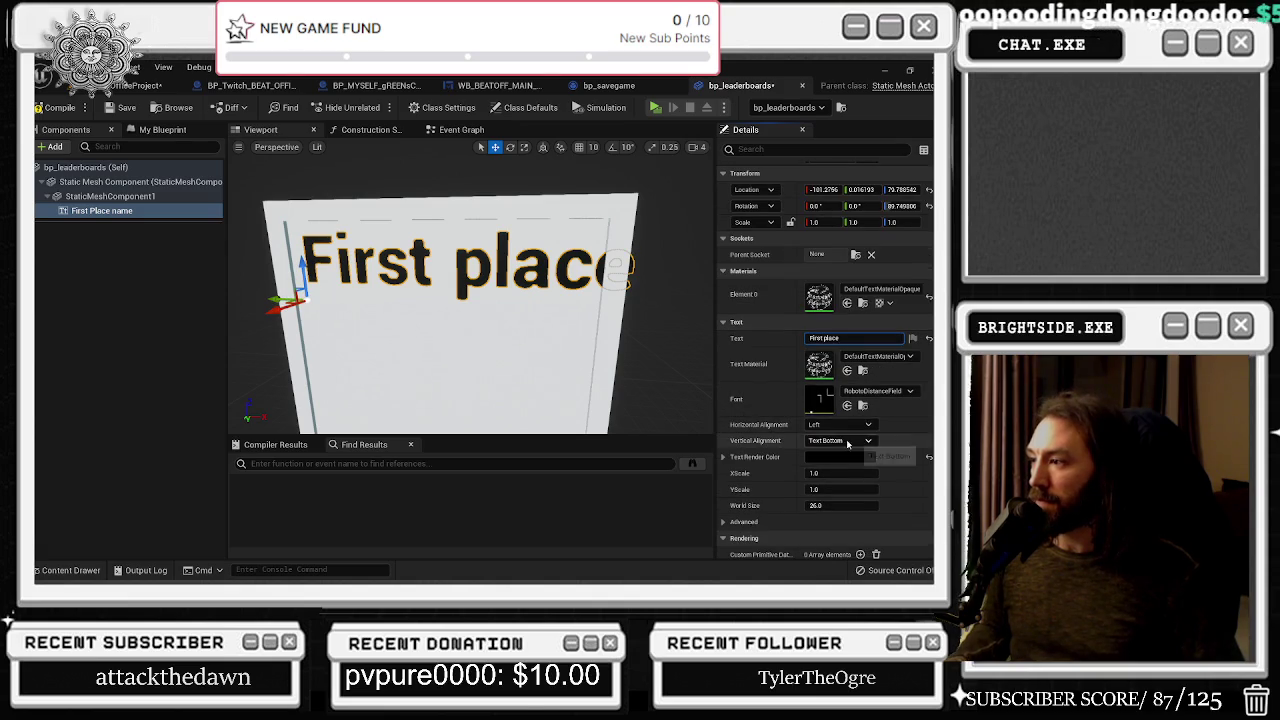
left_click(840, 424)
left_click(825, 445)
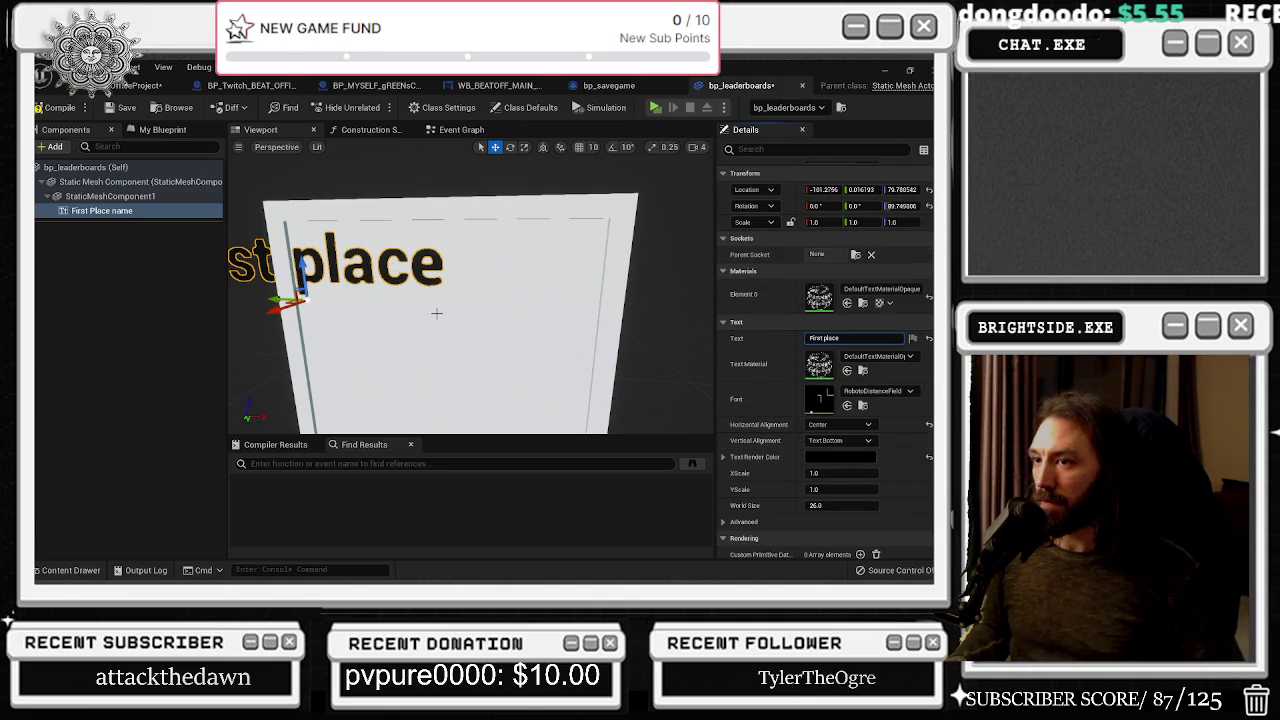
left_click_drag(520, 380, 497, 380)
key("ctrl+z")
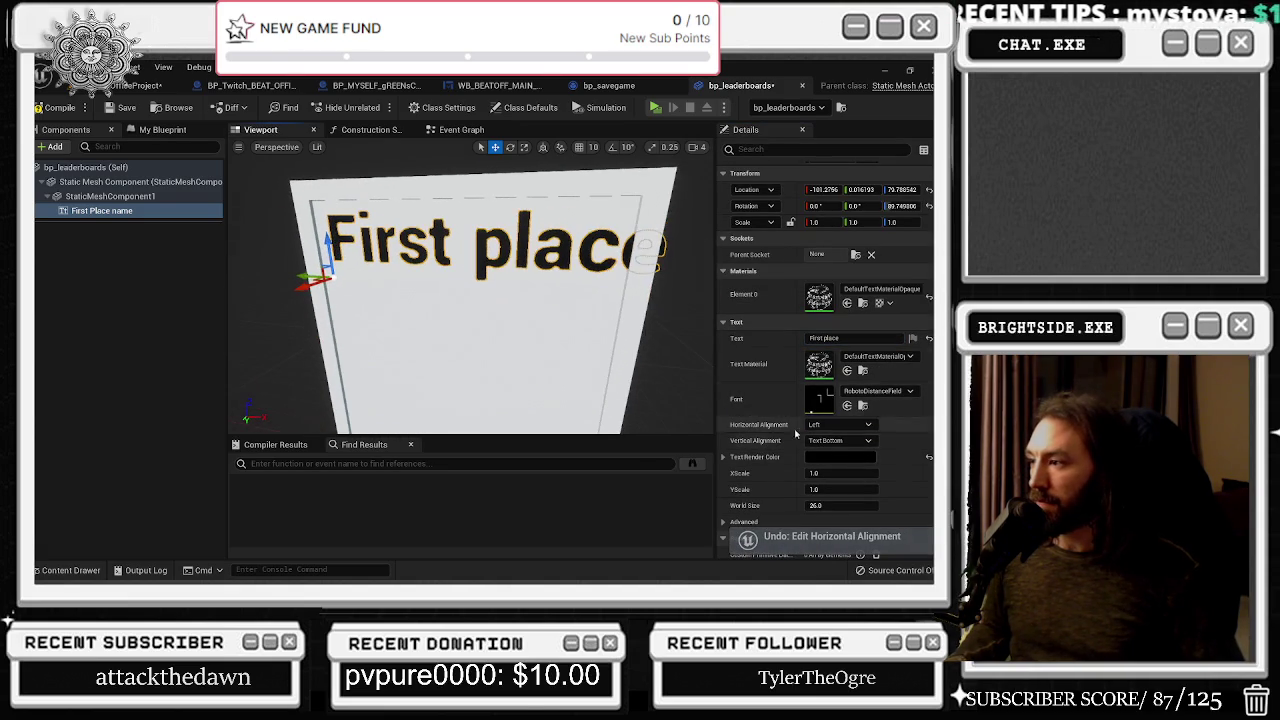
Set Vertical Alignment to Text Center, raise the text, and slightly adjust its World Size and position
left_click(866, 441)
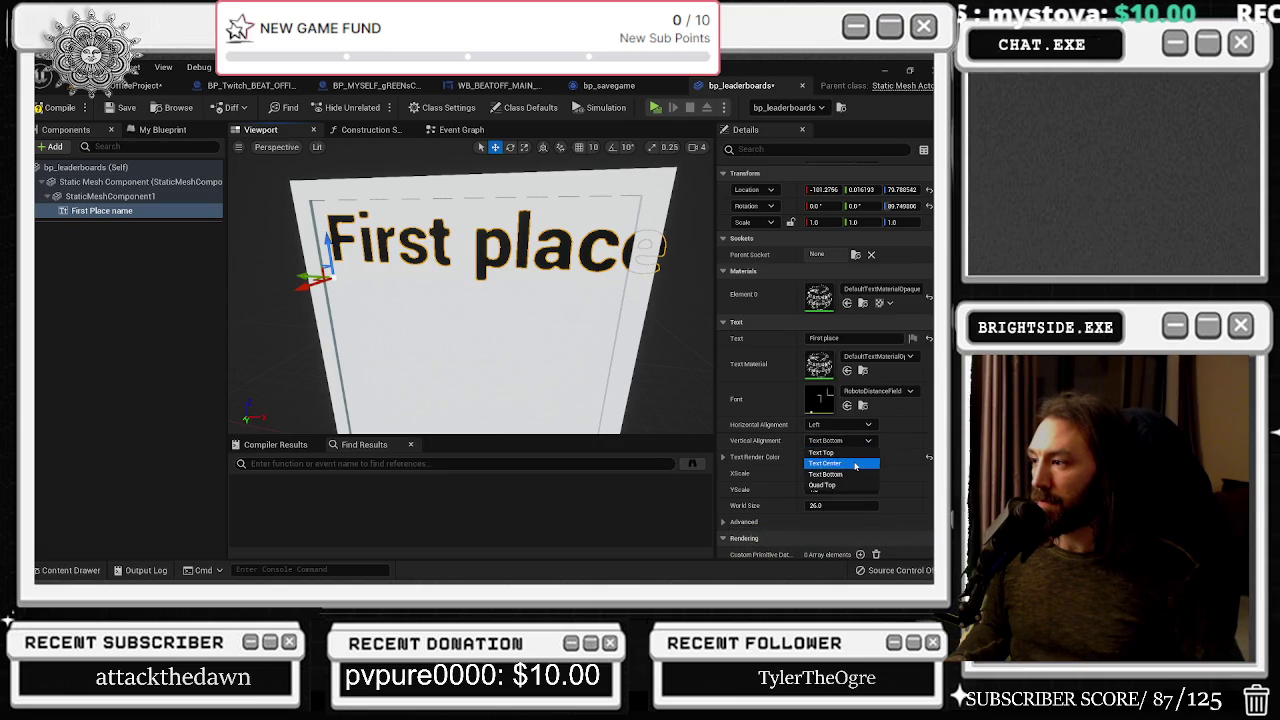
left_click(824, 463)
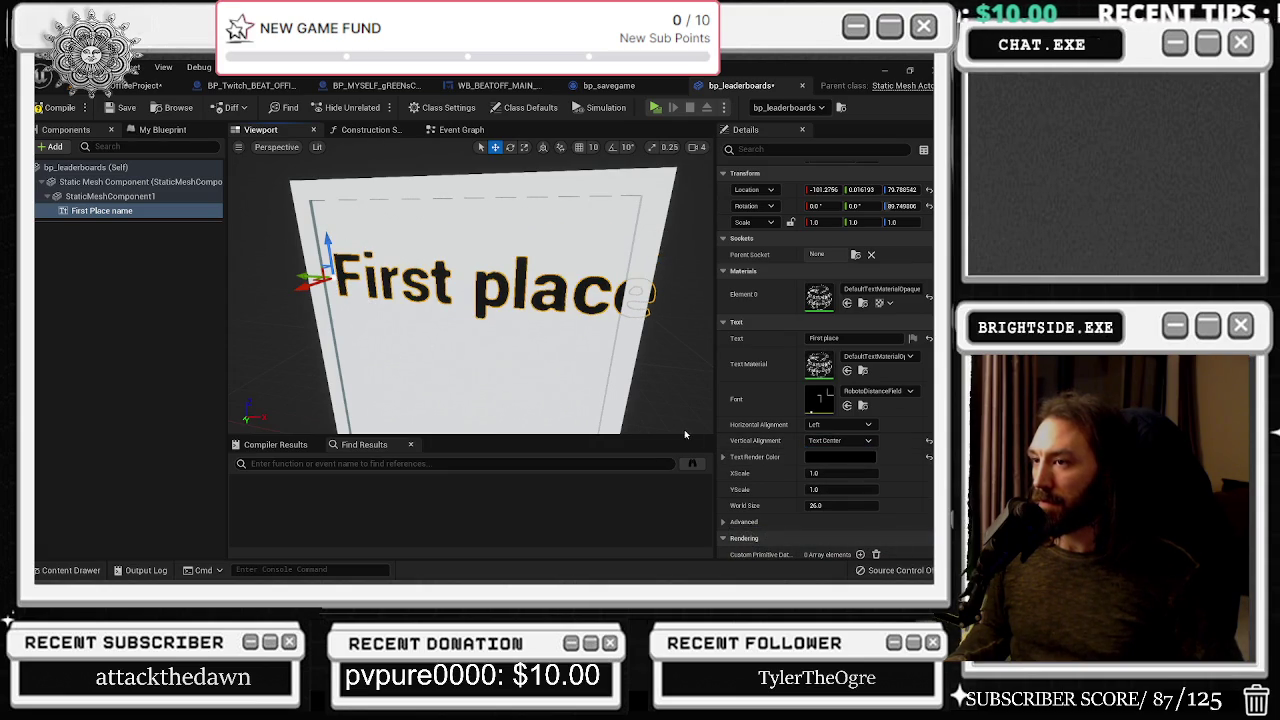
mouse_move(326, 245)
left_mouse_down()
mouse_move(318, 193)
mouse_move(284, 231)
left_mouse_up()
scroll(818, 485, "down", 1)
scroll(818, 485, "down", 10)
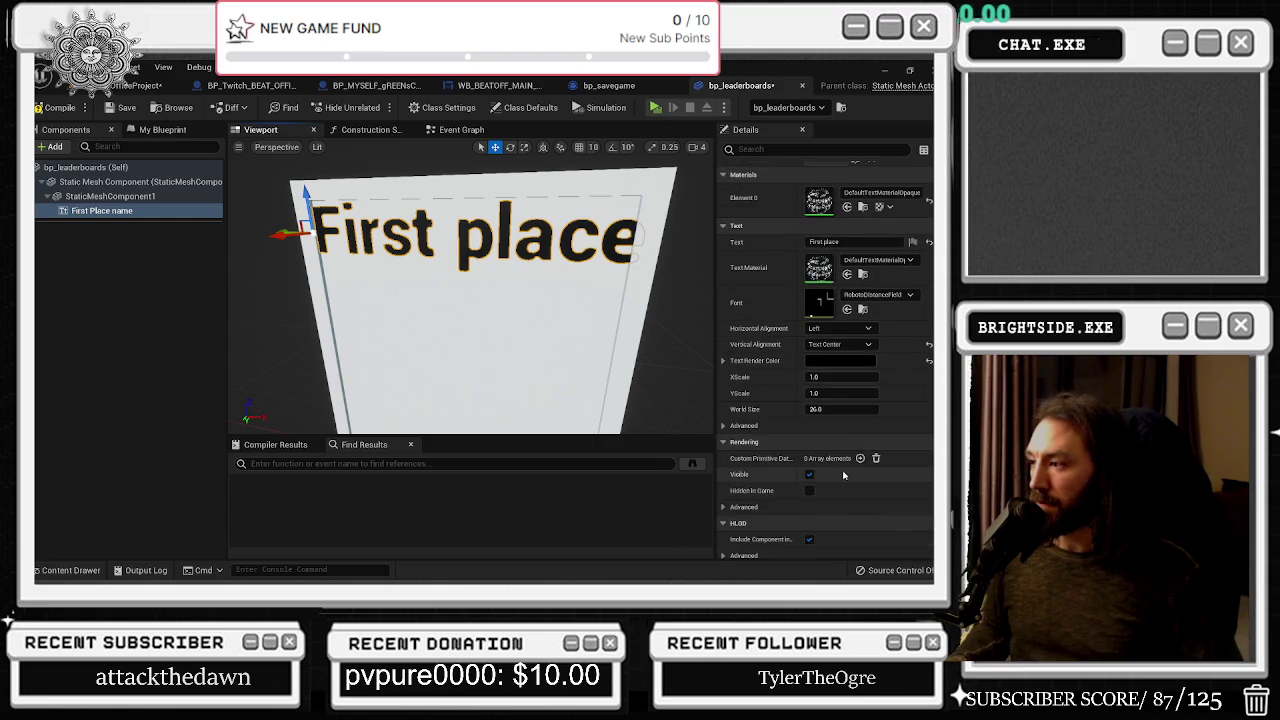
scroll(855, 506, "up", 15)
type("sc")
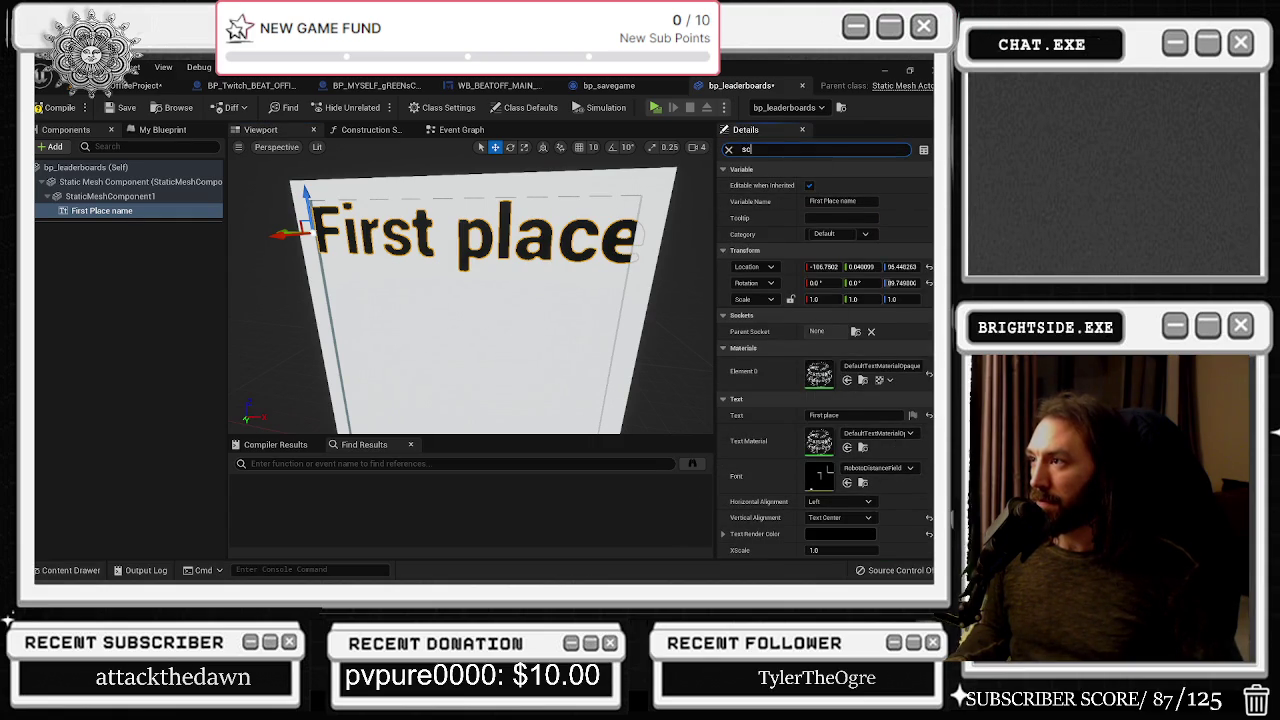
key("Return")
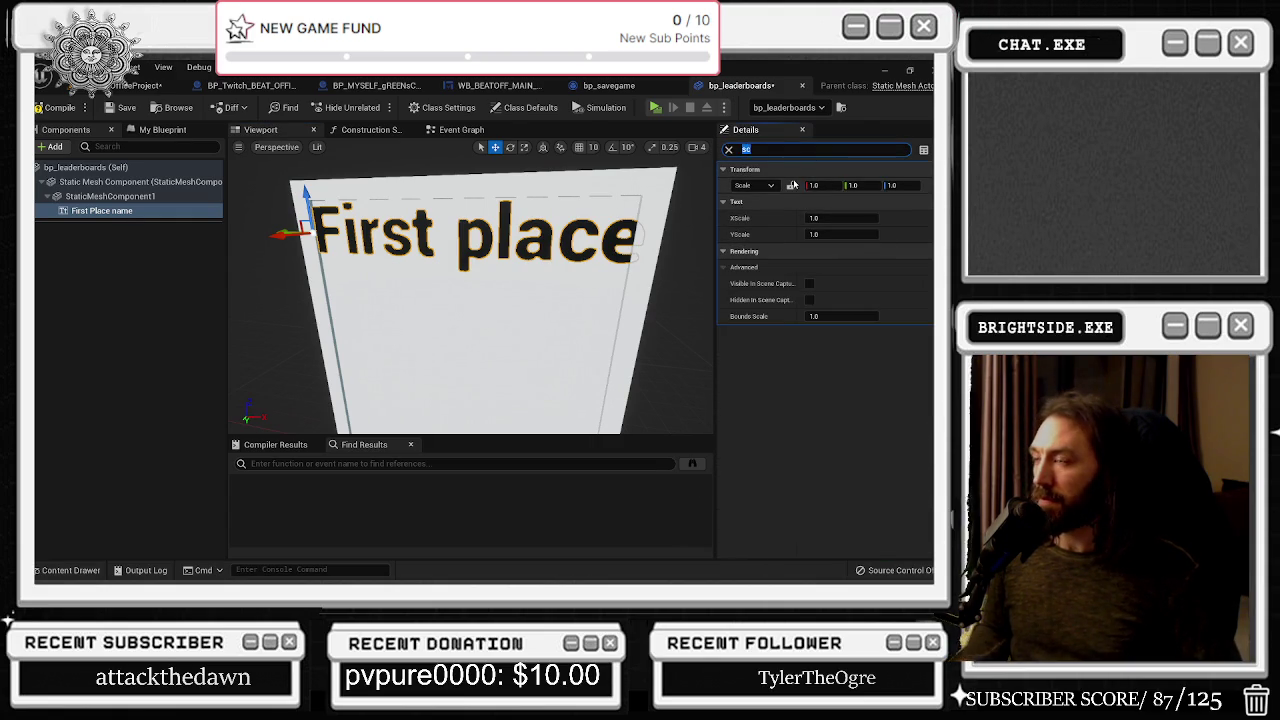
key("BackSpace")
scroll(874, 405, "down", 5)
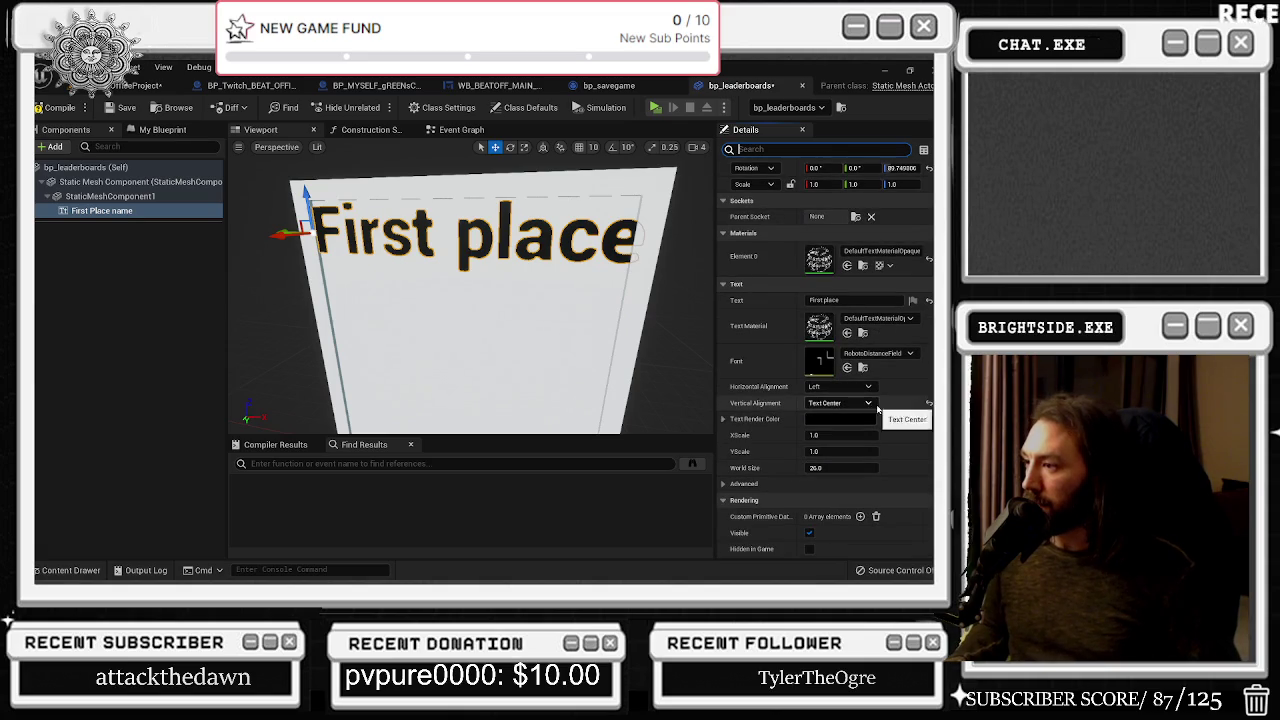
left_click_drag(842, 467, 820, 467)
left_click_drag(300, 236, 350, 232)
Duplicate the First Place name component and rename the copy second place name
left_click(90, 212)
key("ctrl+d")
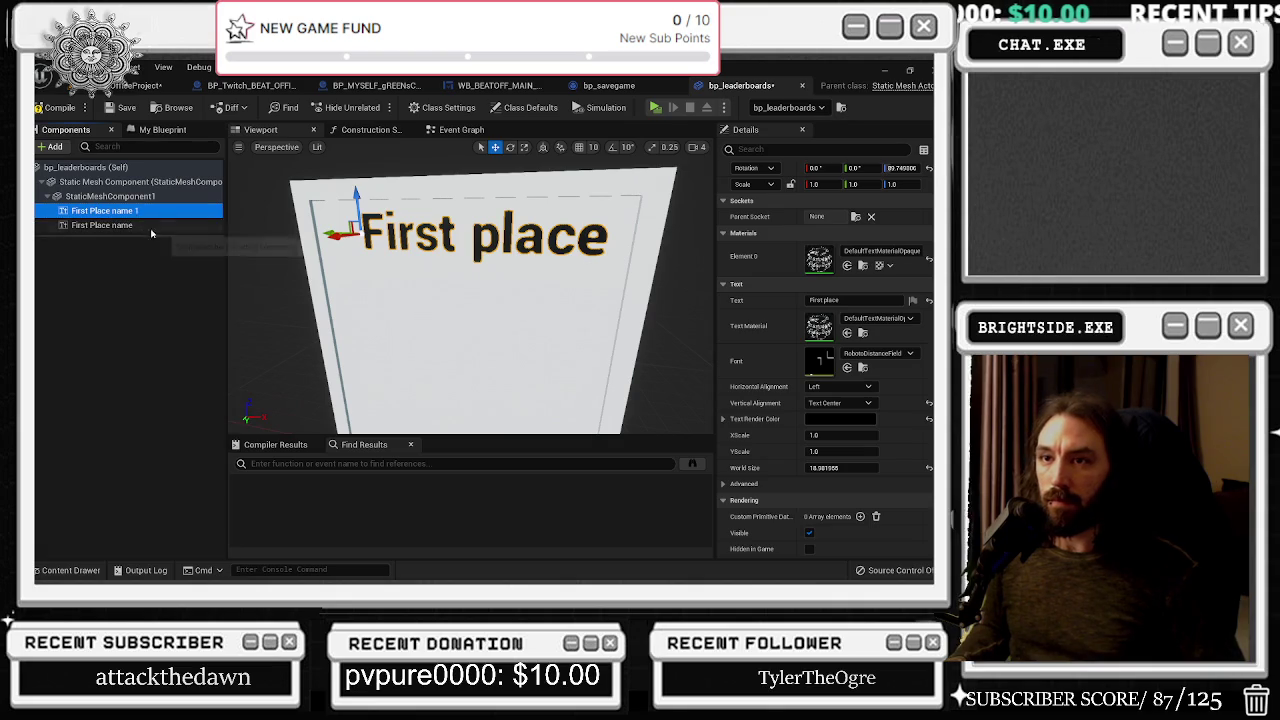
type("seco")
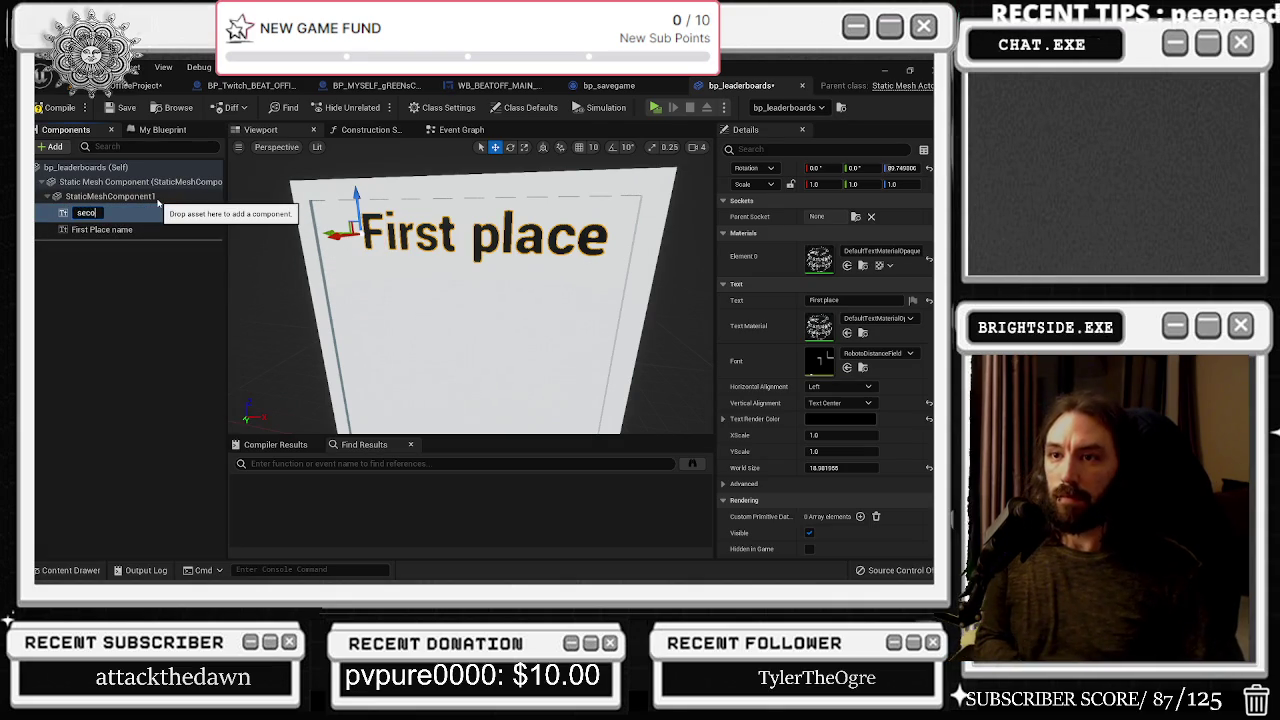
type("e")
key("Return")
Move the second place copy below First place and duplicate it as third place name
left_click_drag(357, 200, 354, 247)
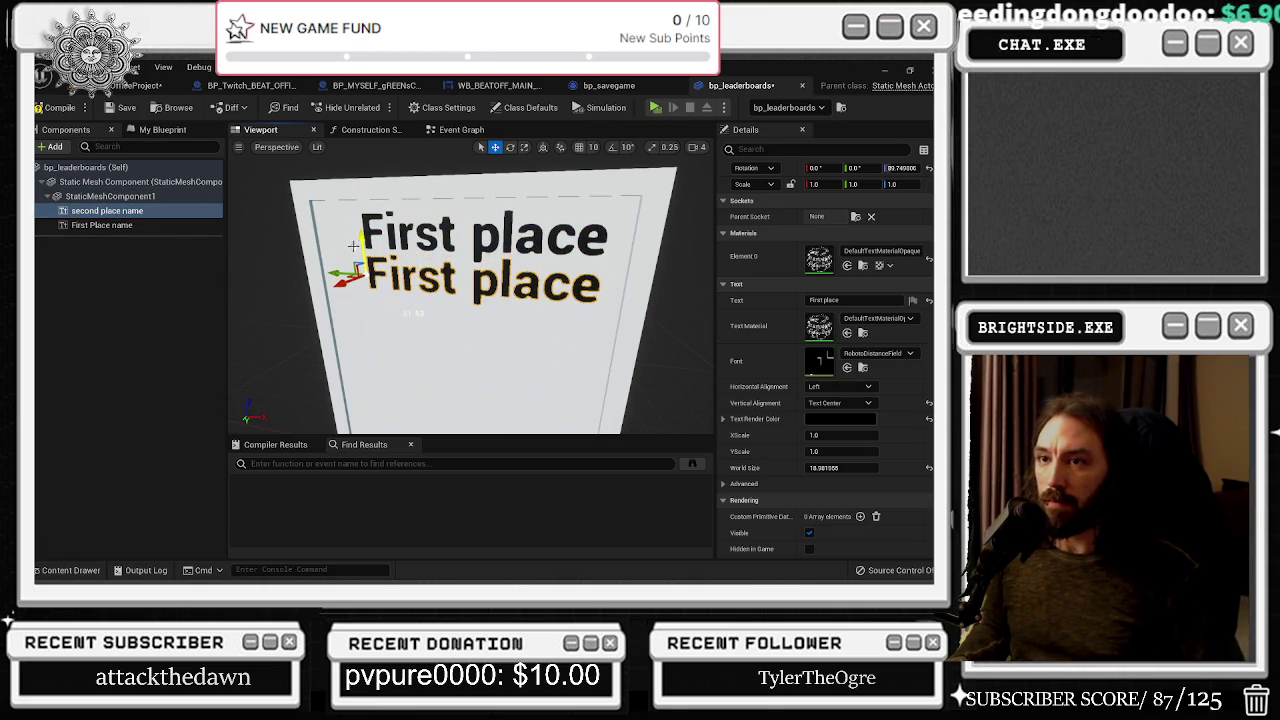
key("ctrl+d")
left_click(115, 241)
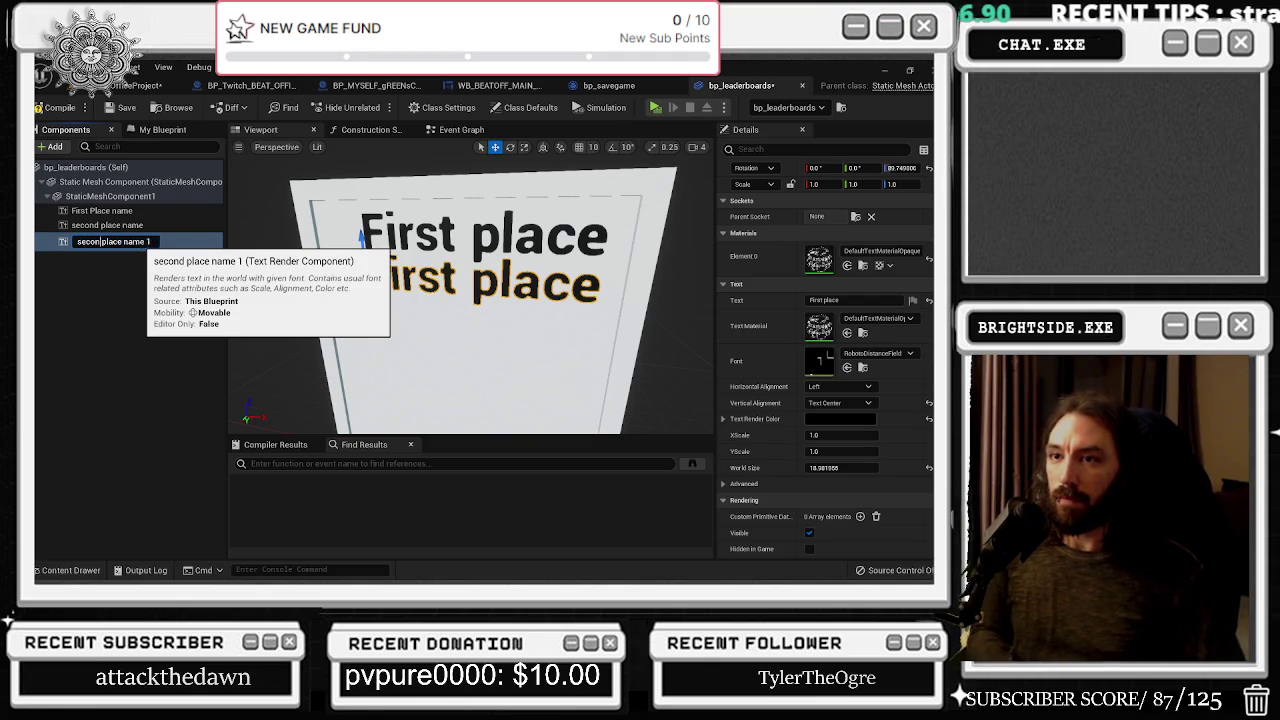
key("BackSpace")
key("BackSpace")
type("third")
key("Return")
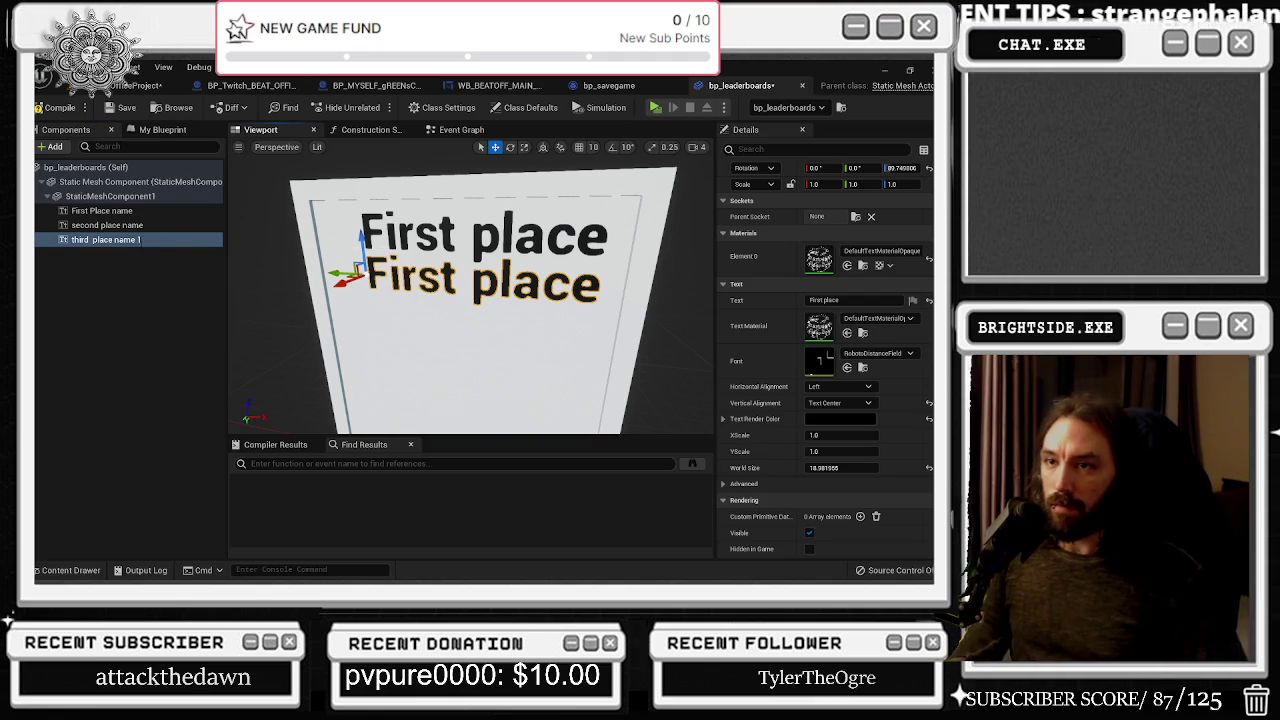
left_click(140, 244)
Duplicate further to create fourth place name and fifth place name, plus one more copy
key("ctrl+d")
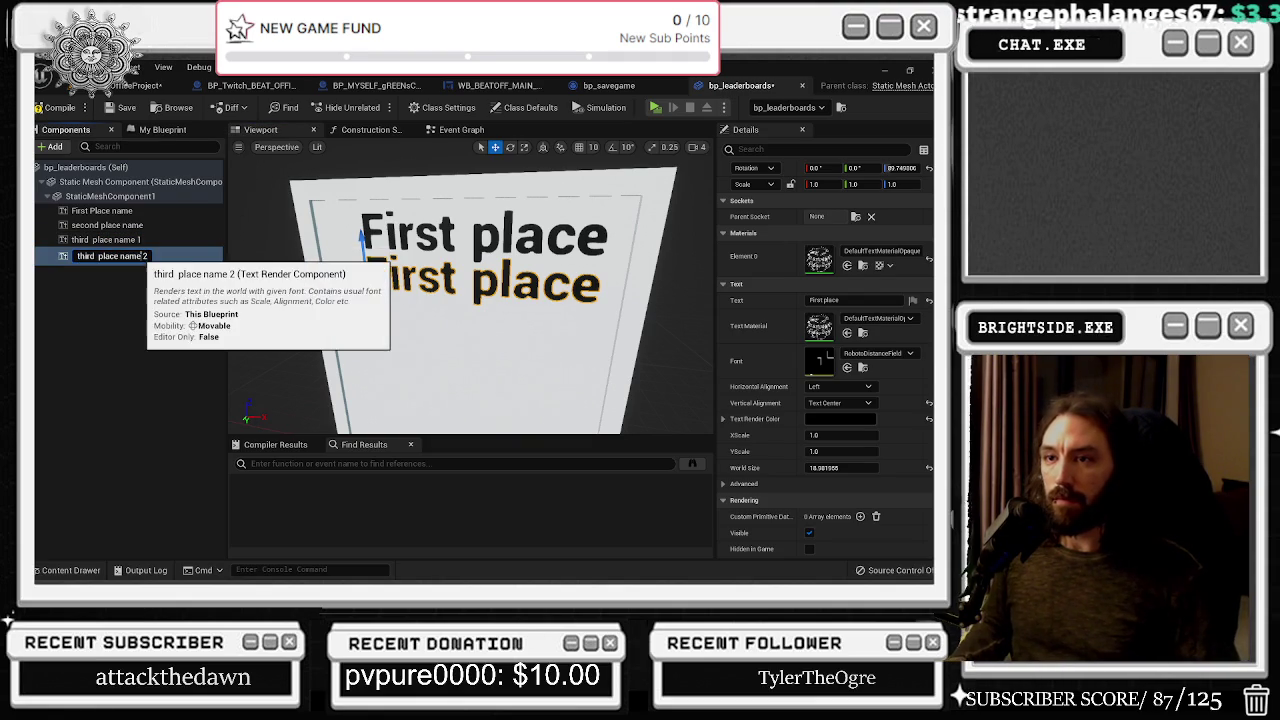
key("BackSpace")
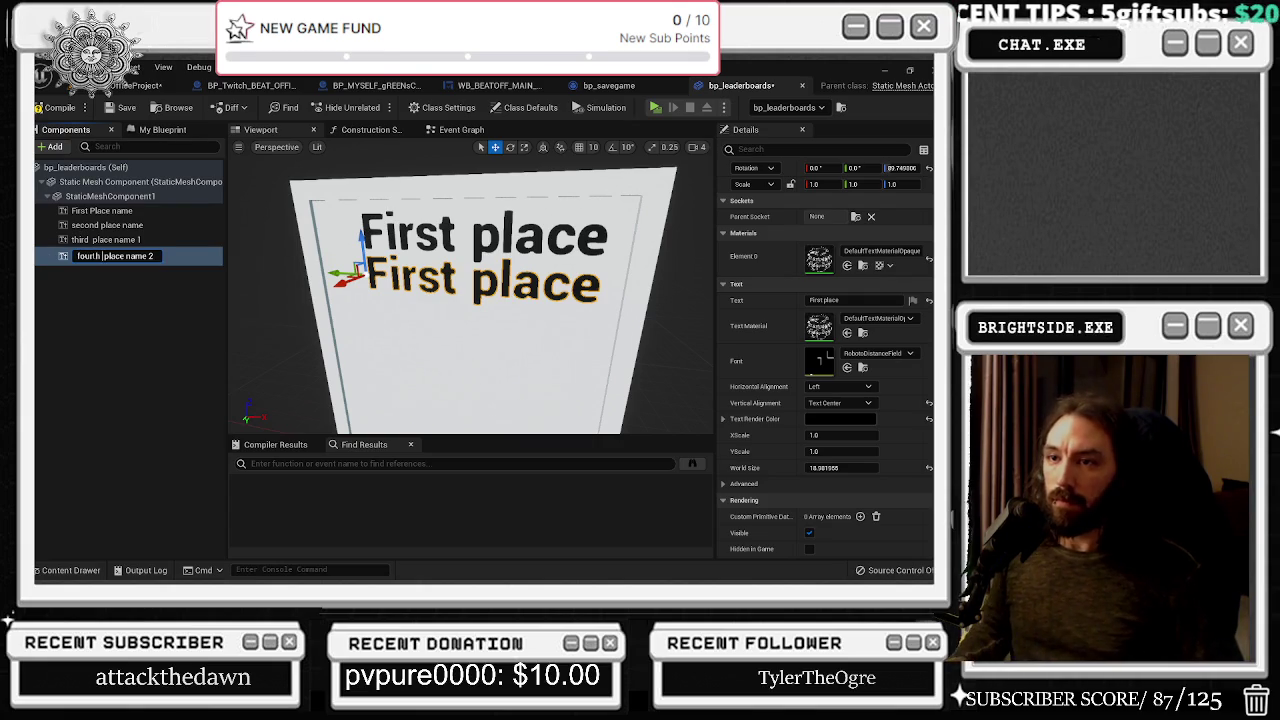
key("End")
key("BackSpace")
key("Return")
key("ctrl+d")
double_click(86, 270)
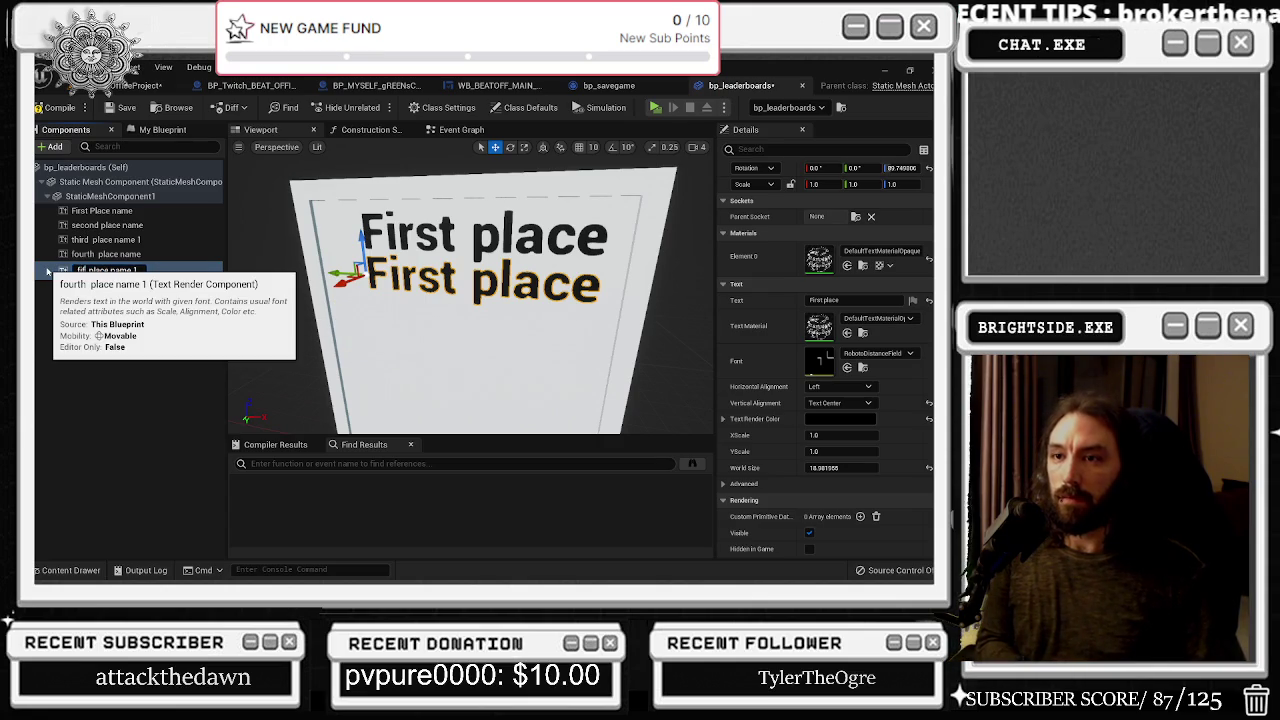
type("th")
key("Return")
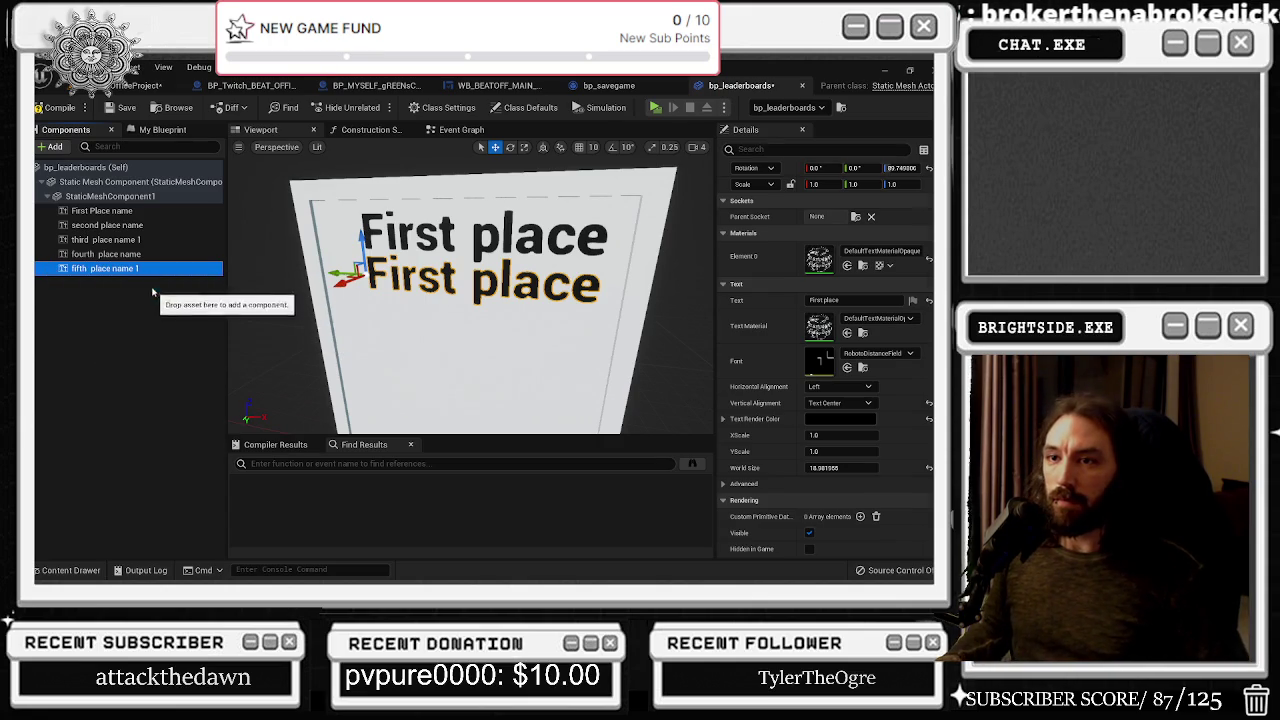
key("ctrl+d")
left_click(101, 287)
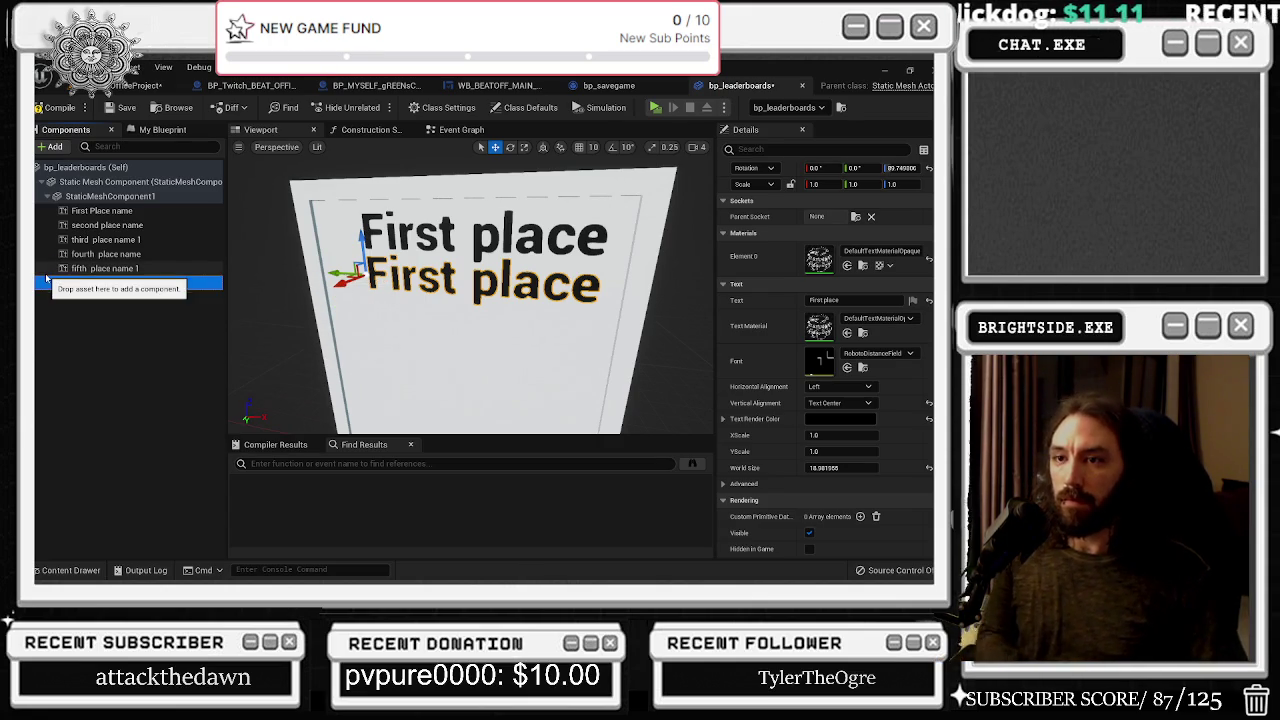
Duplicate the place labels and name the copies six, seven, eight and nine place name
type("six place name 1")
key("Return")
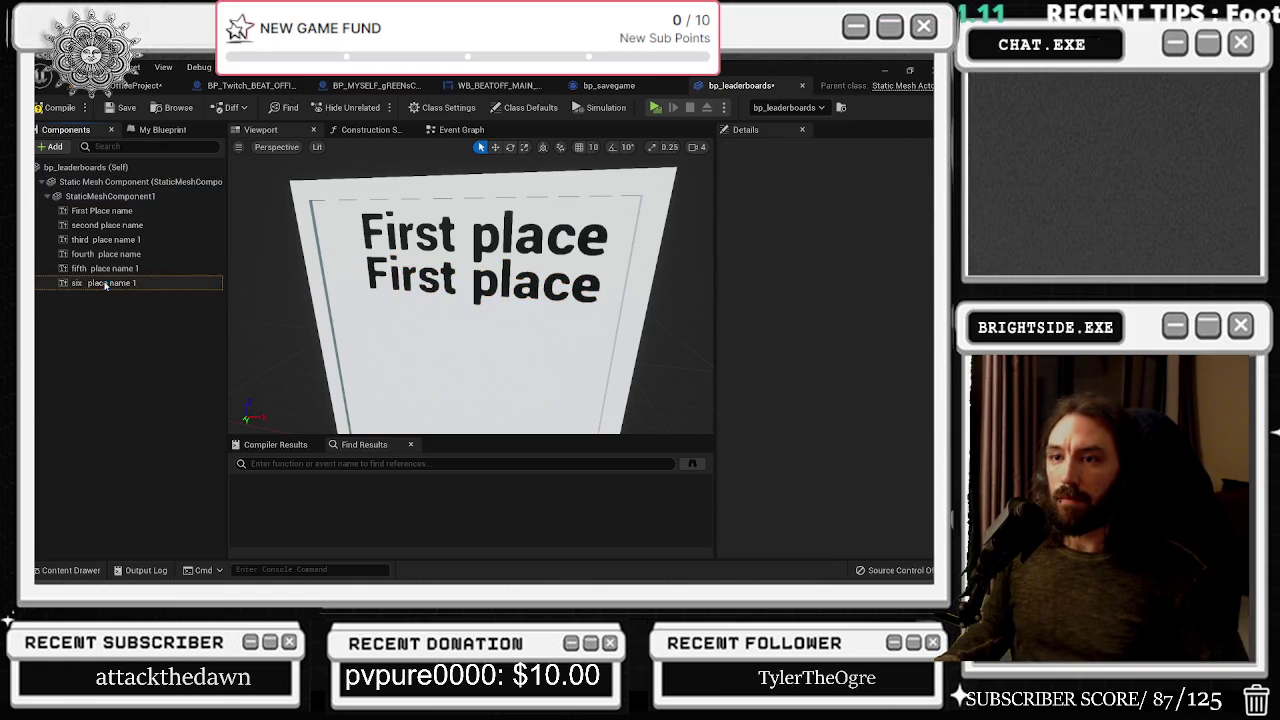
key("ctrl+d")
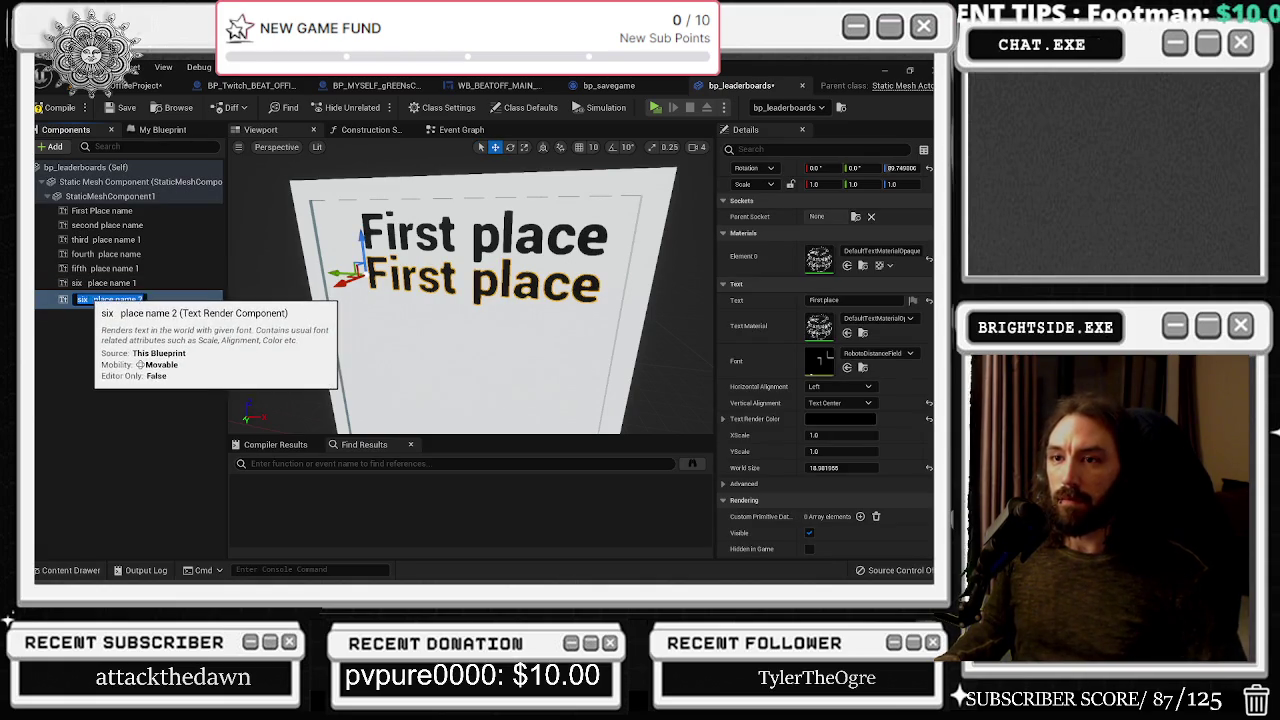
key("F2")
type("seven")
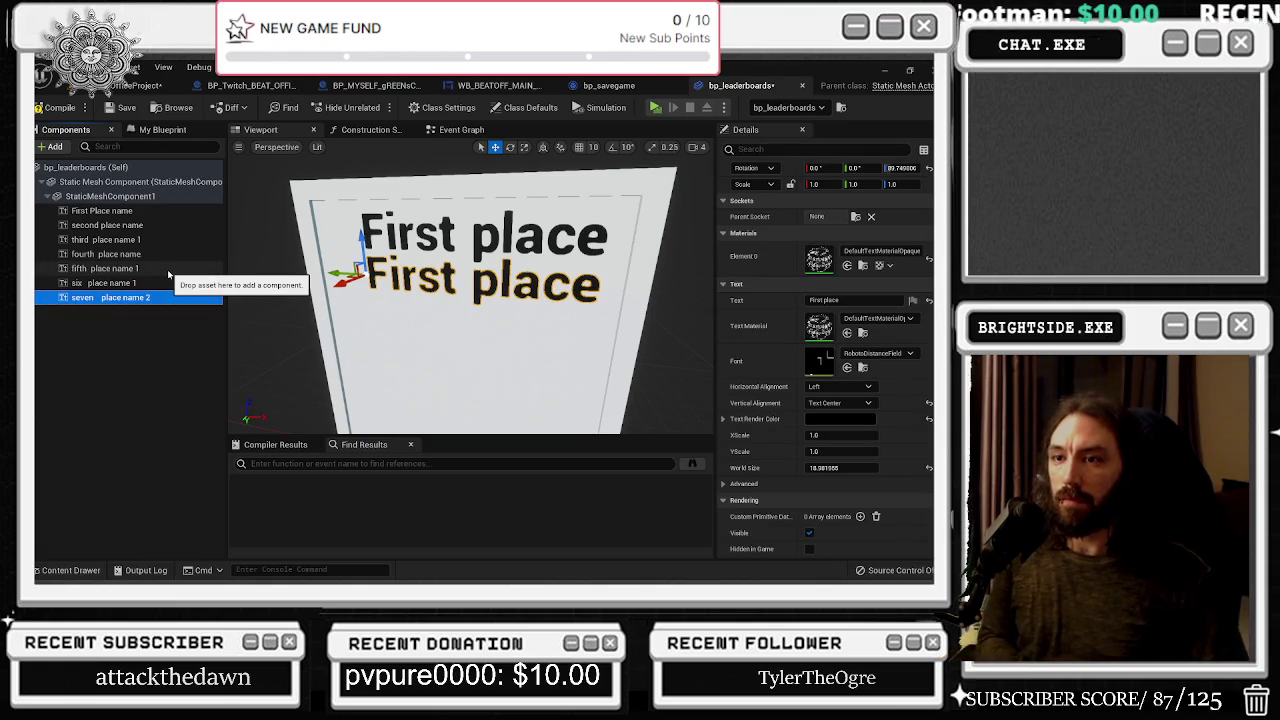
key("ctrl+d")
key("F2")
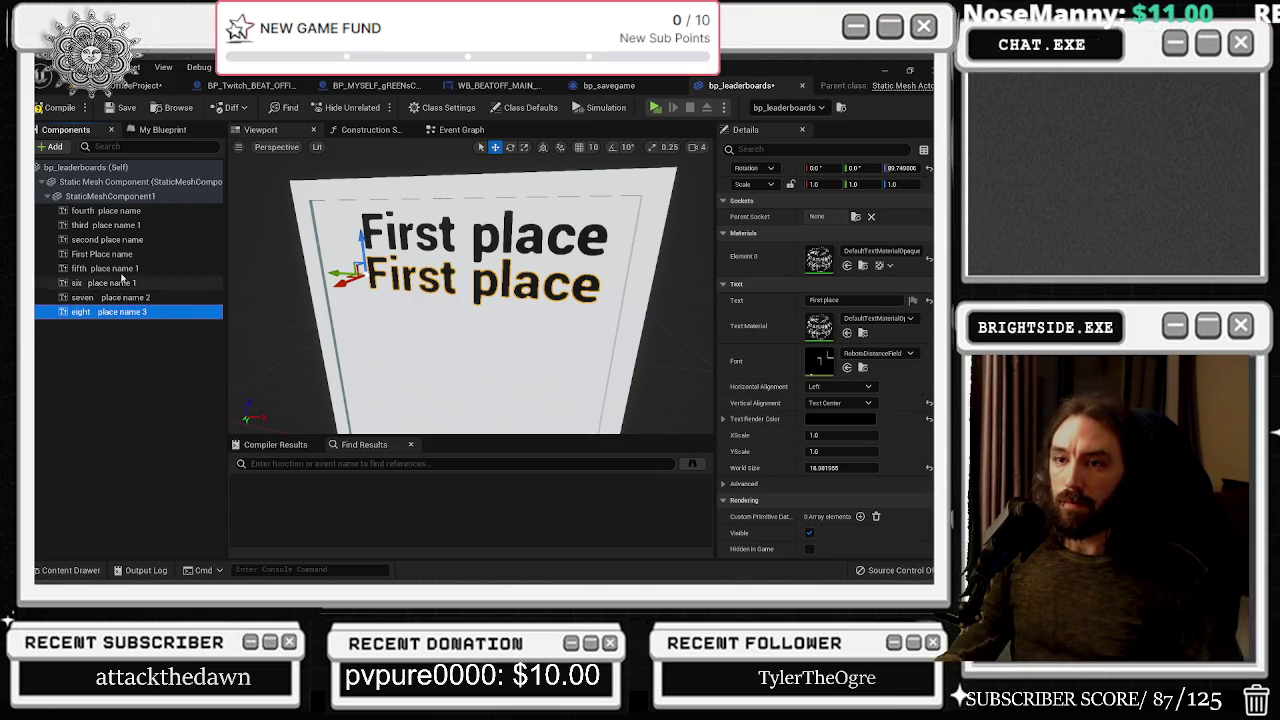
key("ctrl+d")
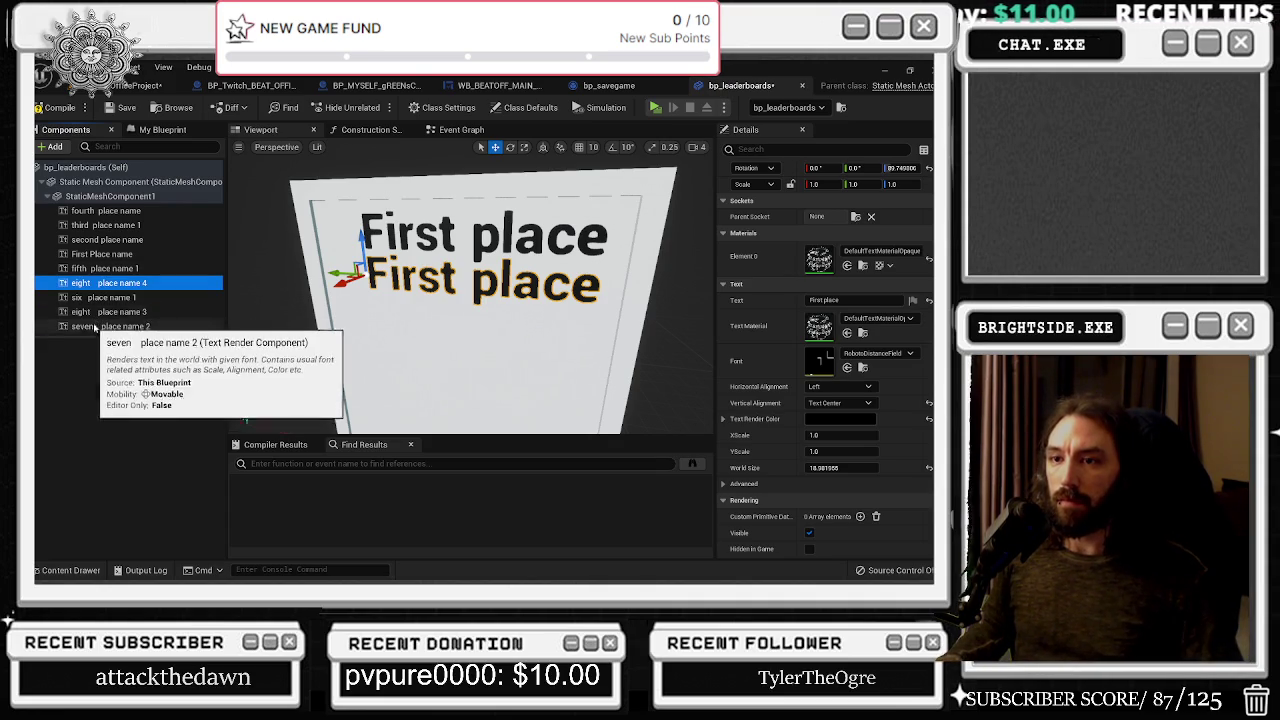
left_click_drag(113, 332, 107, 330)
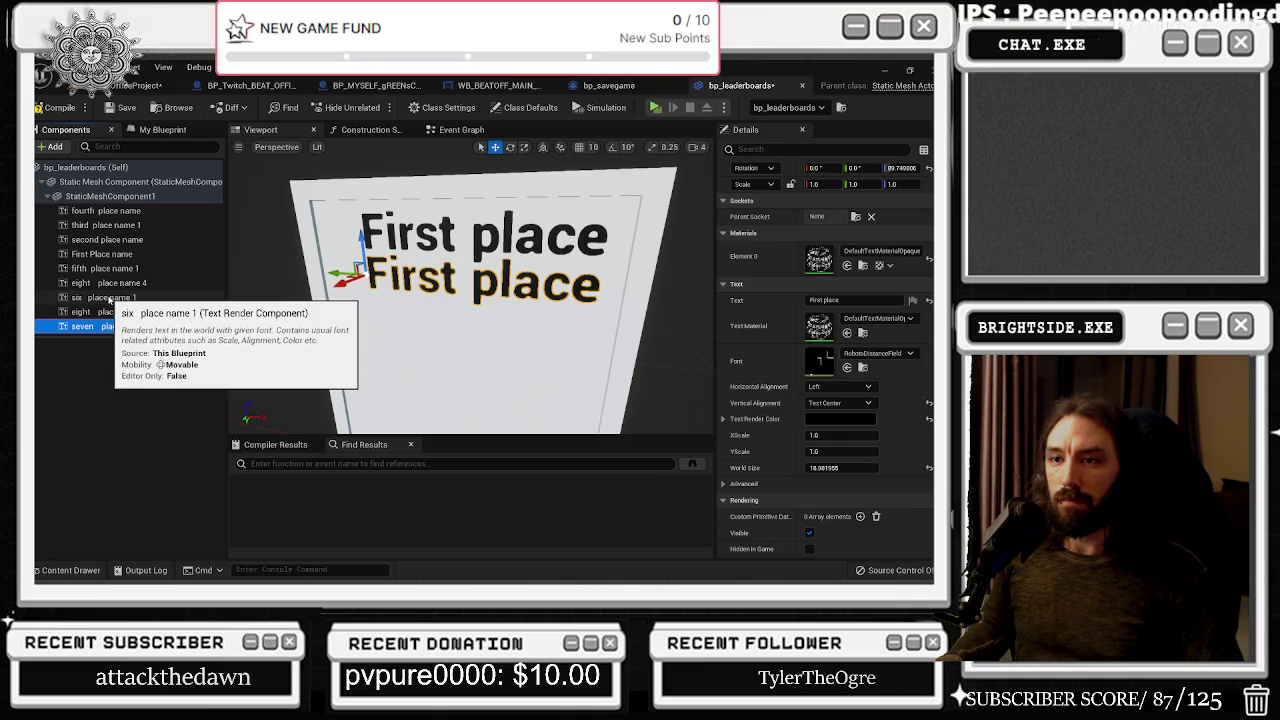
double_click(145, 285)
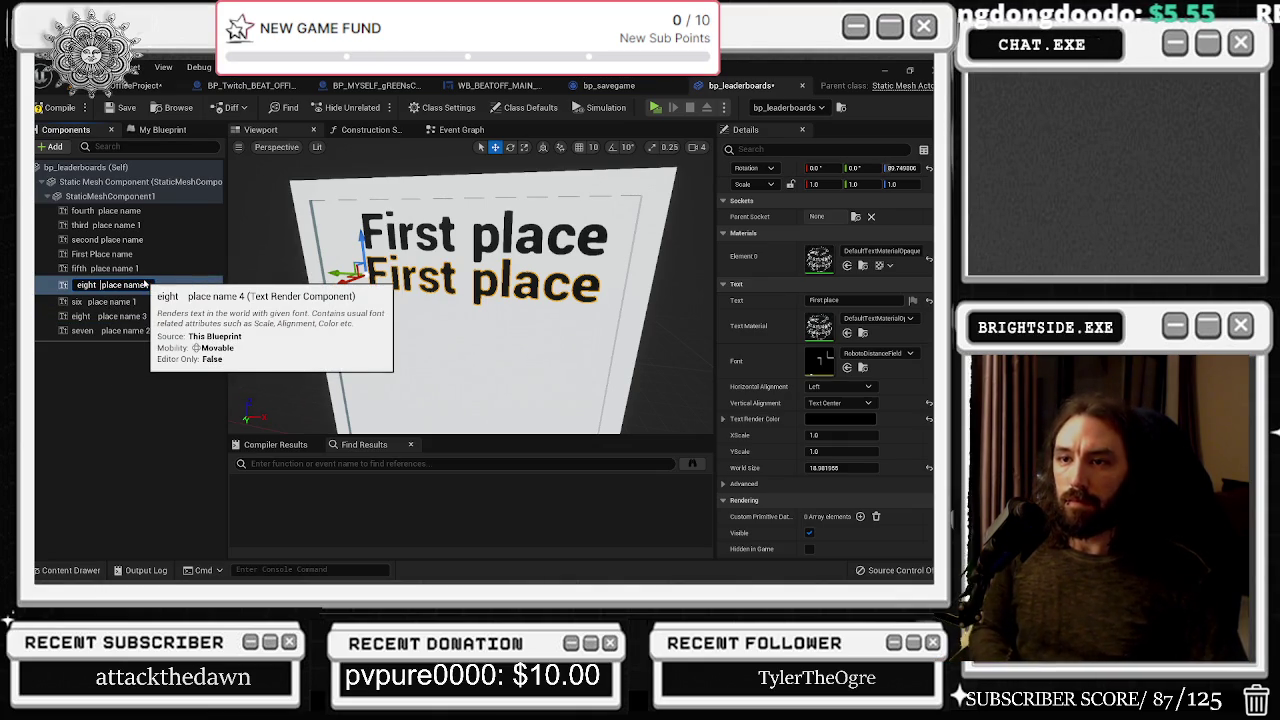
type("n")
key("Return")
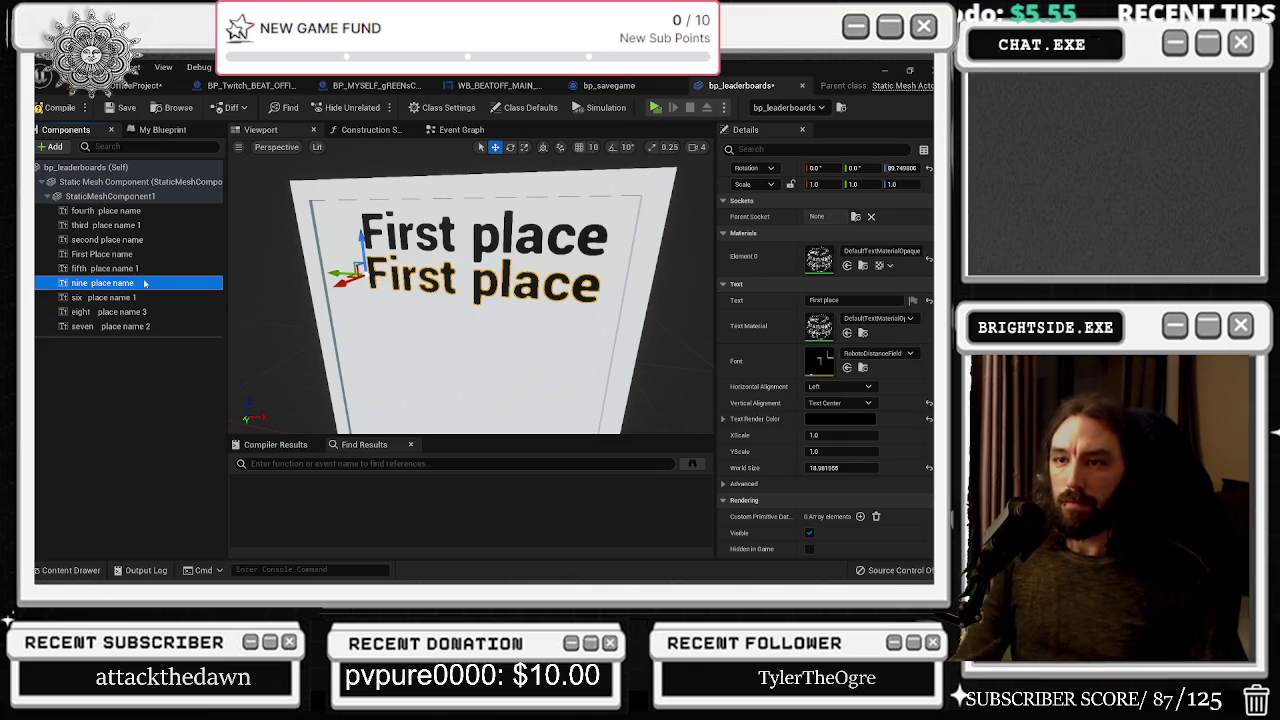
Strip the trailing numbers from the fifth and third place label names
left_click(140, 270)
left_click(140, 270)
key("End")
key("BackSpace")
key("BackSpace")
key("Return")
left_click(140, 226)
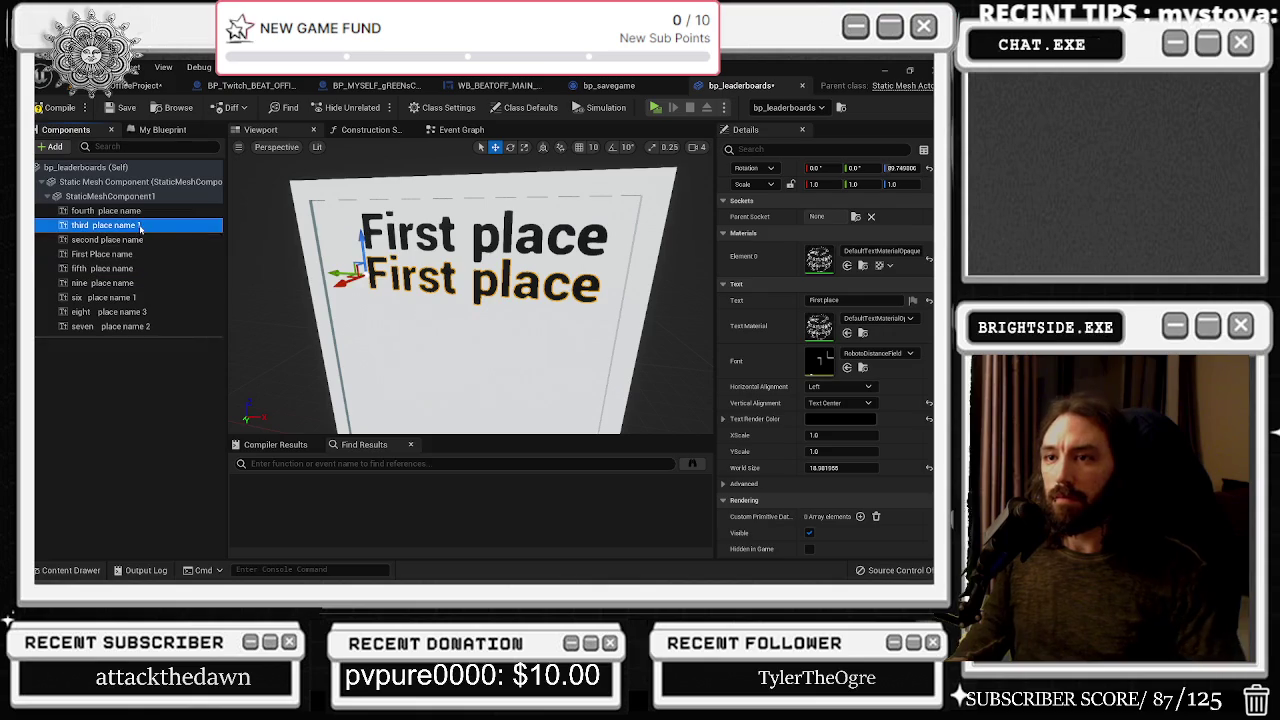
left_click(140, 226)
key("End")
key("BackSpace")
key("BackSpace")
key("Return")
Strip the trailing numbers from the six, eight and seven place label names
left_click(145, 300)
left_click(145, 300)
key("End")
key("BackSpace")
key("BackSpace")
key("Return")
left_click(147, 314)
left_click(147, 314)
key("End")
key("BackSpace")
key("BackSpace")
key("Return")
left_click(147, 328)
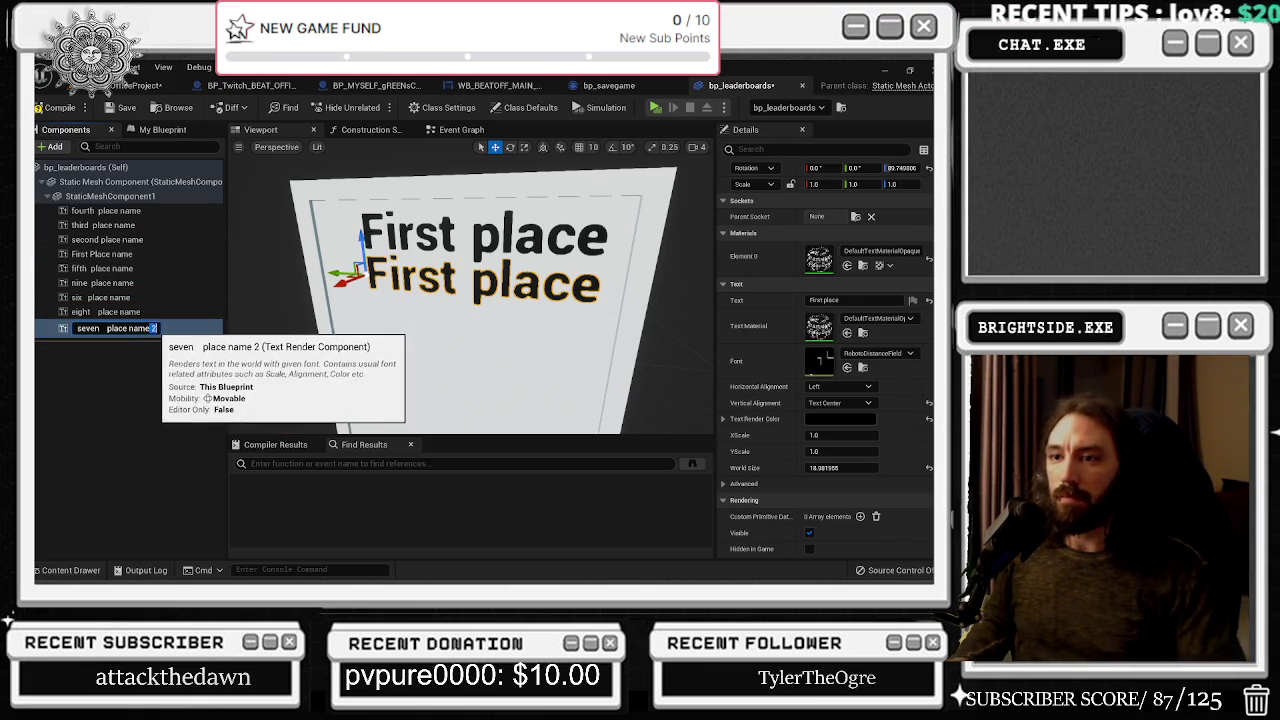
left_click(147, 328)
key("End")
key("BackSpace")
key("BackSpace")
left_click(150, 344)
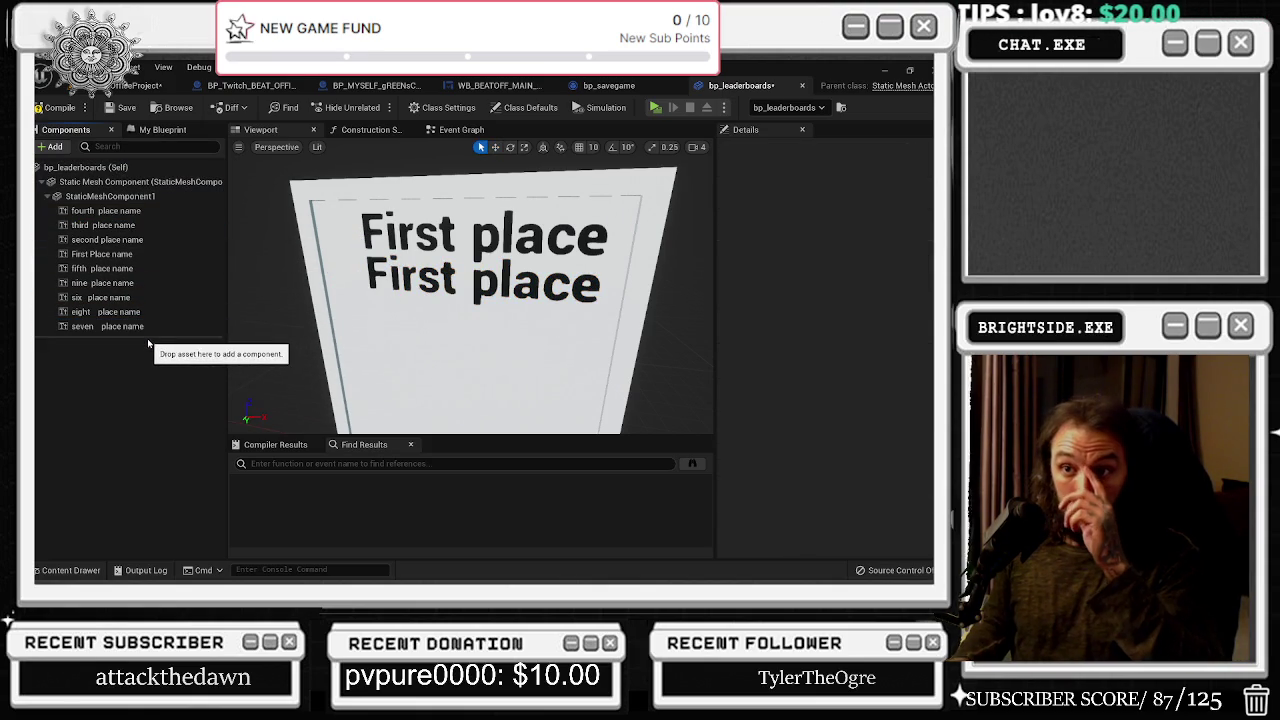
Duplicate the nine place label to create 10 place name
left_click(129, 284)
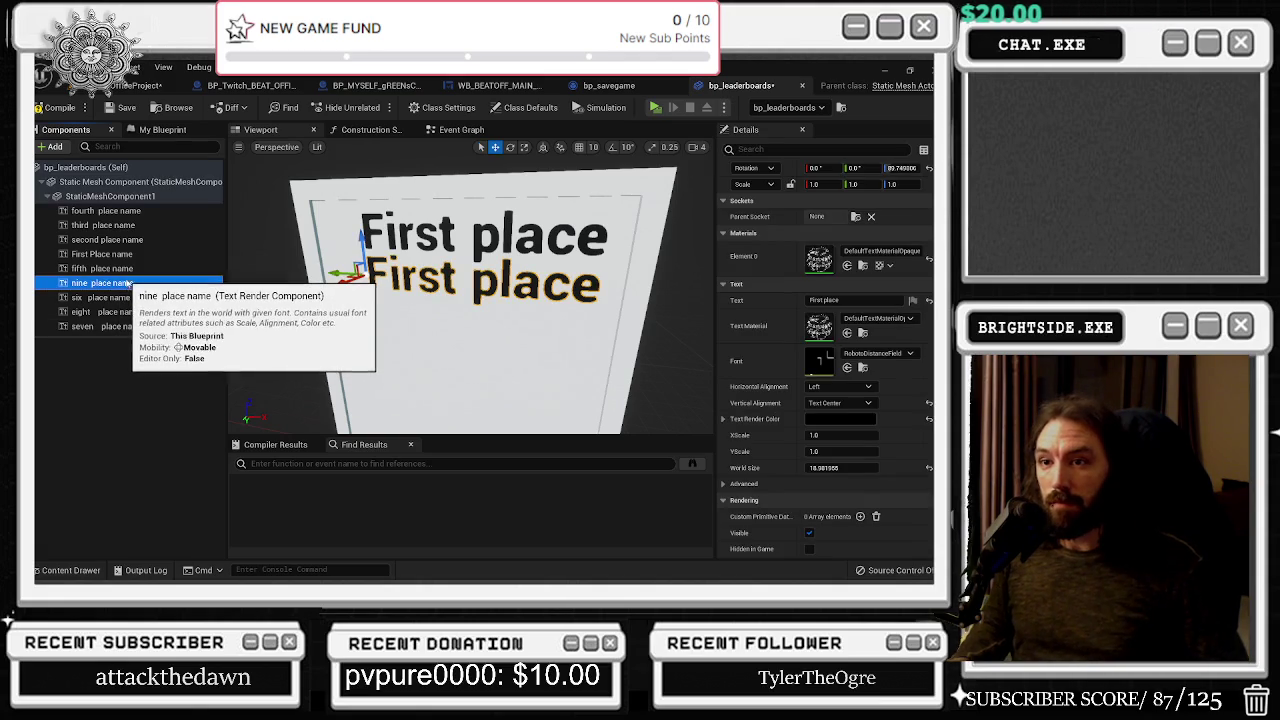
key("ctrl+d")
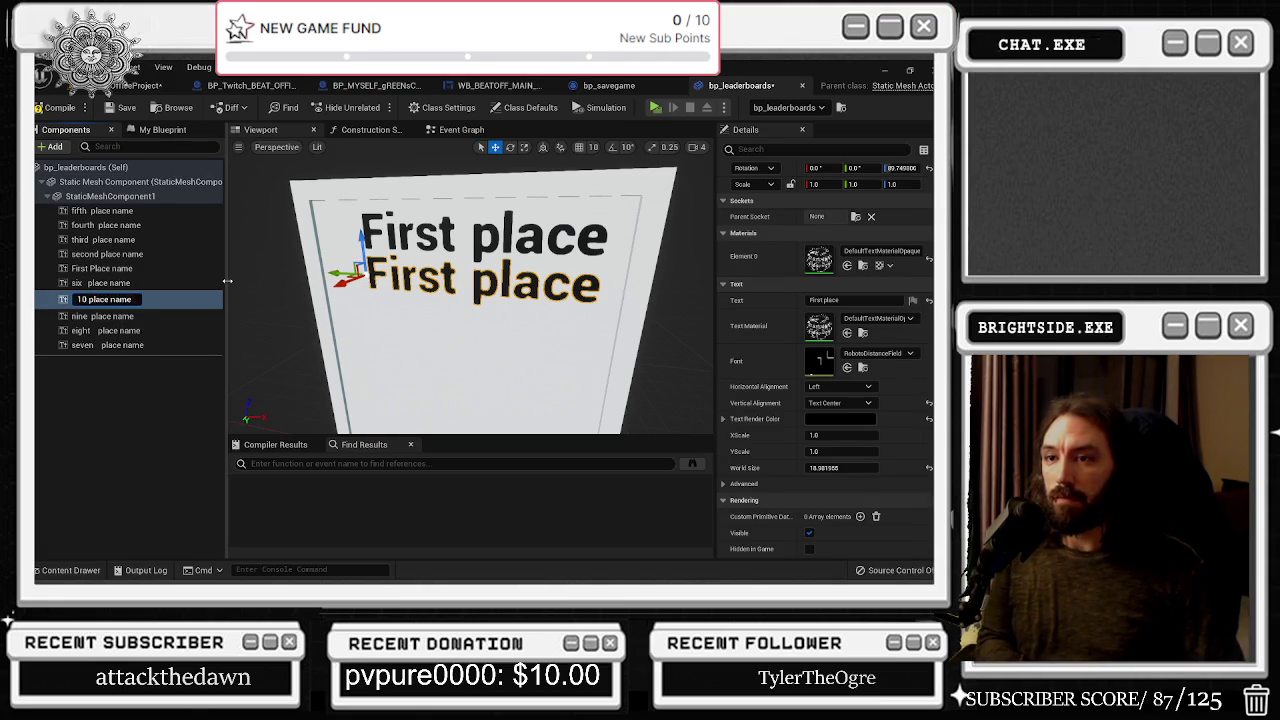
key("Return")
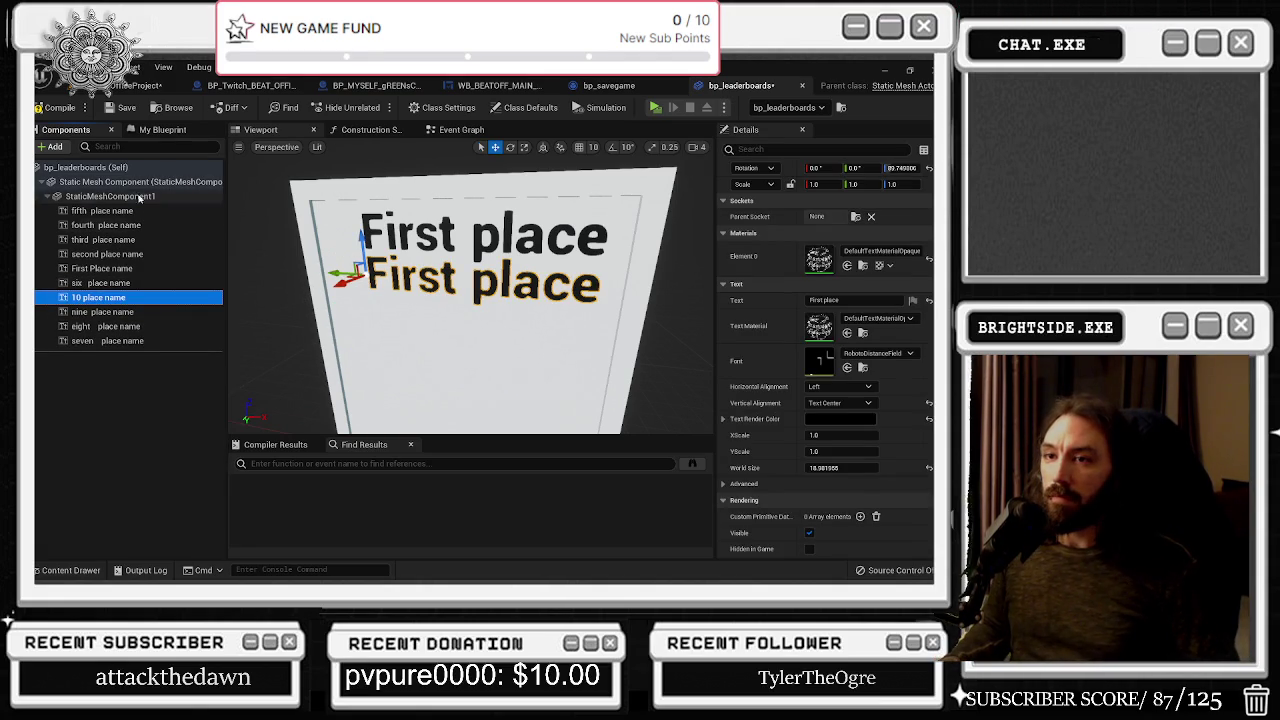
left_click(122, 254)
left_click(103, 240)
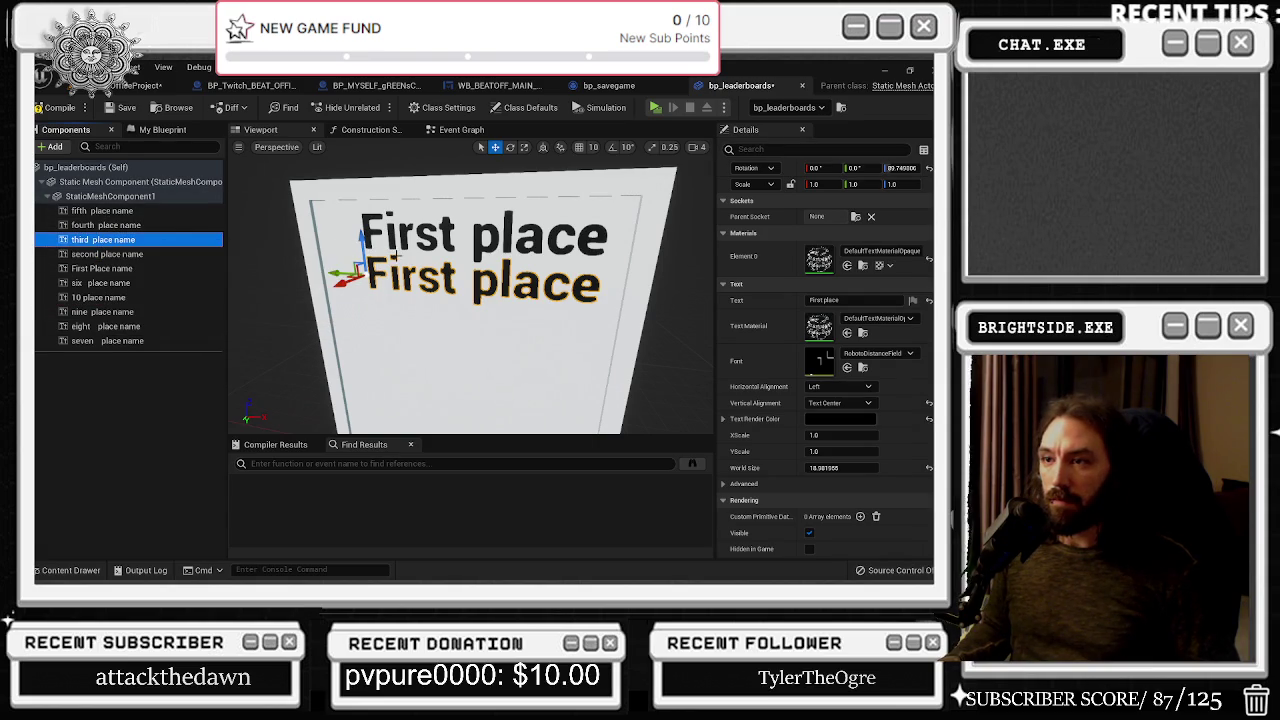
Lower the third, fourth and fifth place labels onto new rows along Z
left_click_drag(367, 242, 367, 290)
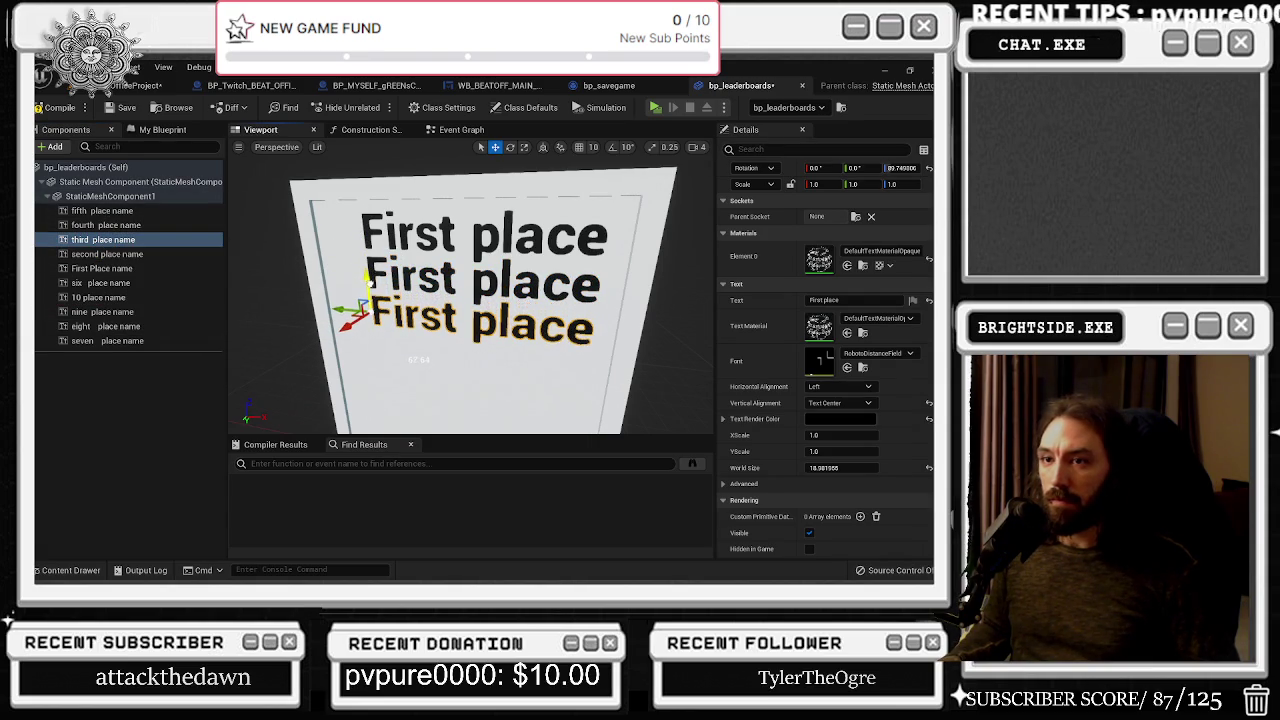
left_click(115, 225)
left_click_drag(361, 240, 361, 315)
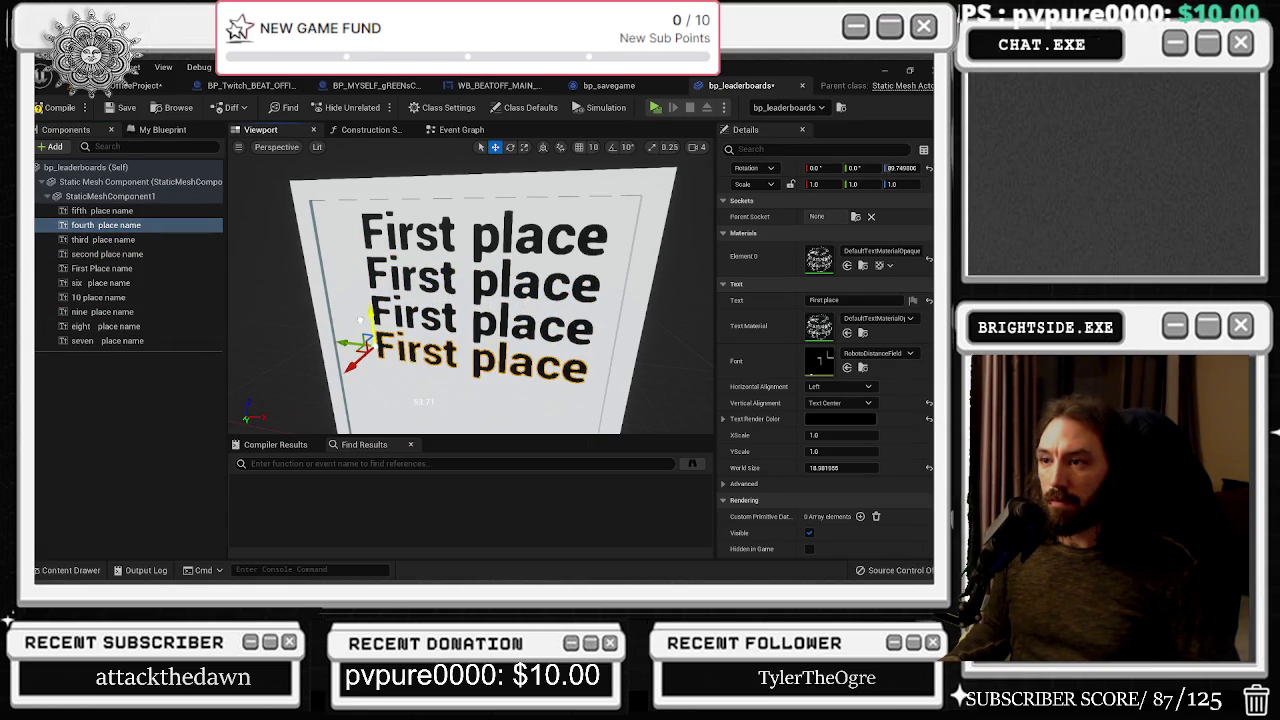
left_click(102, 211)
mouse_move(361, 245)
left_mouse_down()
mouse_move(365, 360)
mouse_move(382, 354)
left_mouse_up()
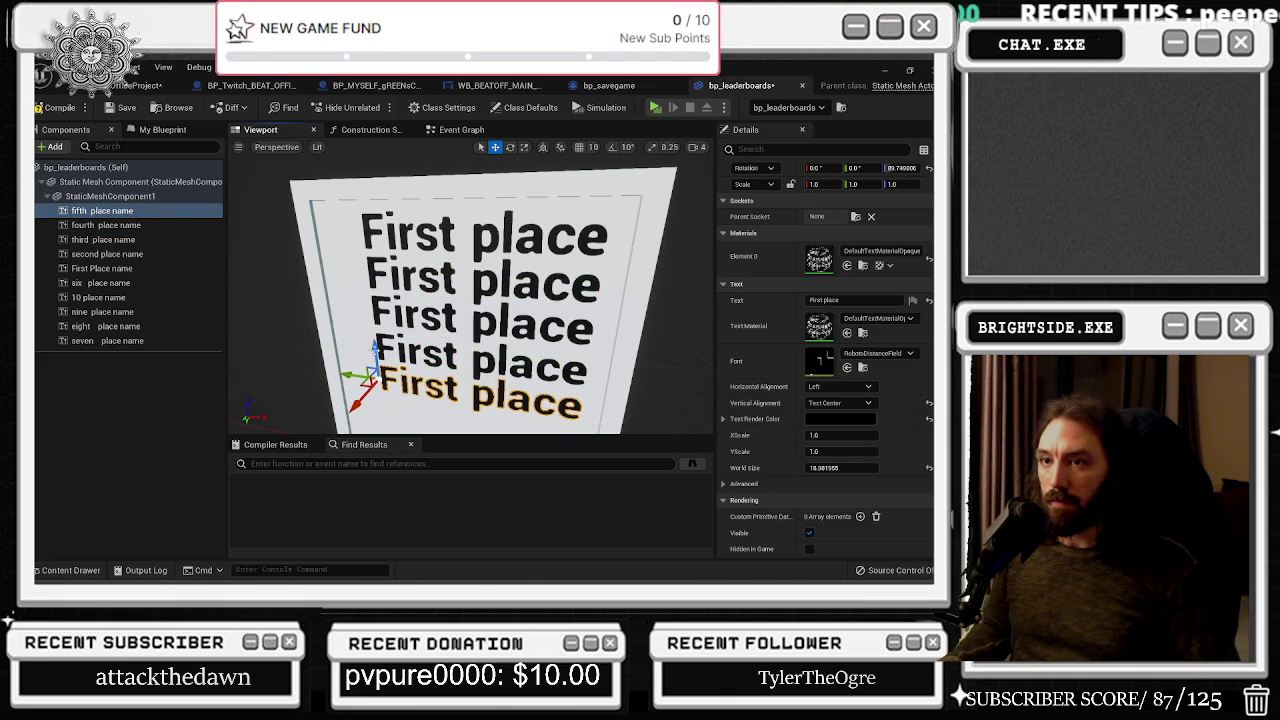
Lower the six and seven place labels to the bottom of the board
left_click(111, 284)
left_click_drag(375, 248, 370, 378)
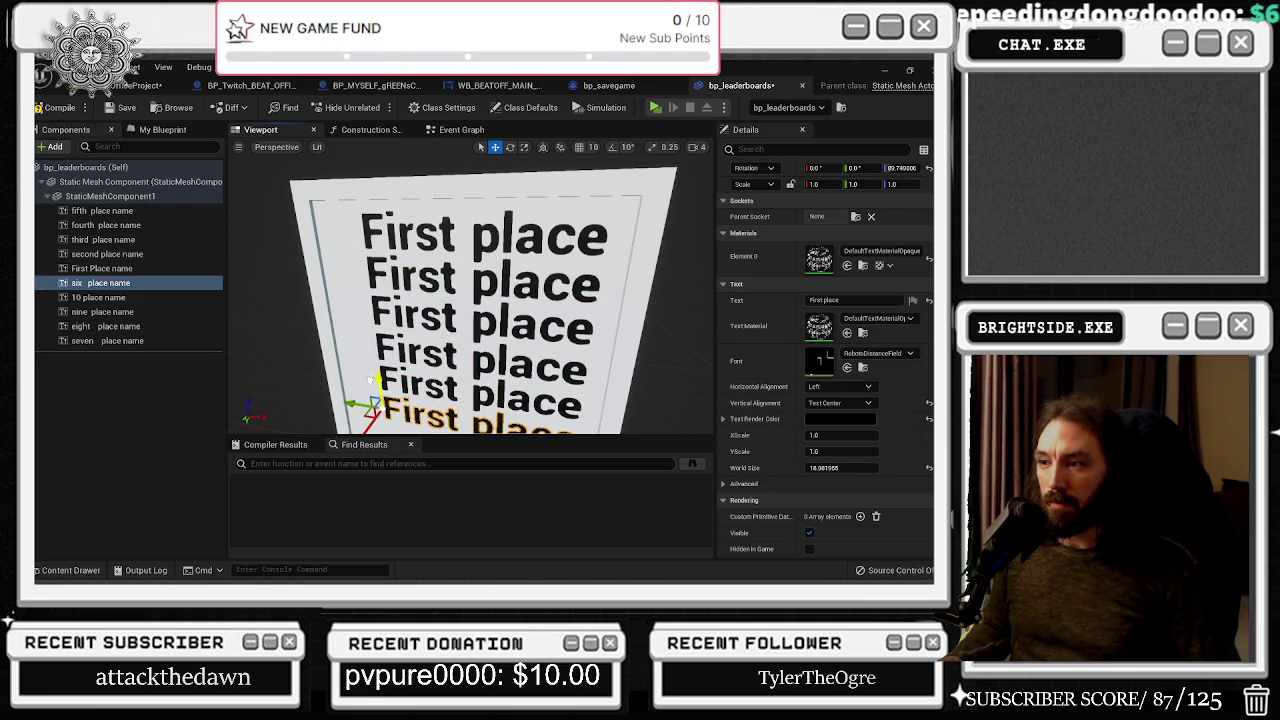
scroll(370, 378, "down", 5)
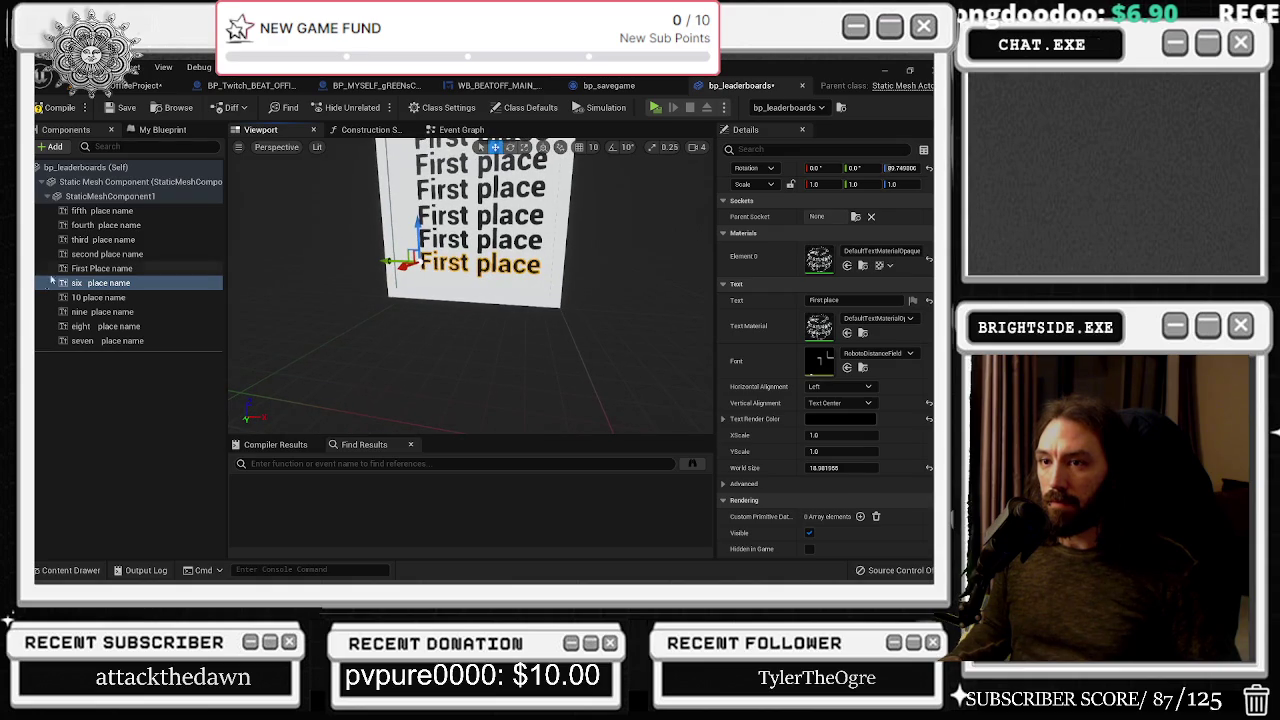
left_click(179, 338)
left_click_drag(402, 150, 410, 279)
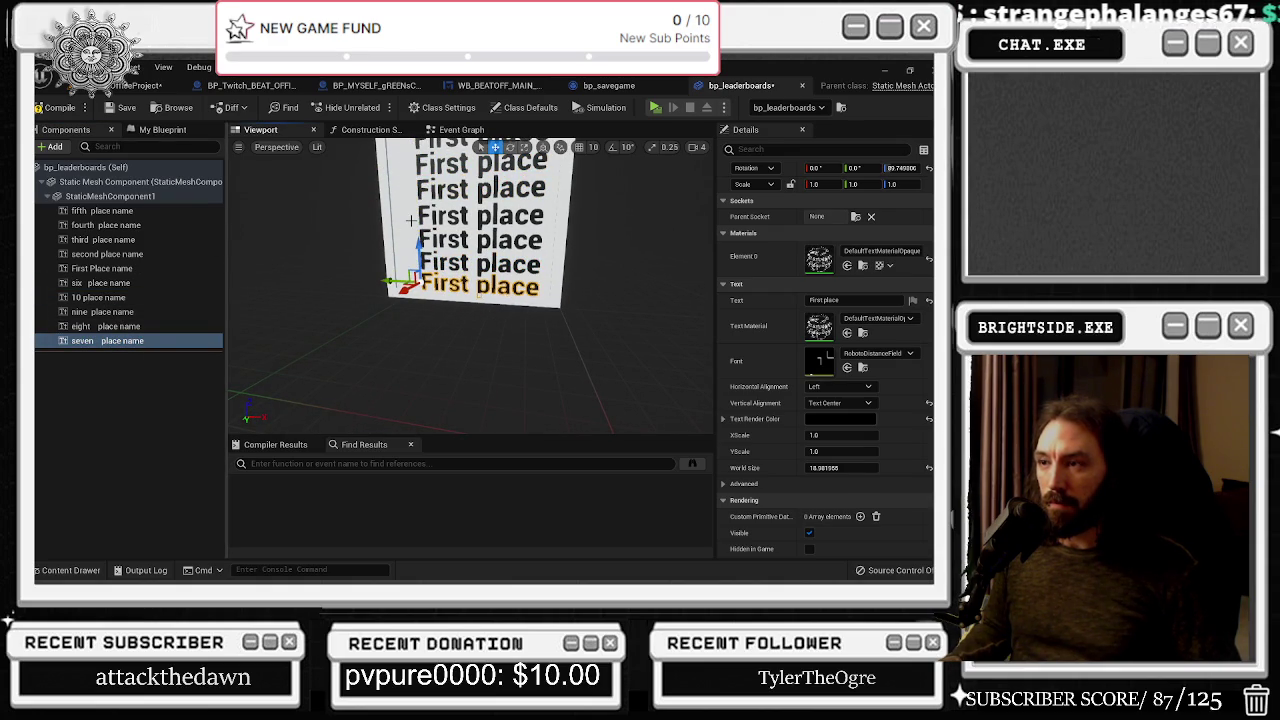
scroll(426, 220, "down", 3)
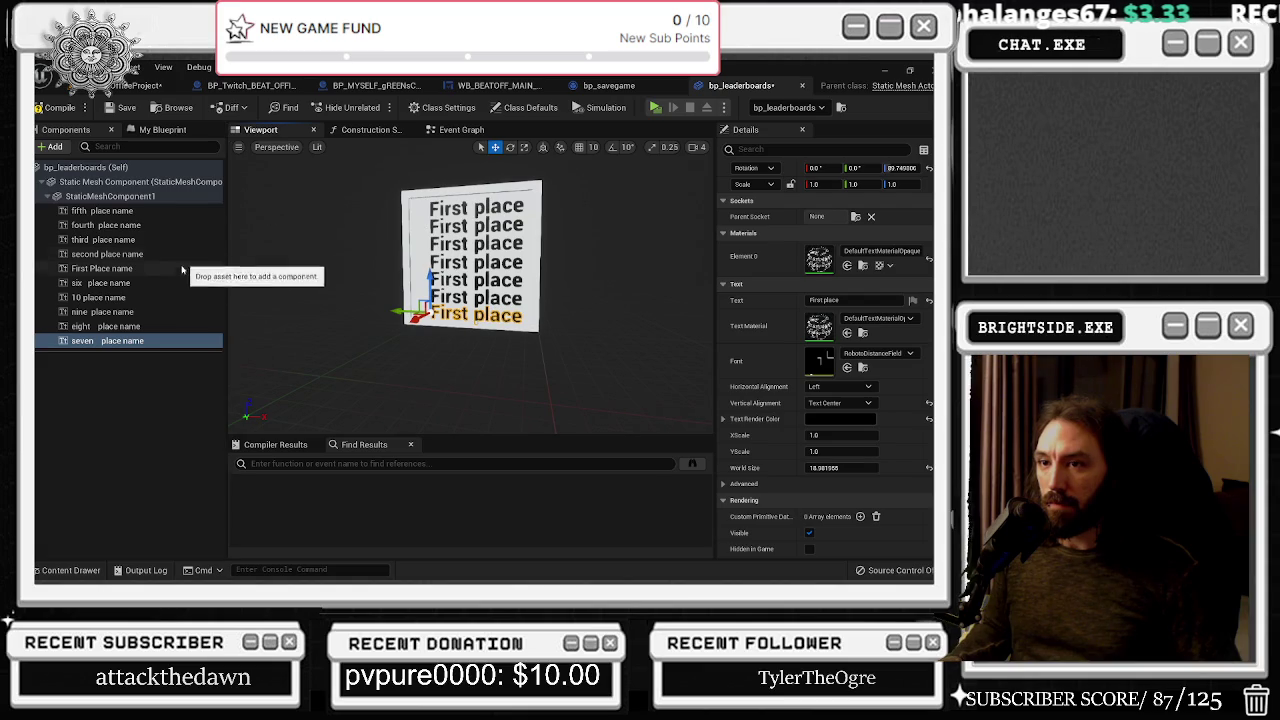
Drag the eight, nine and 10 place labels down along Z below the stack
left_click(105, 326)
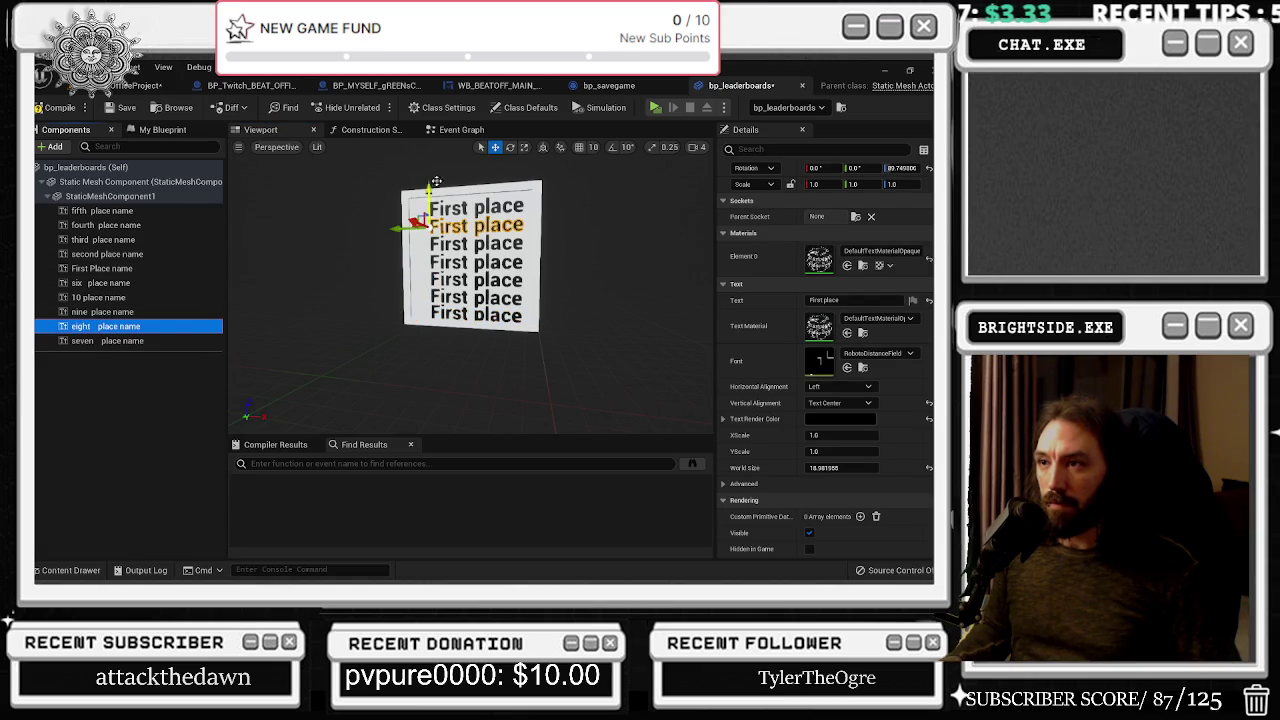
left_click_drag(428, 188, 425, 296)
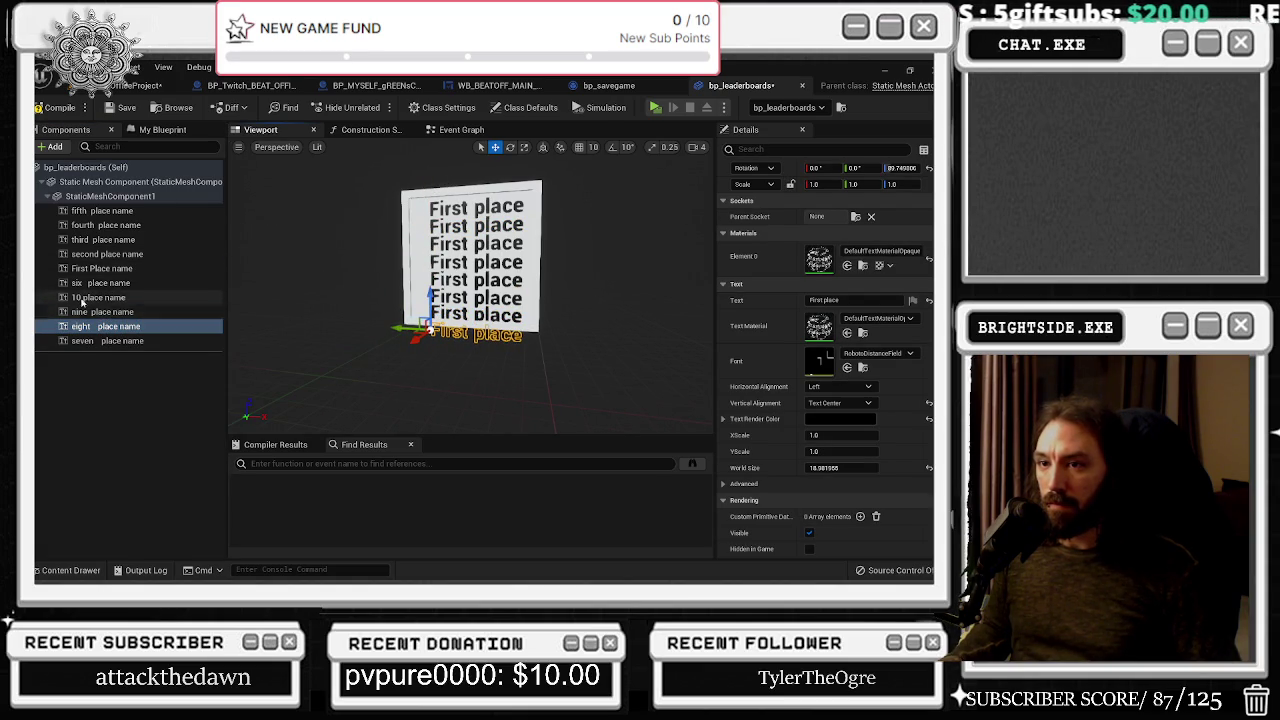
left_click(125, 312)
left_click_drag(428, 237, 428, 300)
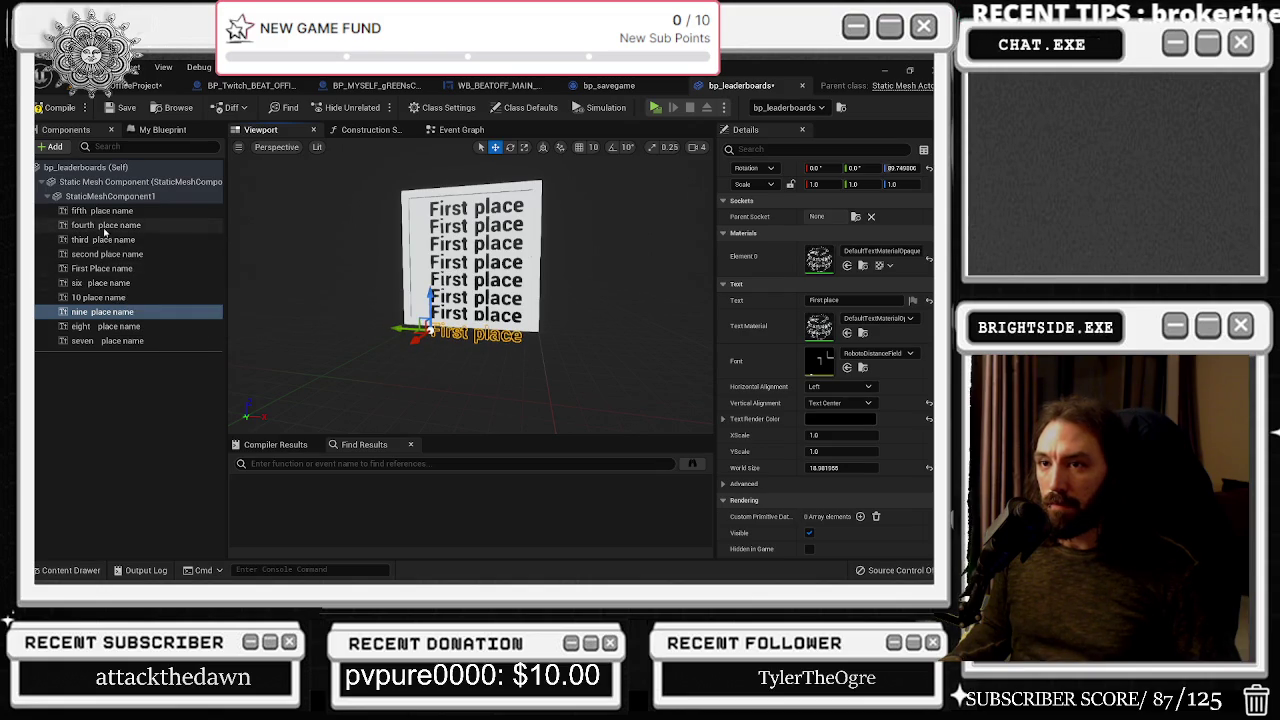
left_click(100, 297)
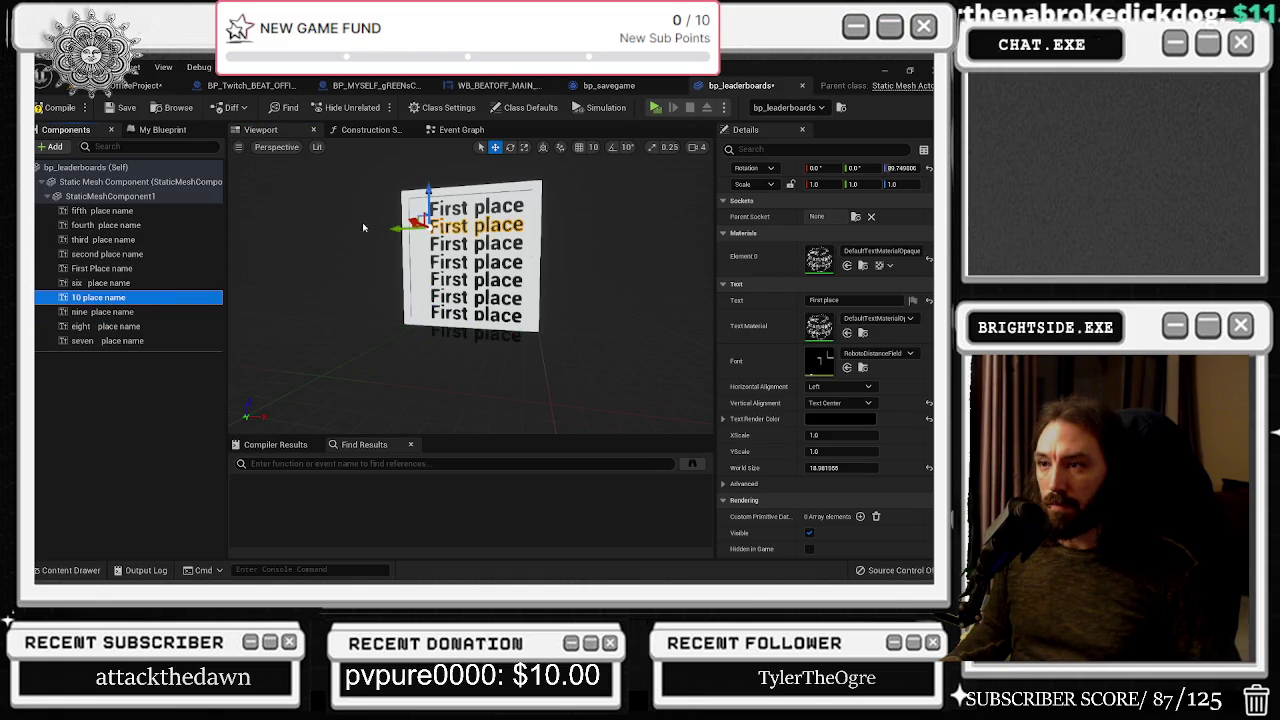
left_click_drag(428, 200, 430, 315)
key("alt+Tab")
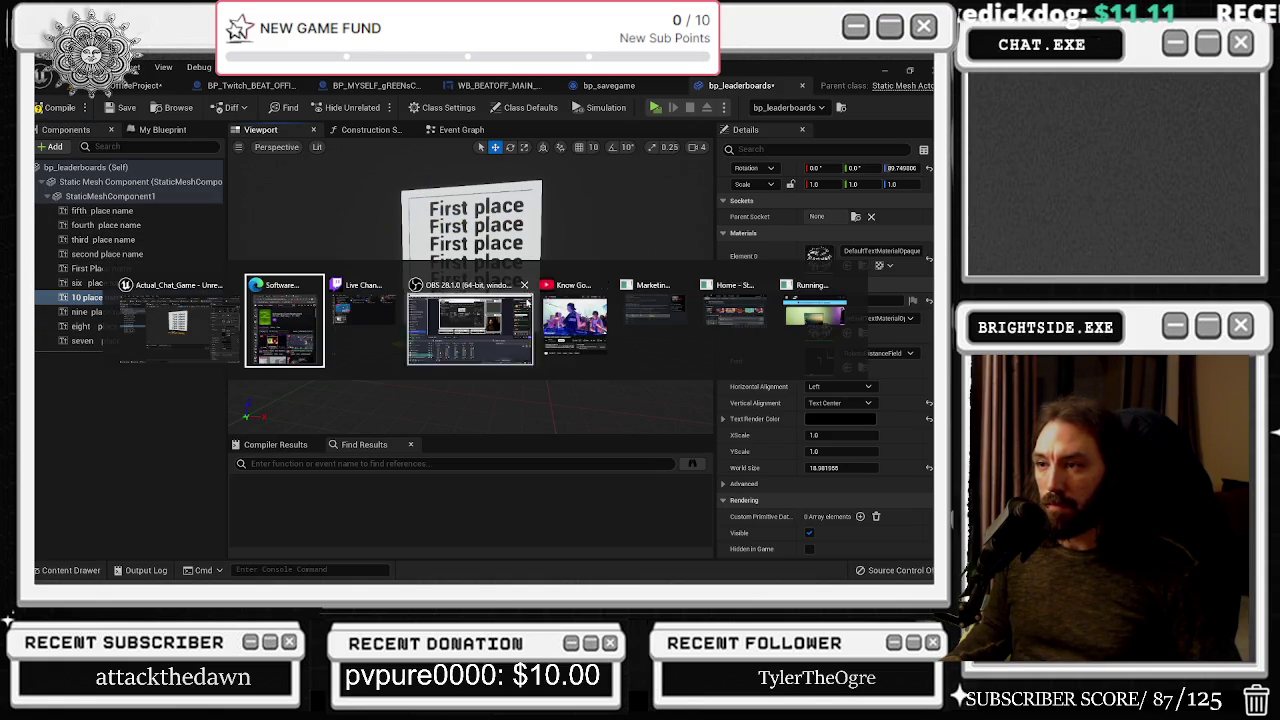
left_click(495, 353)
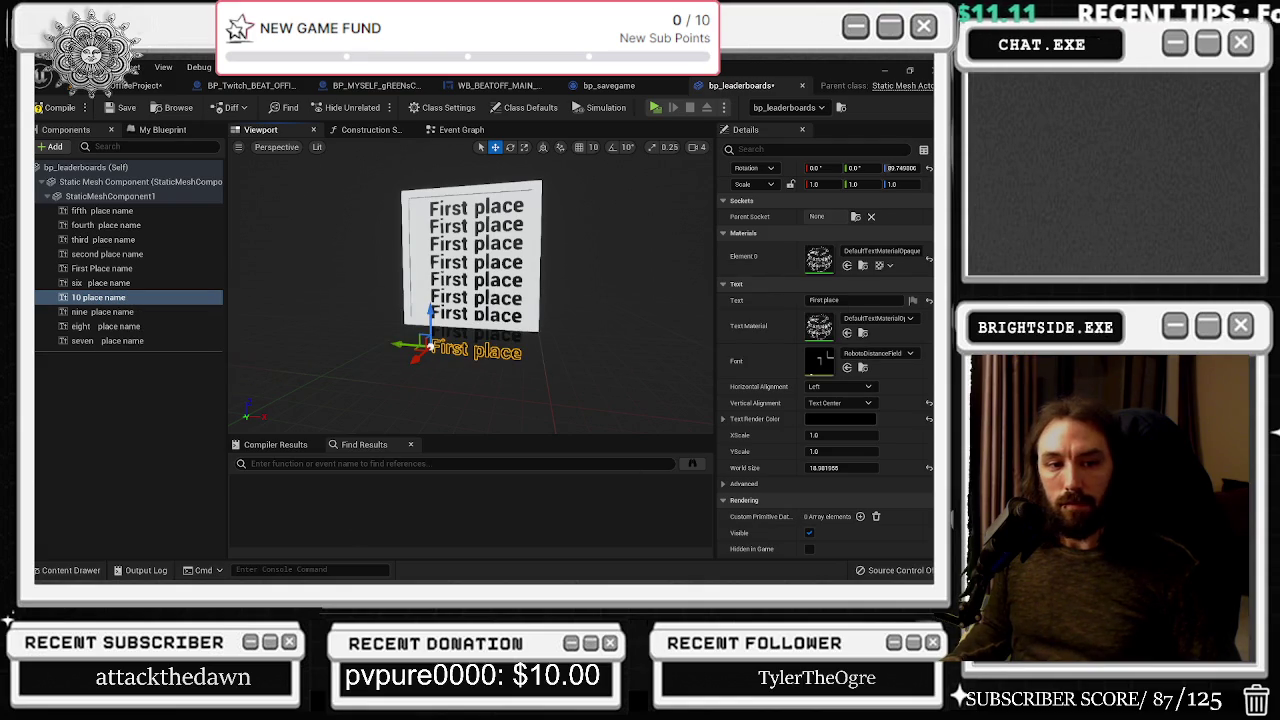
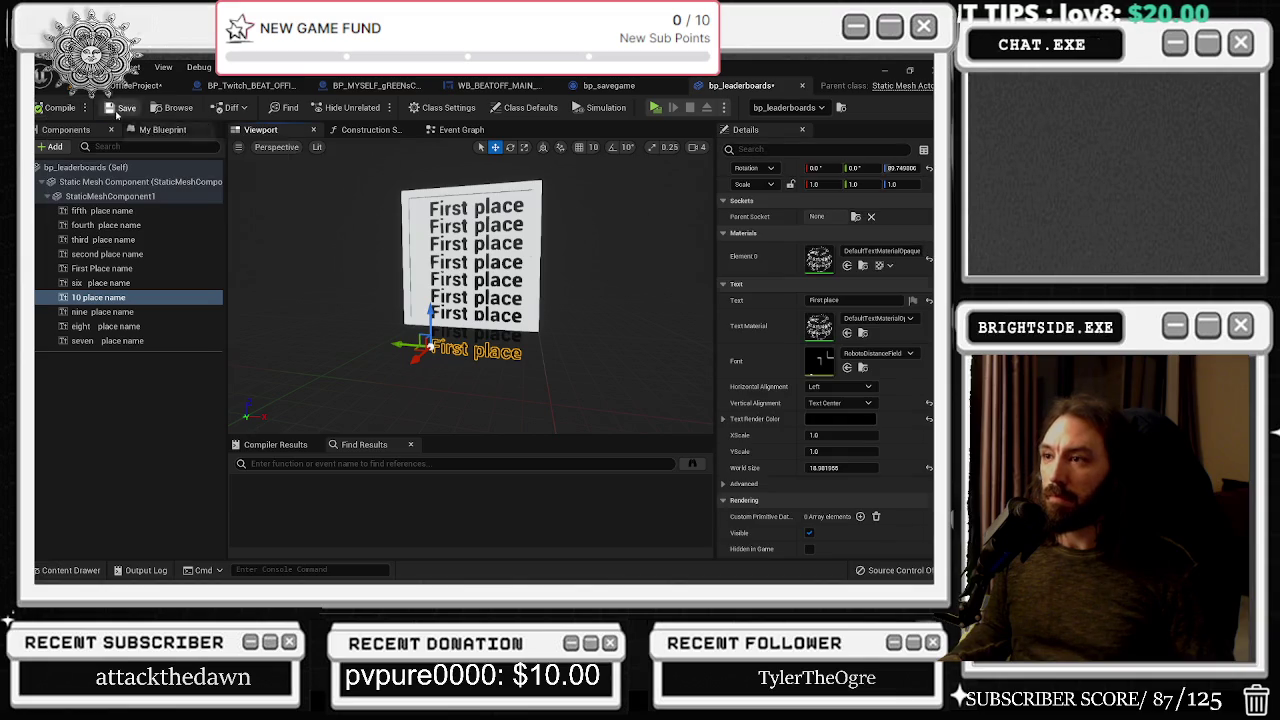
Show the bp_leaderboards Event Graph and search the Twitch reference's actions for a 'get' node
left_click(461, 129)
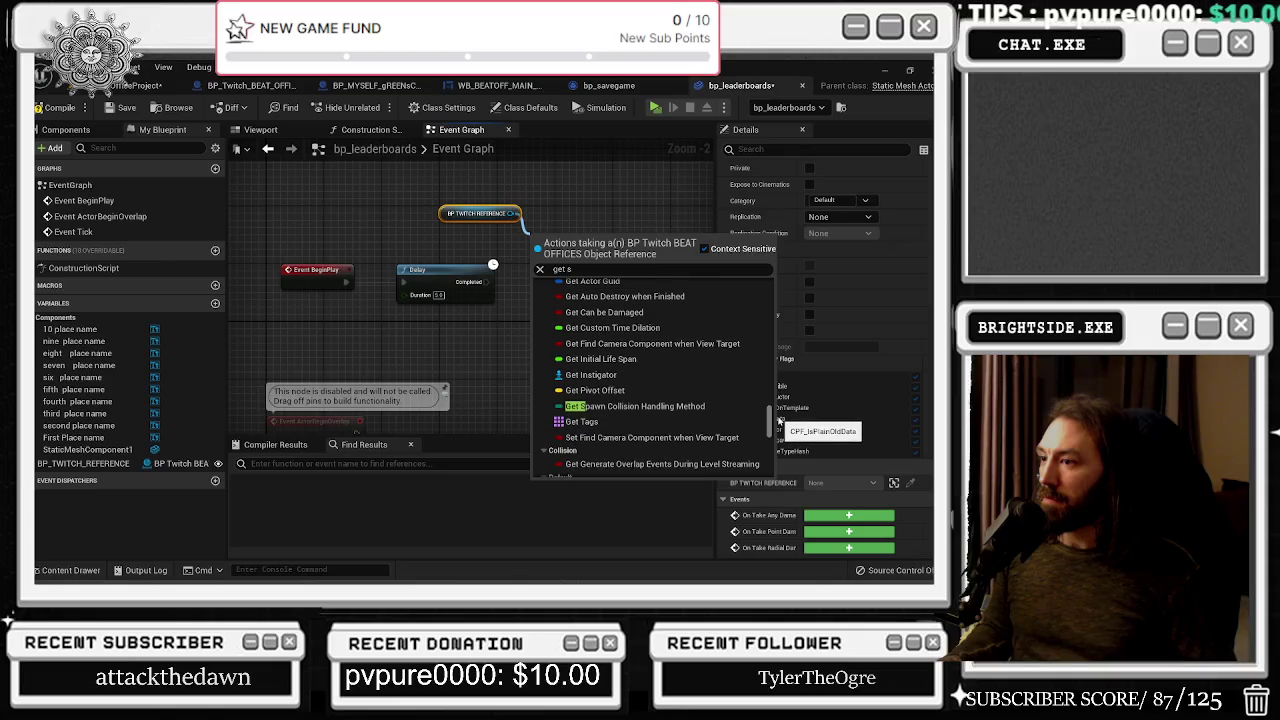
left_click_drag(779, 421, 783, 469)
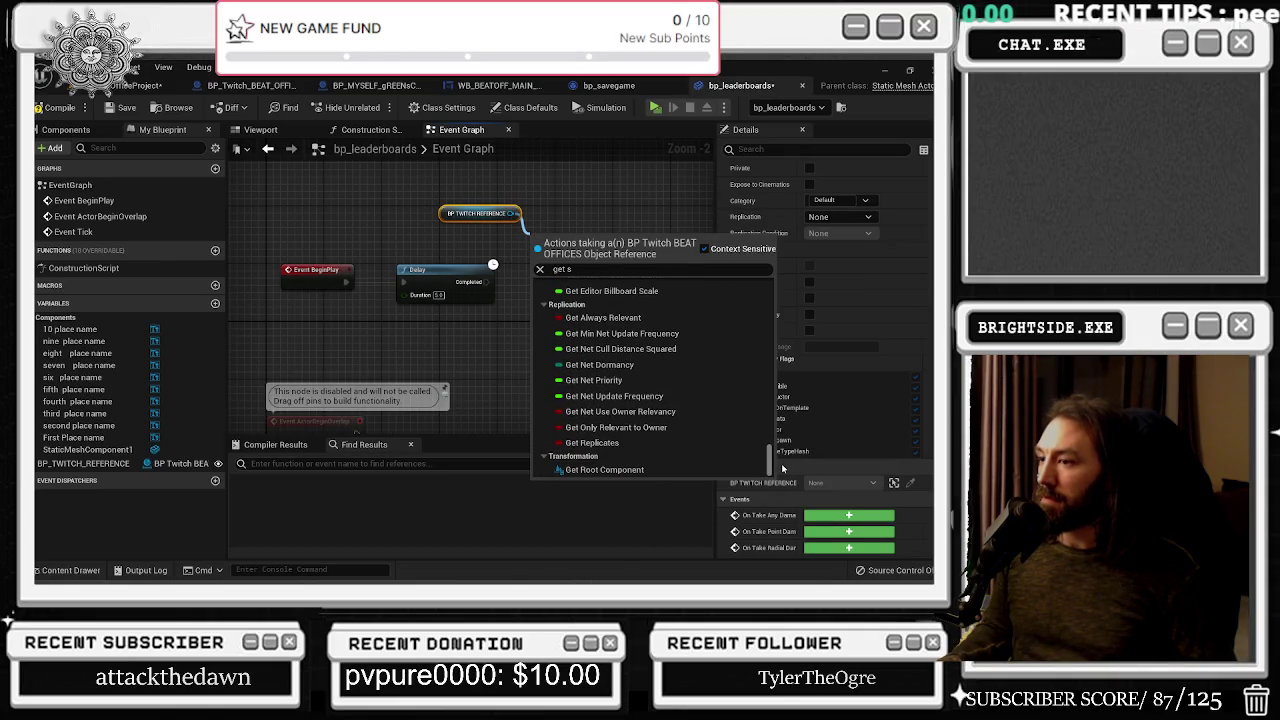
left_click(592, 274)
type("ge")
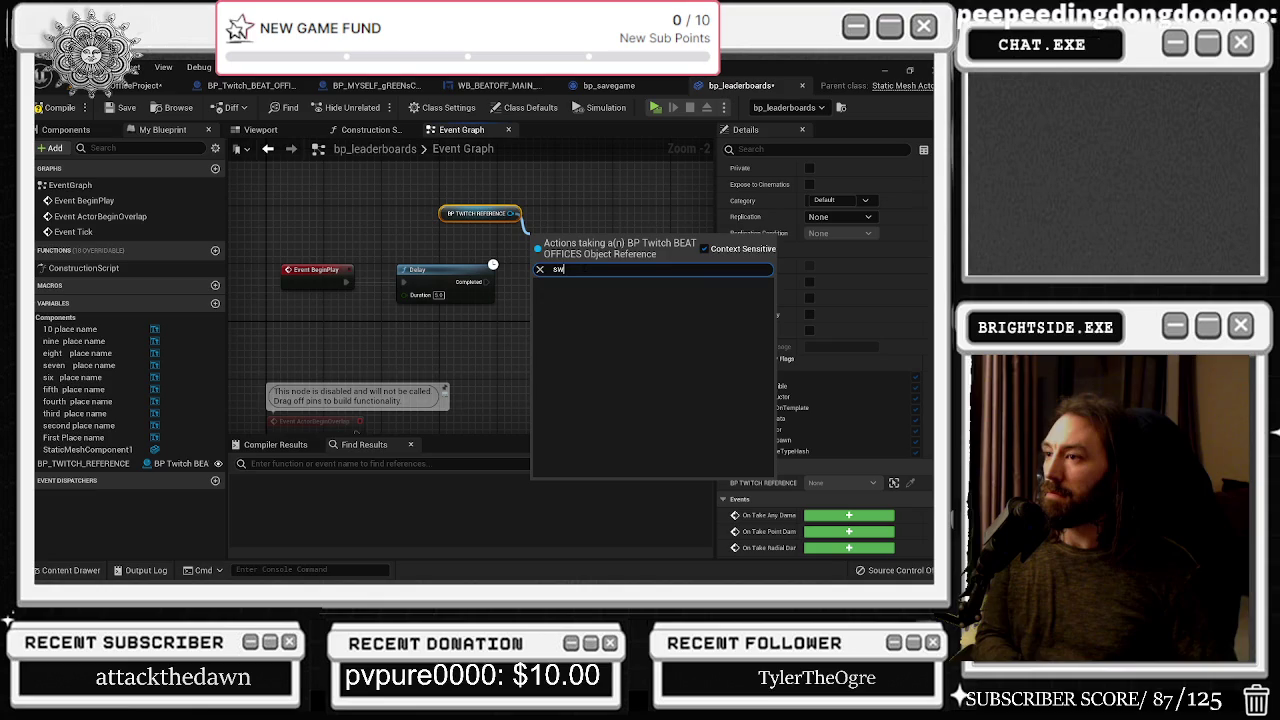
type("t refe")
key("BackSpace")
key("BackSpace")
key("BackSpace")
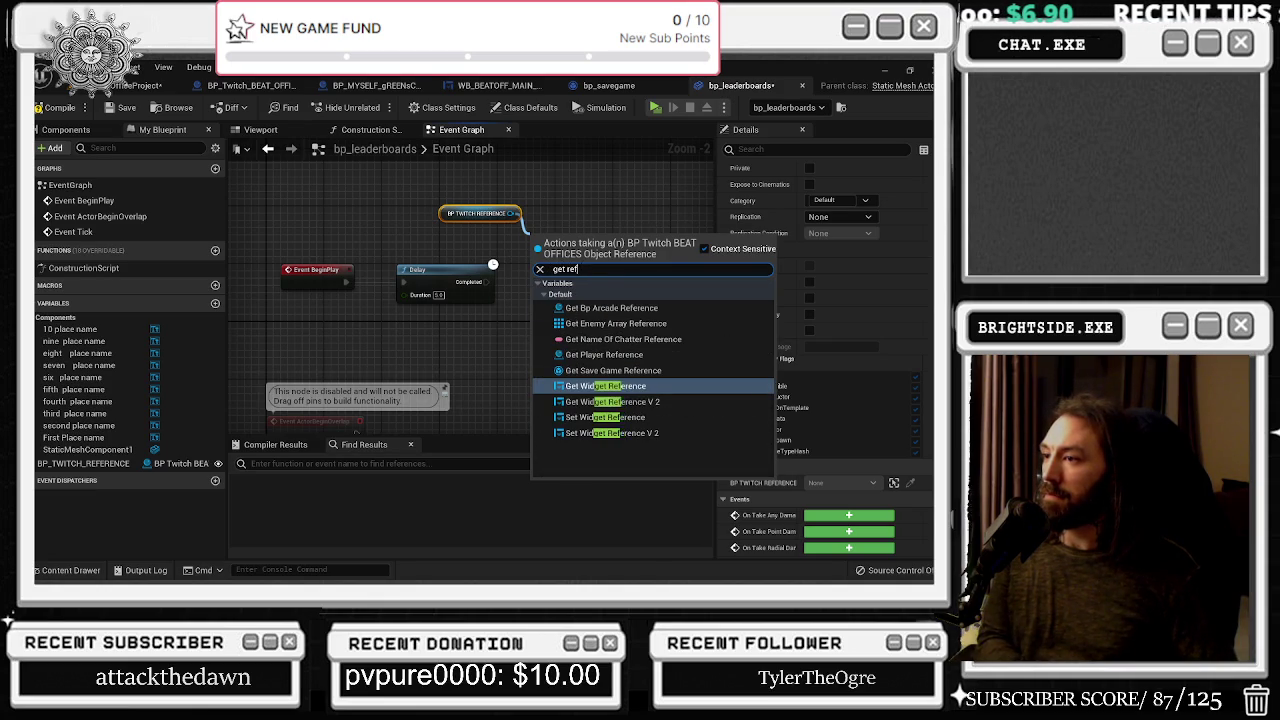
type("s")
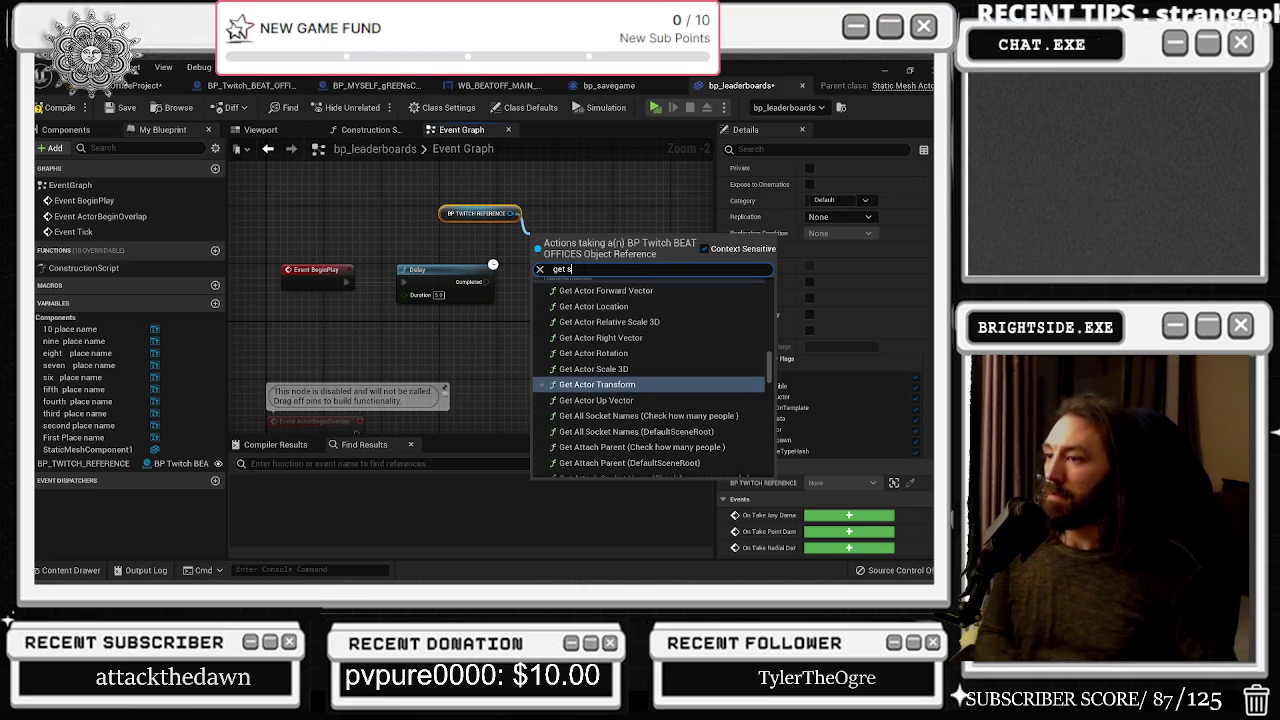
Browse the results, close the action menu without adding a node, and move to another blueprint tab
scroll(766, 398, "down", 5)
scroll(766, 398, "down", 10)
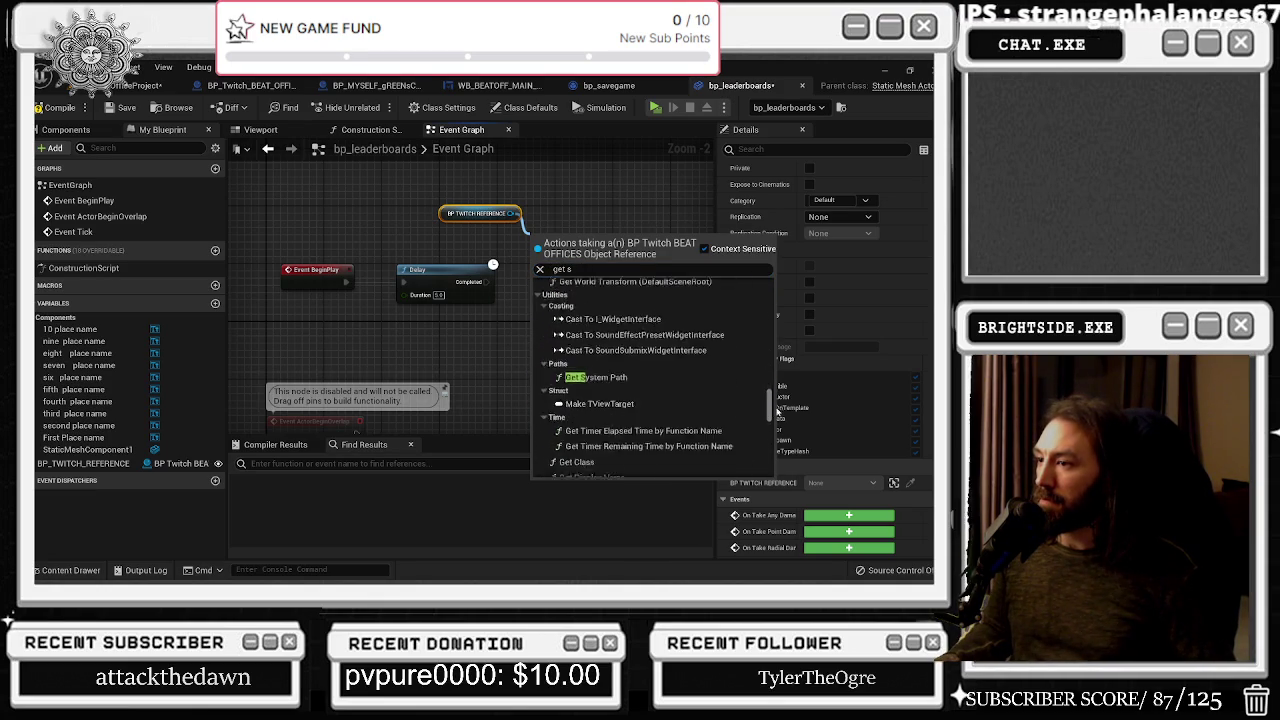
scroll(776, 440, "down", 10)
scroll(770, 440, "down", 5)
left_click(660, 190)
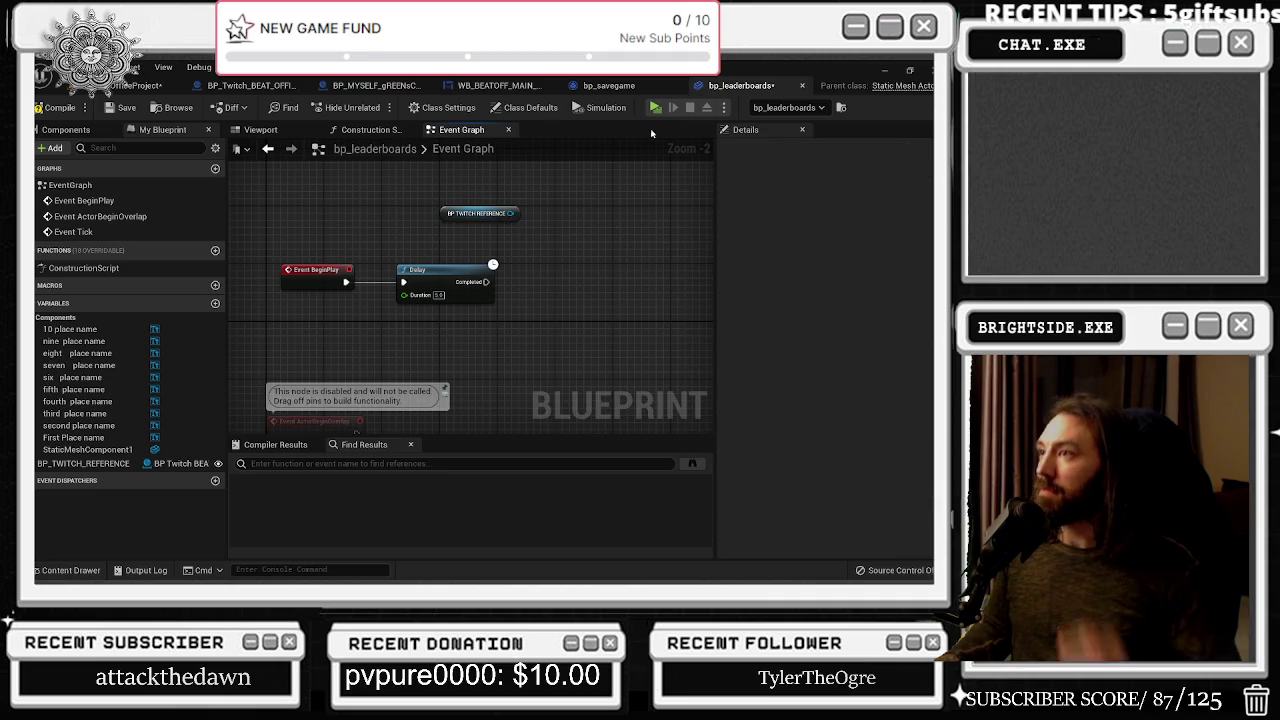
left_click(610, 86)
In WB_BEATOFF_MAIN_MENU, move the Break STRUCTURE, Append and Print String nodes further right
left_click(535, 87)
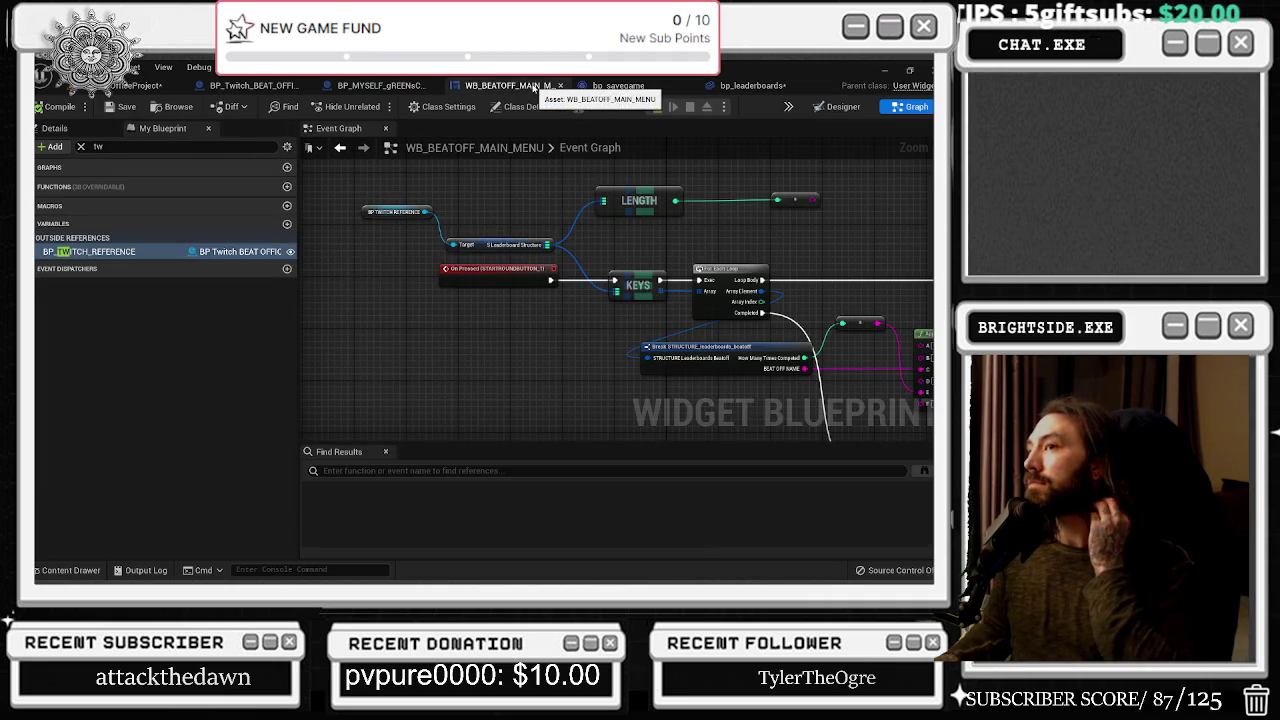
mouse_move(600, 282)
left_mouse_down()
mouse_move(340, 271)
mouse_move(297, 240)
left_mouse_up()
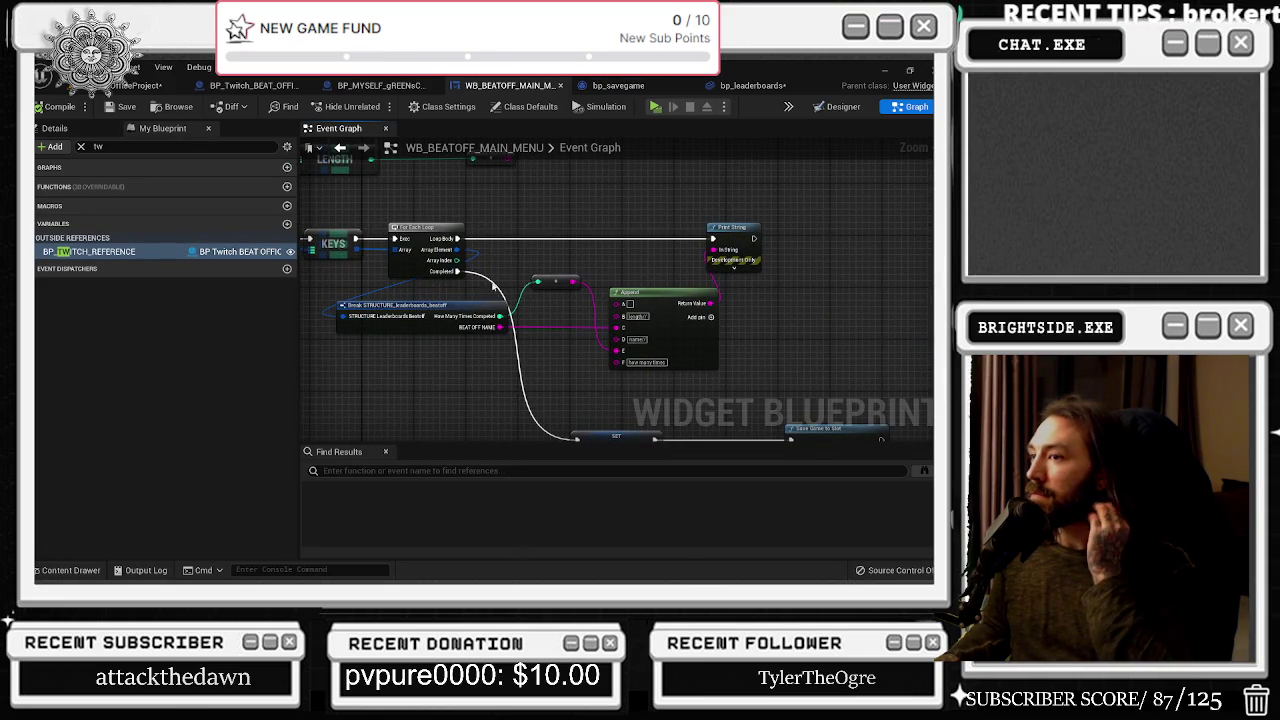
left_click_drag(497, 263, 722, 370)
left_click_drag(680, 297, 815, 297)
mouse_move(697, 400)
left_mouse_down()
mouse_move(597, 294)
mouse_move(720, 283)
mouse_move(703, 290)
mouse_move(709, 268)
left_mouse_up()
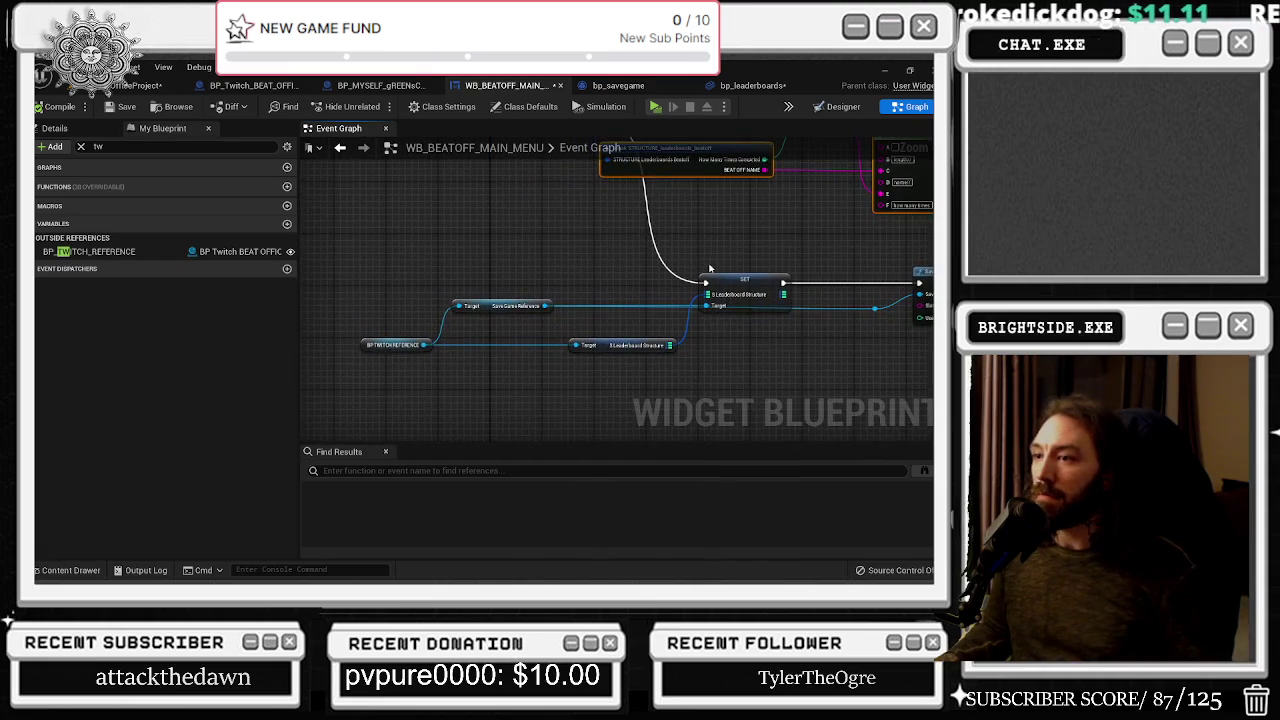
Select the Leaderboard Structure and Twitch reference nodes and go back to bp_leaderboards
left_click(587, 343)
left_click(417, 342)
left_click(745, 85)
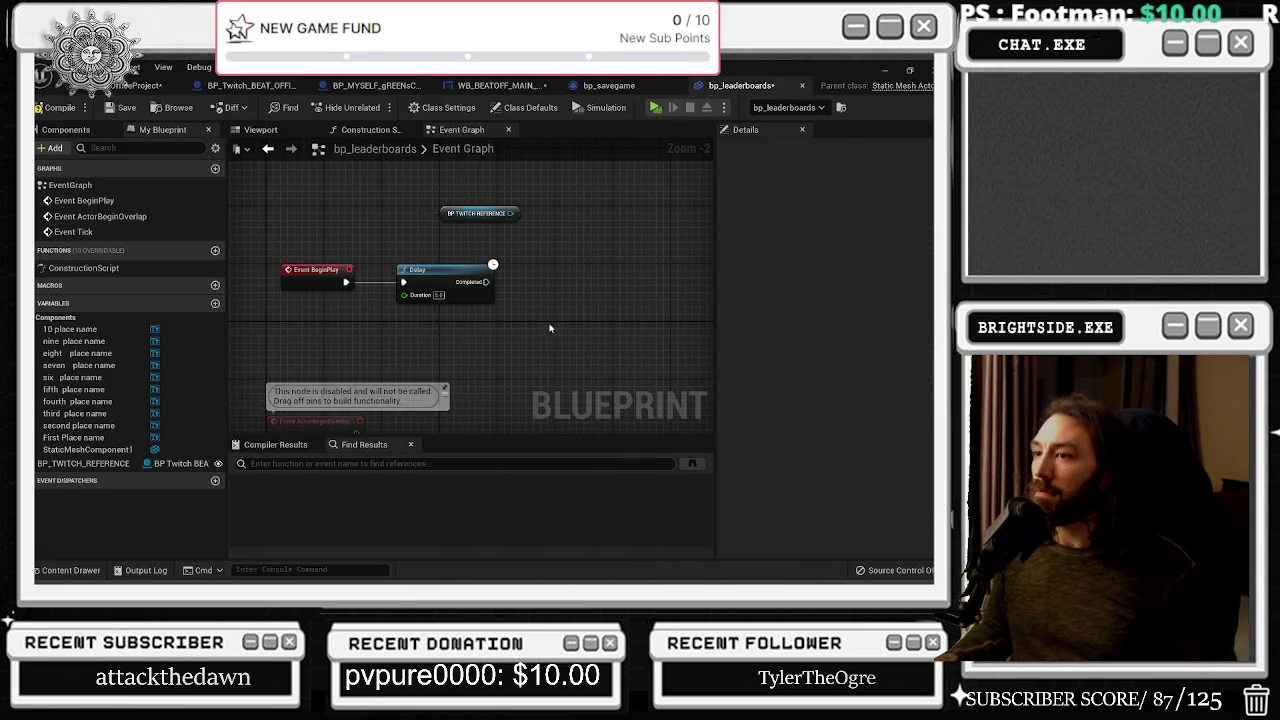
Paste the reference nodes and add a Keys node from the Leaderboard Structure map
key("ctrl+v")
left_click_drag(690, 330, 440, 333)
left_click_drag(547, 326, 560, 295)
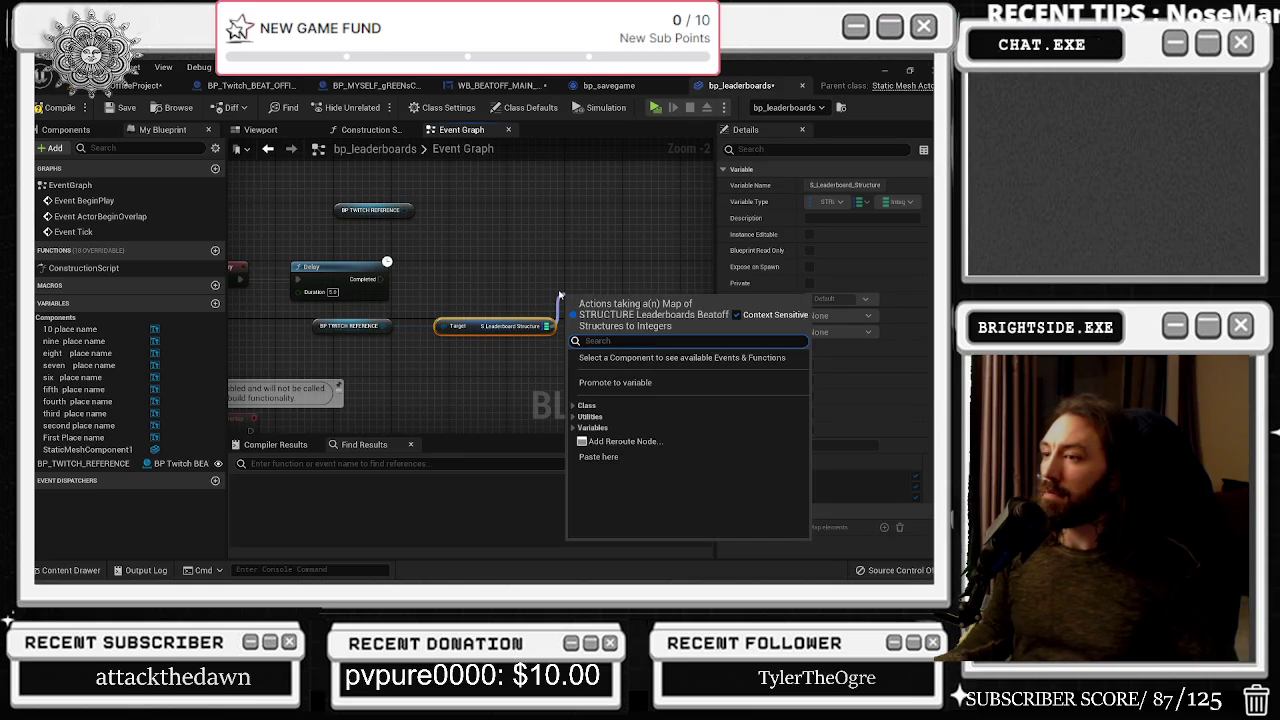
type("brea")
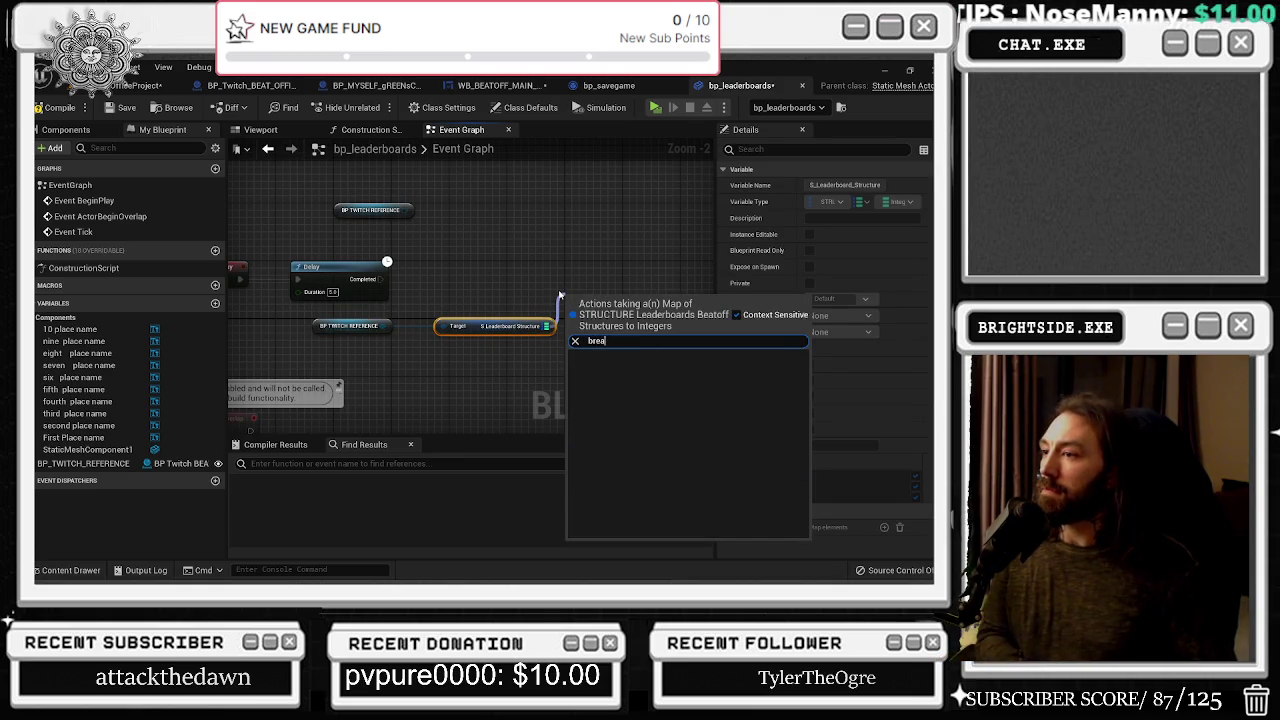
key("BackSpace")
key("BackSpace")
key("BackSpace")
type("find")
key("Return")
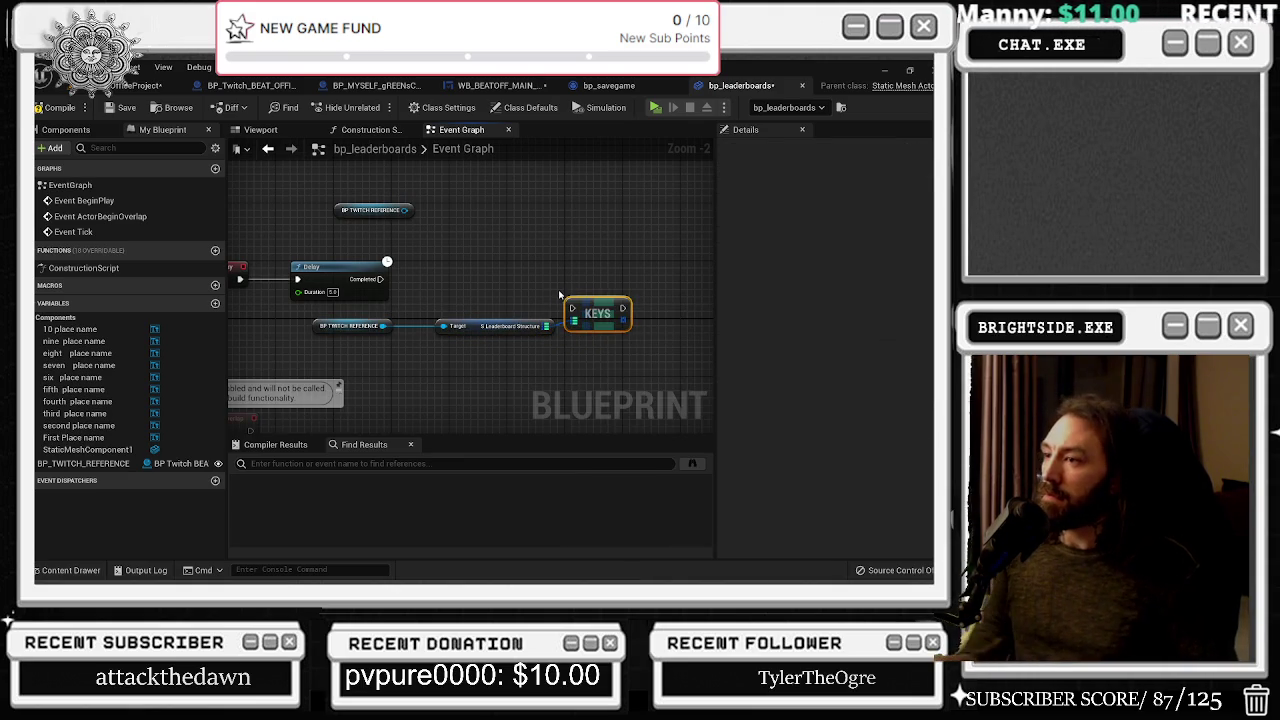
Add a For Each Loop over the keys array and wire KEYS' execution into it
mouse_move(381, 279)
left_mouse_down()
mouse_move(574, 318)
mouse_move(600, 287)
mouse_move(614, 298)
mouse_move(615, 264)
mouse_move(495, 290)
mouse_move(513, 293)
left_mouse_up()
type("for e")
key("Return")
left_click(450, 292)
left_click_drag(505, 290, 396, 305)
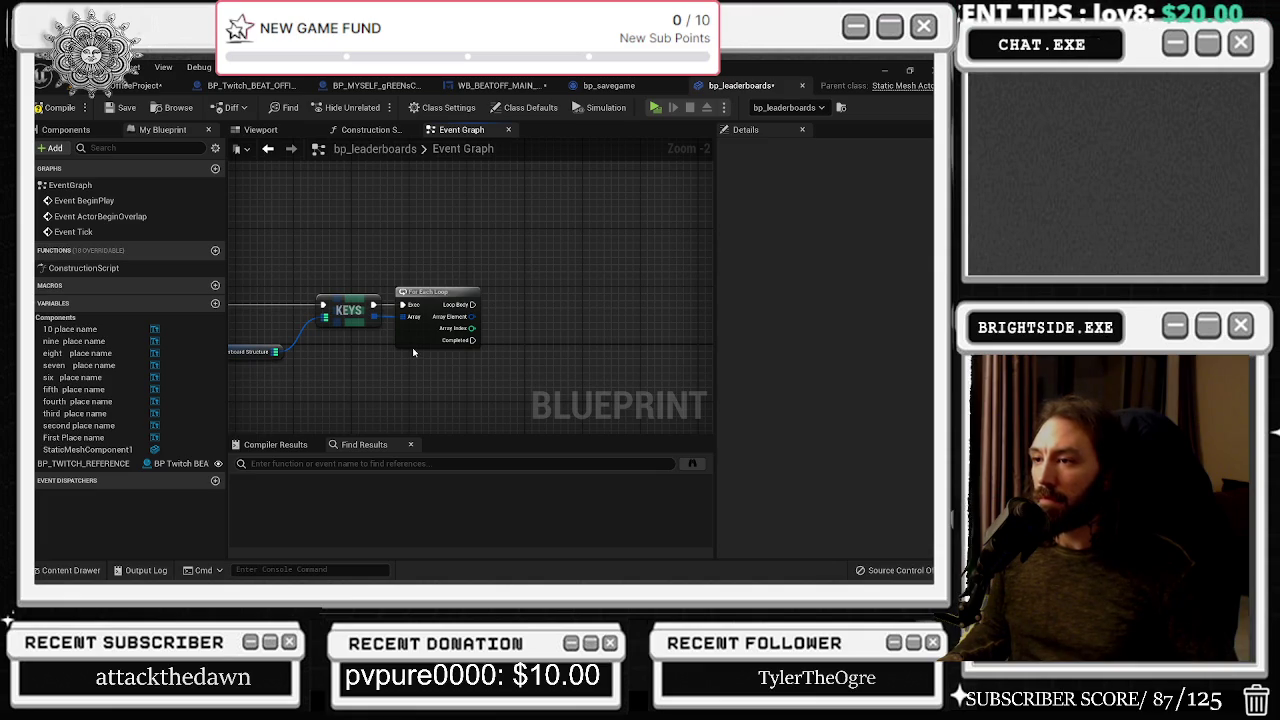
Bring BeginPlay and Delay into view and select the reference and Leaderboard Structure nodes
left_click_drag(413, 352, 718, 230)
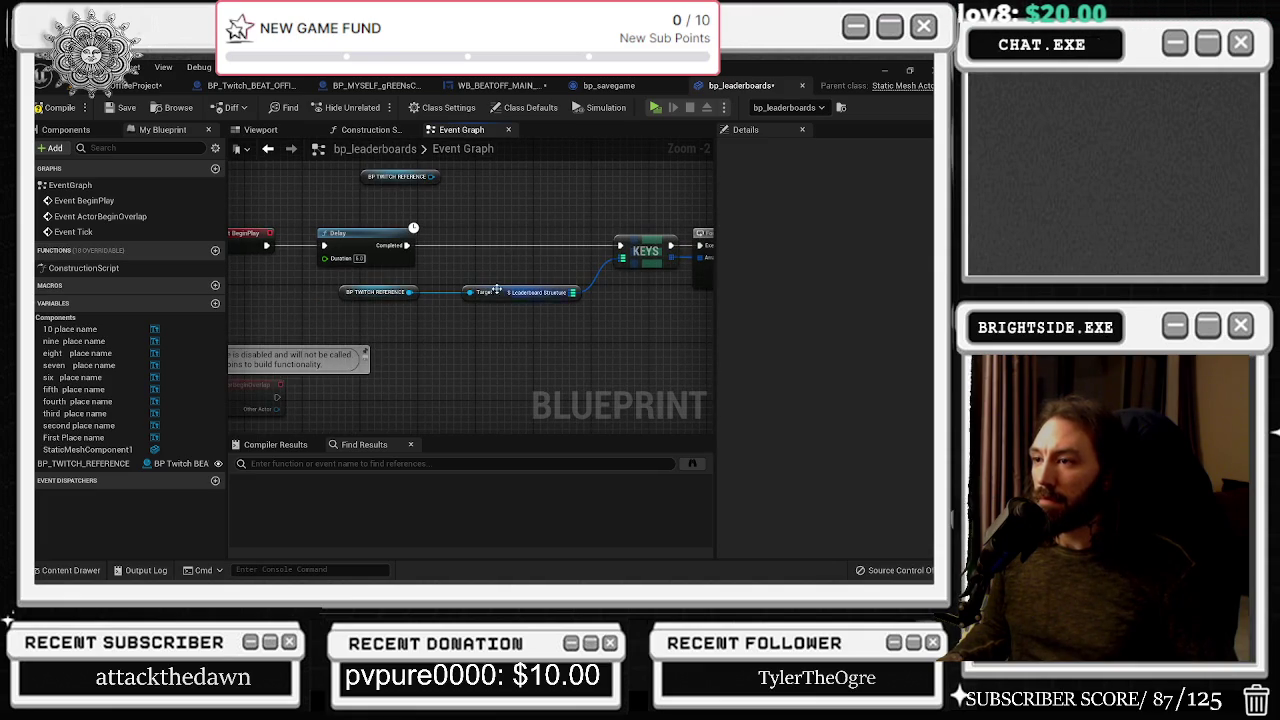
left_click_drag(393, 282, 505, 305)
left_click_drag(627, 345, 503, 406)
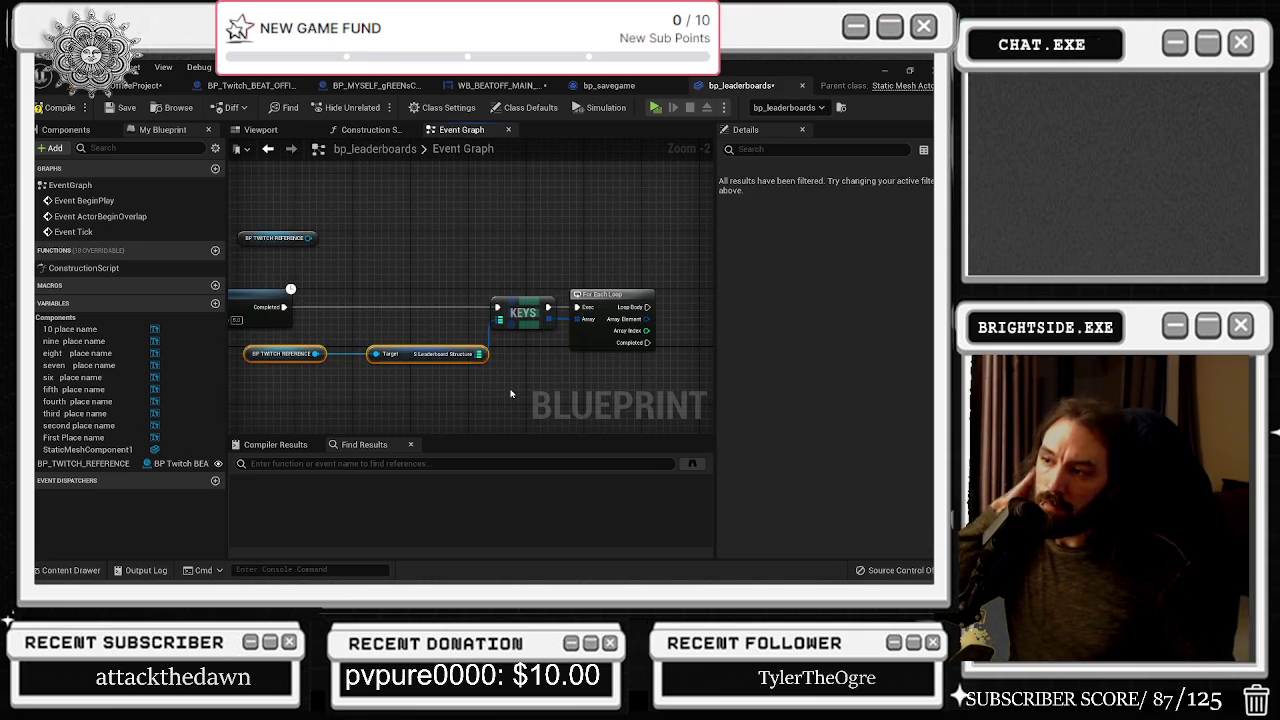
mouse_move(571, 352)
left_mouse_down()
mouse_move(484, 340)
mouse_move(467, 361)
left_mouse_up()
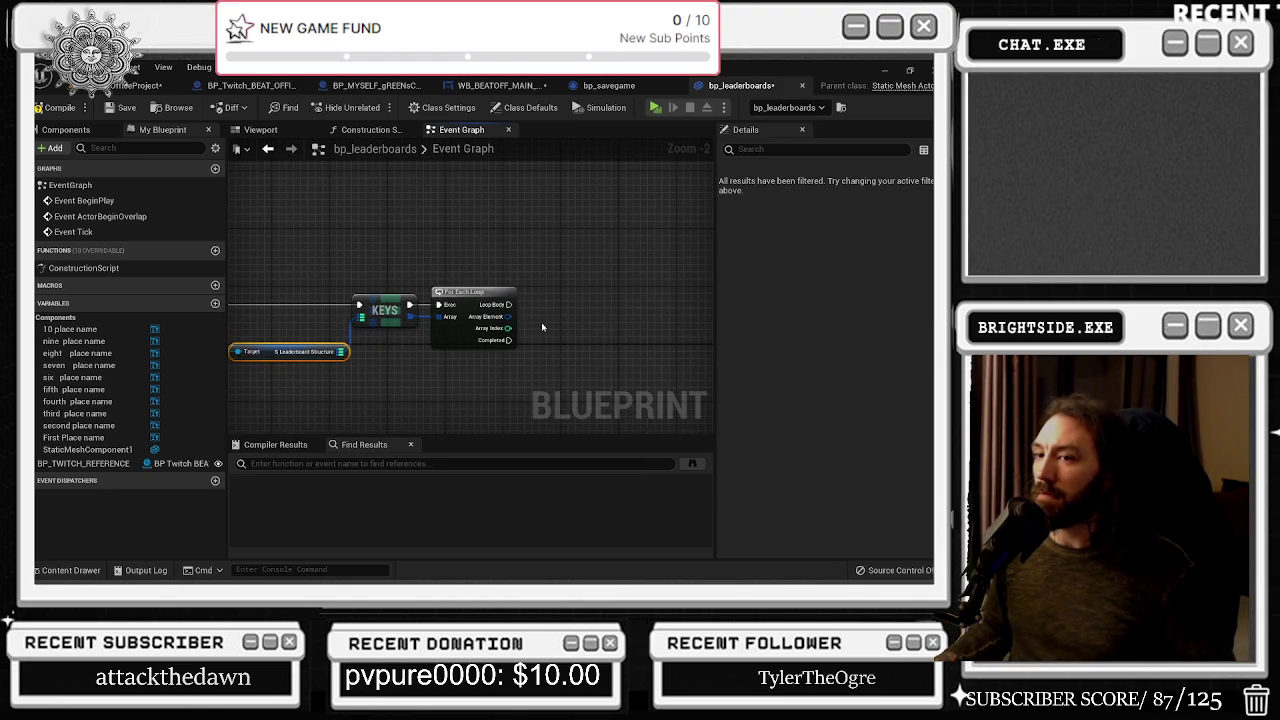
left_click(215, 303)
type("over 10 references?")
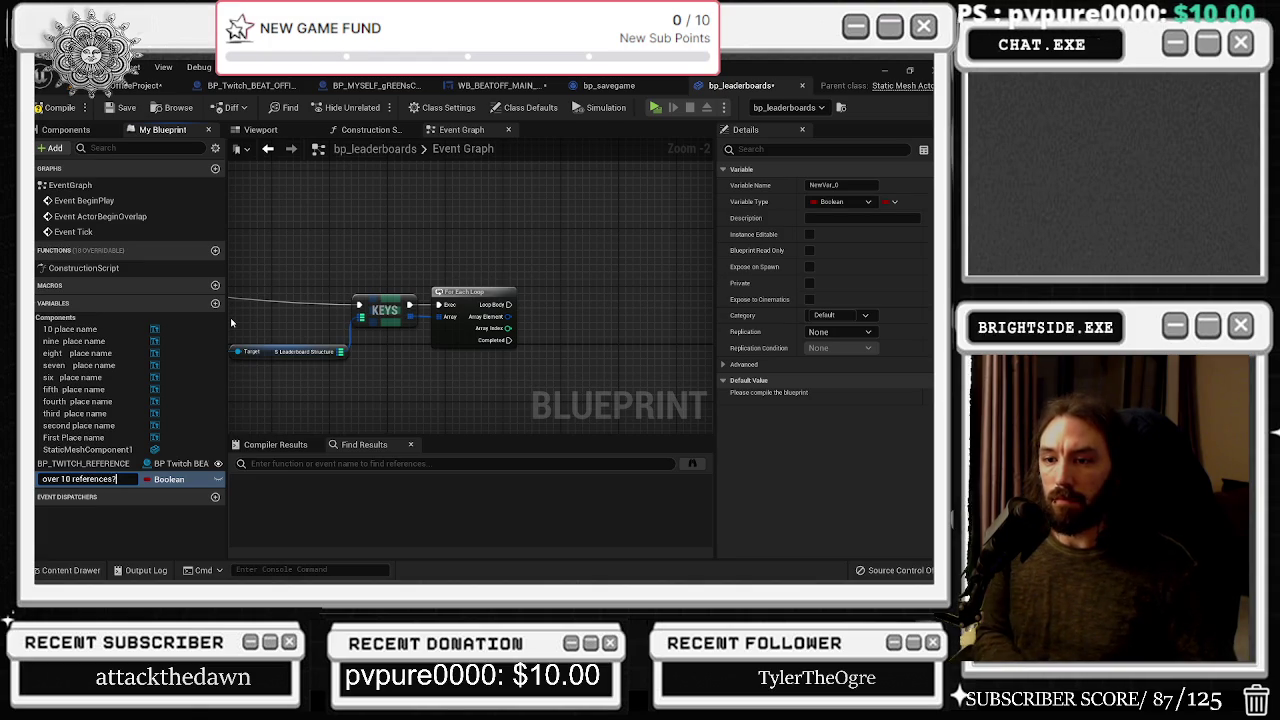
key("Return")
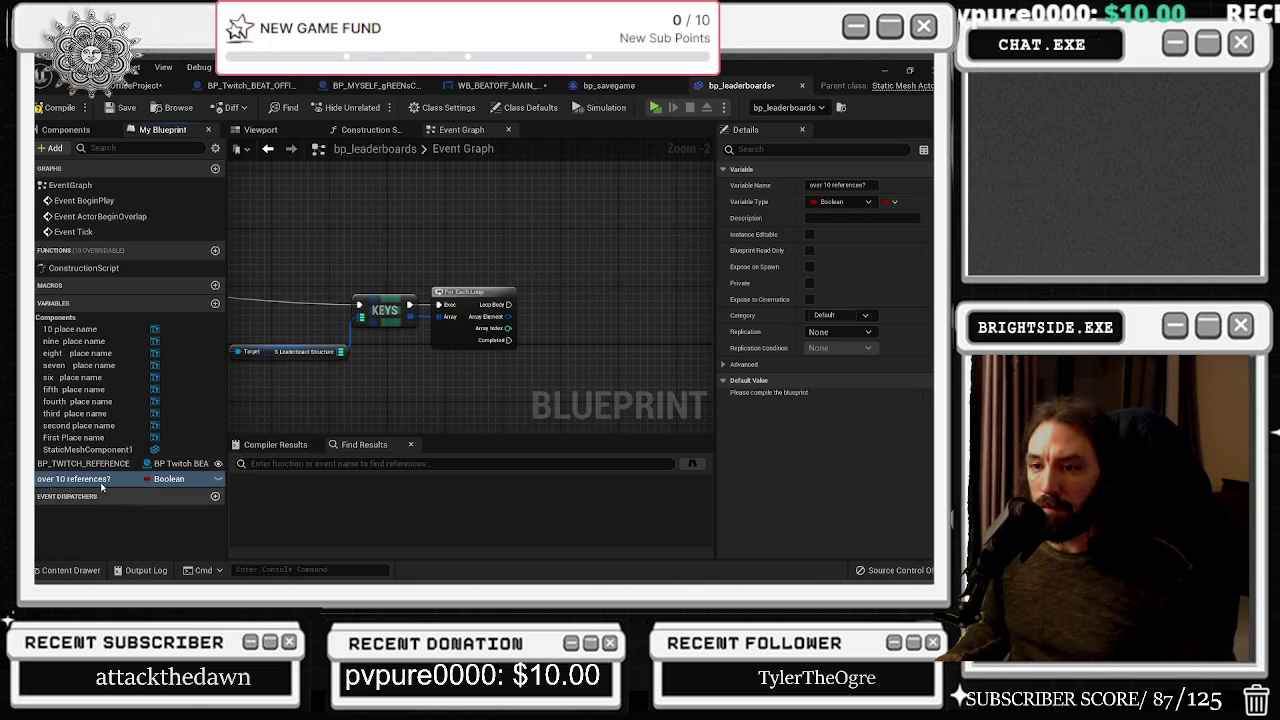
mouse_move(579, 341)
left_mouse_down()
mouse_move(516, 351)
mouse_move(489, 338)
left_mouse_up()
type("greater")
key("Down")
key("Return")
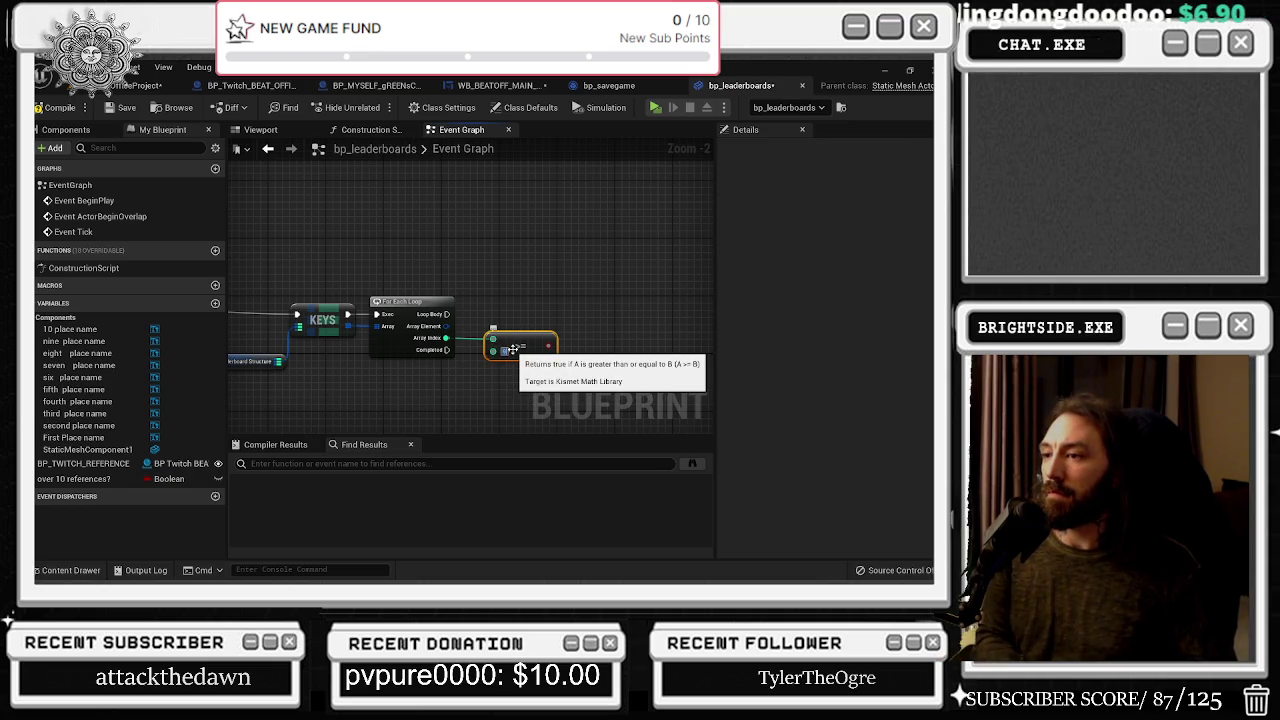
left_click(476, 320)
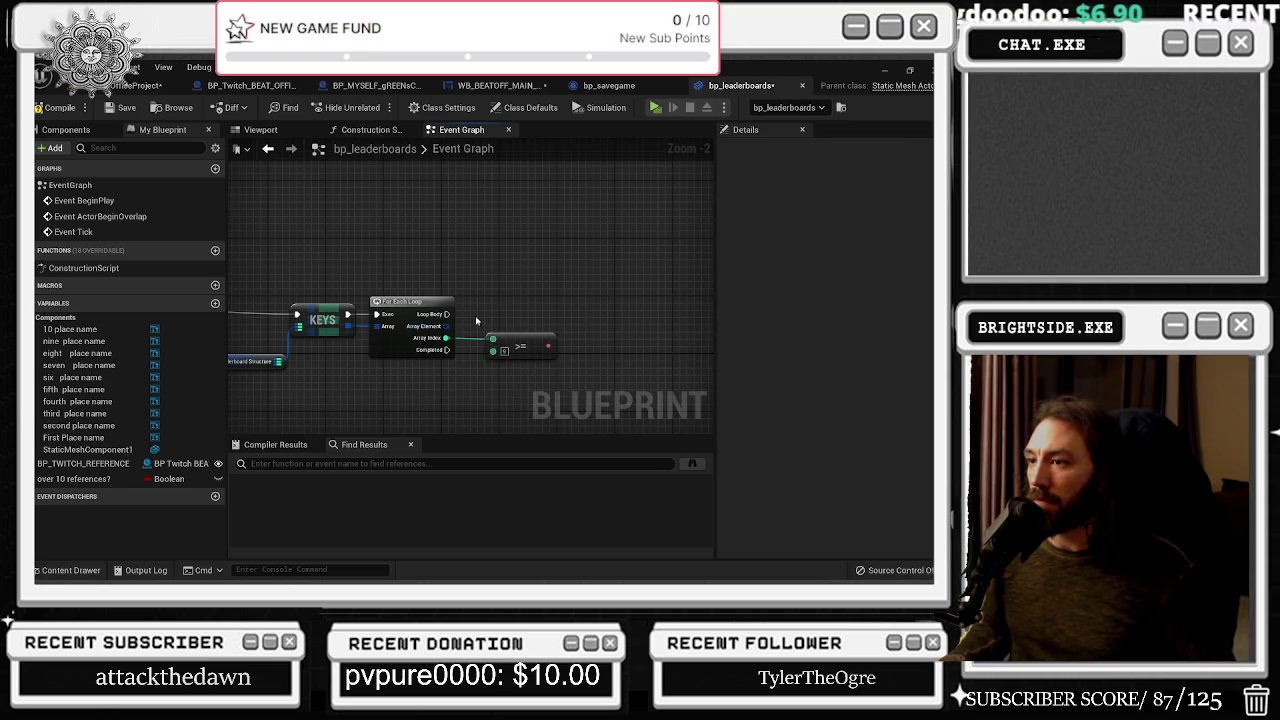
left_click(565, 312)
mouse_move(447, 314)
left_mouse_down()
mouse_move(590, 338)
mouse_move(573, 326)
mouse_move(608, 307)
left_mouse_up()
left_click(608, 261)
right_click(607, 256)
left_click_drag(553, 280, 237, 260)
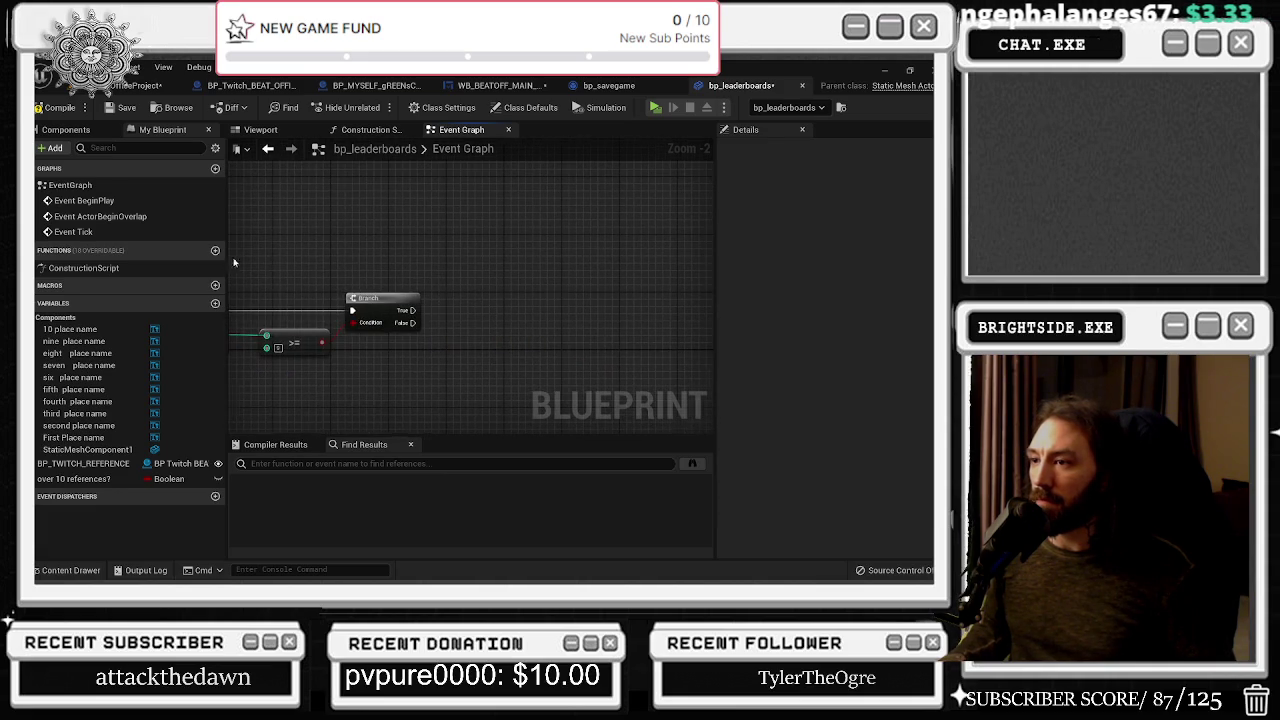
key("ctrl+v")
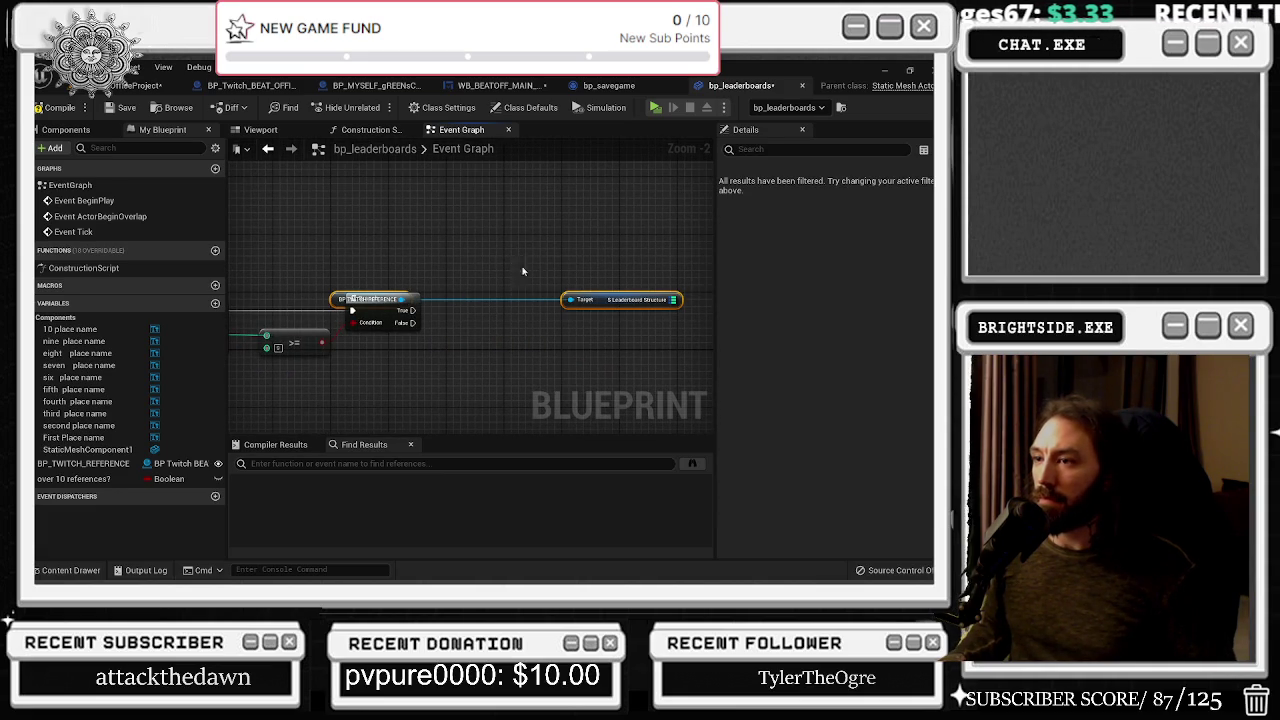
key("ctrl+z")
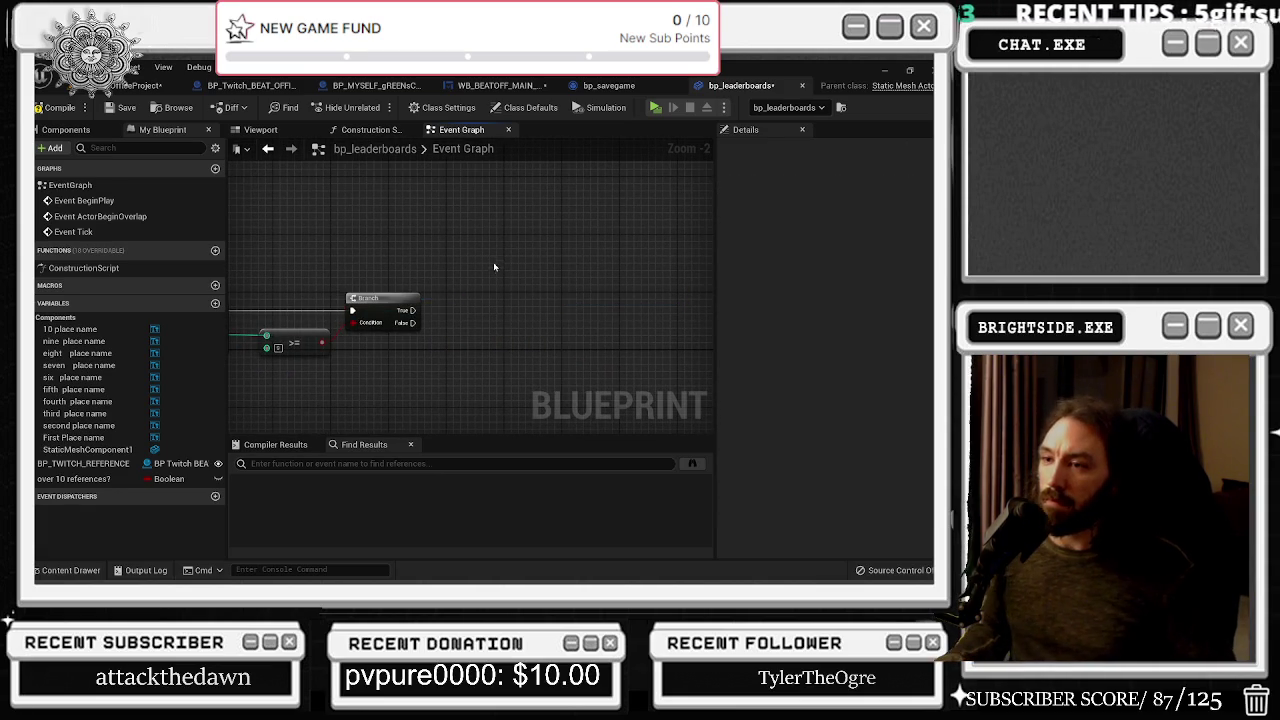
left_click_drag(493, 257, 673, 252)
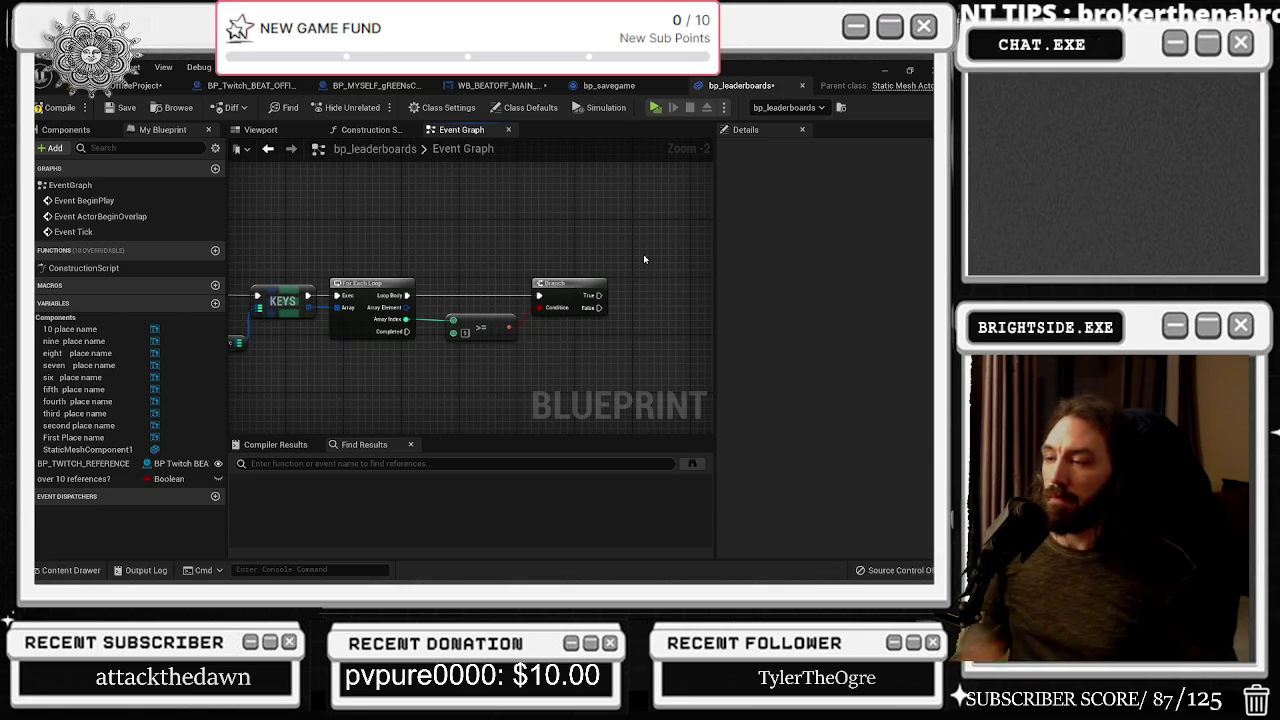
scroll(644, 259, "down", 1)
mouse_move(592, 268)
left_mouse_down()
mouse_move(430, 340)
mouse_move(657, 289)
mouse_move(435, 282)
left_mouse_up()
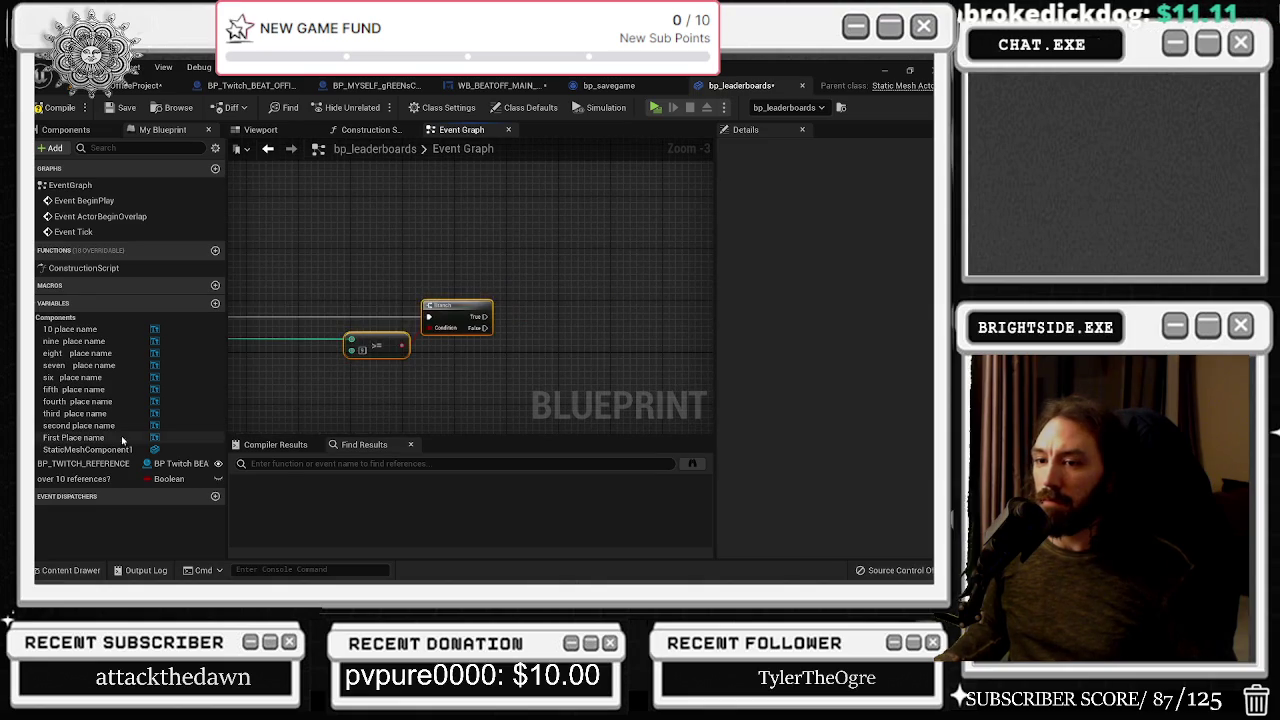
left_click(74, 479)
left_click_drag(527, 315, 546, 316)
left_click_drag(623, 262, 658, 235)
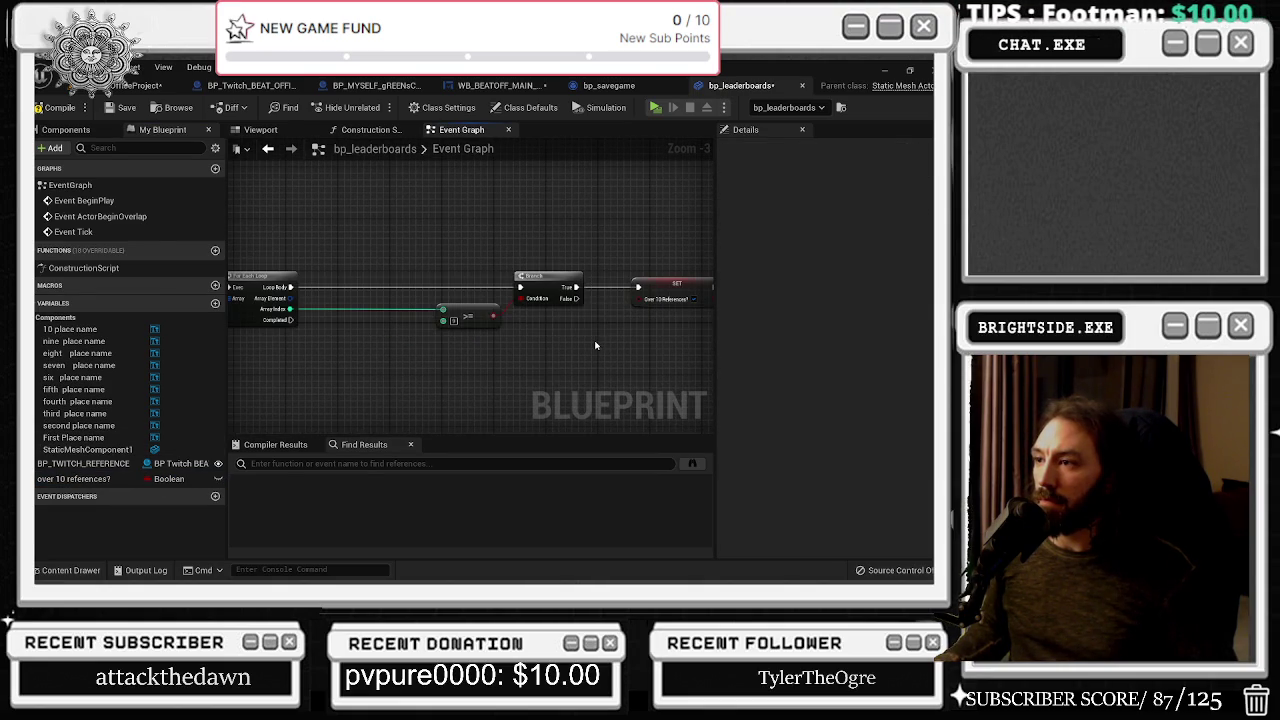
left_click_drag(430, 268, 663, 351)
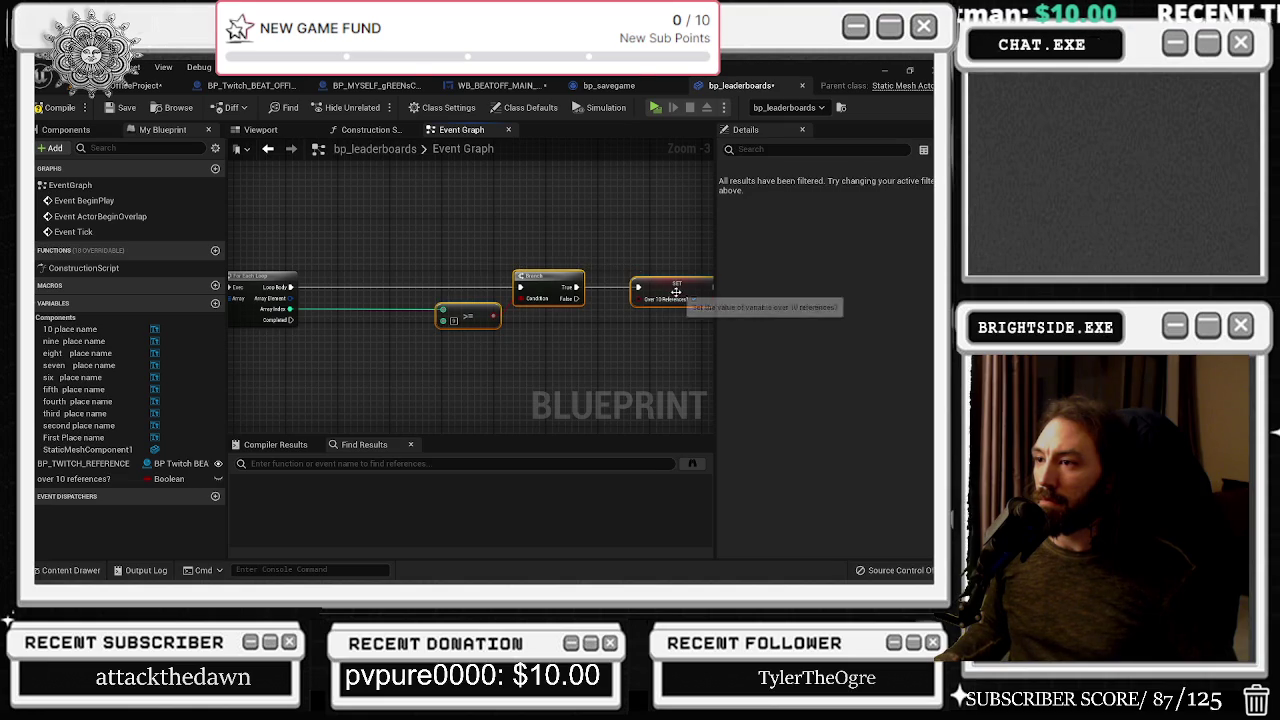
left_click(612, 346)
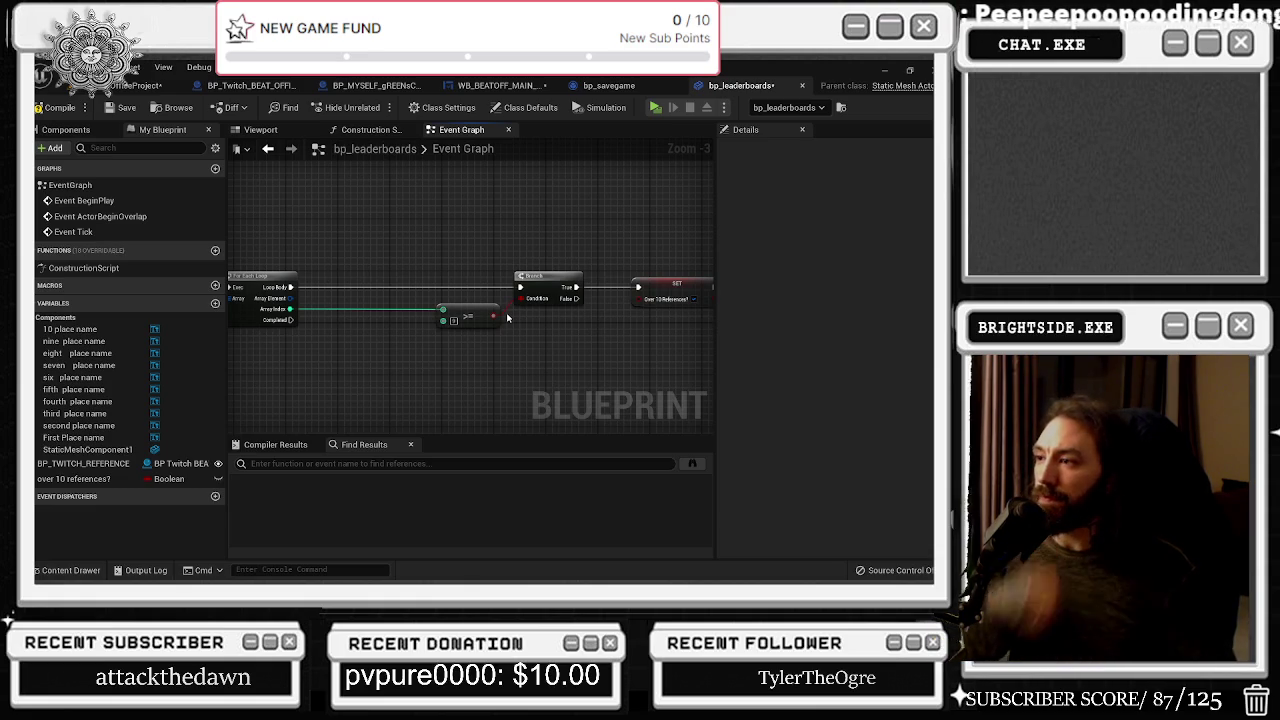
mouse_move(430, 265)
left_mouse_down()
mouse_move(696, 357)
mouse_move(646, 362)
left_mouse_up()
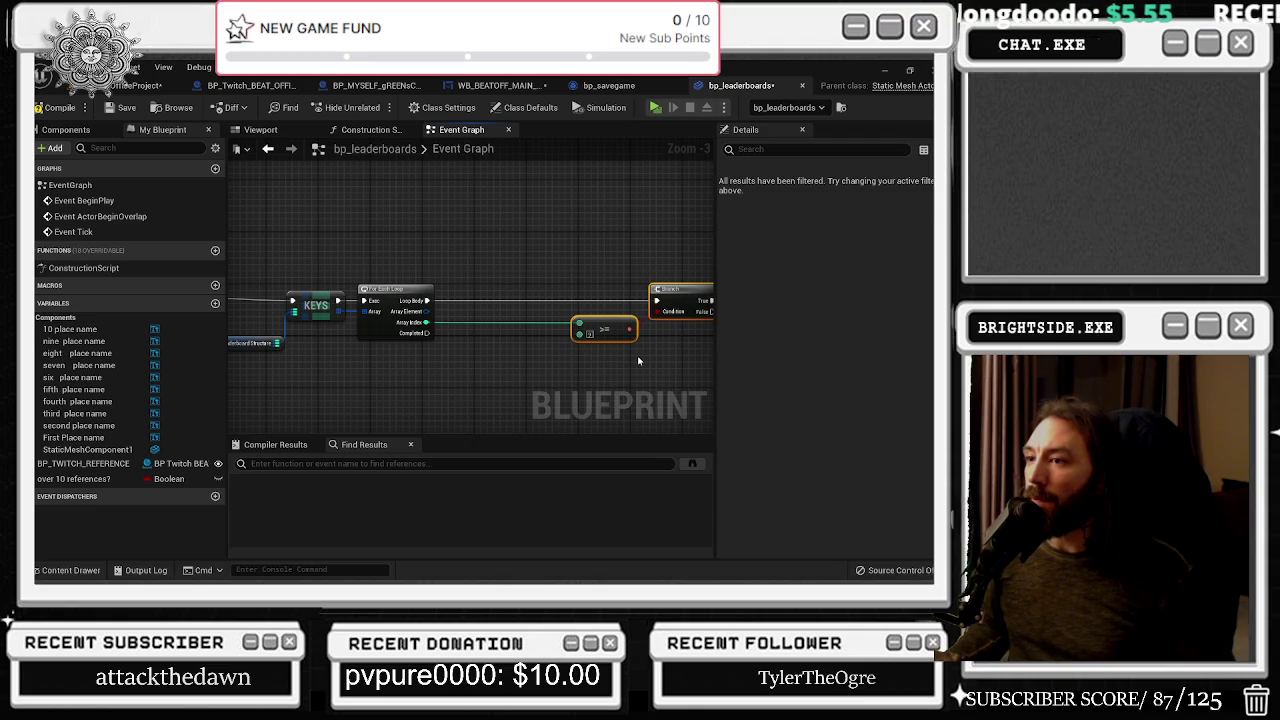
left_click_drag(637, 355, 560, 358)
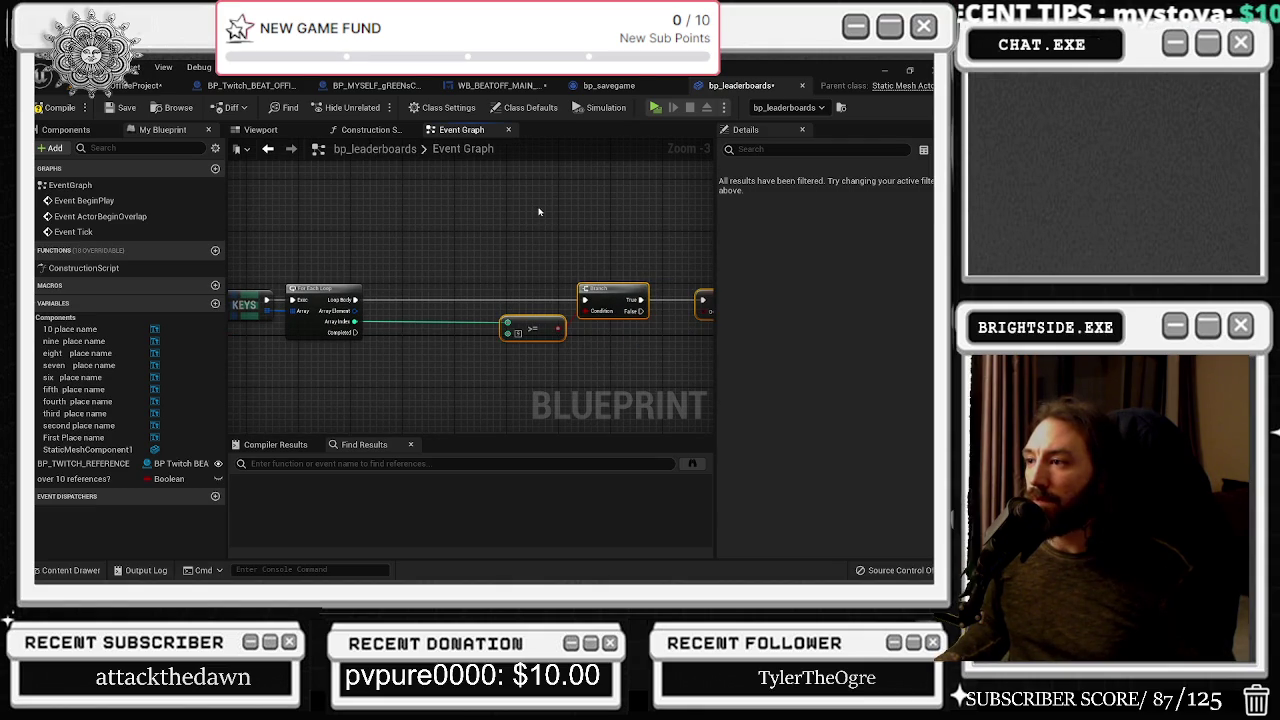
mouse_move(589, 254)
left_mouse_down()
mouse_move(451, 289)
mouse_move(545, 285)
left_mouse_up()
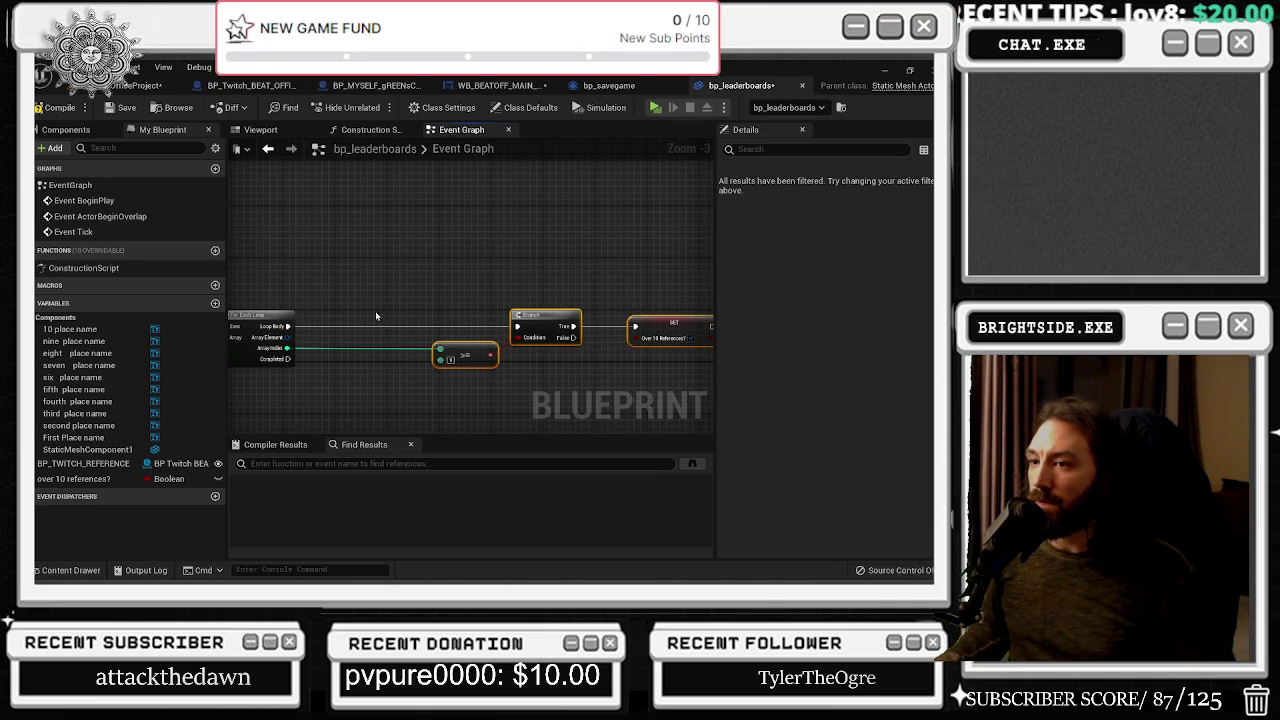
right_click(355, 291)
Place a For Each Loop with Break above the old loop and feed KEYS execution into it
type("for each lo")
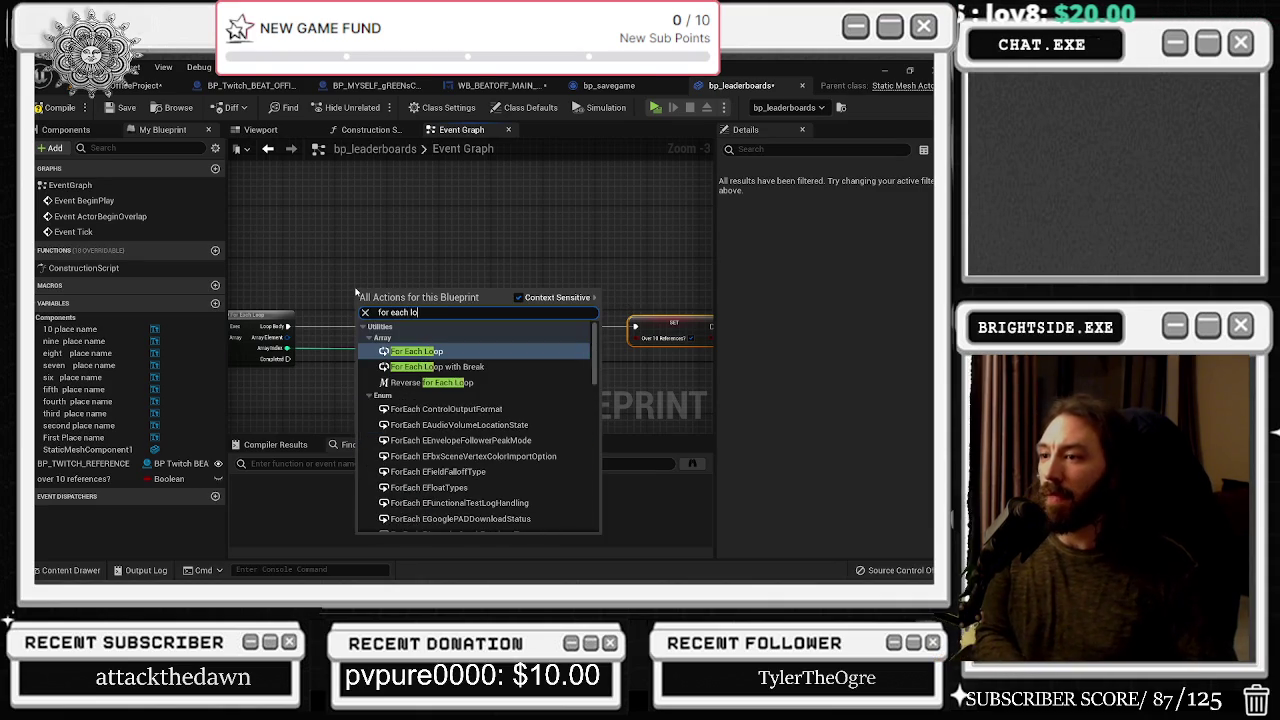
key("Down")
key("Return")
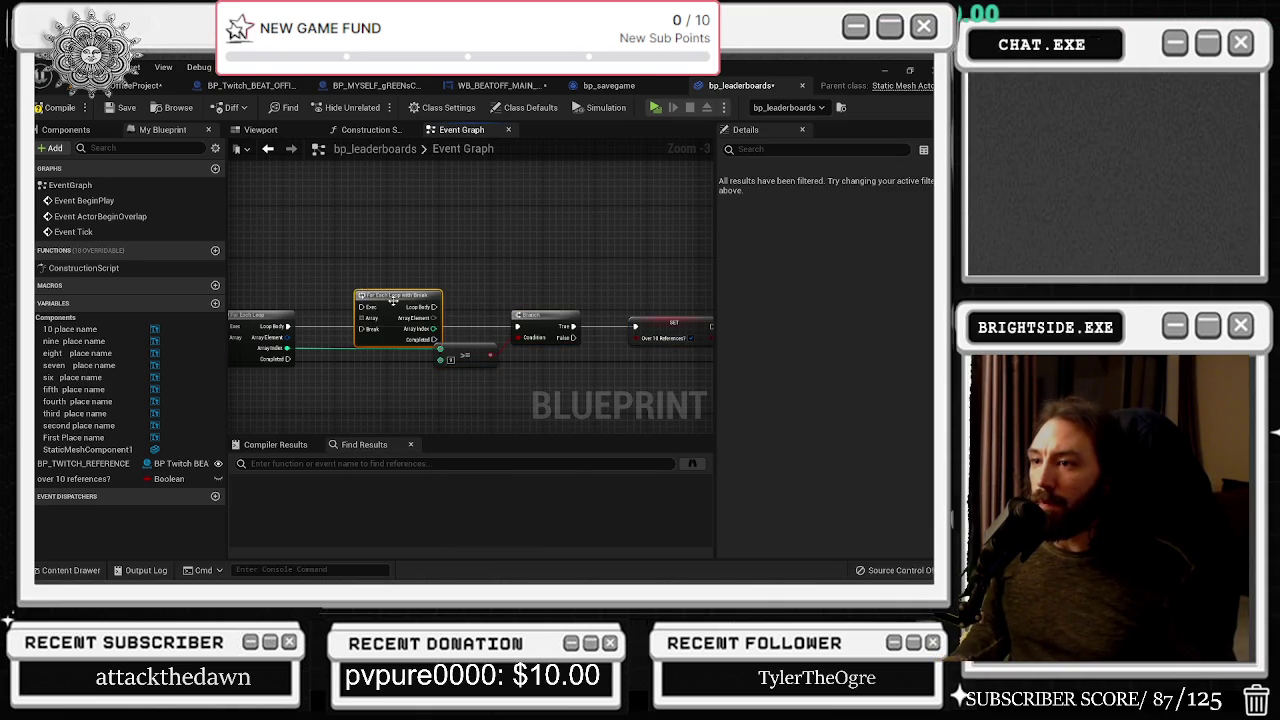
left_click_drag(393, 298, 286, 245)
mouse_move(352, 274)
left_mouse_down()
mouse_move(304, 346)
mouse_move(328, 242)
left_mouse_up()
Rewire the branch, KEYS execution and Array Index comparison to the new loop, then delete the old loop
type("for ea")
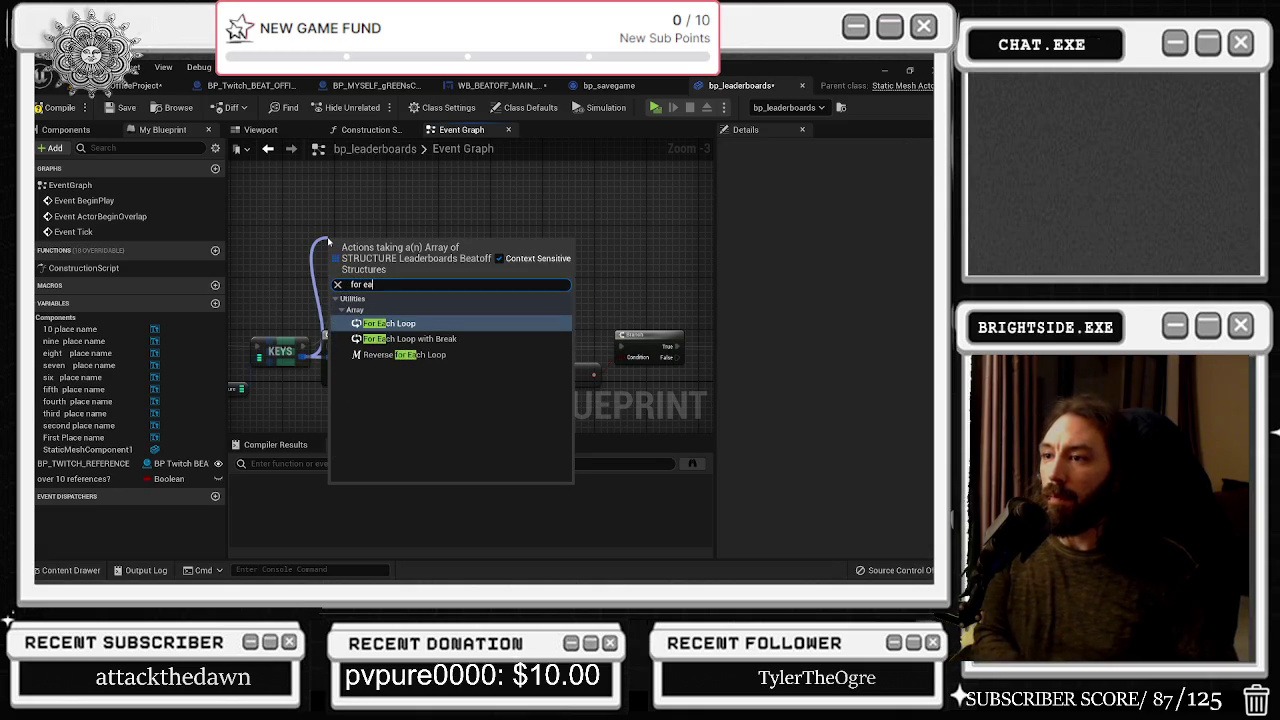
key("Down")
key("Return")
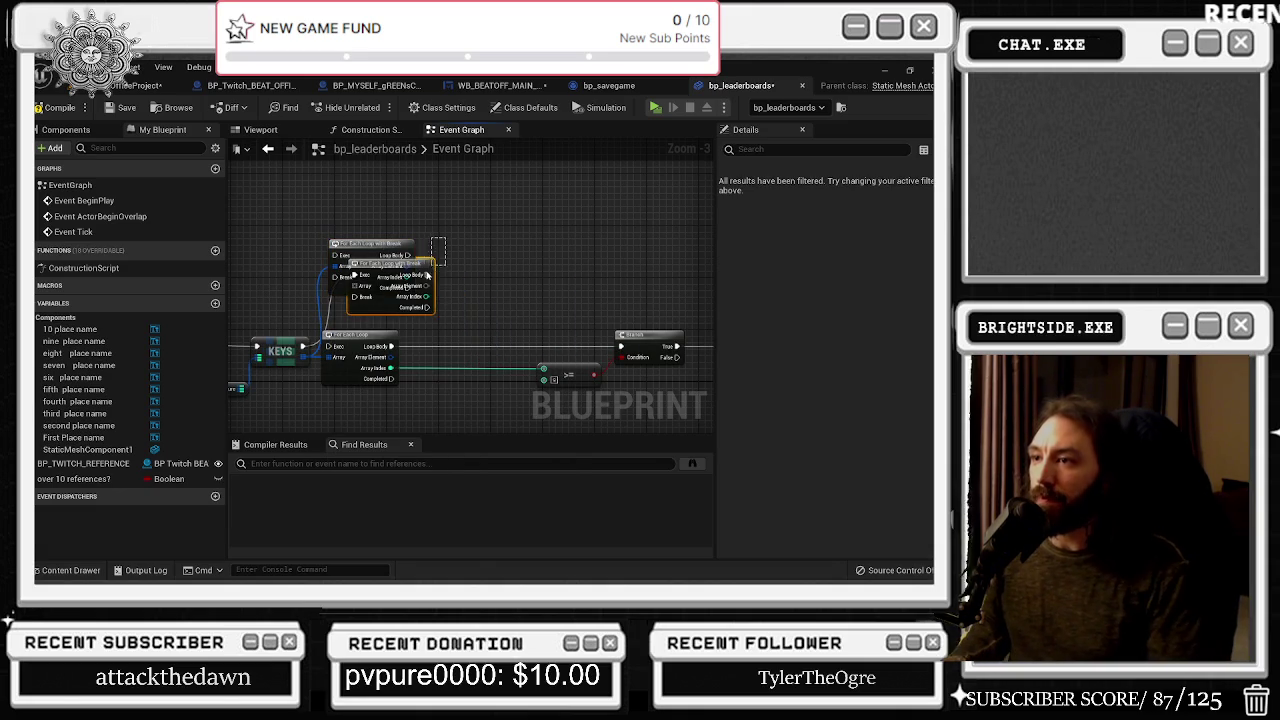
key("ctrl+z")
mouse_move(390, 347)
left_mouse_down()
mouse_move(403, 270)
mouse_move(405, 288)
left_mouse_up()
left_click_drag(300, 347, 338, 244)
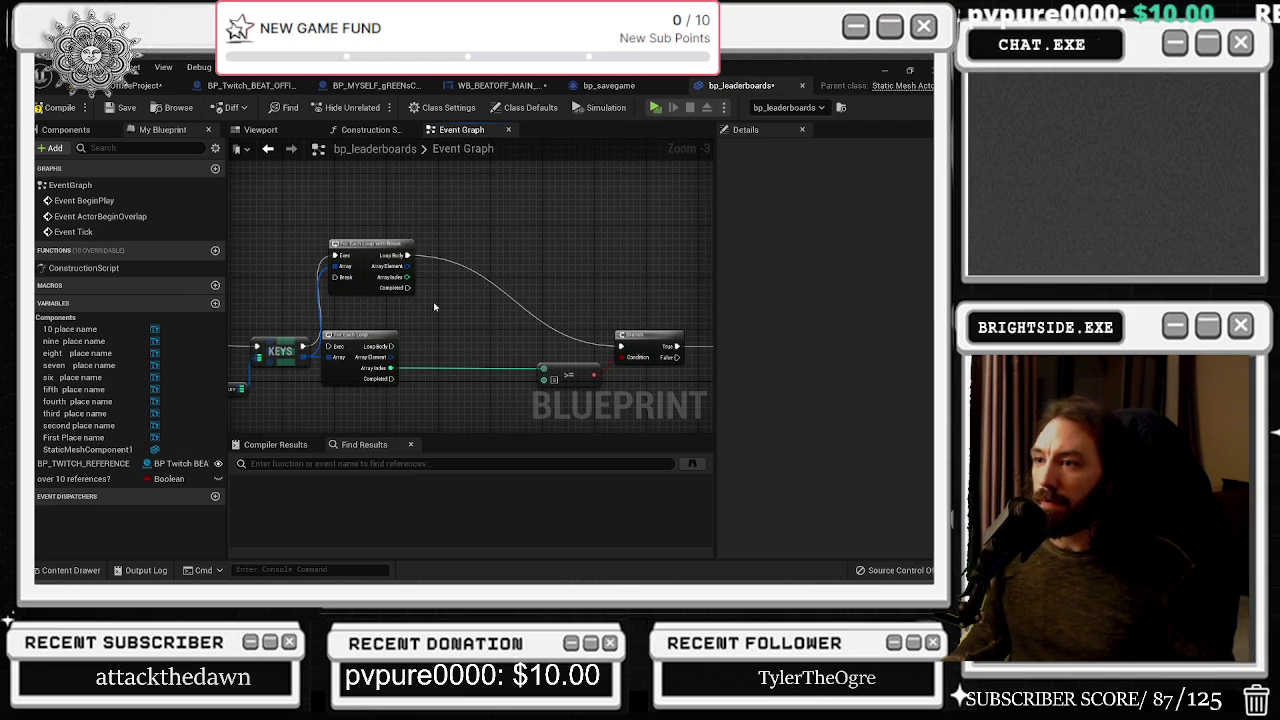
left_click(378, 336)
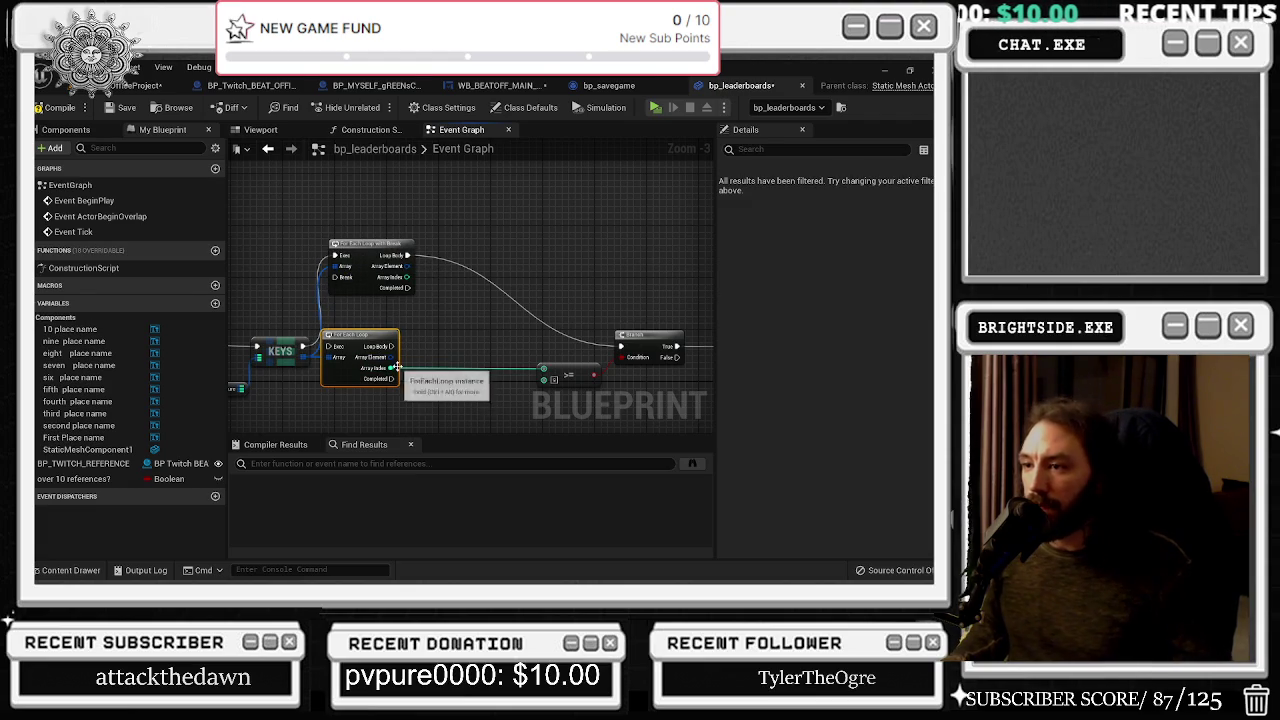
mouse_move(391, 368)
left_mouse_down()
mouse_move(420, 290)
mouse_move(406, 277)
mouse_move(368, 290)
mouse_move(390, 334)
left_mouse_up()
key("Delete")
Loop the branch's True result back to Break through a reroute point and delete the SET node
left_click_drag(653, 390, 561, 386)
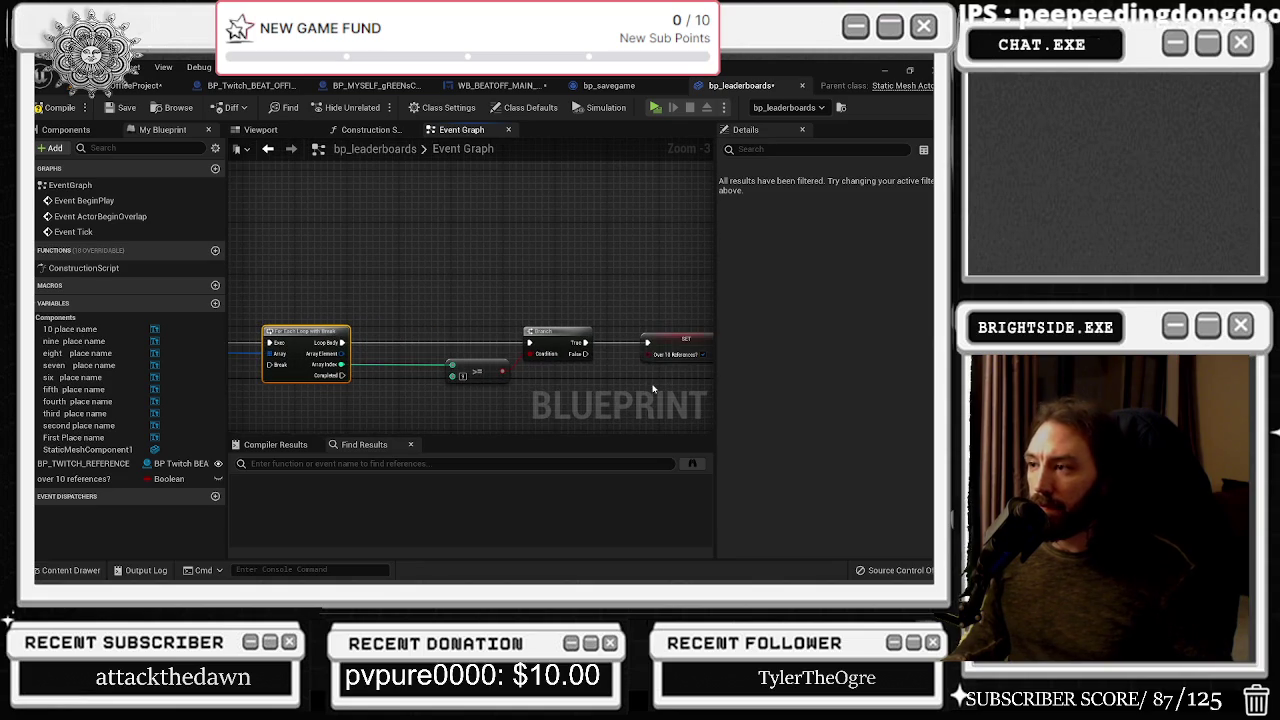
mouse_move(578, 343)
left_mouse_down()
mouse_move(391, 383)
mouse_move(268, 364)
mouse_move(602, 339)
left_mouse_up()
double_click(455, 350)
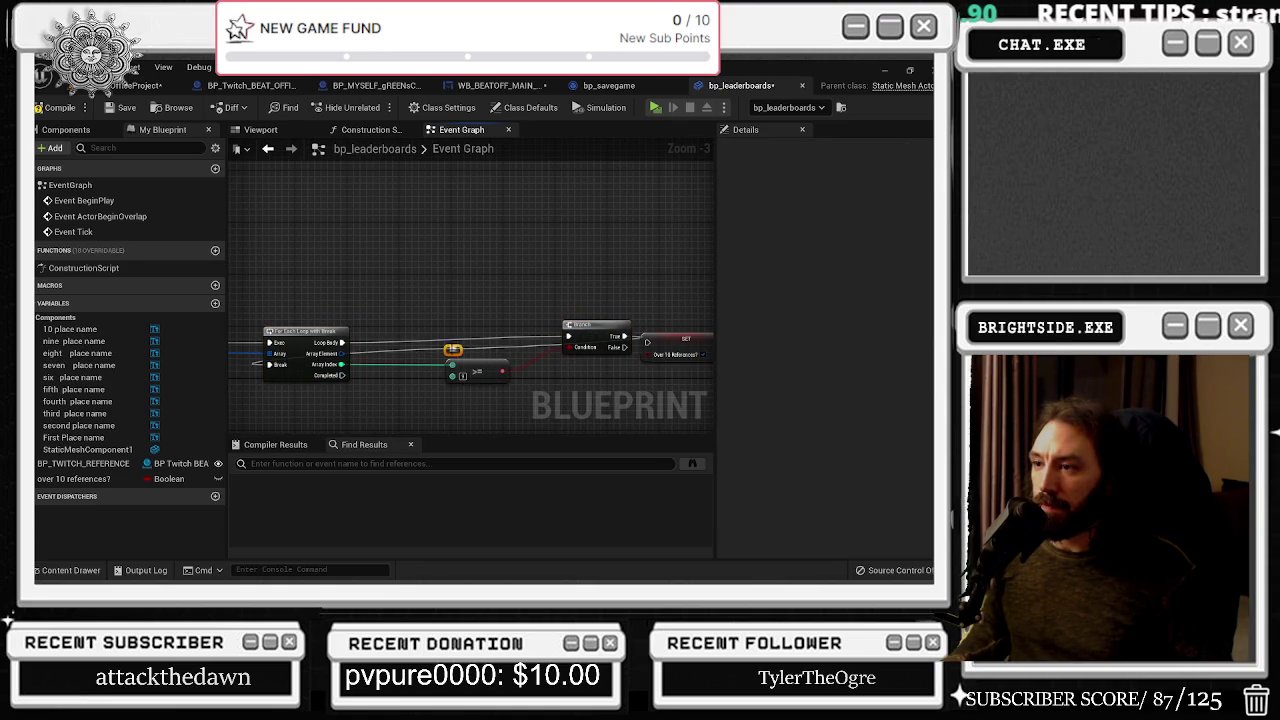
mouse_move(453, 350)
left_mouse_down()
mouse_move(620, 366)
mouse_move(584, 352)
left_mouse_up()
left_click_drag(556, 298, 628, 371)
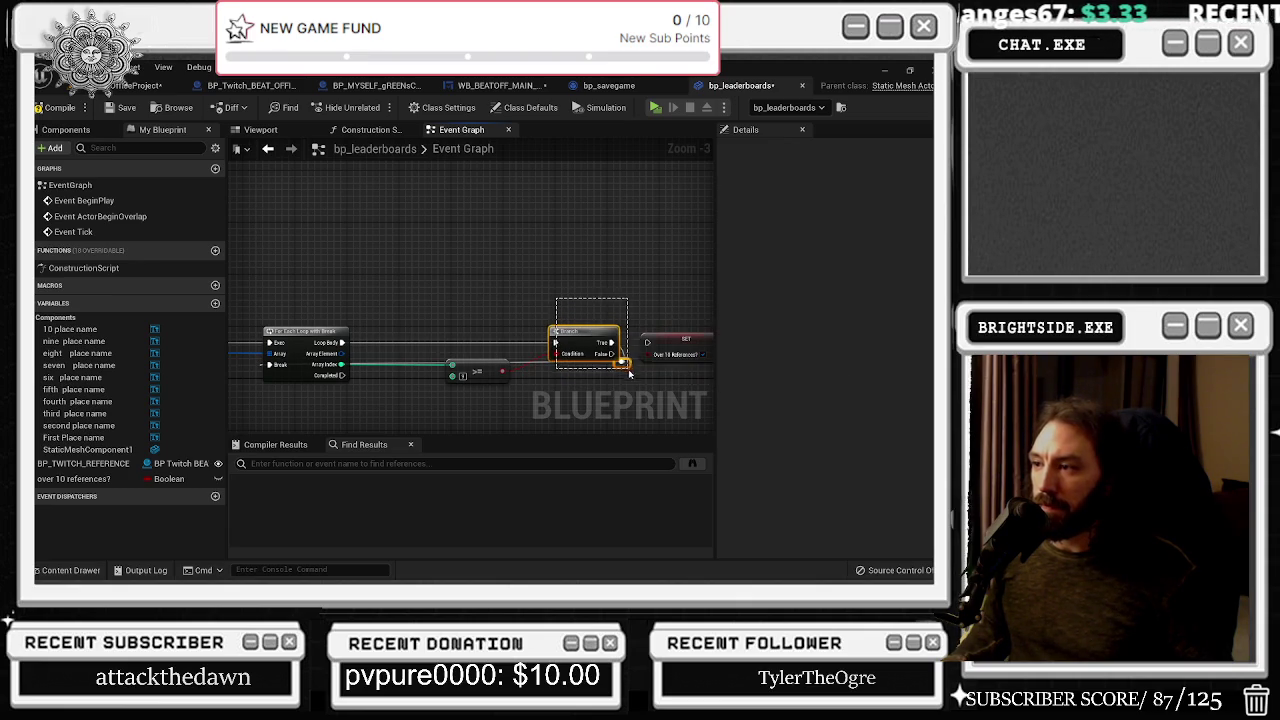
left_click(670, 342)
key("Delete")
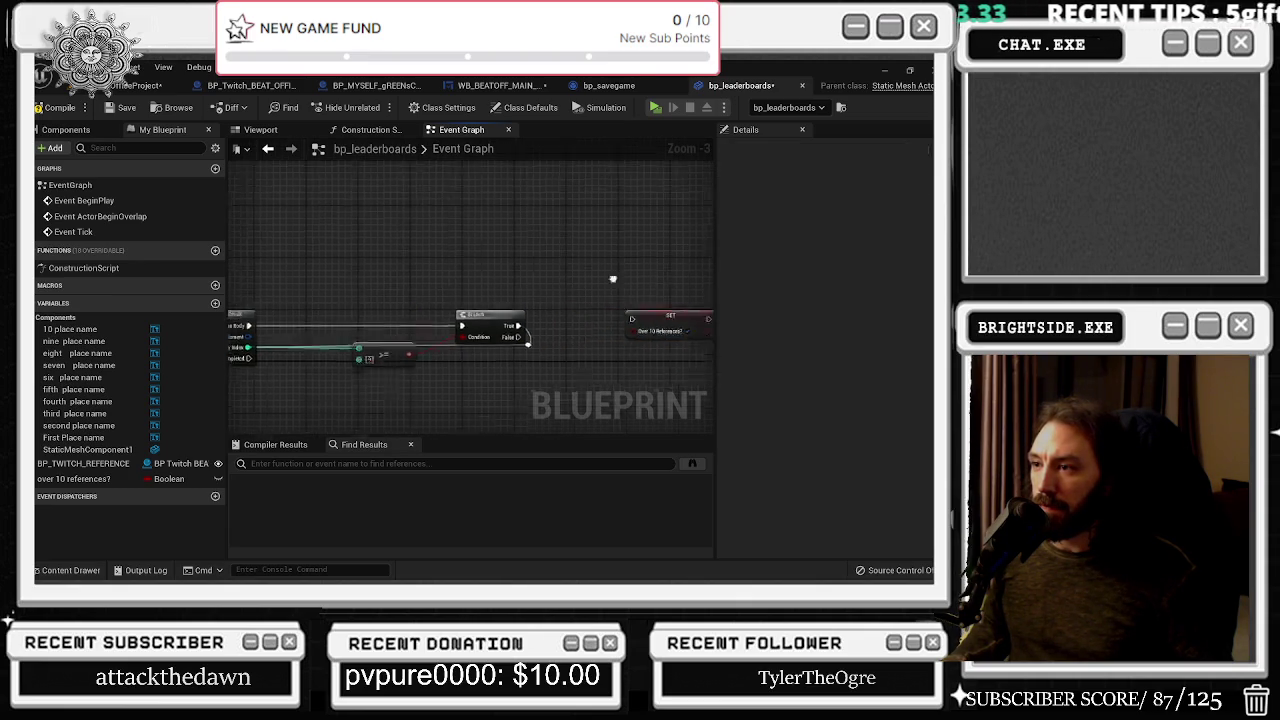
Drag a First Place name getter into the graph above the KEYS loop
left_click_drag(383, 298, 451, 301)
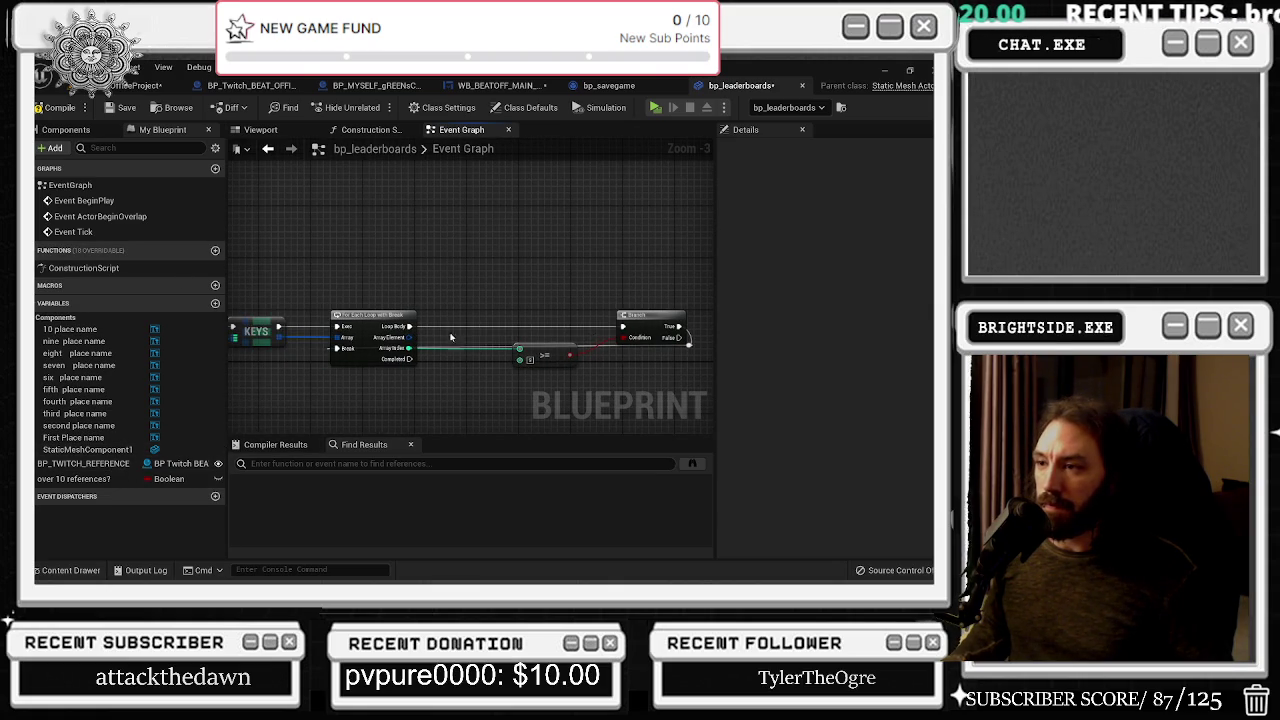
mouse_move(407, 341)
left_mouse_down()
mouse_move(274, 381)
mouse_move(113, 331)
left_mouse_up()
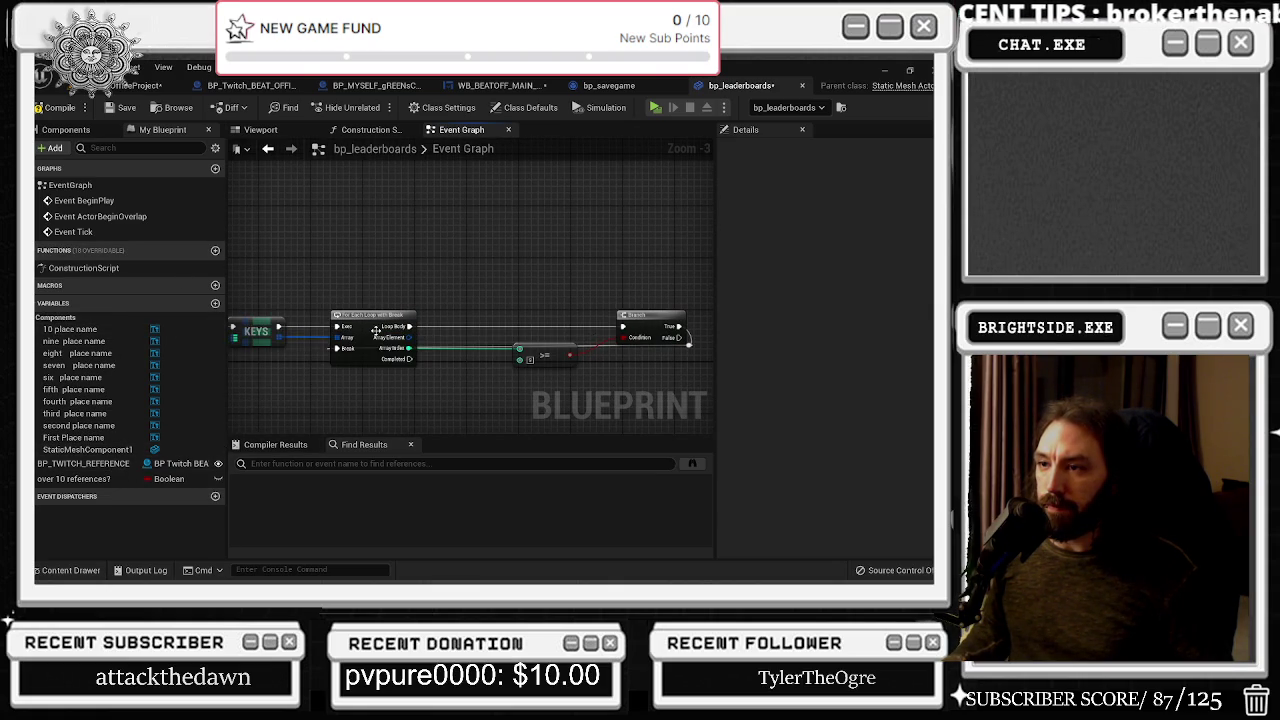
mouse_move(80, 438)
left_mouse_down()
mouse_move(450, 272)
mouse_move(480, 307)
left_mouse_up()
Add a Set Text node for First Place Name with a Select node on its Target
type("set t")
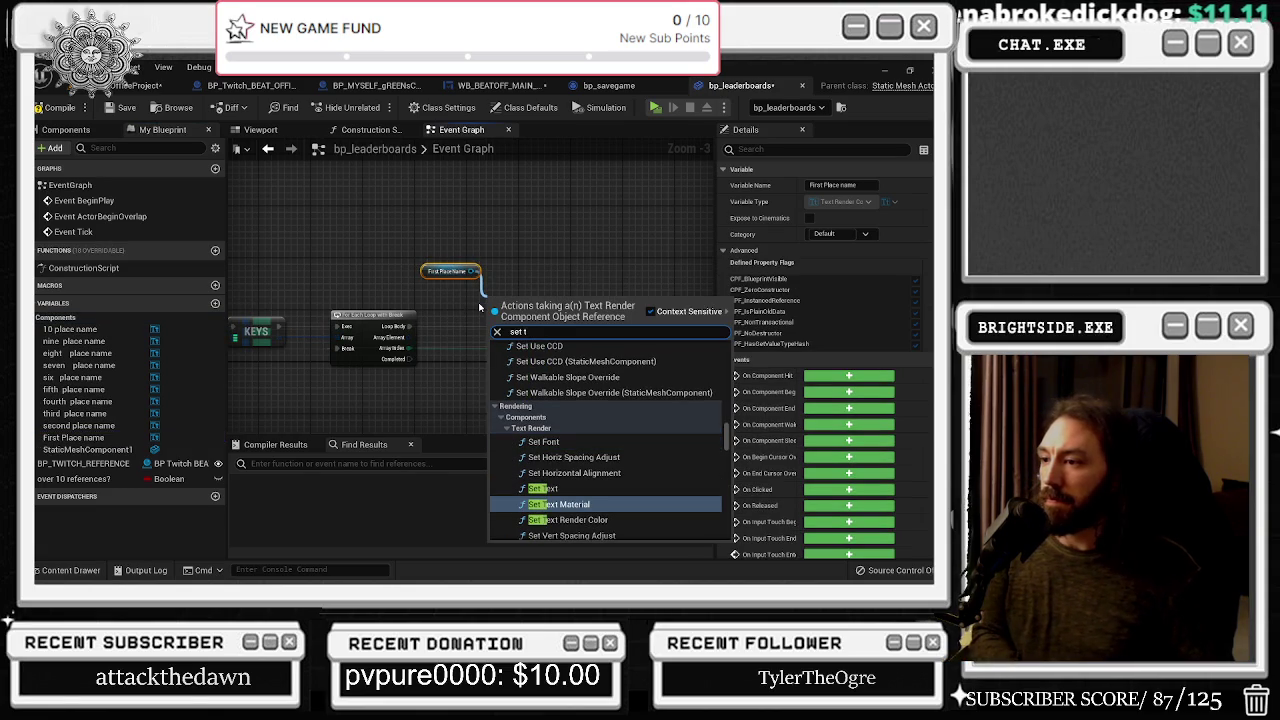
left_click(543, 488)
mouse_move(526, 305)
left_mouse_down()
mouse_move(545, 249)
mouse_move(469, 313)
mouse_move(405, 247)
mouse_move(543, 350)
left_mouse_up()
type("selec")
key("Return")
Arrange the Select, Set Text and First Place Name nodes beside the BeginPlay, Delay and loop nodes
left_click(448, 271, "shift")
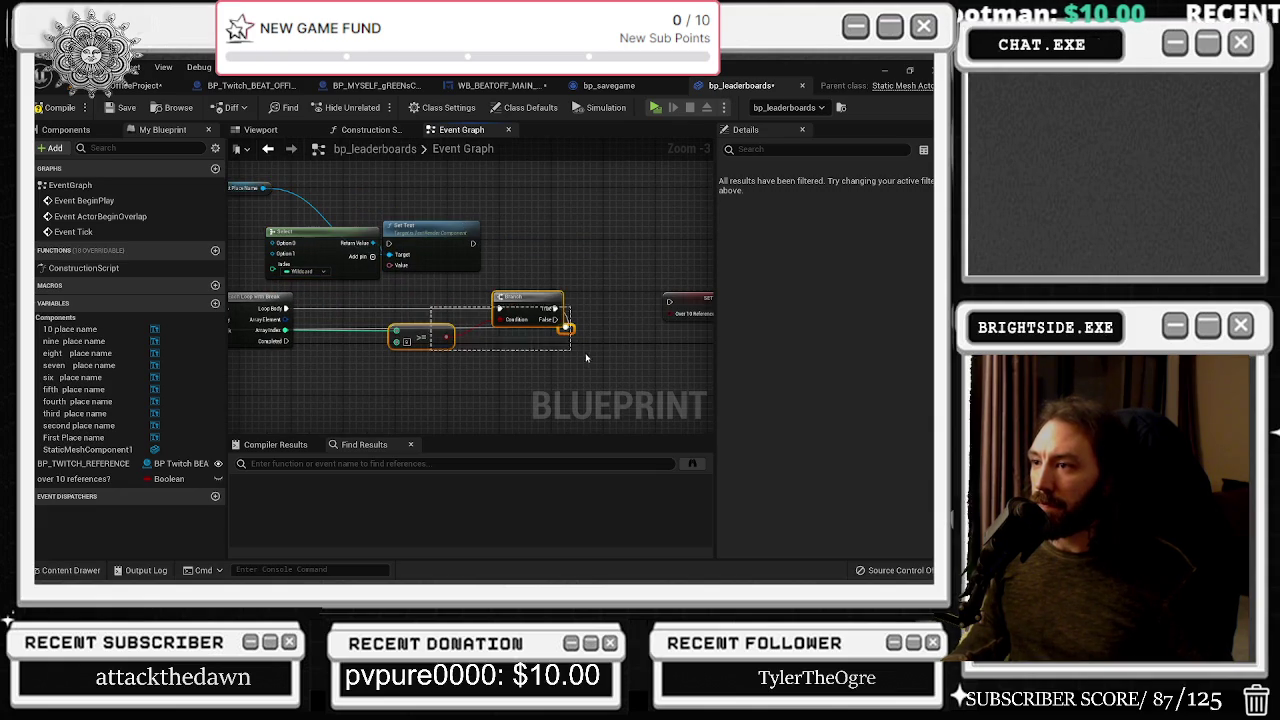
mouse_move(435, 237)
left_mouse_down()
mouse_move(450, 293)
mouse_move(428, 295)
left_mouse_up()
scroll(443, 337, "up", 1)
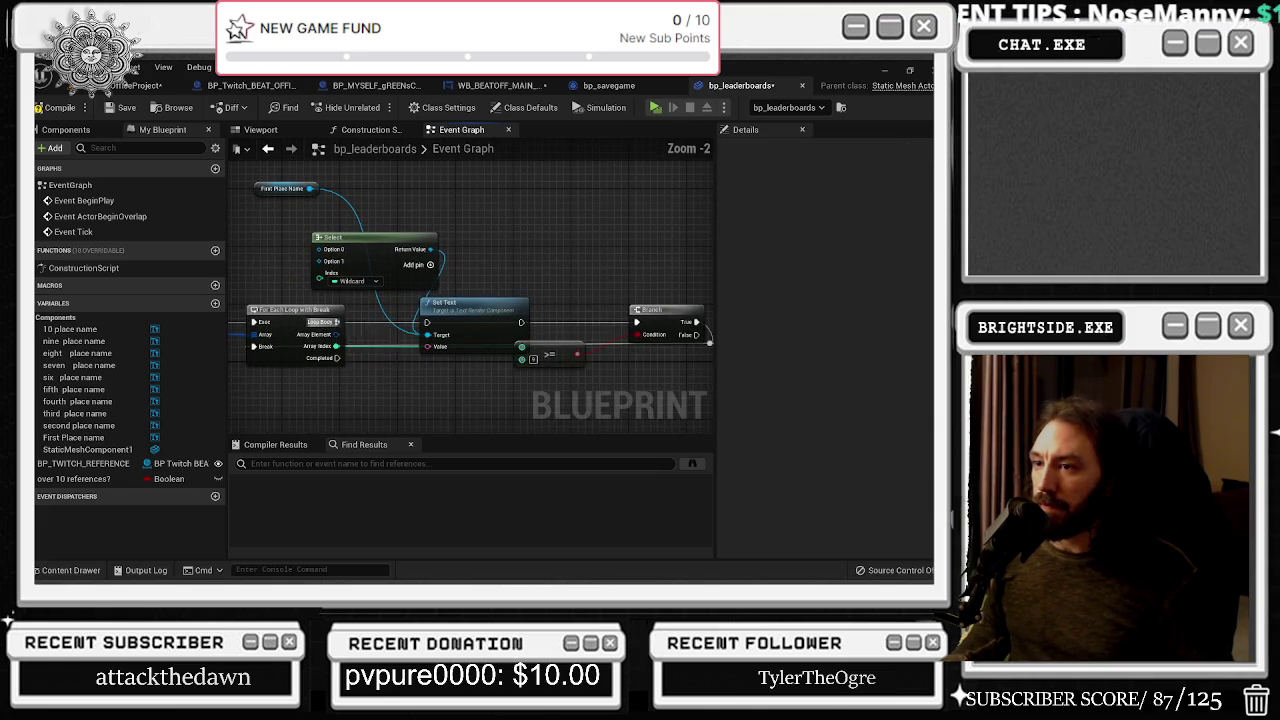
left_click(418, 247)
left_click_drag(418, 247, 523, 287)
mouse_move(477, 246)
left_mouse_down()
mouse_move(573, 252)
mouse_move(545, 260)
left_mouse_up()
mouse_move(378, 338)
left_mouse_down()
mouse_move(545, 406)
mouse_move(610, 330)
mouse_move(600, 295)
mouse_move(584, 293)
left_mouse_up()
mouse_move(479, 375)
left_mouse_down()
mouse_move(413, 302)
mouse_move(620, 378)
mouse_move(490, 354)
mouse_move(300, 364)
left_mouse_up()
left_click_drag(700, 370, 480, 300)
left_click_drag(640, 366, 408, 380)
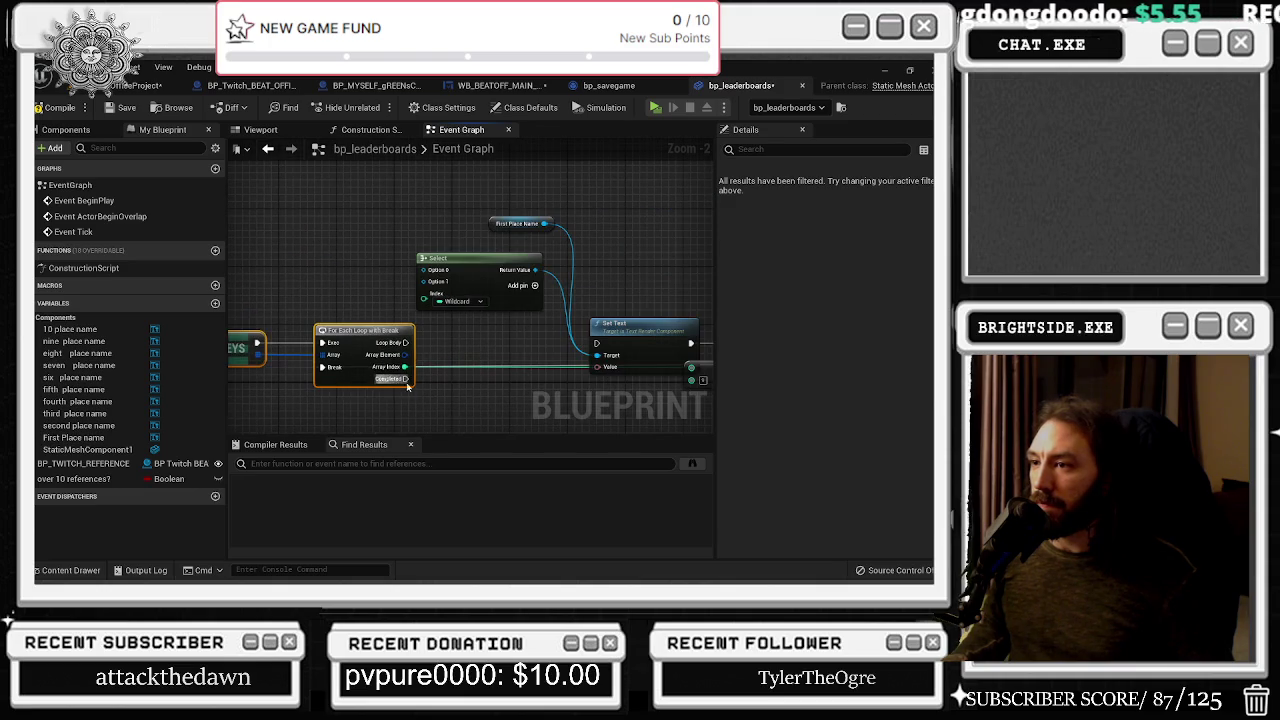
left_click_drag(480, 268, 486, 261)
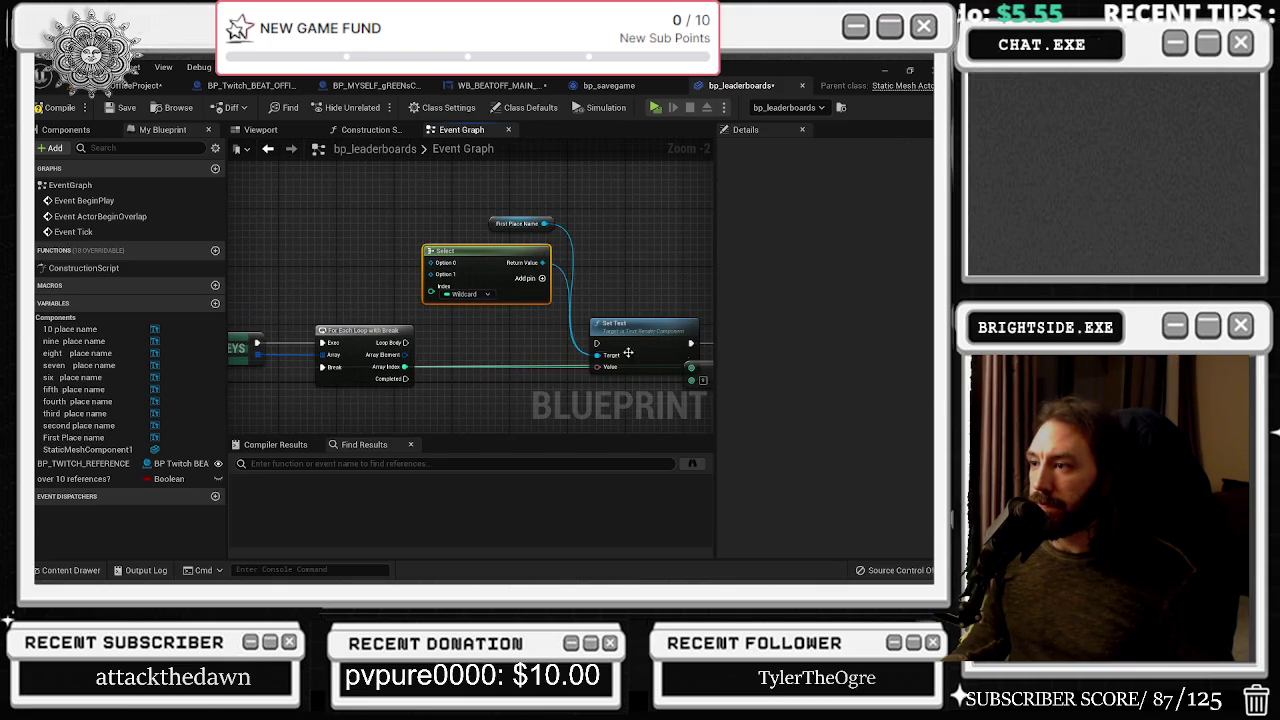
mouse_move(406, 364)
left_mouse_down()
mouse_move(435, 290)
mouse_move(437, 302)
left_mouse_up()
Connect the loop's Array Index to Select's Index and pull a wire from Array Element
mouse_move(407, 373)
left_mouse_down()
mouse_move(429, 282)
mouse_move(519, 251)
left_mouse_up()
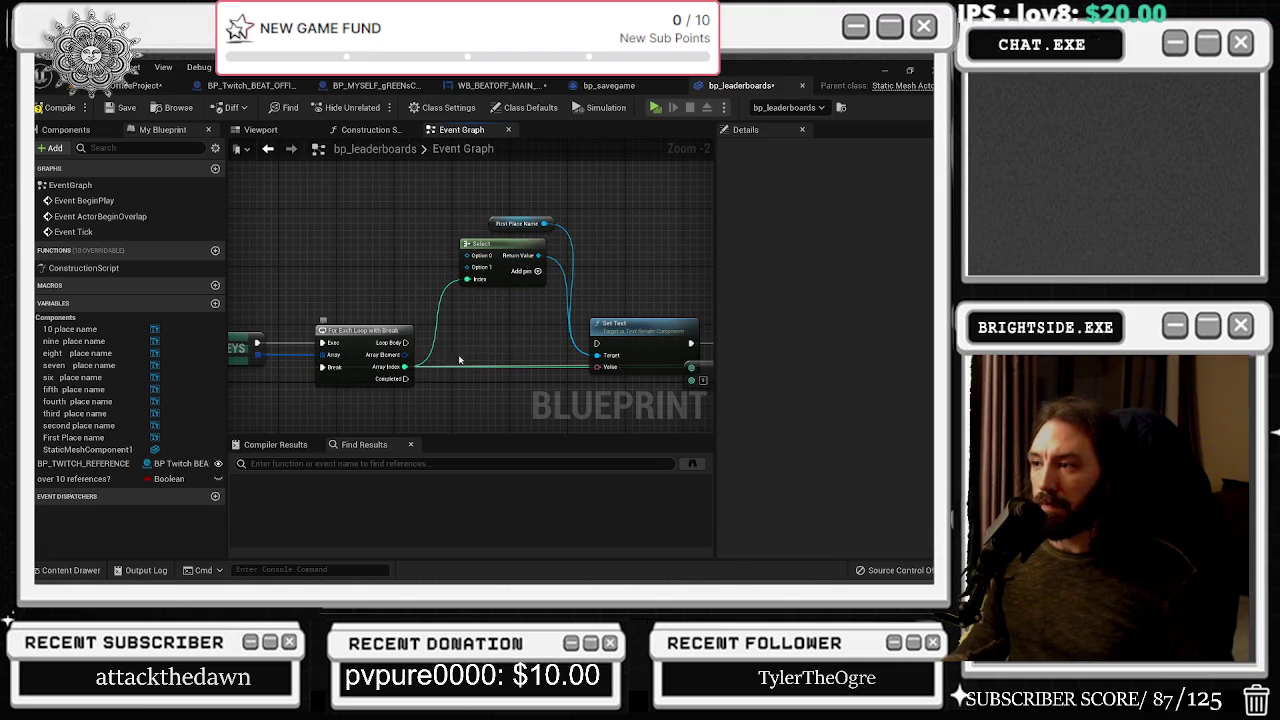
left_click_drag(636, 298, 570, 258)
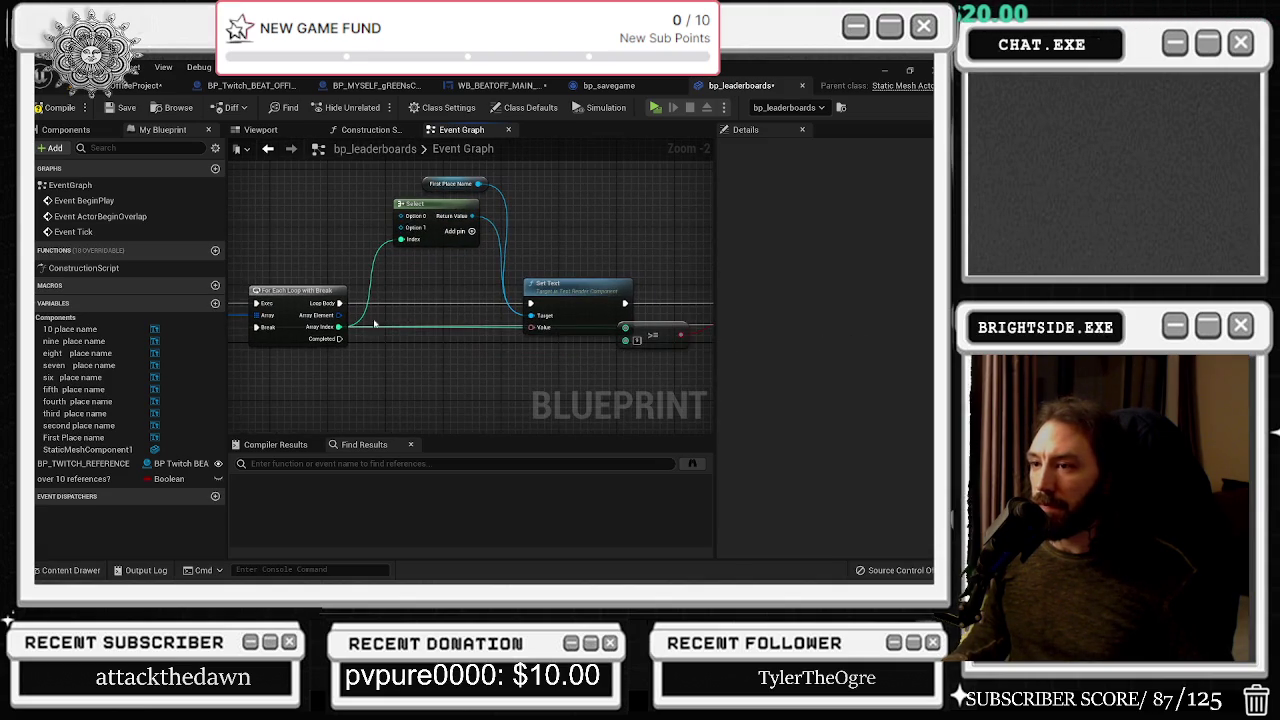
left_click_drag(425, 259, 439, 301)
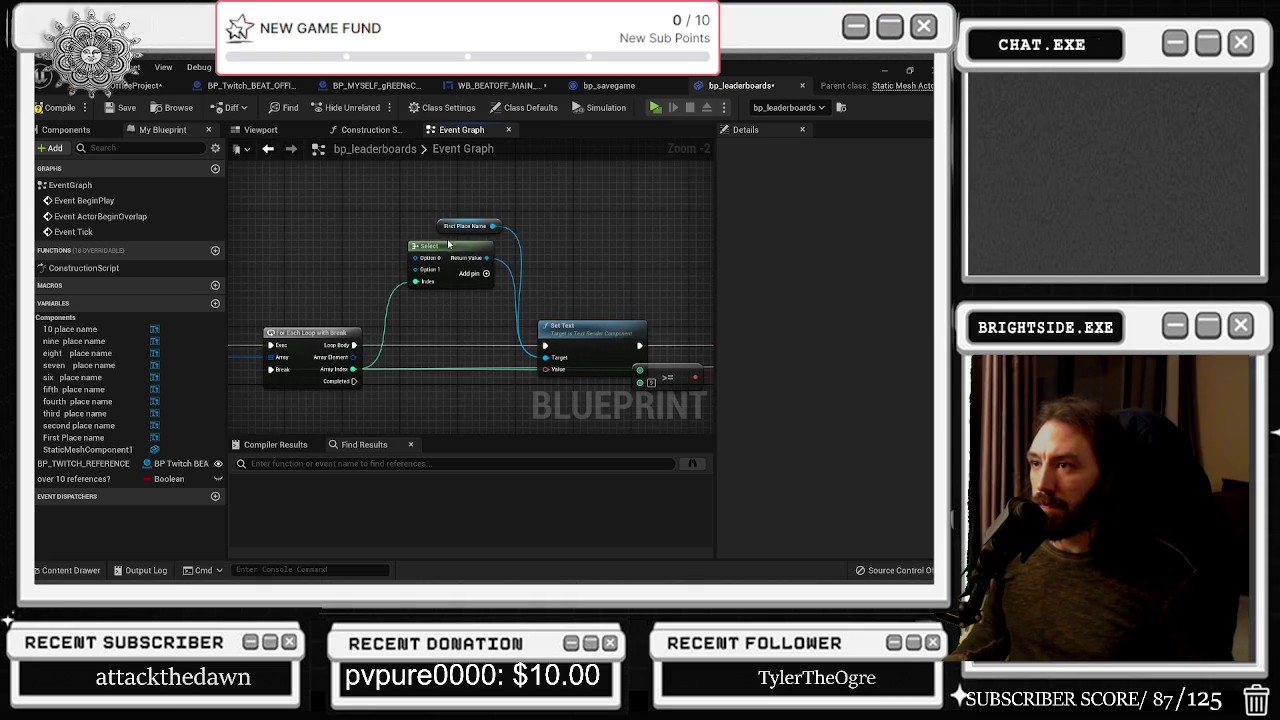
left_click(444, 226)
left_click_drag(354, 357, 390, 408)
Create a Break STRUCTURE_leaderboards_beatoff node below the loop and shift the Set Text group right
type("break")
key("Return")
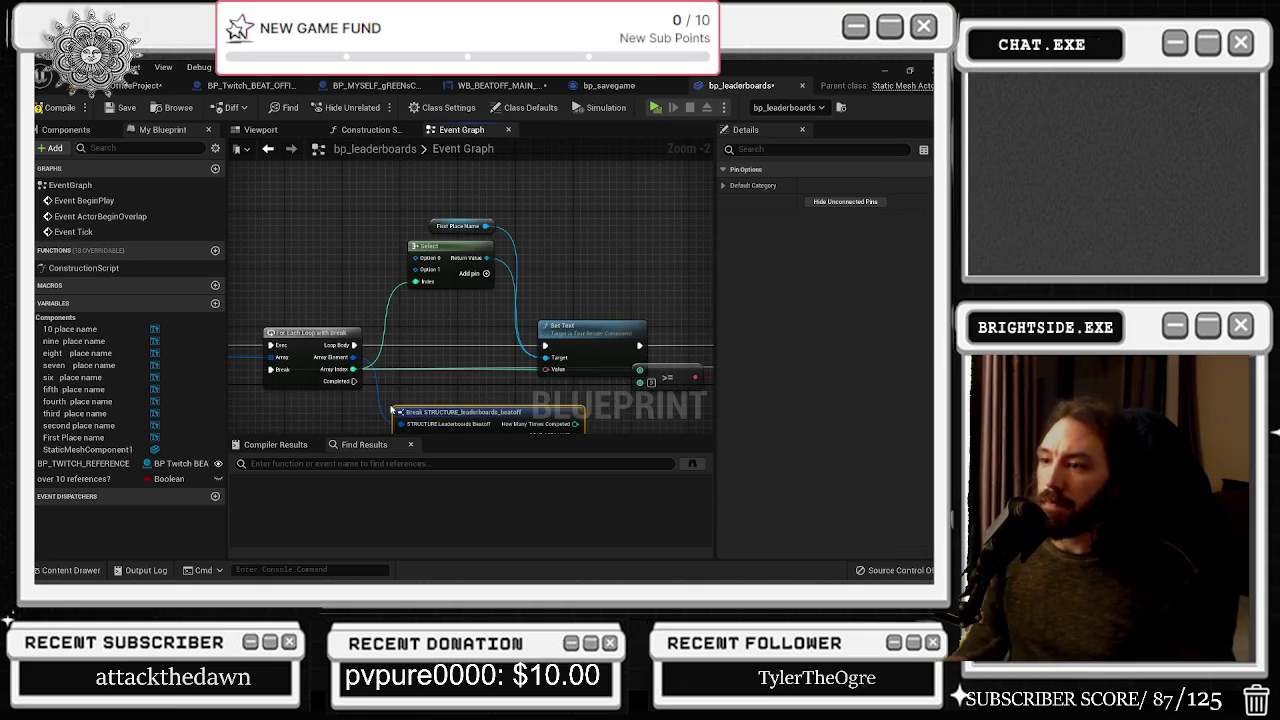
mouse_move(420, 420)
left_mouse_down()
mouse_move(400, 330)
mouse_move(380, 312)
left_mouse_up()
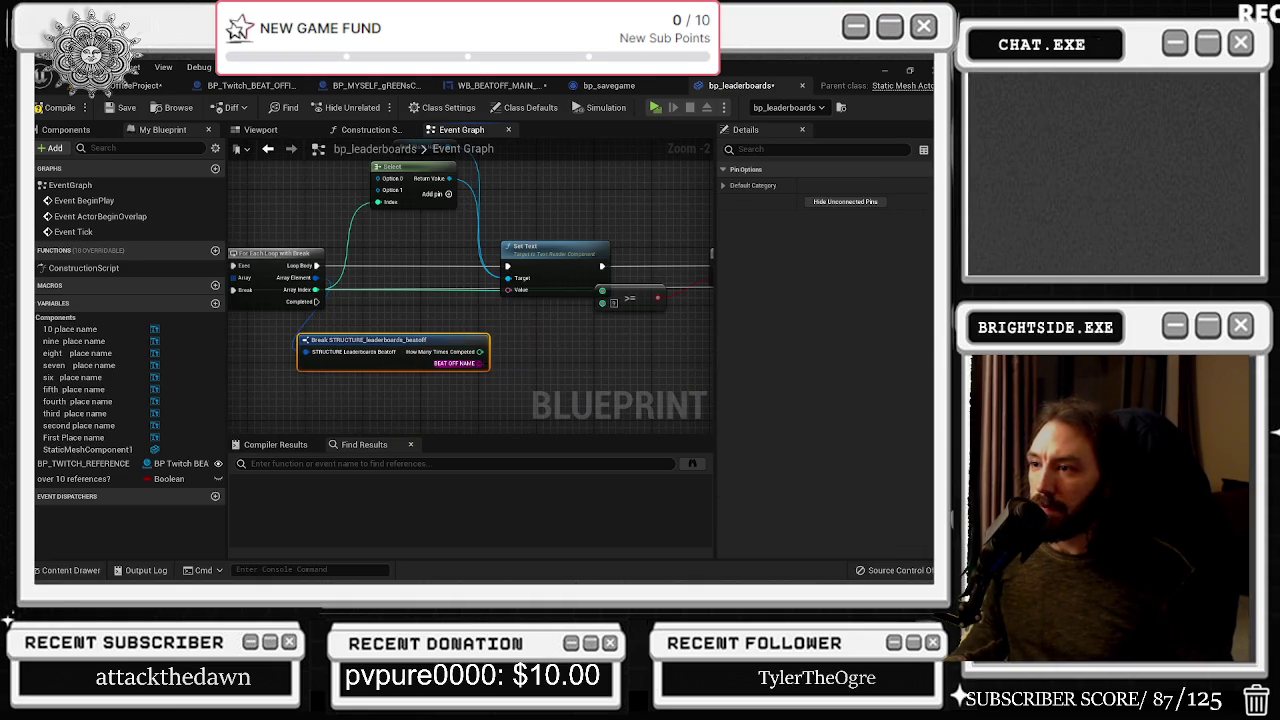
scroll(486, 334, "down", 2)
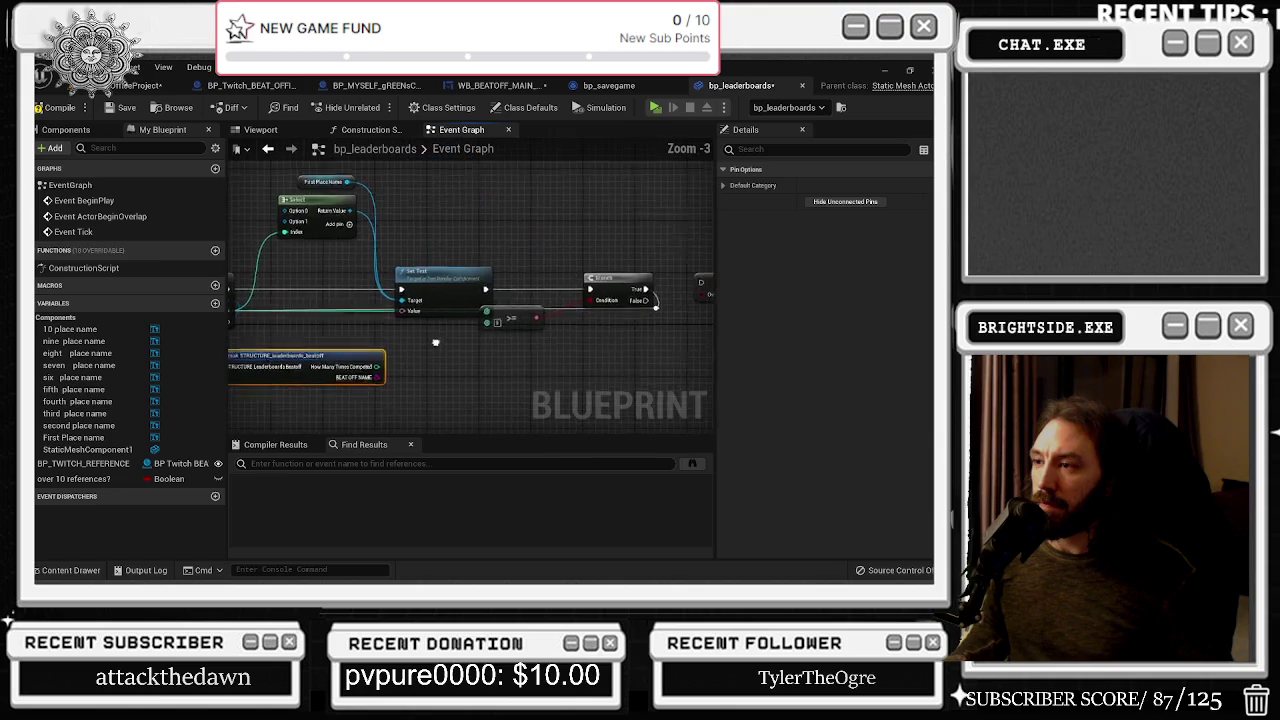
mouse_move(436, 347)
left_mouse_down()
mouse_move(560, 290)
mouse_move(700, 262)
left_mouse_up()
mouse_move(443, 292)
left_mouse_down()
mouse_move(523, 291)
mouse_move(516, 350)
left_mouse_up()
scroll(523, 291, "up", 2)
Add a string Append node and feed it into Set Text's Value
type("appen")
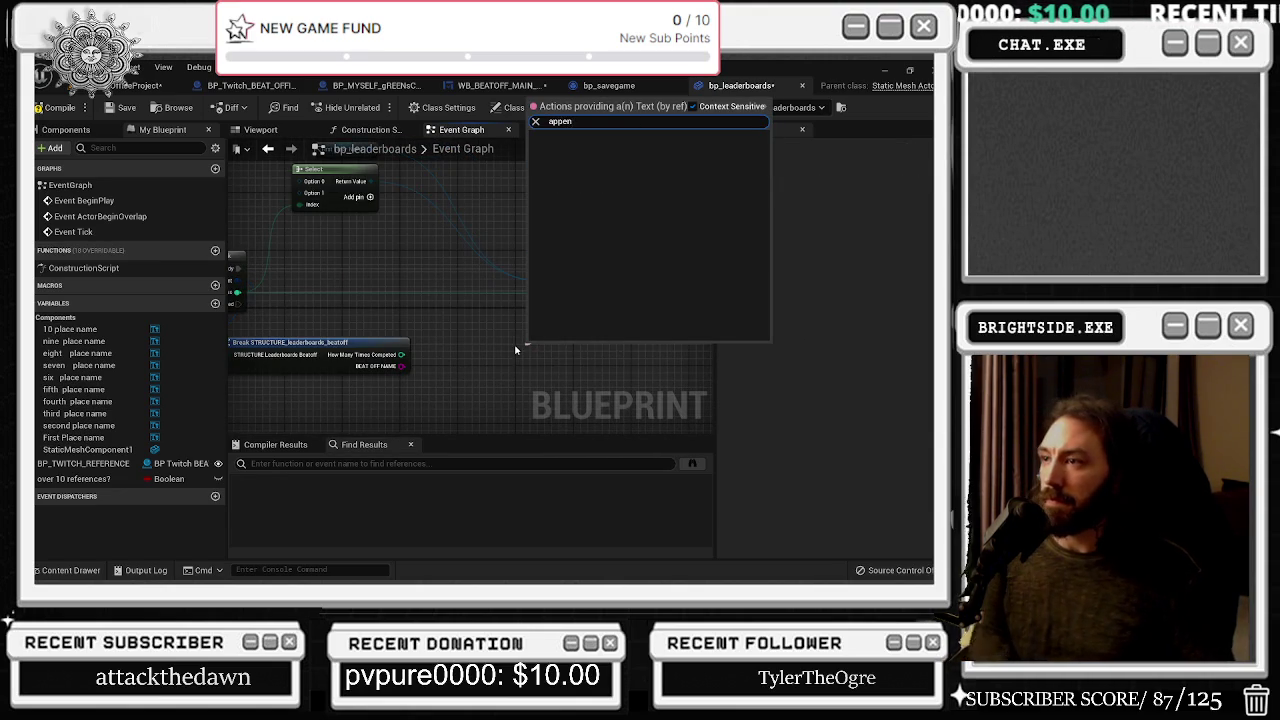
key("Escape")
left_click_drag(548, 292, 520, 350)
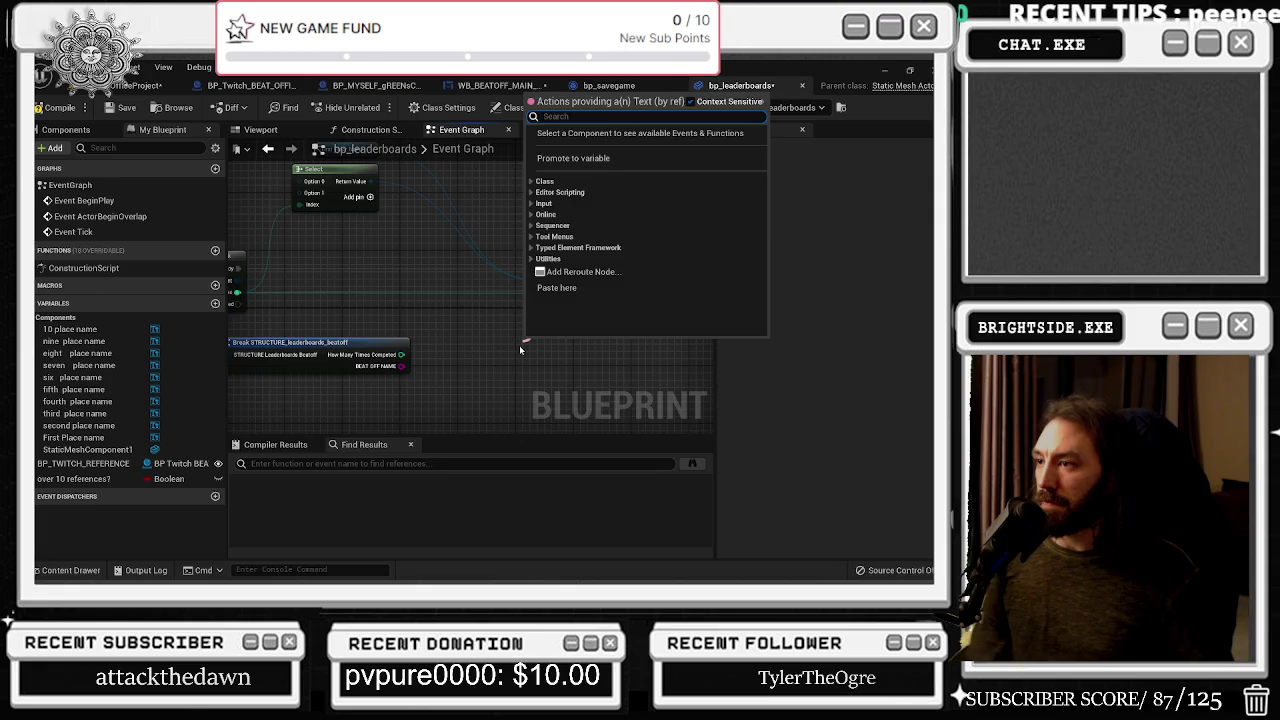
type("a")
key("Escape")
right_click(487, 349)
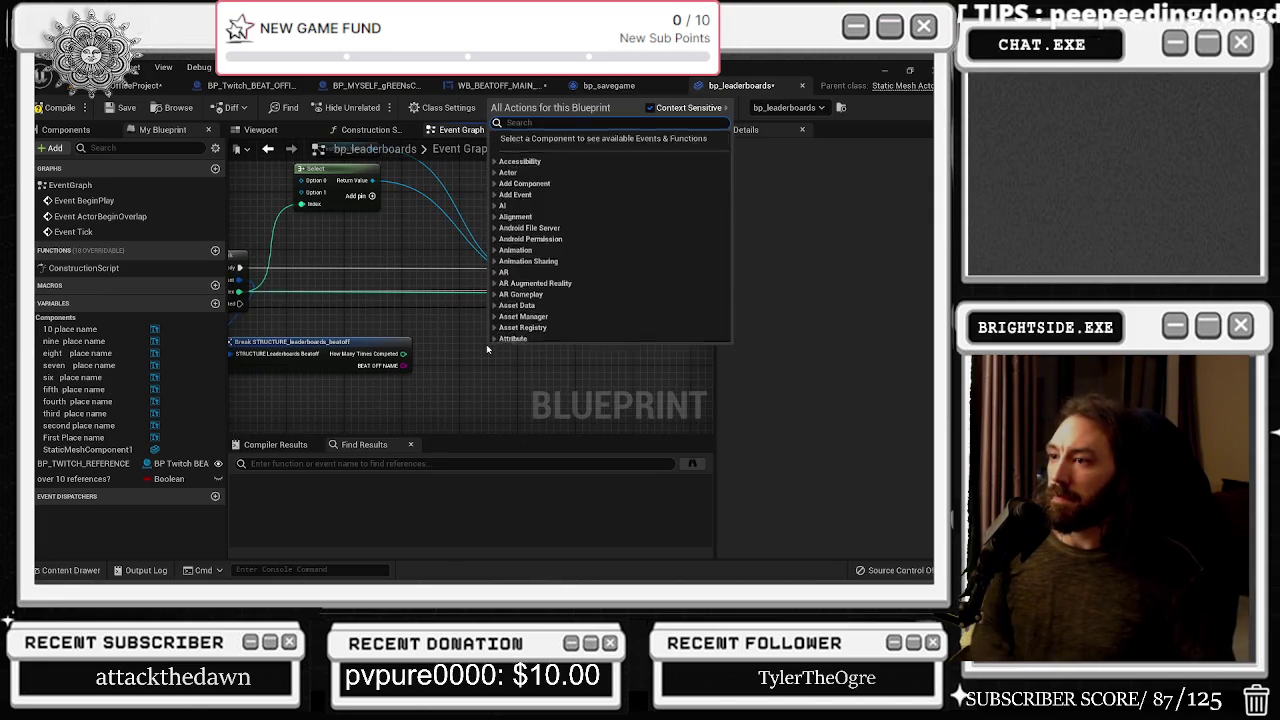
type("append")
key("Return")
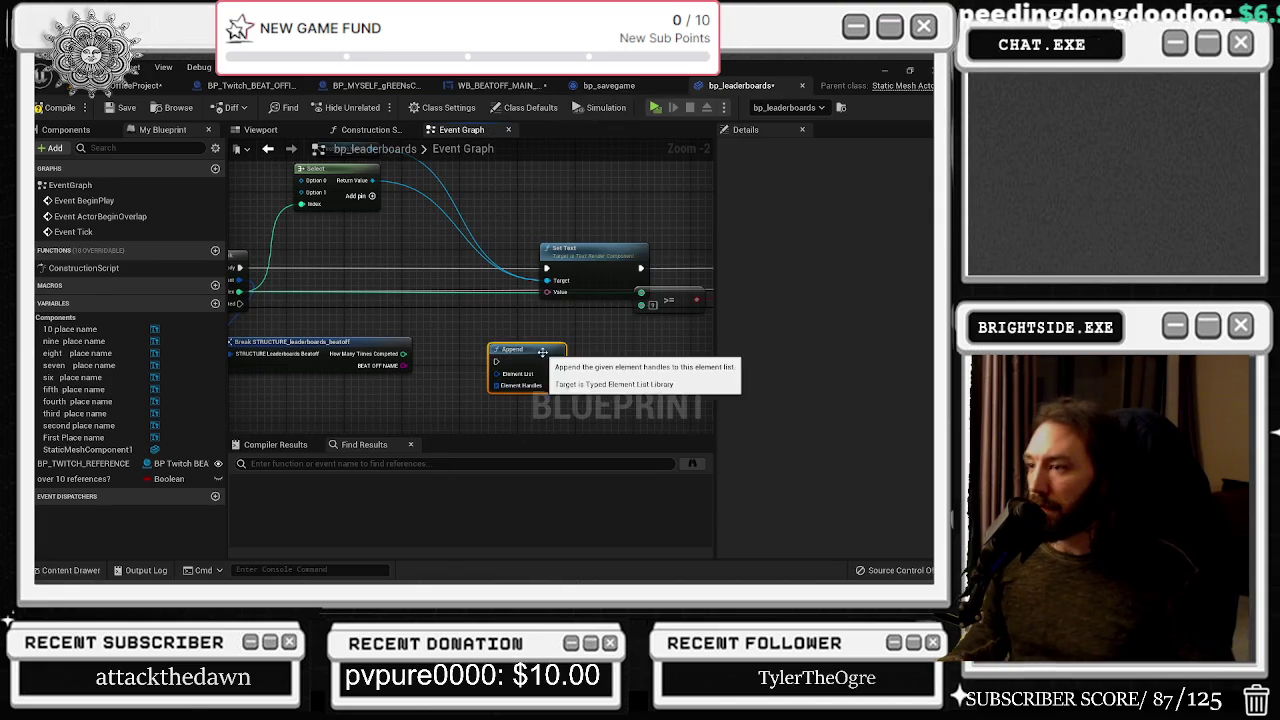
key("Delete")
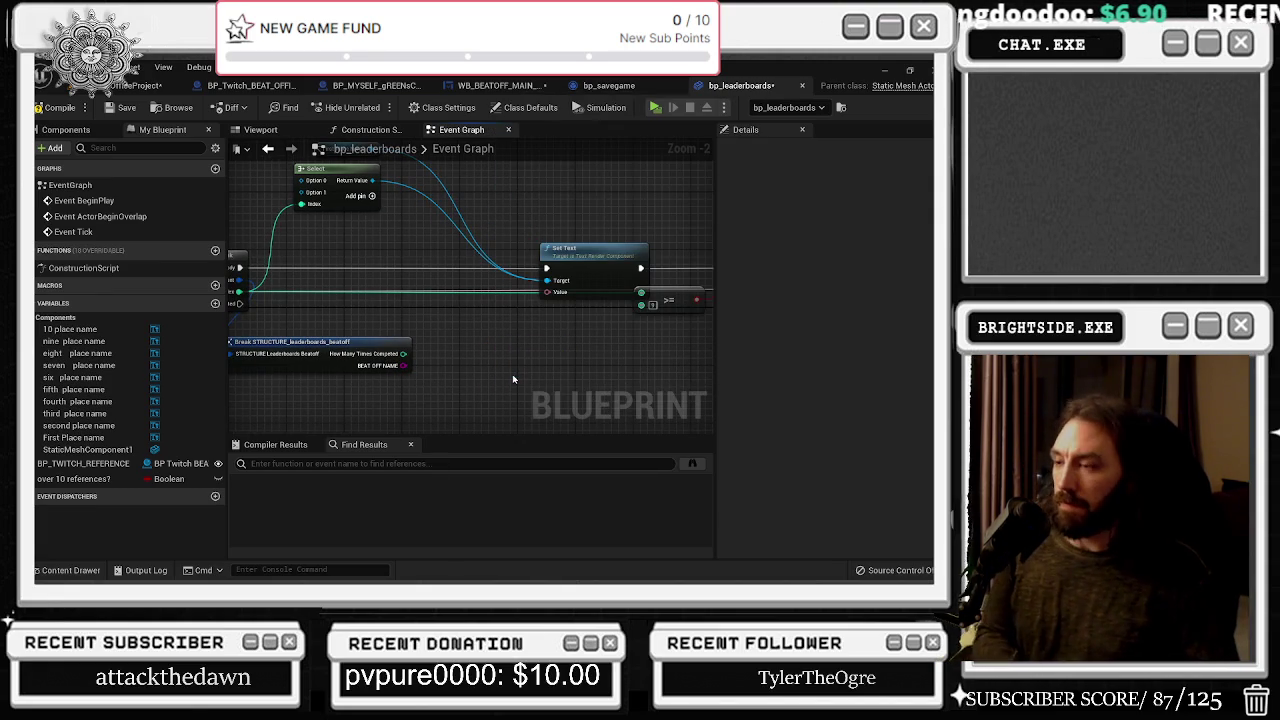
right_click(513, 379)
type("append")
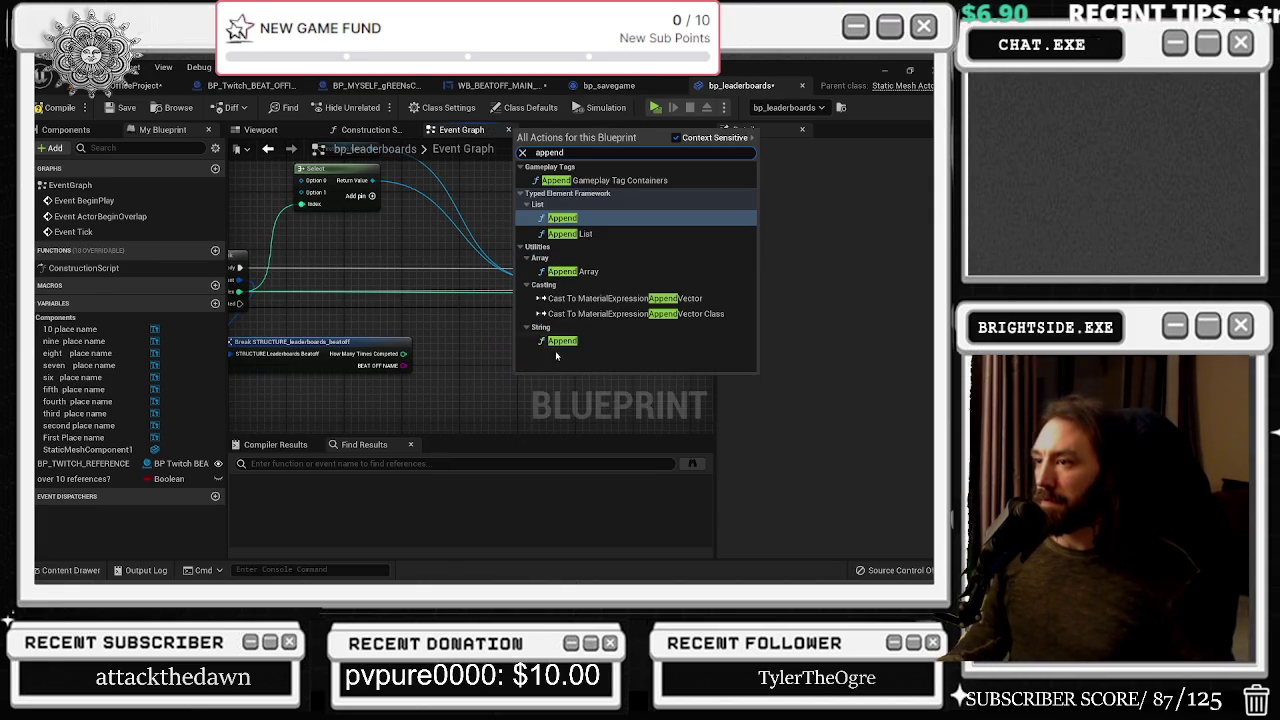
left_click(556, 340)
left_click_drag(545, 381, 495, 337)
Group the Append and To Text conversion nodes together, shifted slightly right
scroll(505, 310, "up", 2)
left_click_drag(557, 288, 542, 360)
mouse_move(520, 287)
left_mouse_down()
mouse_move(390, 405)
mouse_move(434, 287)
mouse_move(510, 275)
mouse_move(443, 349)
left_mouse_up()
scroll(557, 340, "down", 3)
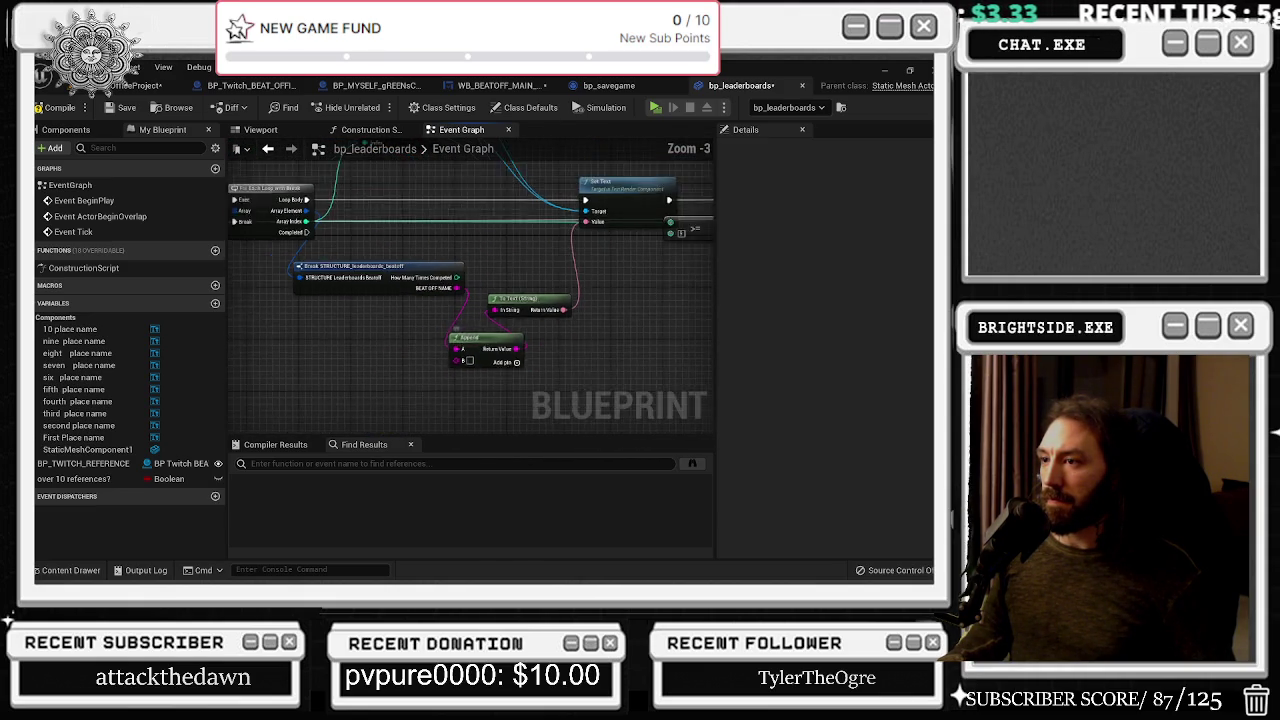
scroll(530, 360, "down", 2)
left_click_drag(531, 360, 668, 350)
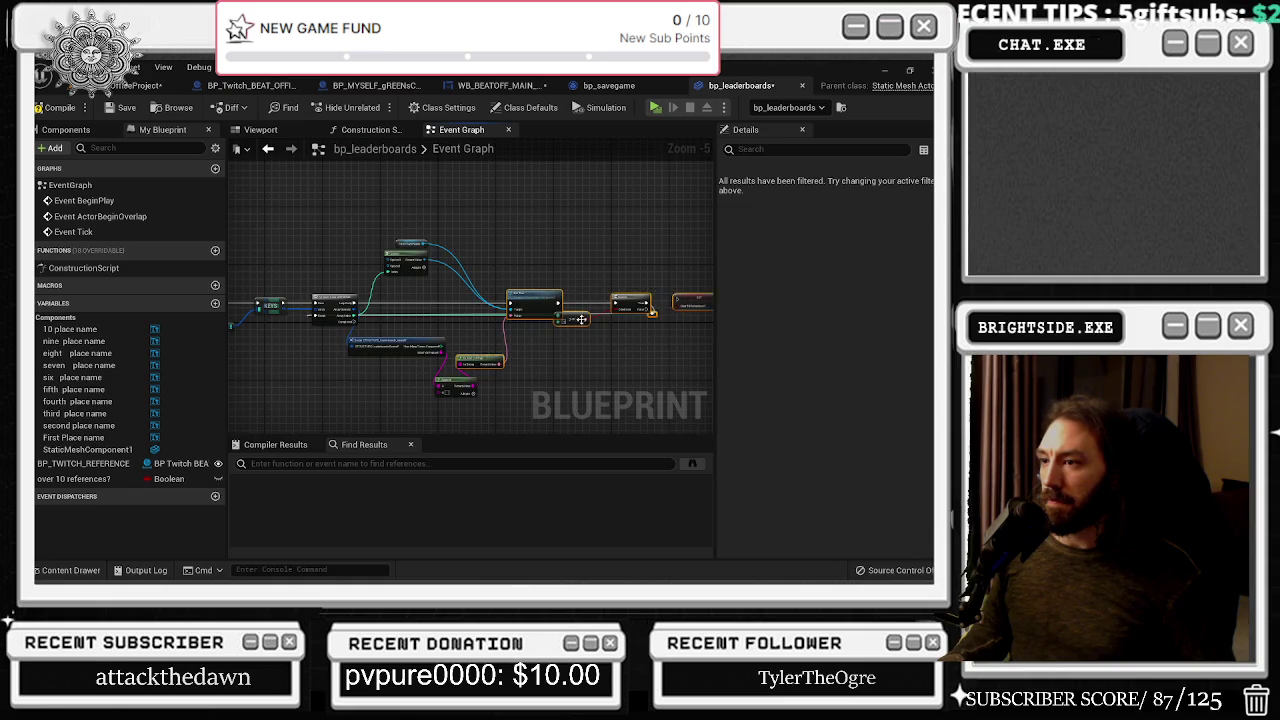
left_click_drag(532, 292, 565, 292)
left_click(637, 291)
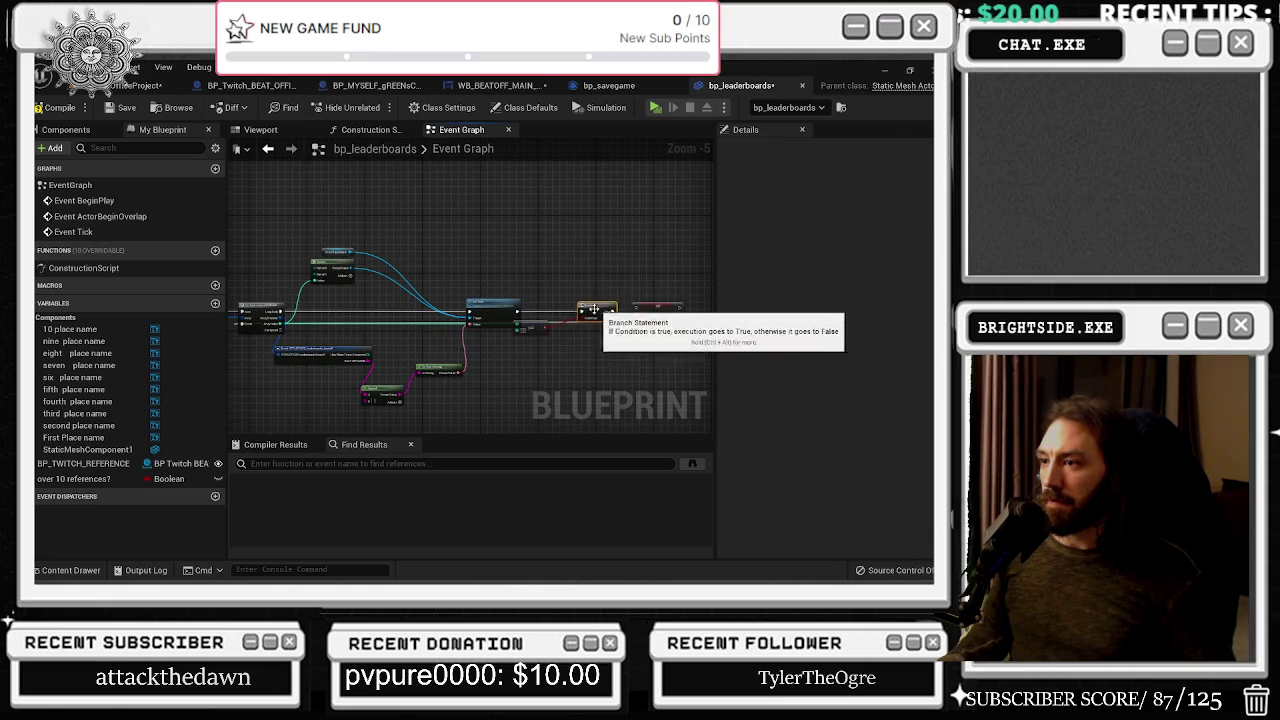
Reframe the graph around Break STRUCTURE and nudge the Append node into place
scroll(512, 345, "up", 2)
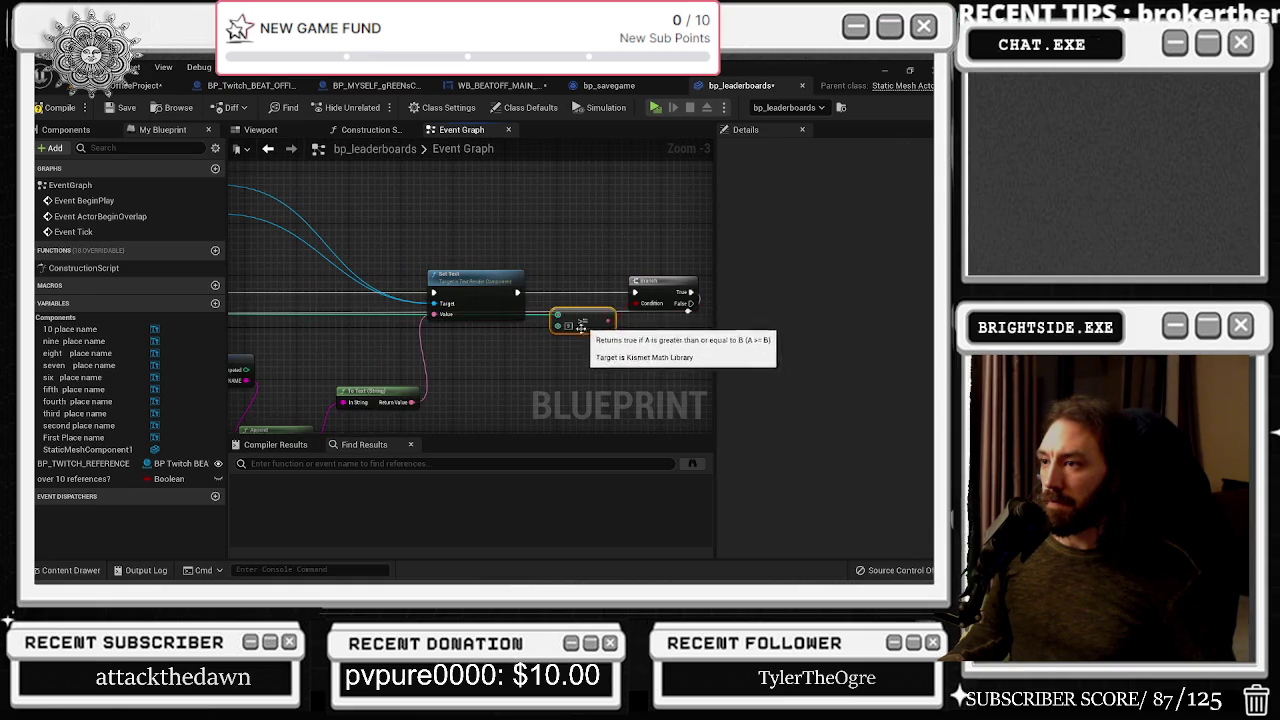
scroll(630, 323, "up", 2)
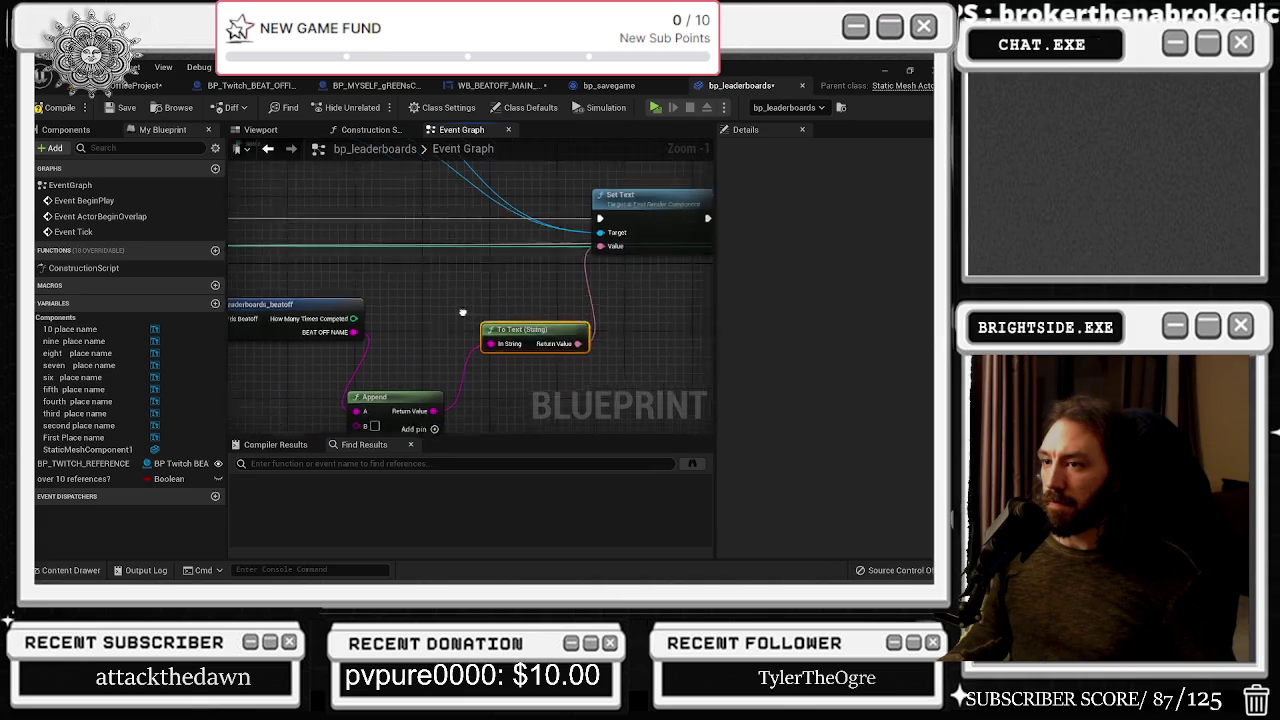
left_click(400, 295)
scroll(470, 369, "down", 1)
left_click(440, 382)
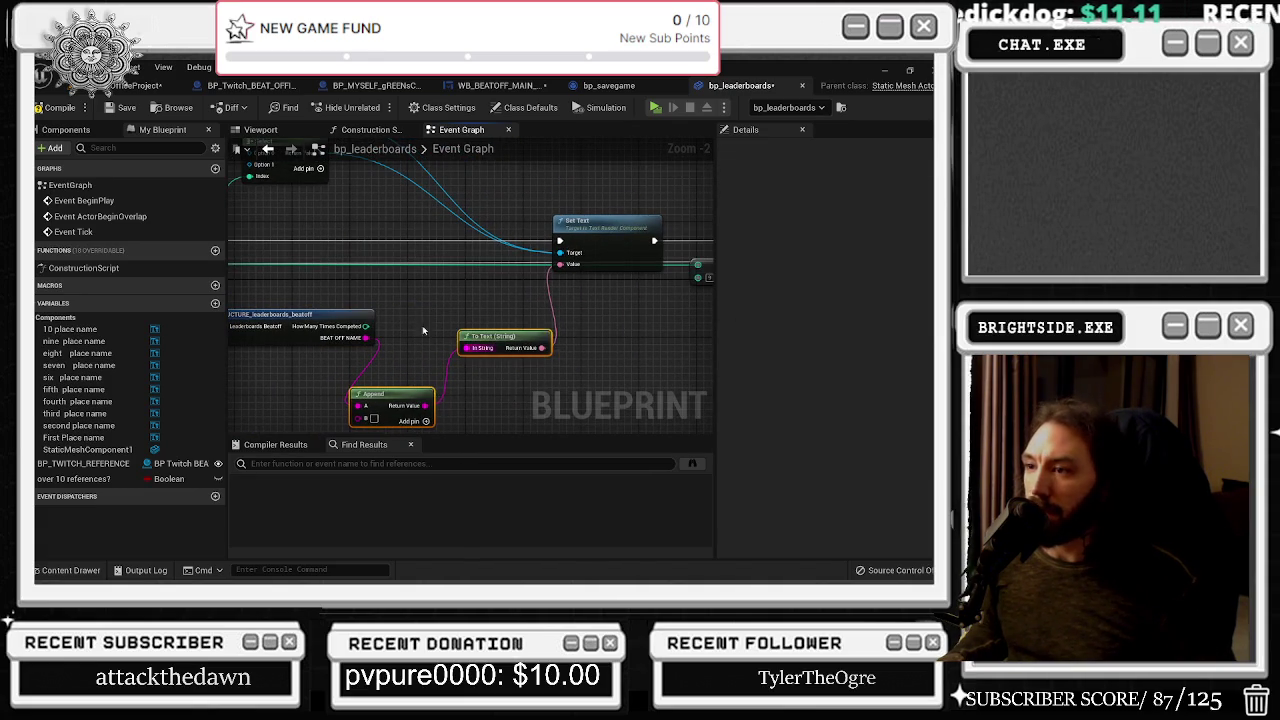
mouse_move(471, 364)
left_mouse_down()
mouse_move(507, 374)
mouse_move(690, 355)
left_mouse_up()
left_click(520, 366)
left_click_drag(569, 362, 535, 368)
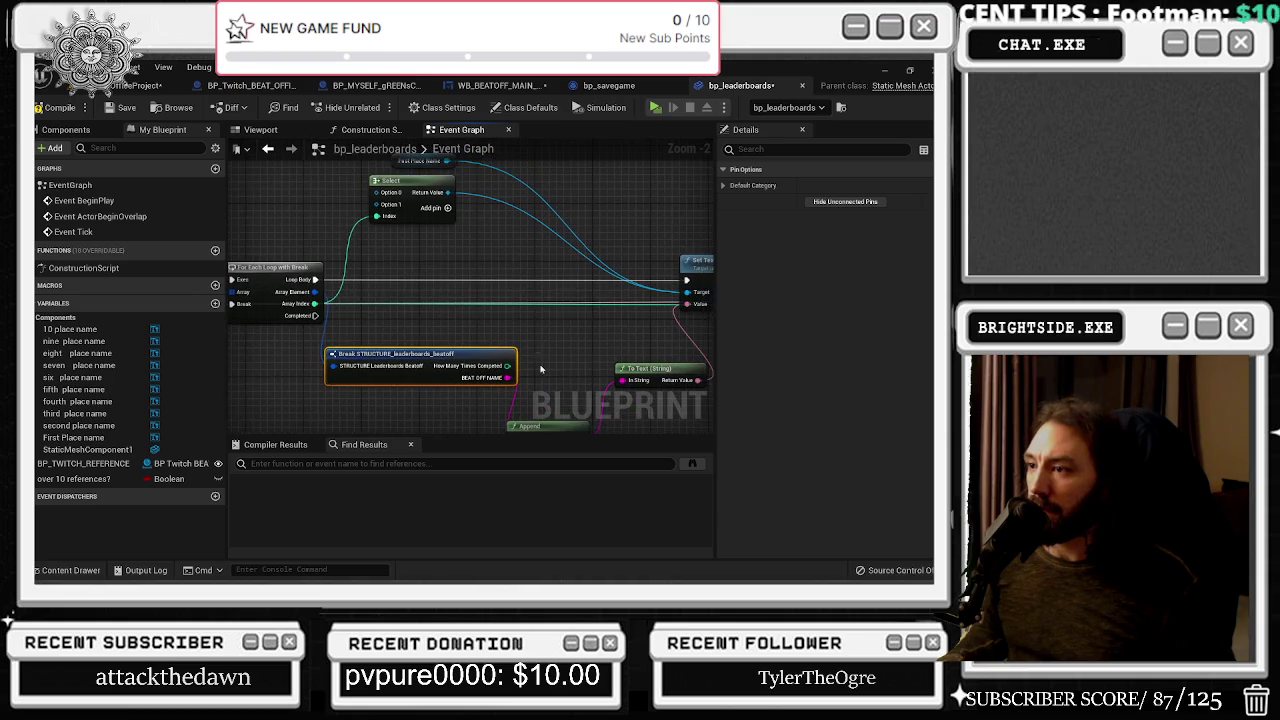
left_click_drag(703, 343, 640, 265)
left_click_drag(470, 350, 492, 343)
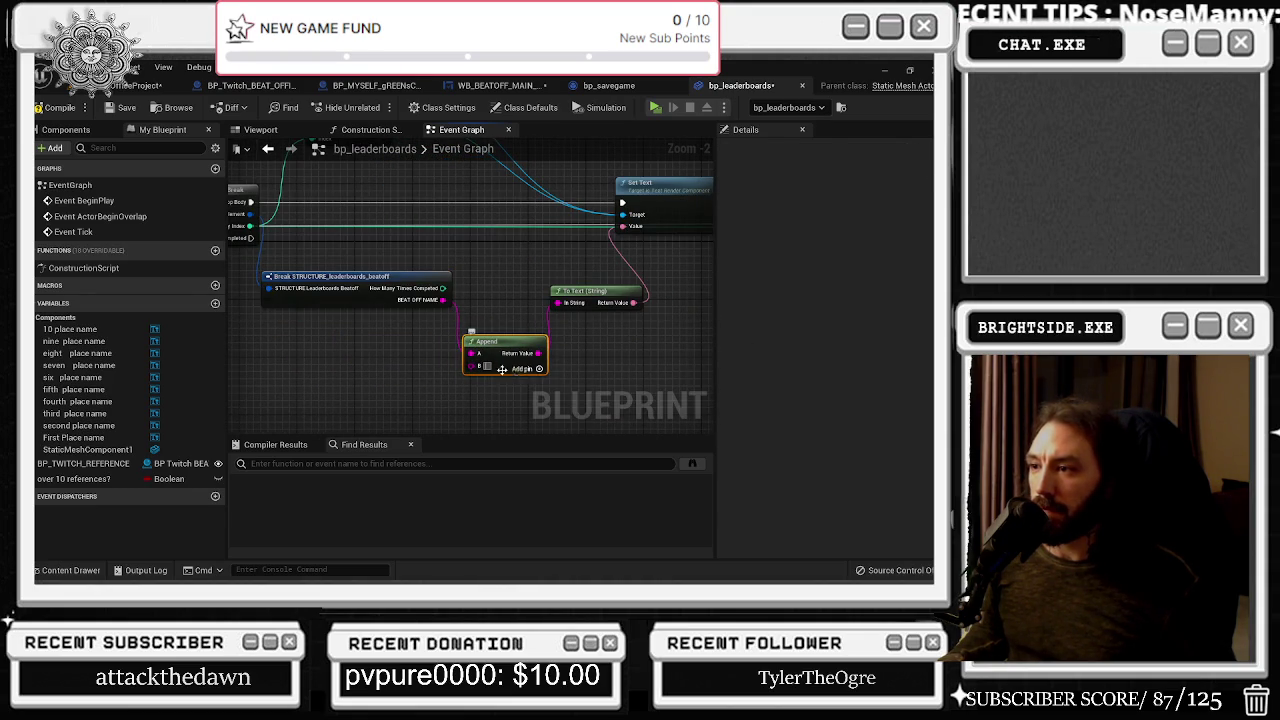
Add input C to Append and connect How Many Times Competed into it
left_click(539, 368)
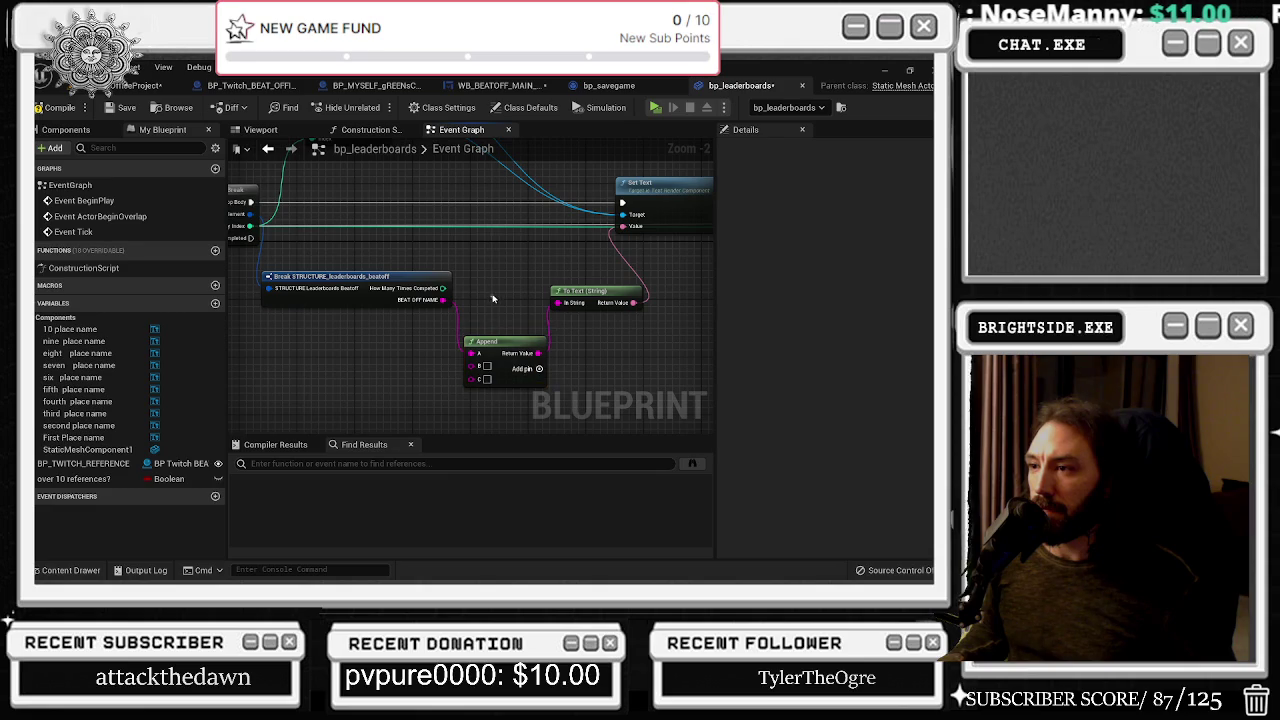
left_click_drag(443, 288, 471, 379)
mouse_move(373, 319)
left_mouse_down()
mouse_move(398, 354)
mouse_move(492, 287)
left_mouse_up()
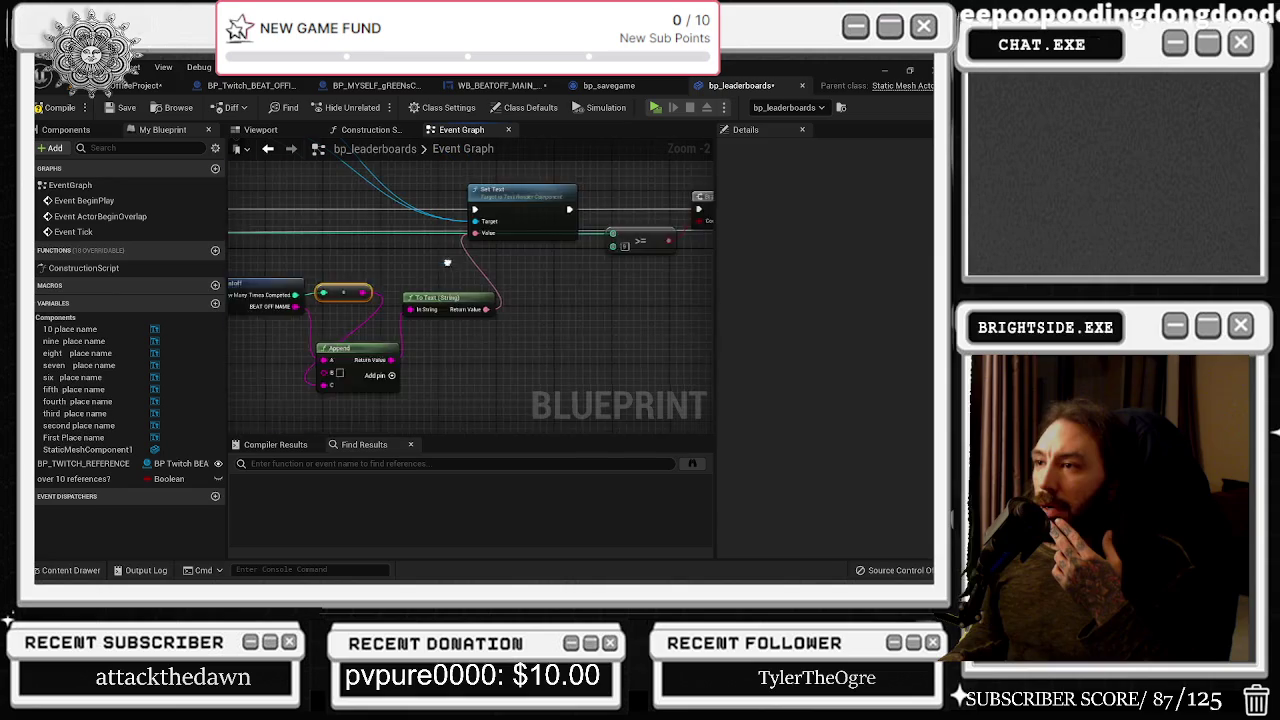
scroll(443, 363, "down", 1)
left_click_drag(573, 368, 658, 433)
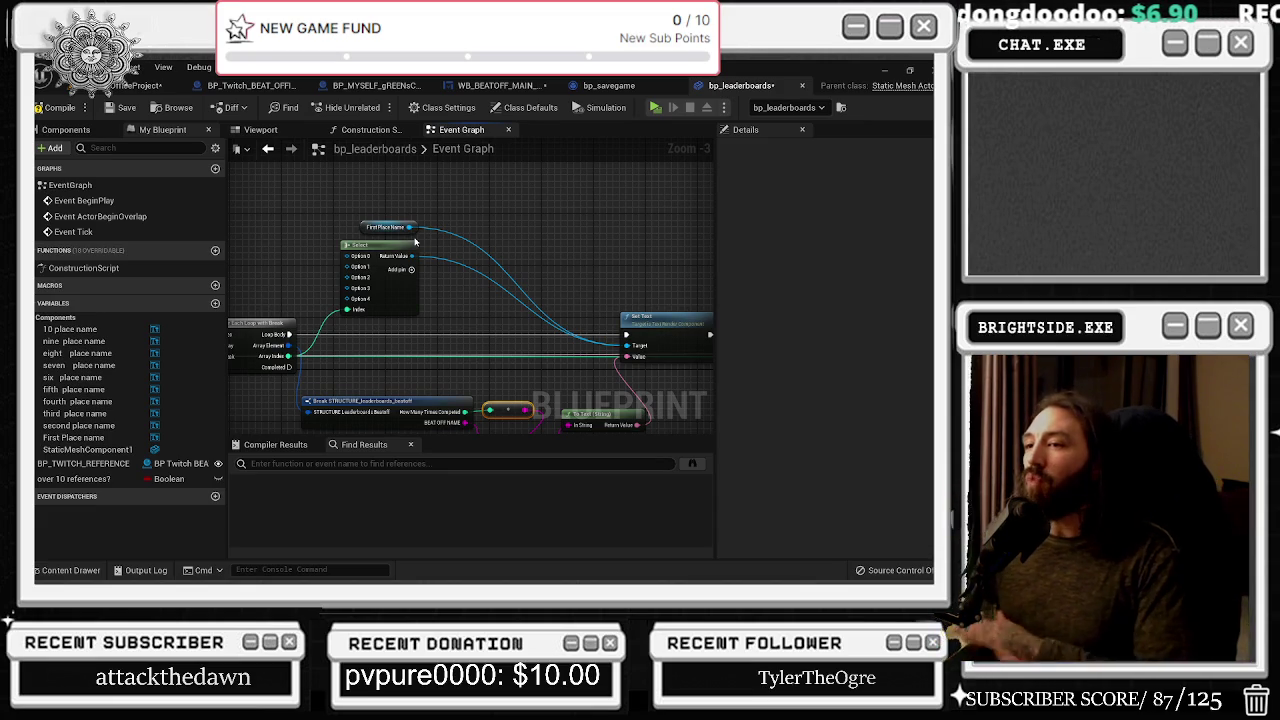
left_click_drag(400, 208, 420, 318)
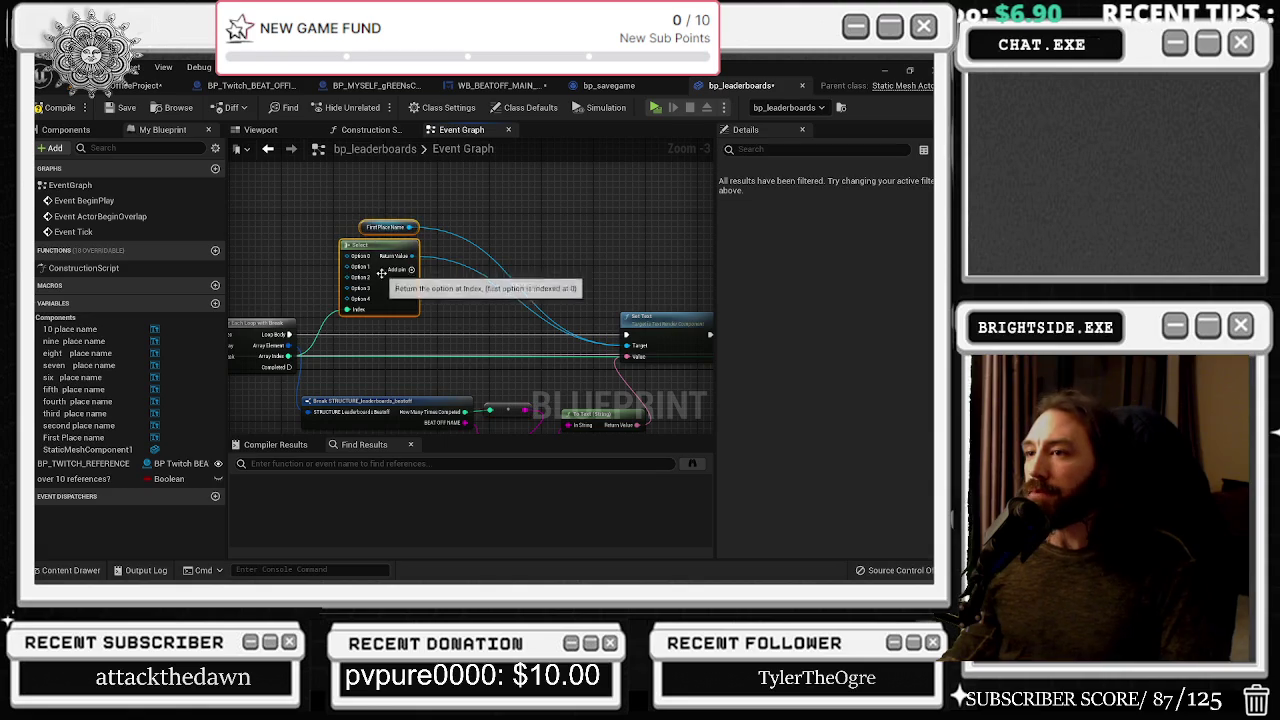
Move the Select node right and add pins until it has ten options, up to Option 9
left_click_drag(388, 242, 473, 242)
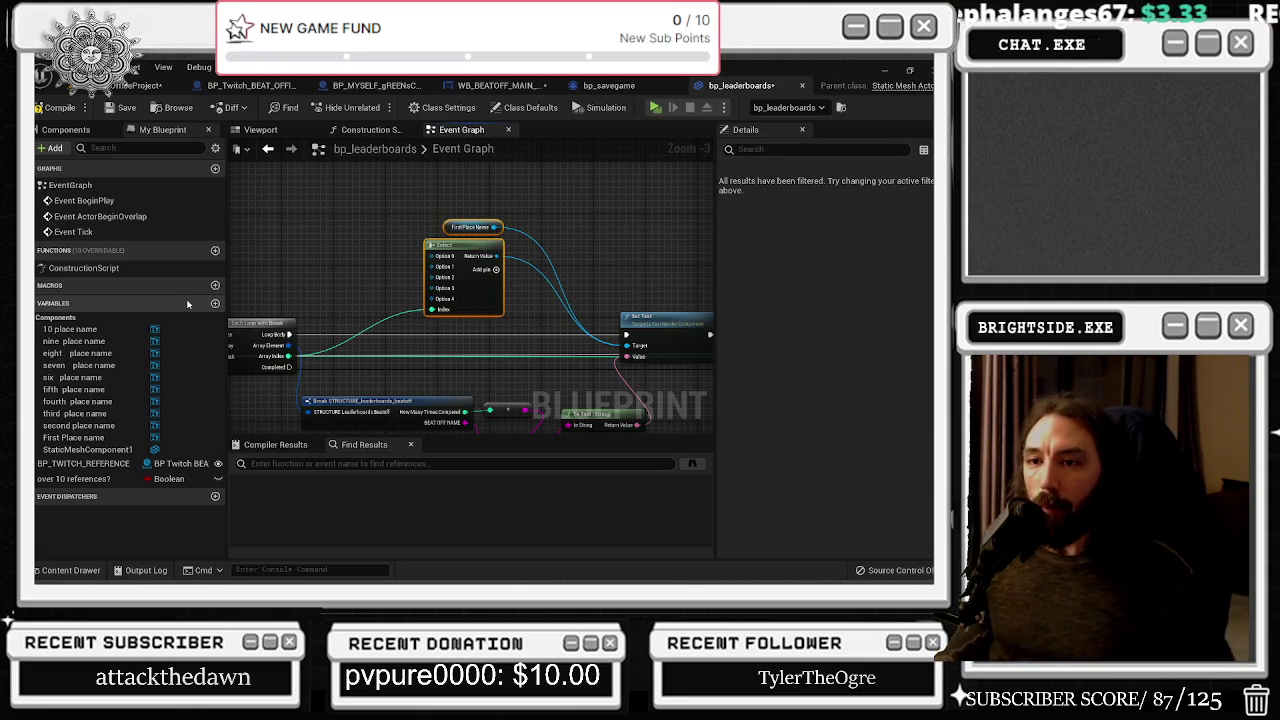
scroll(494, 270, "up", 2)
left_click(493, 268)
left_click(493, 268)
left_click(493, 268)
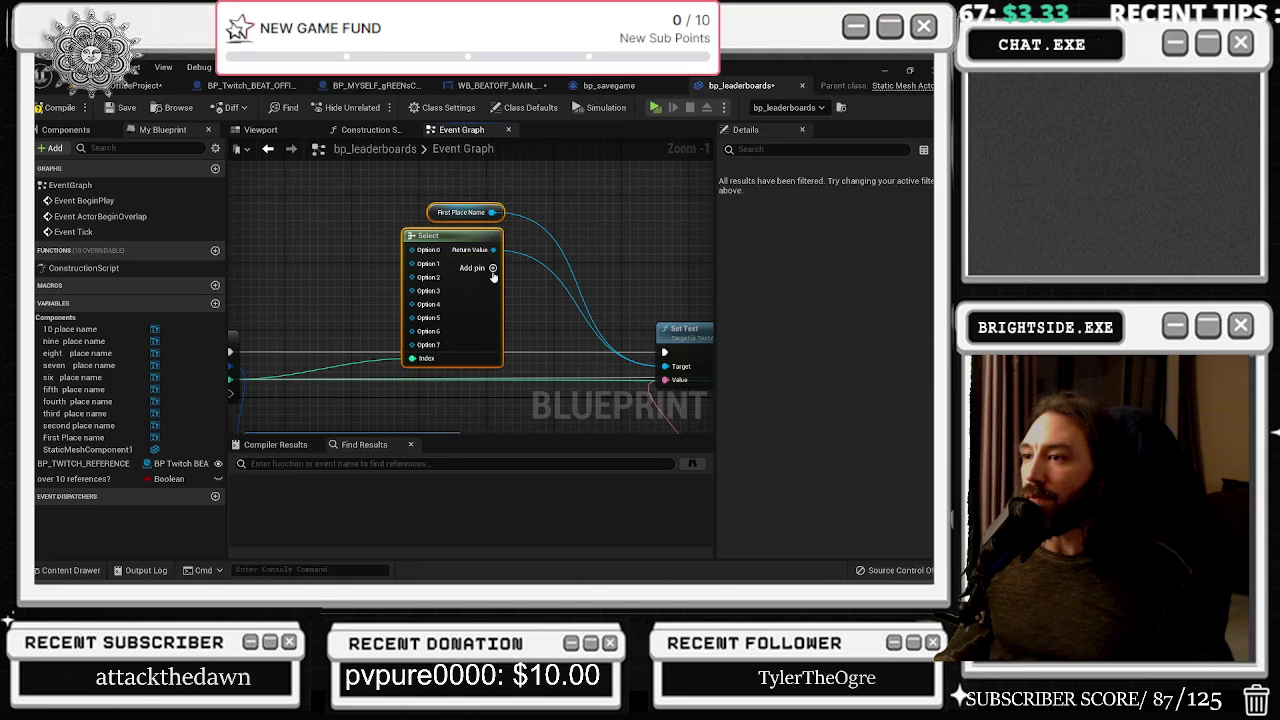
left_click(493, 268)
left_click(537, 290)
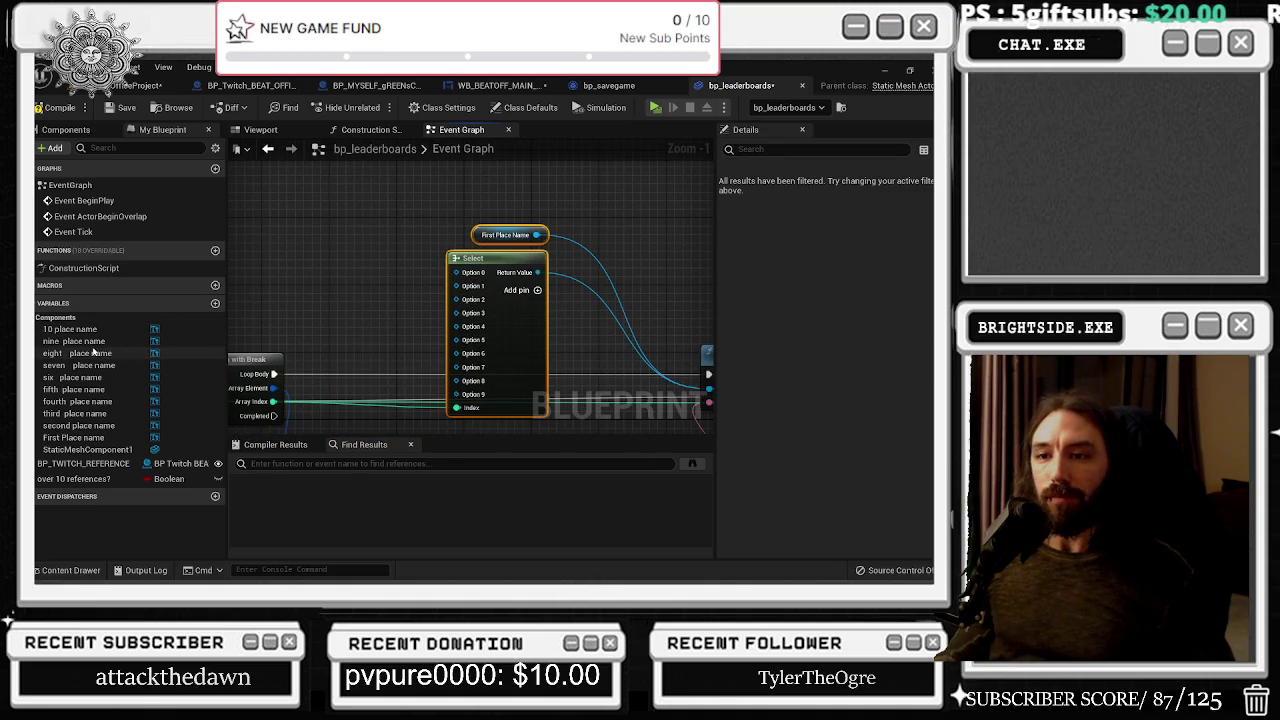
Wire First Place Name into Select's Option 0 and Second Place Name into Option 1
mouse_move(73, 437)
left_mouse_down()
mouse_move(300, 450)
mouse_move(345, 270)
left_mouse_up()
left_click_drag(456, 272, 376, 268)
mouse_move(78, 425)
left_mouse_down()
mouse_move(366, 293)
mouse_move(455, 300)
mouse_move(474, 296)
mouse_move(466, 287)
left_mouse_up()
left_click(430, 320)
left_click(345, 268, "ctrl")
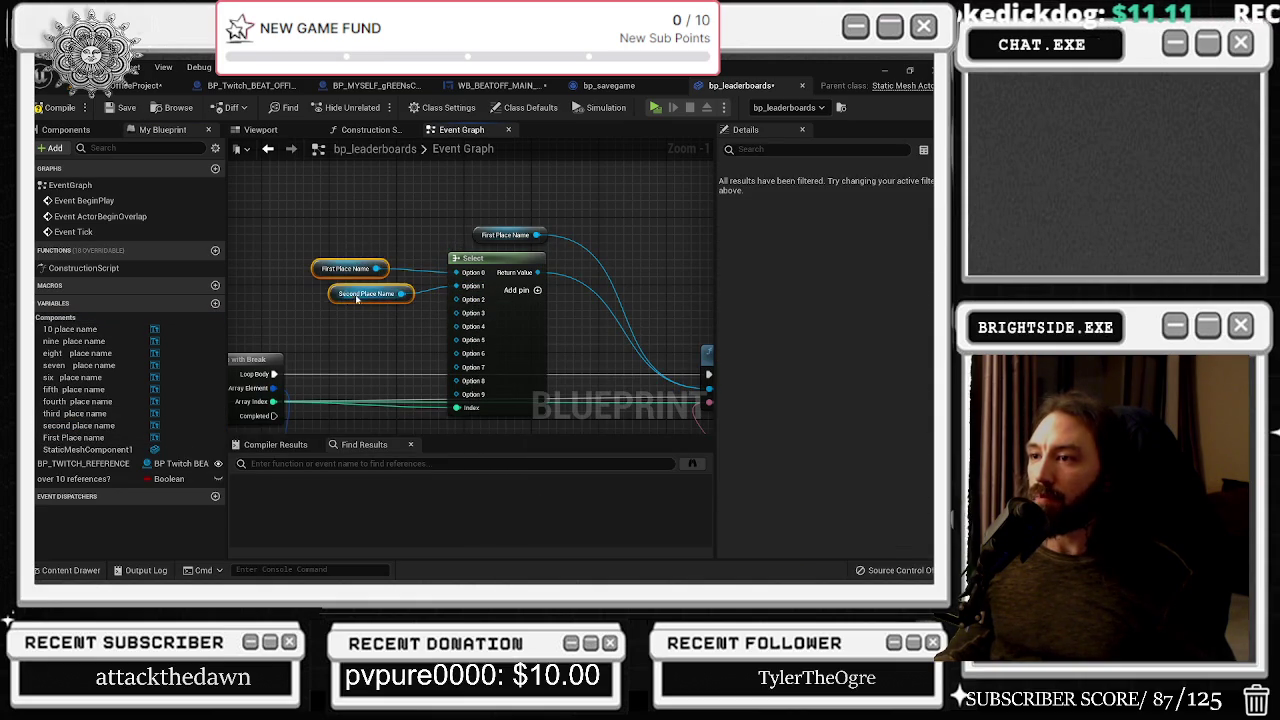
left_click_drag(332, 294, 313, 225)
left_click_drag(288, 274, 297, 340)
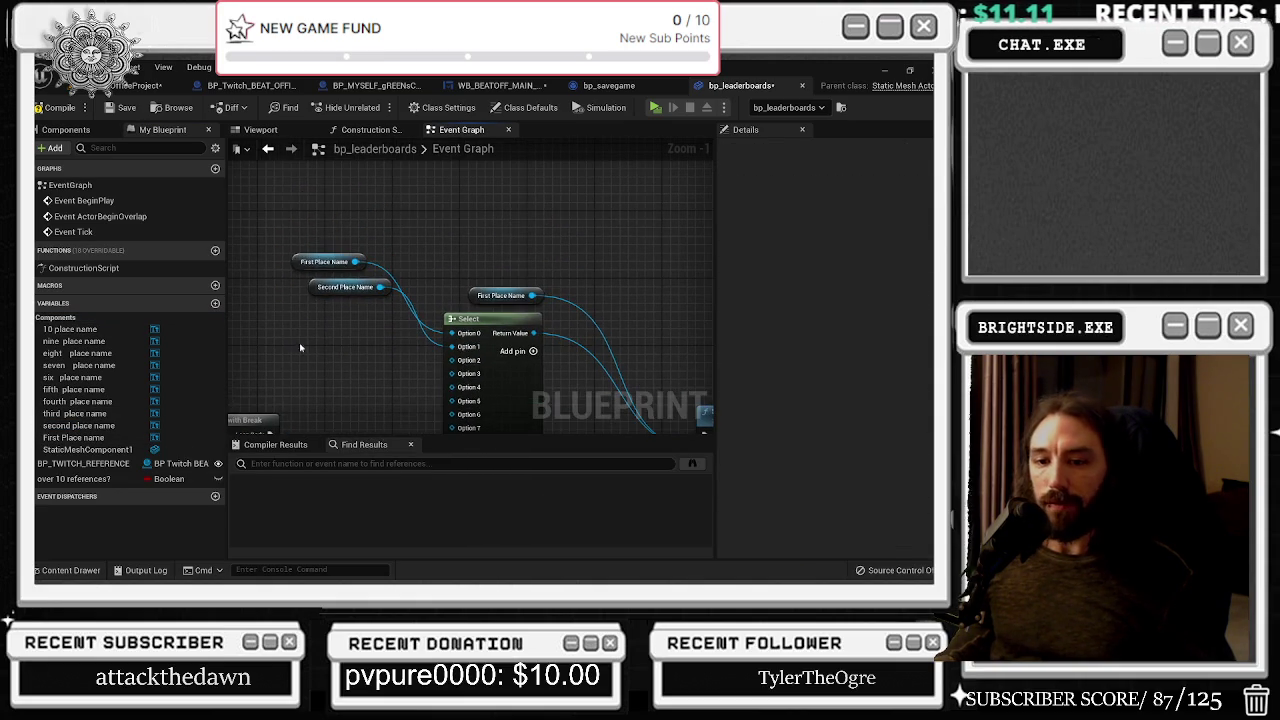
left_click_drag(295, 261, 320, 245)
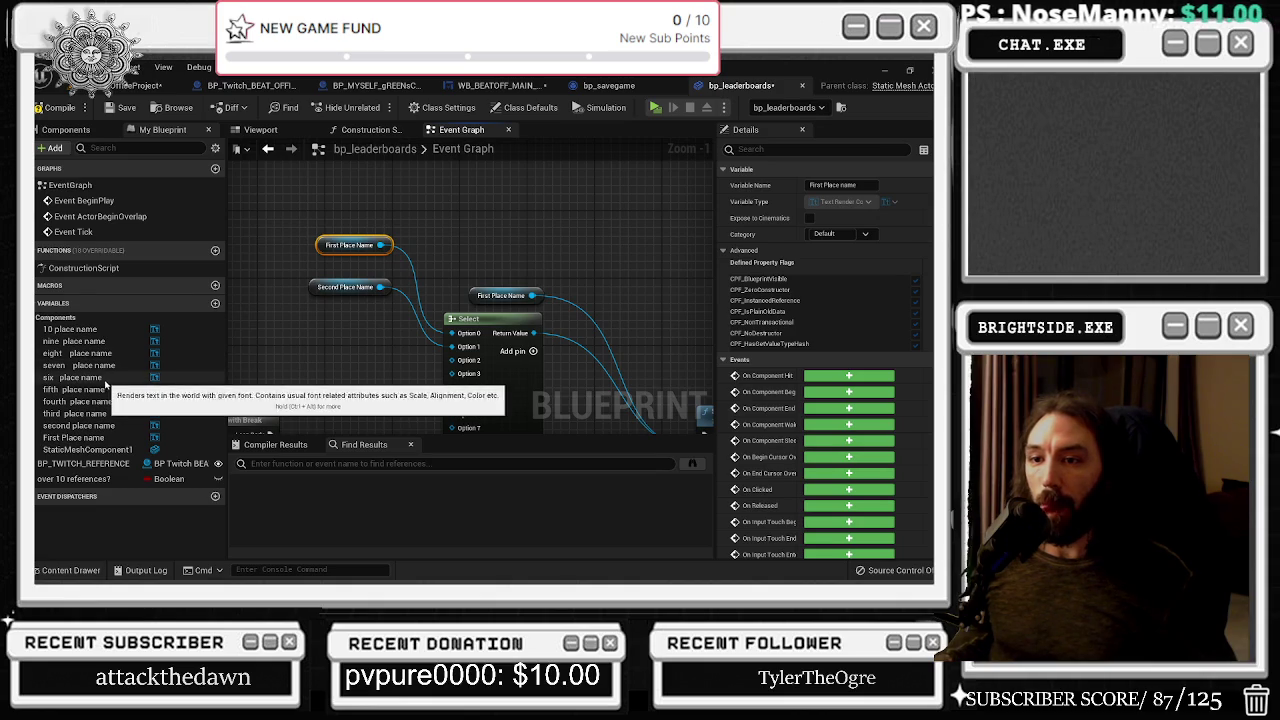
Add Third, Fourth and Fifth Place Name getters, stacked in order beside the Select node
left_click(70, 329)
left_click(95, 438)
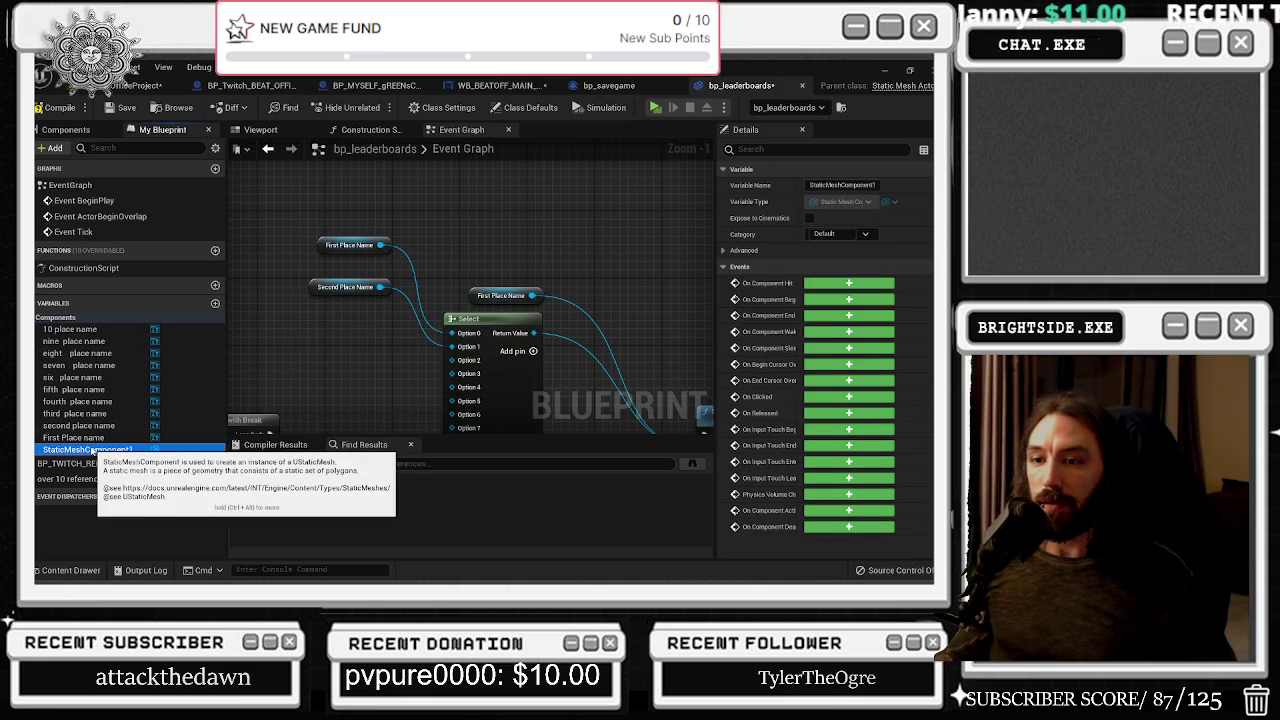
left_click_drag(78, 413, 347, 320)
left_click_drag(108, 400, 345, 322)
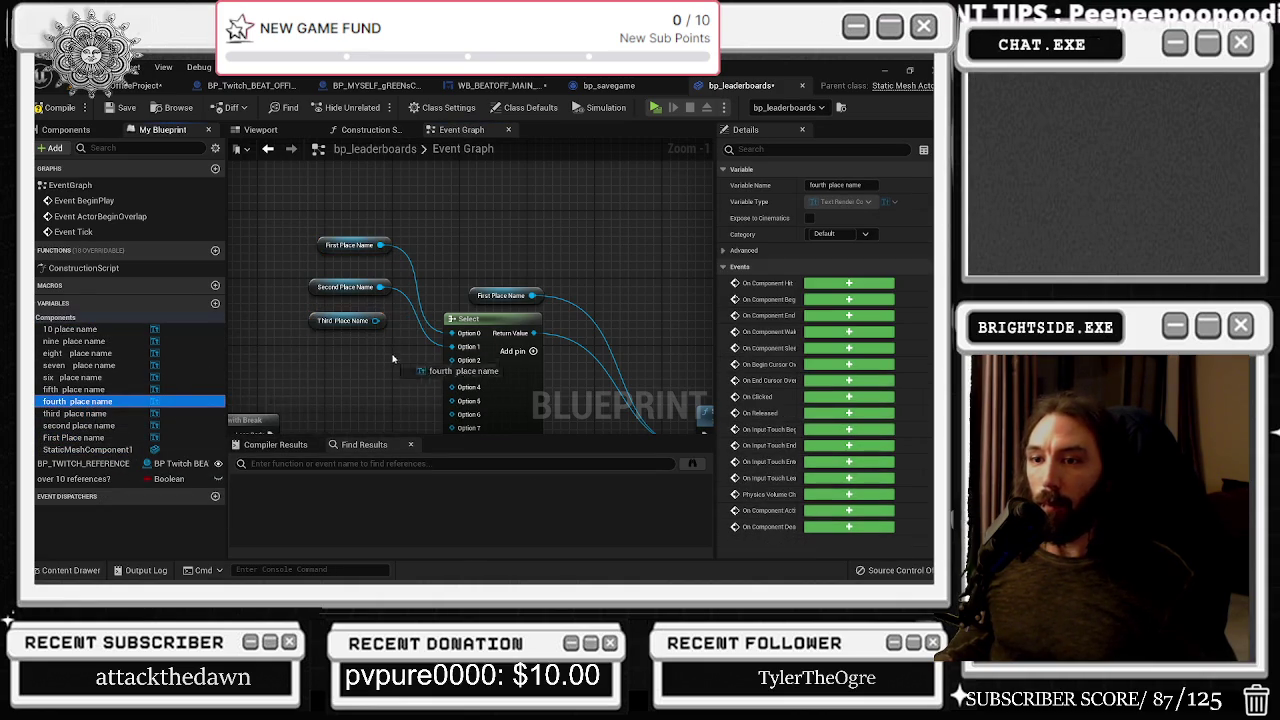
left_click_drag(80, 389, 348, 354)
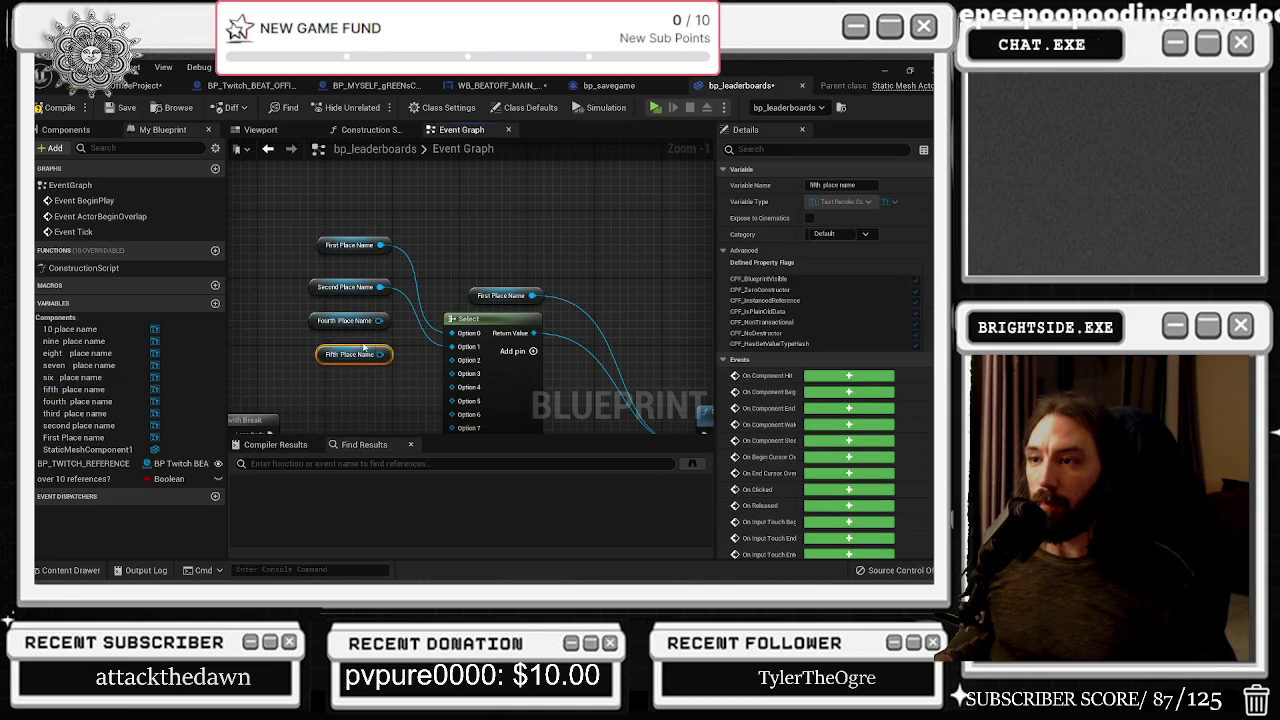
left_click_drag(295, 319, 320, 375)
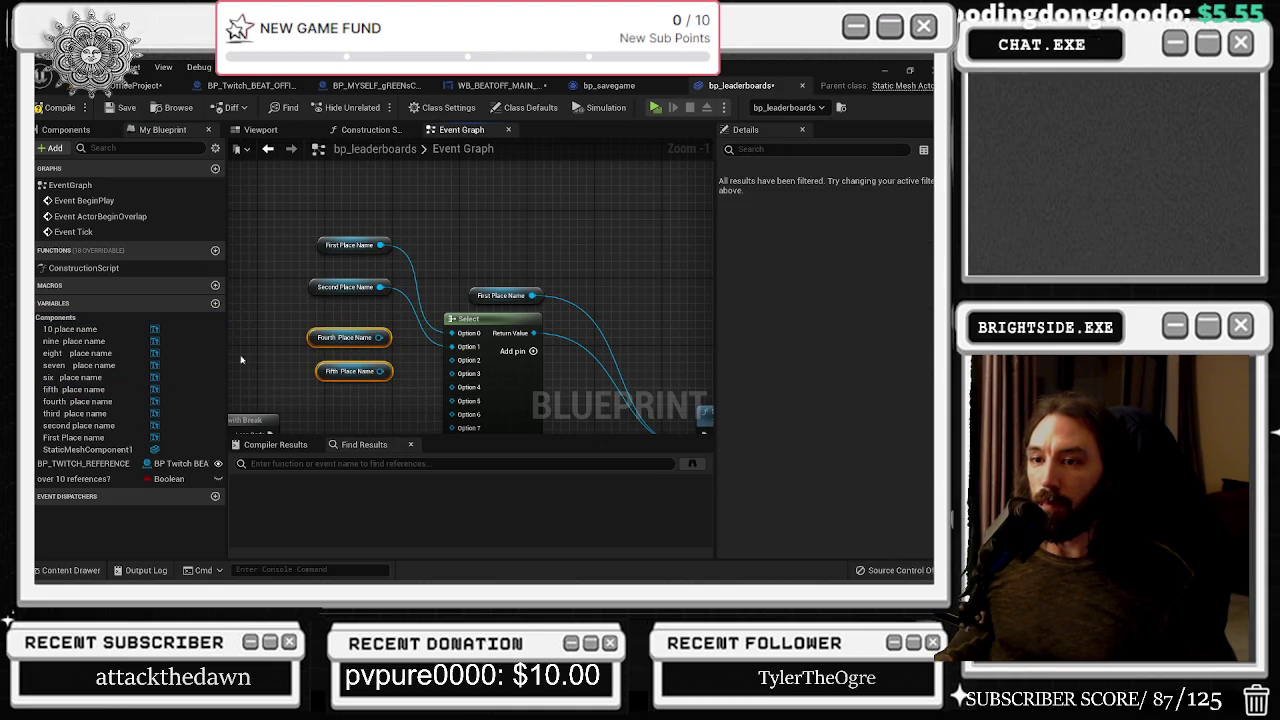
left_click_drag(70, 413, 325, 318)
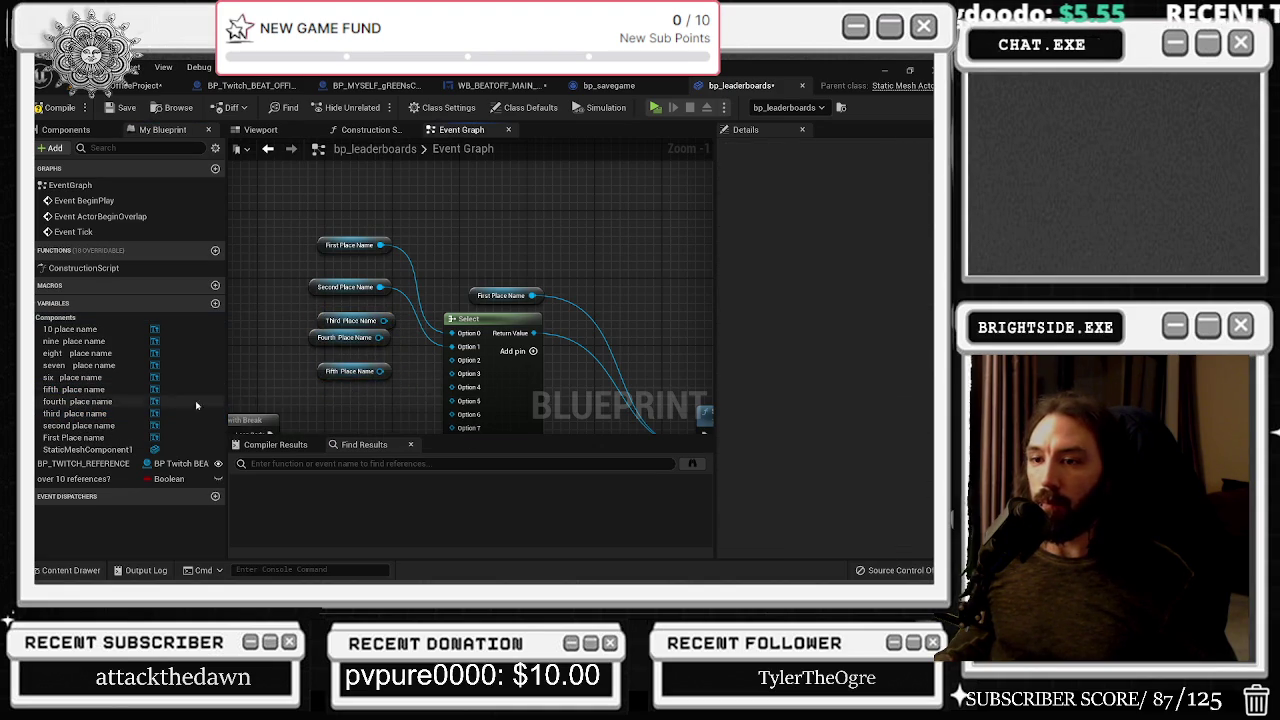
Add Seven, Eight, Nine and 10 Place Name getters below the stack
left_click(79, 365)
mouse_move(79, 365)
left_mouse_down()
mouse_move(271, 384)
mouse_move(345, 428)
left_mouse_up()
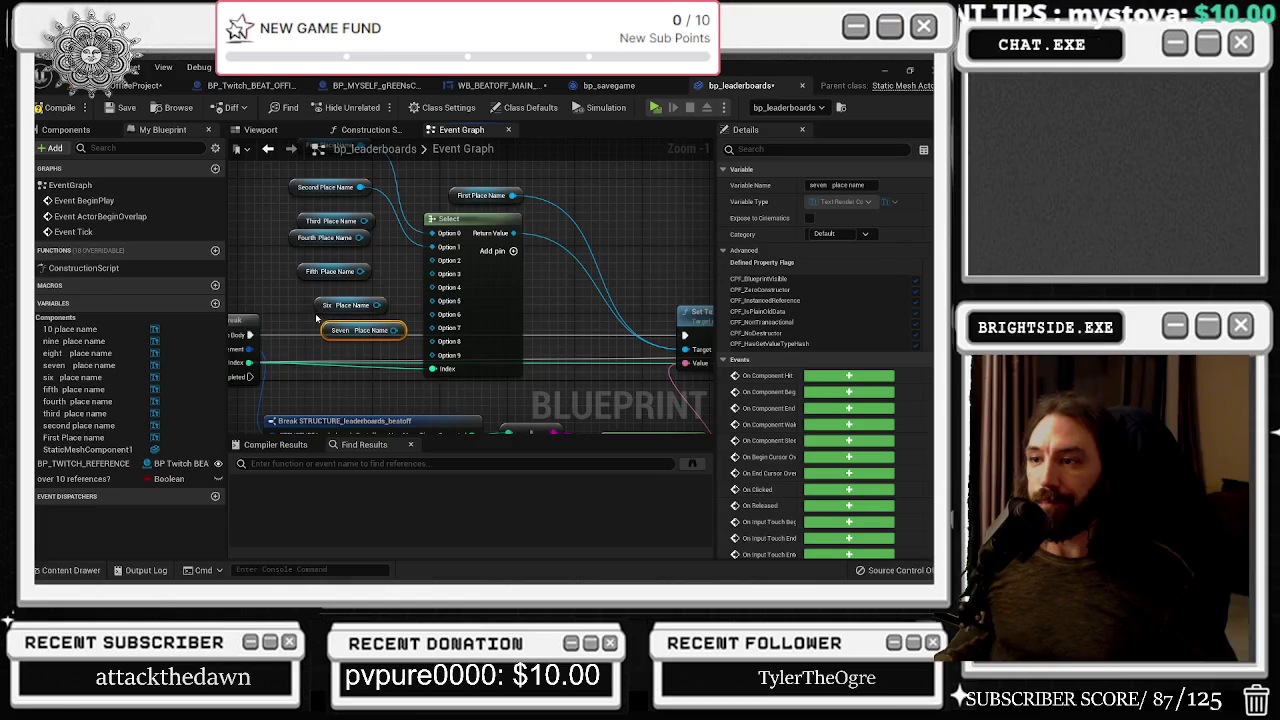
mouse_move(425, 205)
left_mouse_down()
mouse_move(345, 408)
mouse_move(300, 320)
mouse_move(288, 337)
left_mouse_up()
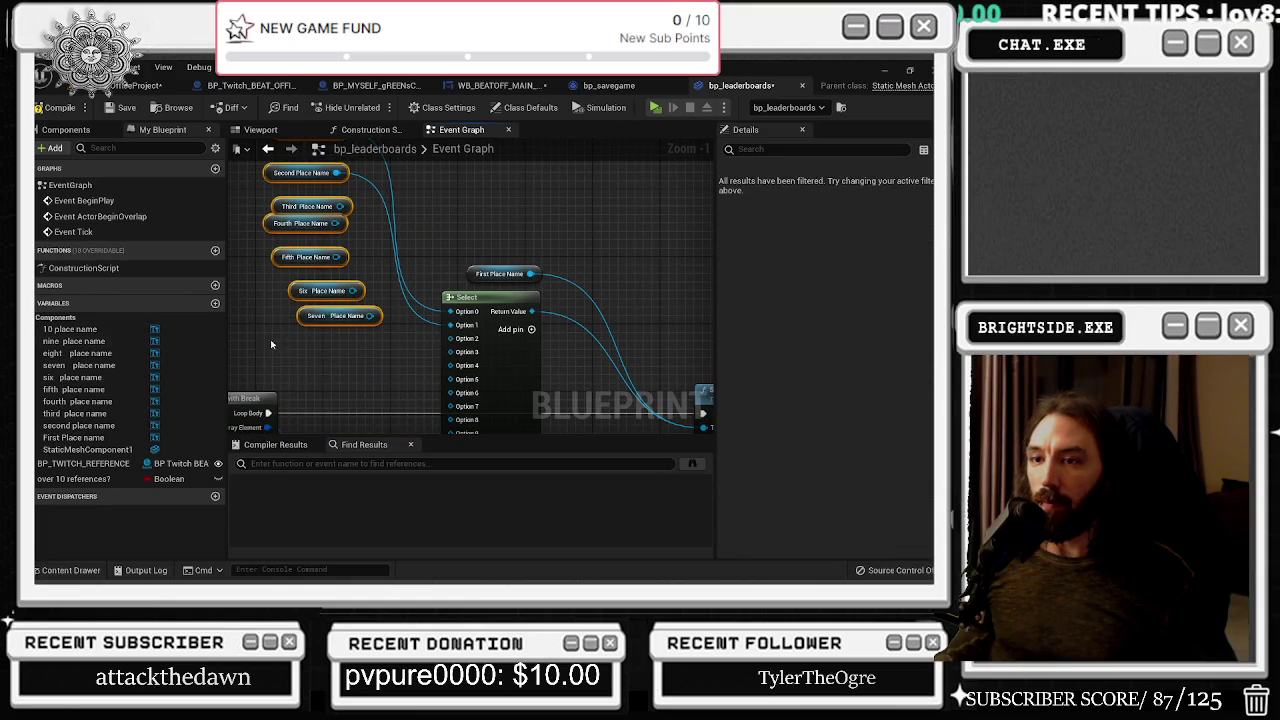
left_click_drag(75, 353, 315, 348)
mouse_move(115, 345)
left_mouse_down()
mouse_move(363, 368)
mouse_move(310, 380)
left_mouse_up()
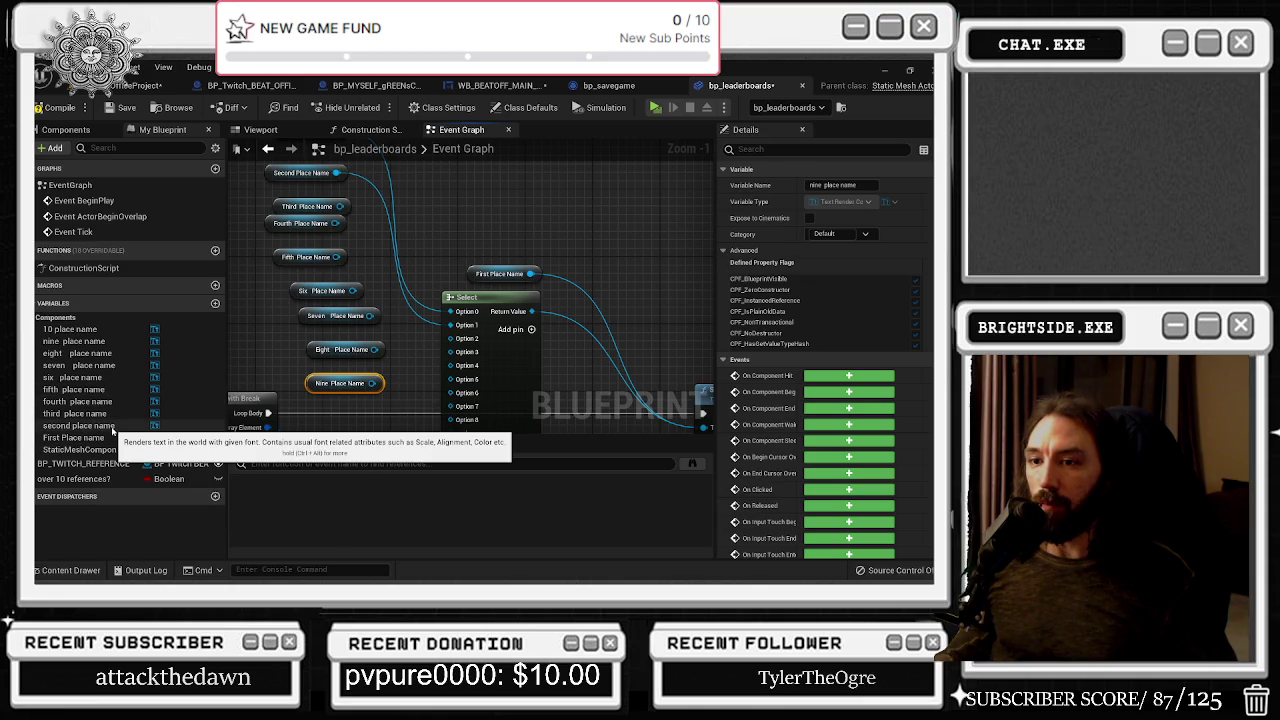
left_click(98, 332)
left_click_drag(98, 338, 318, 414)
Wire the place name getters into Select Options 2–9 and line them up in a left-aligned column
mouse_move(453, 344)
left_mouse_down()
mouse_move(355, 210)
mouse_move(345, 235)
mouse_move(372, 258)
mouse_move(343, 258)
mouse_move(470, 368)
mouse_move(457, 389)
mouse_move(368, 318)
mouse_move(400, 372)
mouse_move(451, 406)
mouse_move(390, 331)
left_mouse_up()
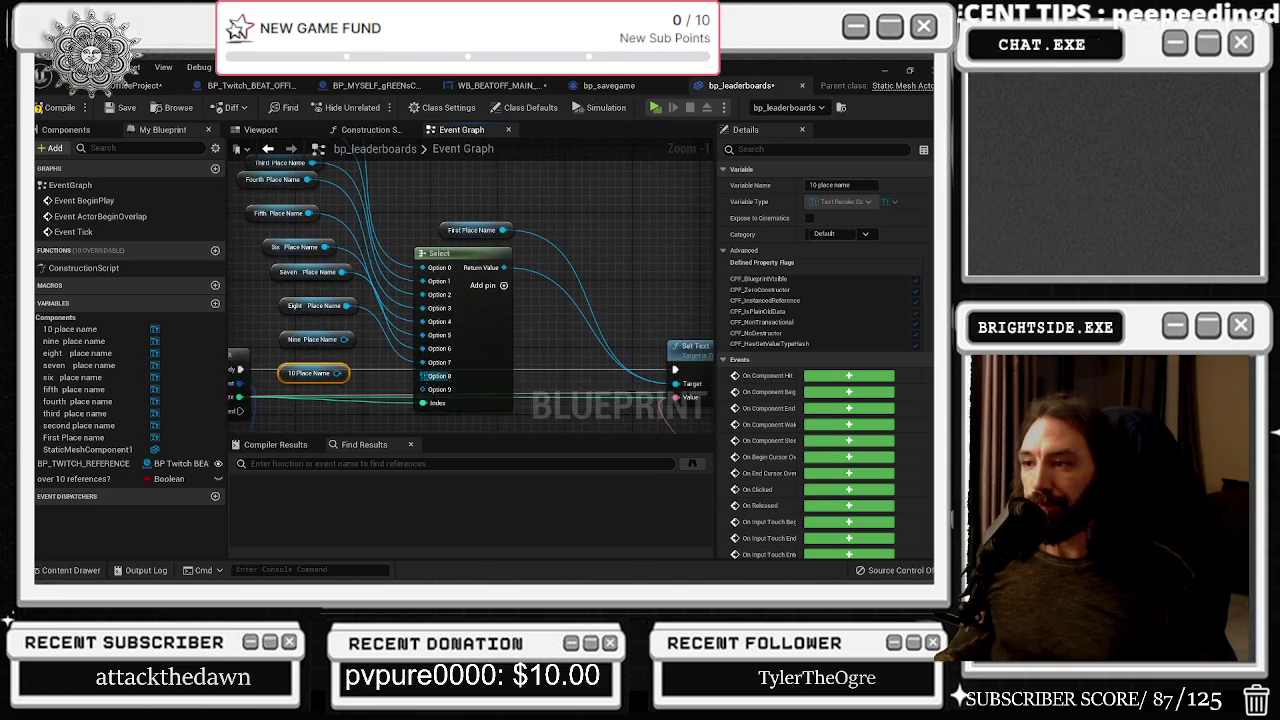
mouse_move(338, 373)
left_mouse_down()
mouse_move(371, 343)
mouse_move(428, 371)
mouse_move(400, 386)
mouse_move(416, 391)
left_mouse_up()
scroll(416, 391, "down", 1)
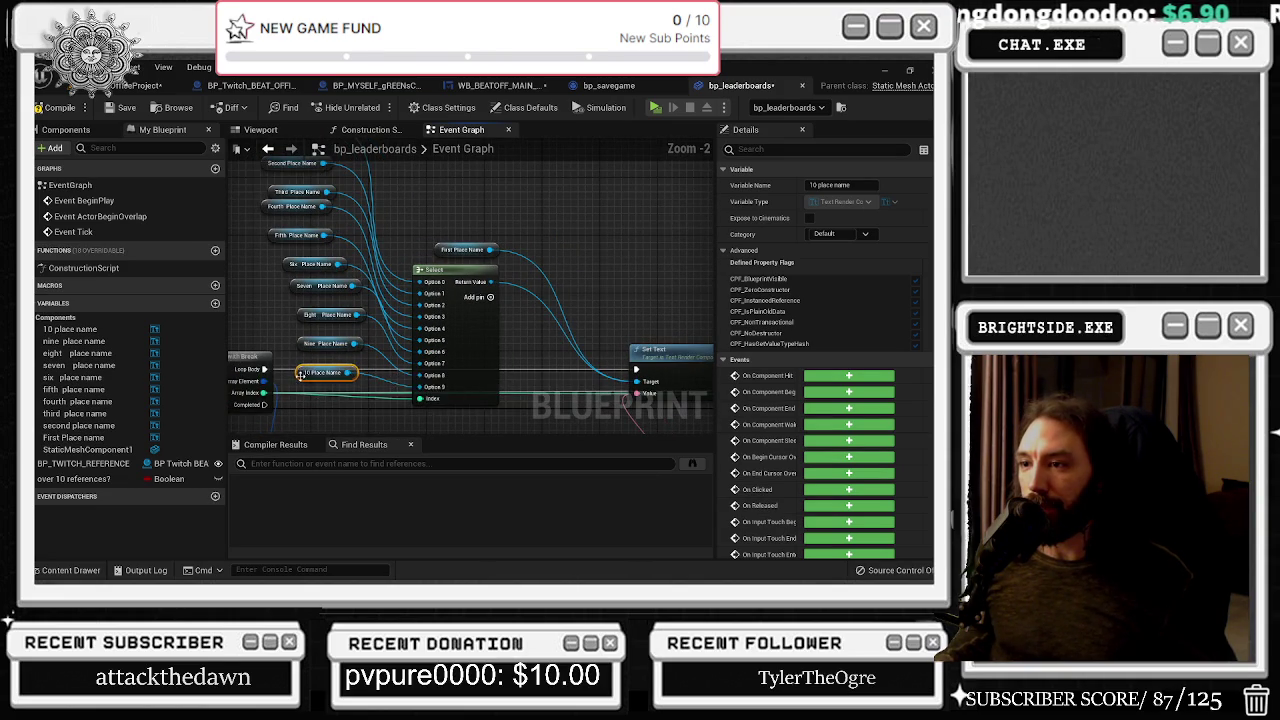
mouse_move(310, 375)
left_mouse_down()
mouse_move(297, 180)
mouse_move(296, 214)
mouse_move(276, 238)
mouse_move(253, 205)
left_mouse_up()
left_click_drag(392, 345, 334, 345)
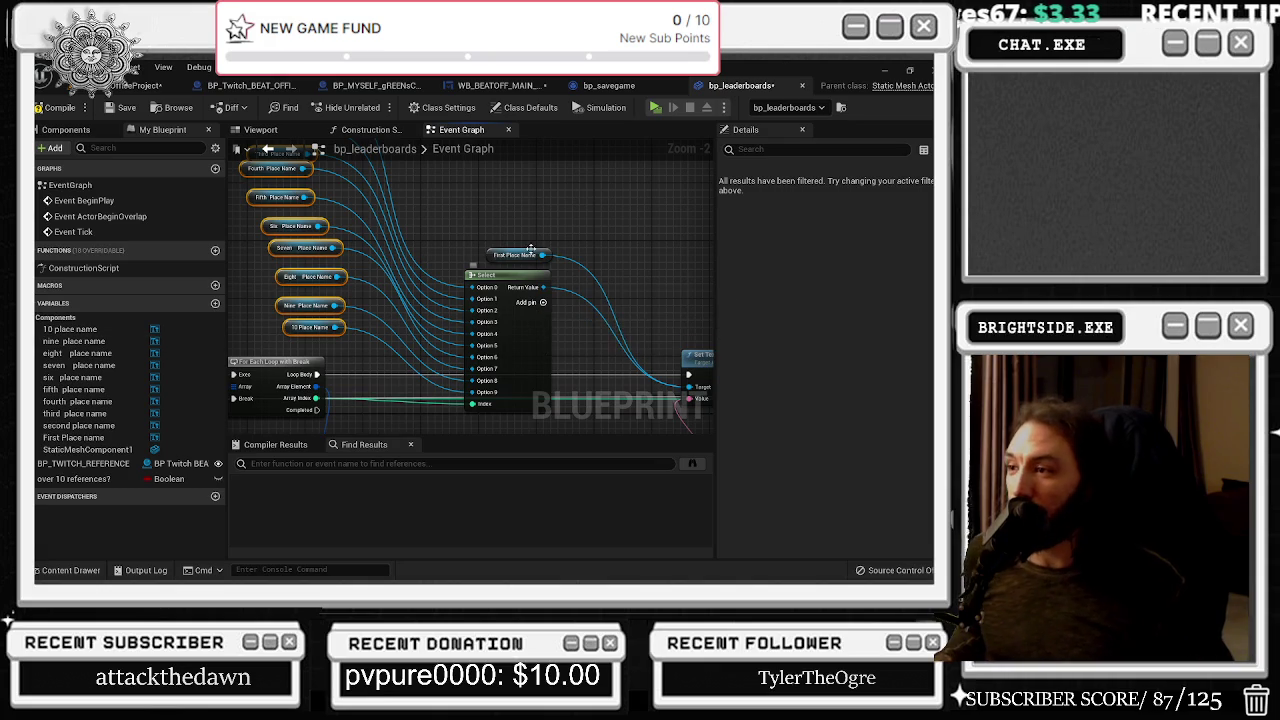
scroll(518, 236, "down", 2)
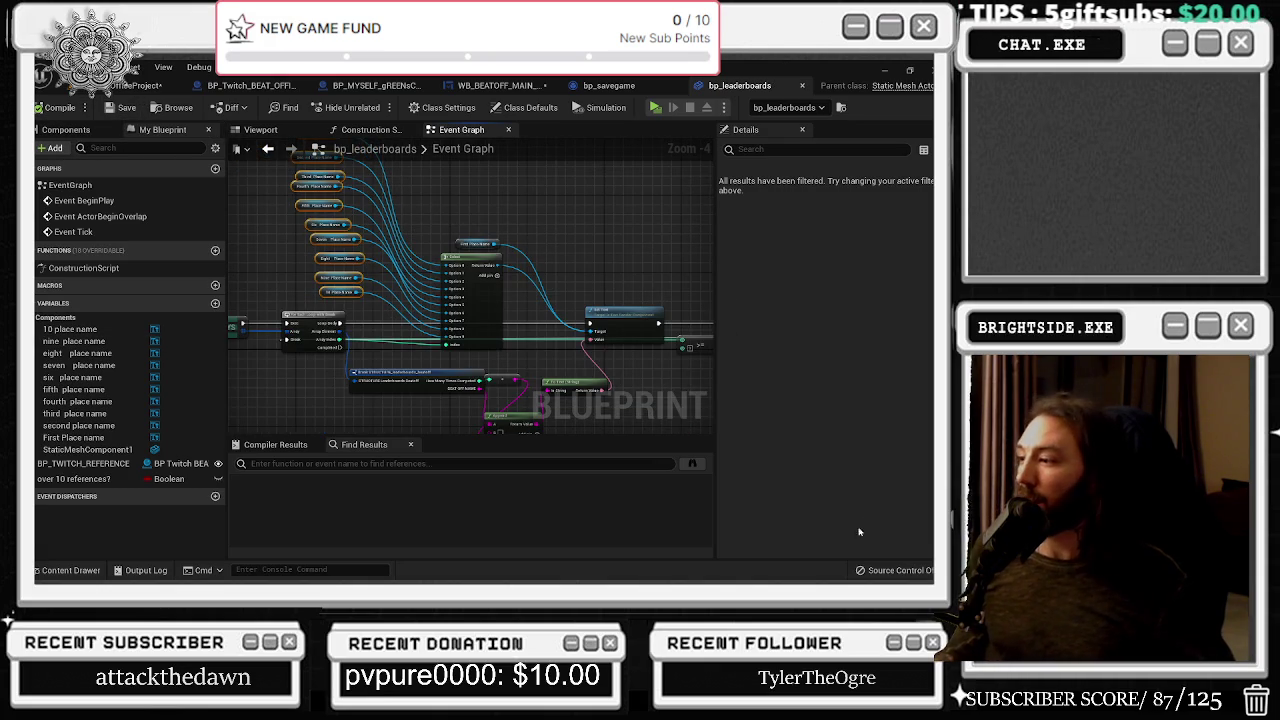
Return to the bp_leaderboards Blueprint's 3D viewport with its components list
left_click_drag(330, 337, 565, 352)
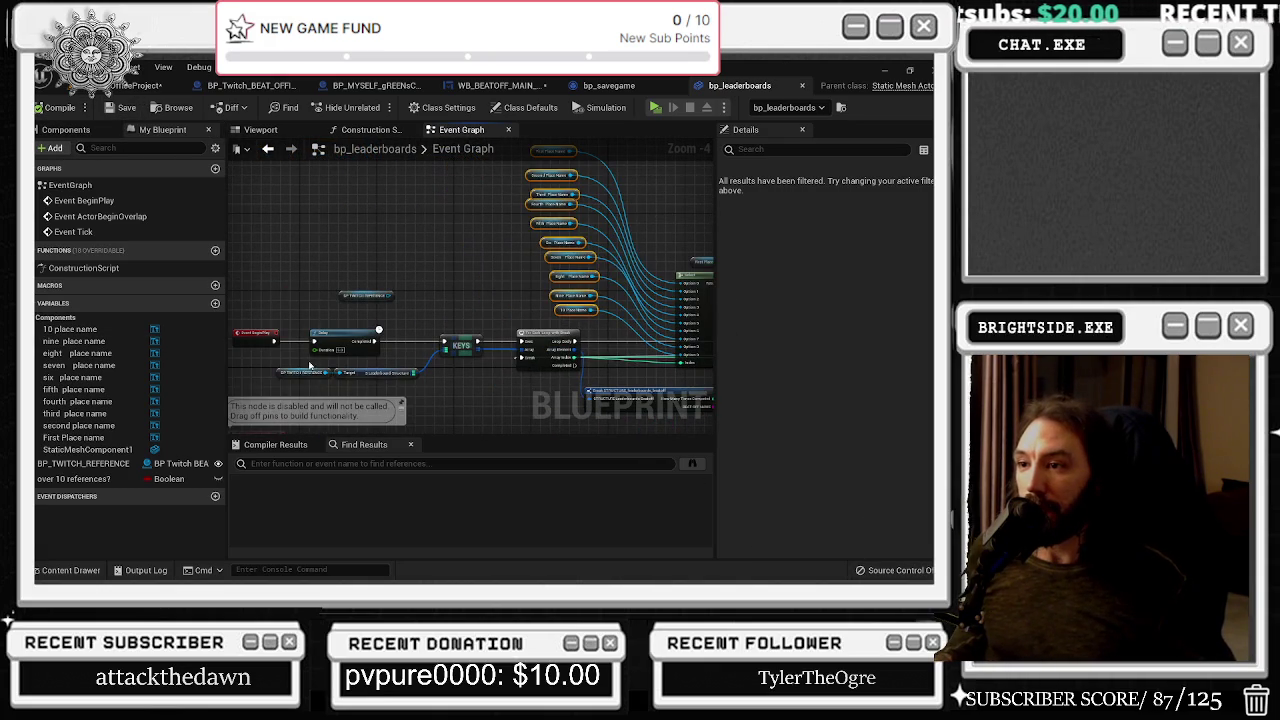
left_click(140, 85)
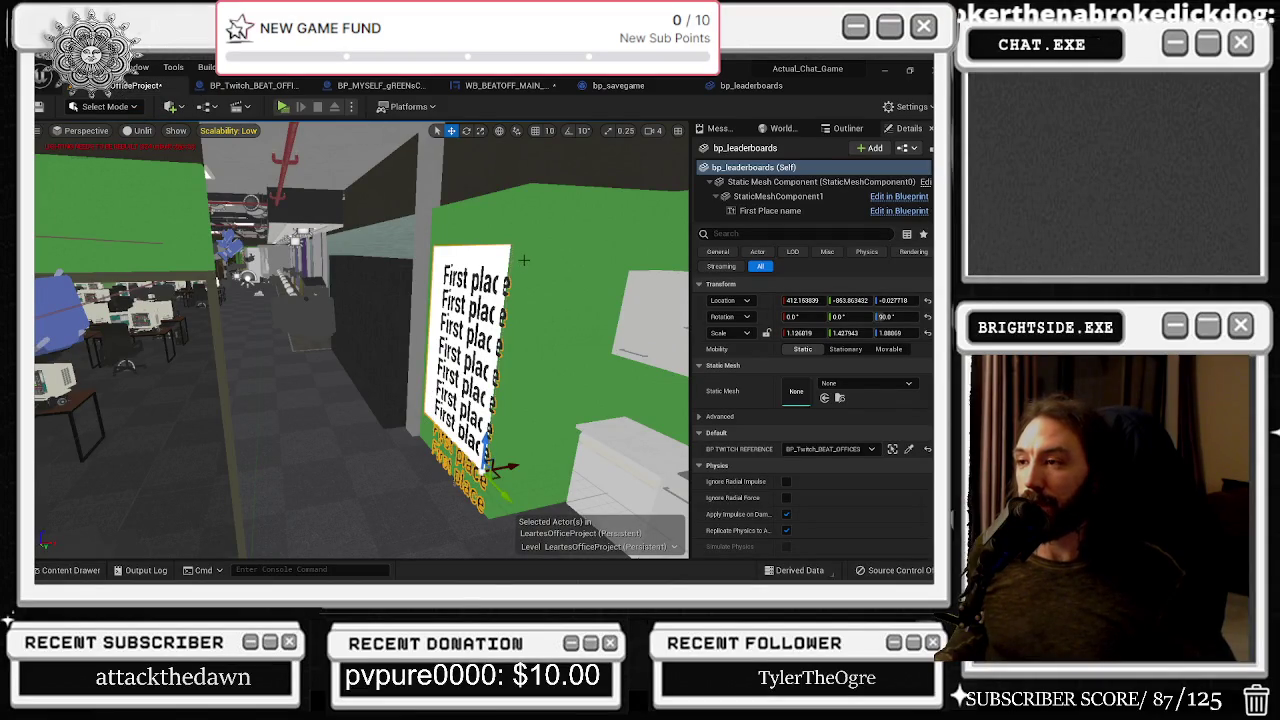
left_click(751, 85)
left_click(260, 129)
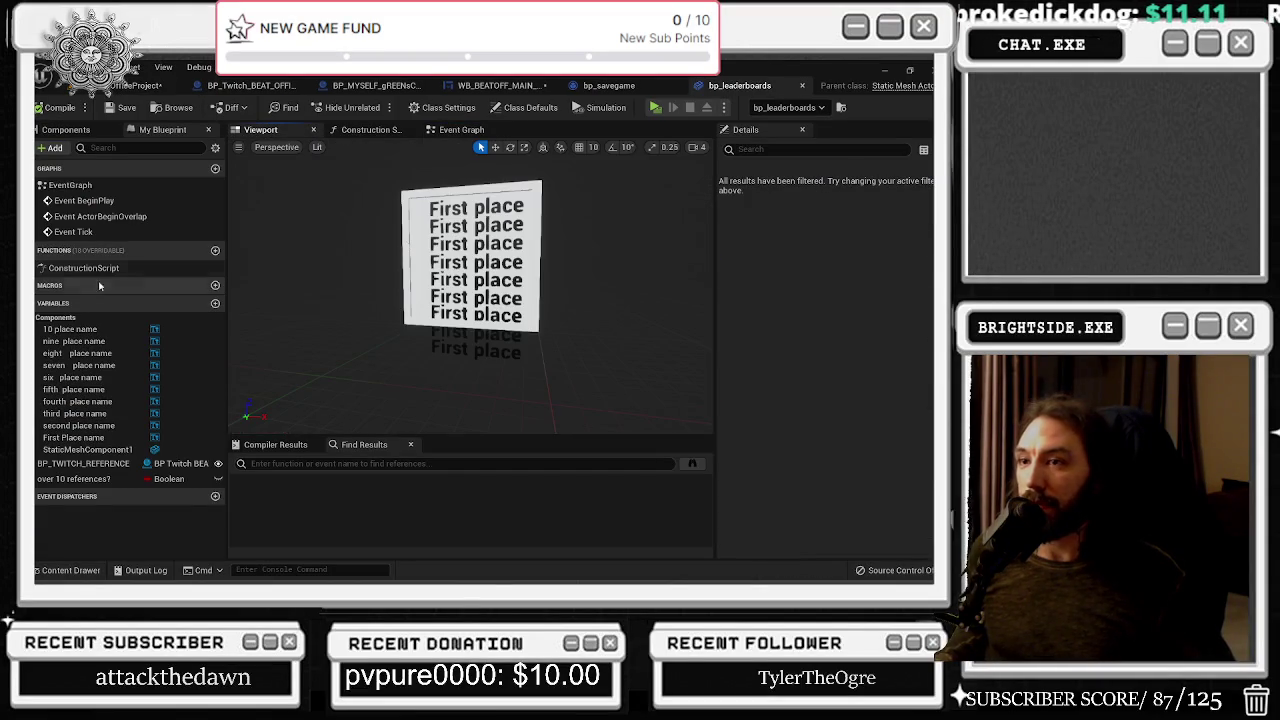
left_click(65, 129)
Select all ten place-name text components and scale them down on Z to about 0.6
left_click(100, 211)
left_click(120, 343, "shift")
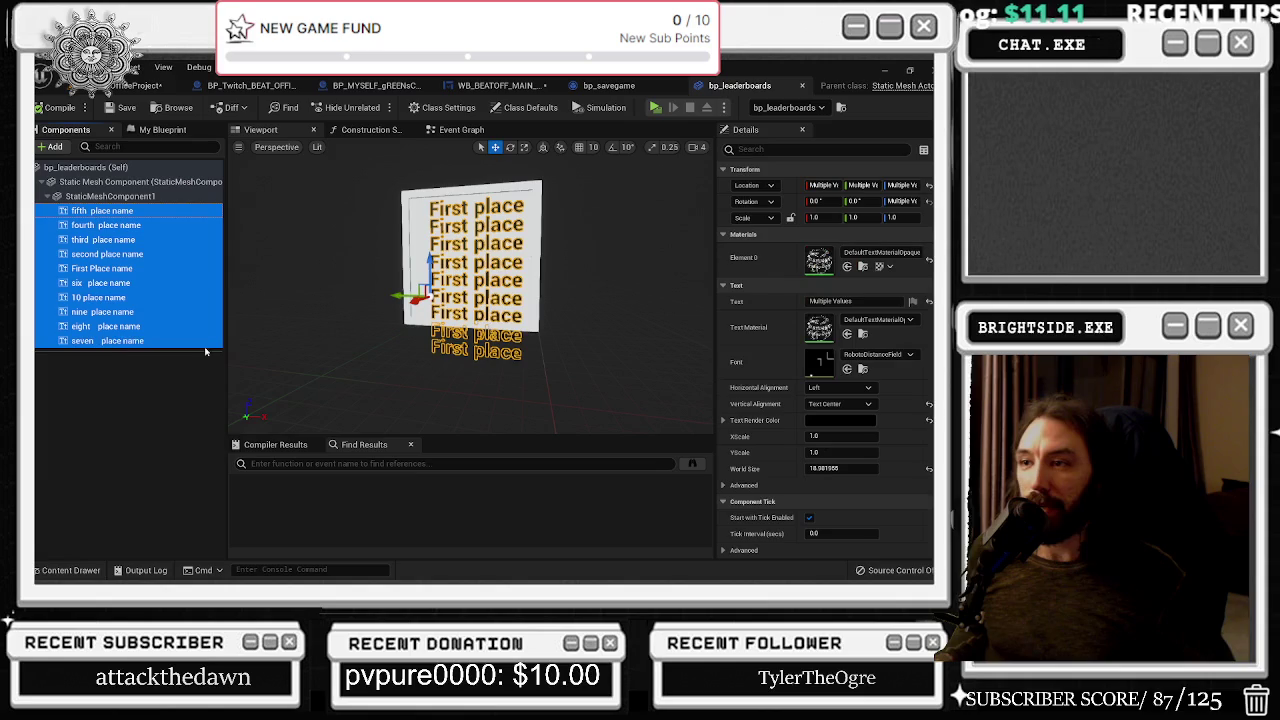
mouse_move(436, 293)
left_mouse_down()
mouse_move(478, 313)
mouse_move(436, 307)
mouse_move(446, 298)
left_mouse_up()
key("r")
key("r")
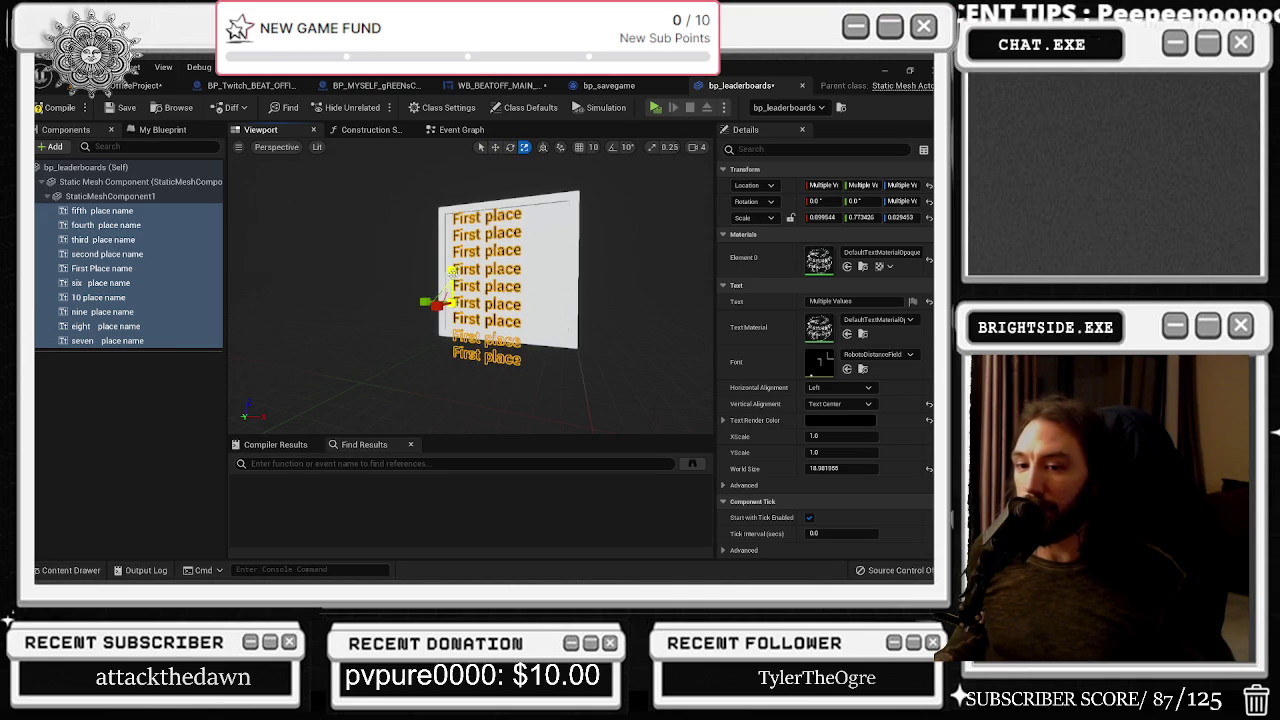
left_click_drag(452, 270, 433, 294)
key("w")
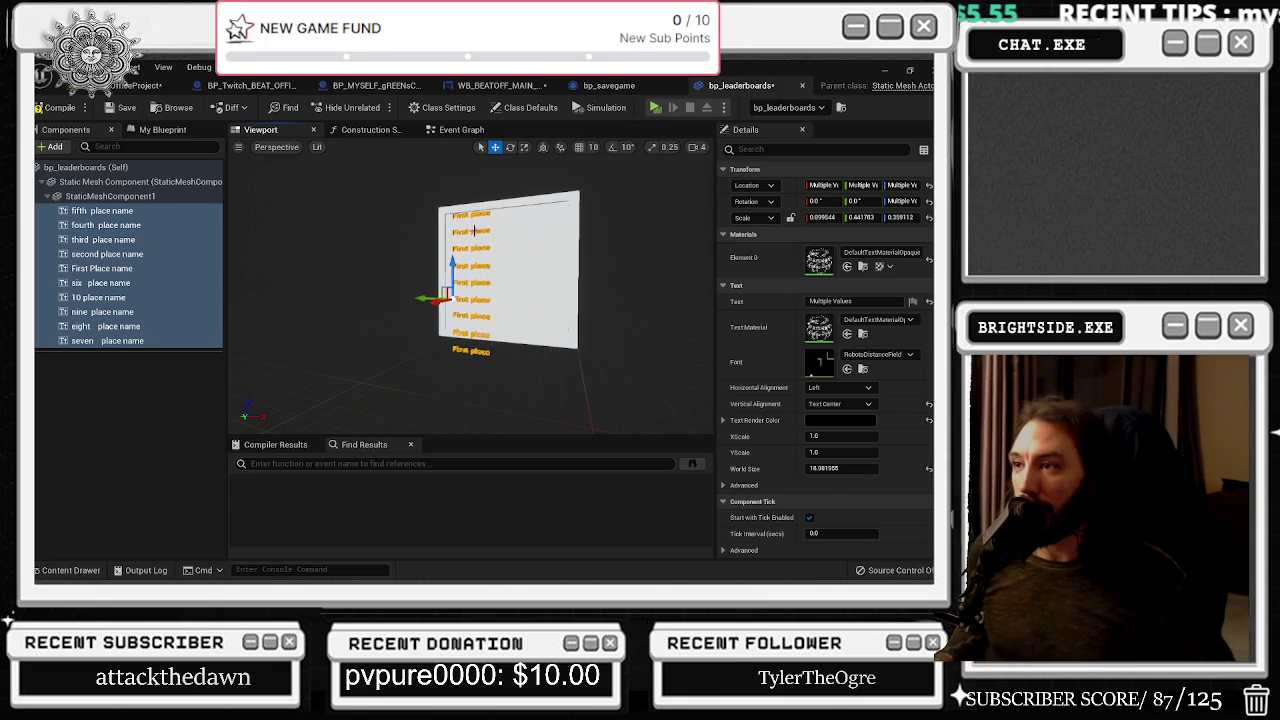
Adjust the First, fourth and fifth place name text rows along Z
left_click(474, 231)
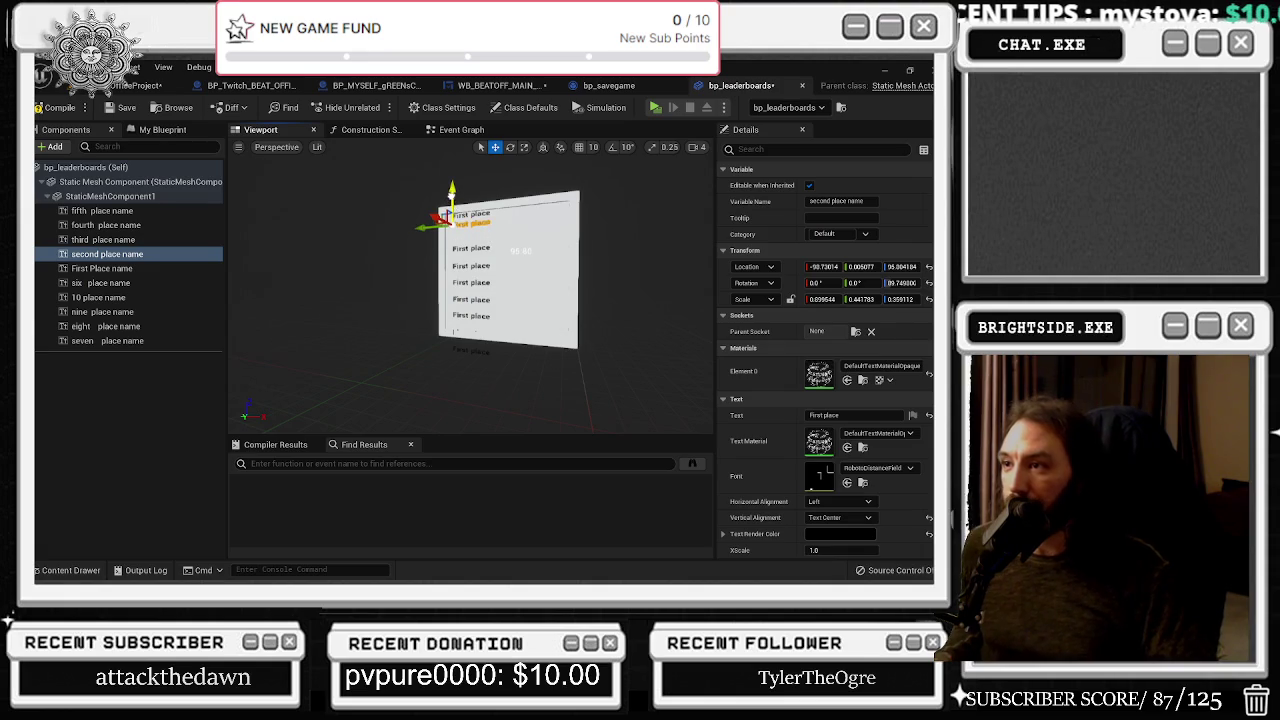
scroll(471, 218, "up", 1)
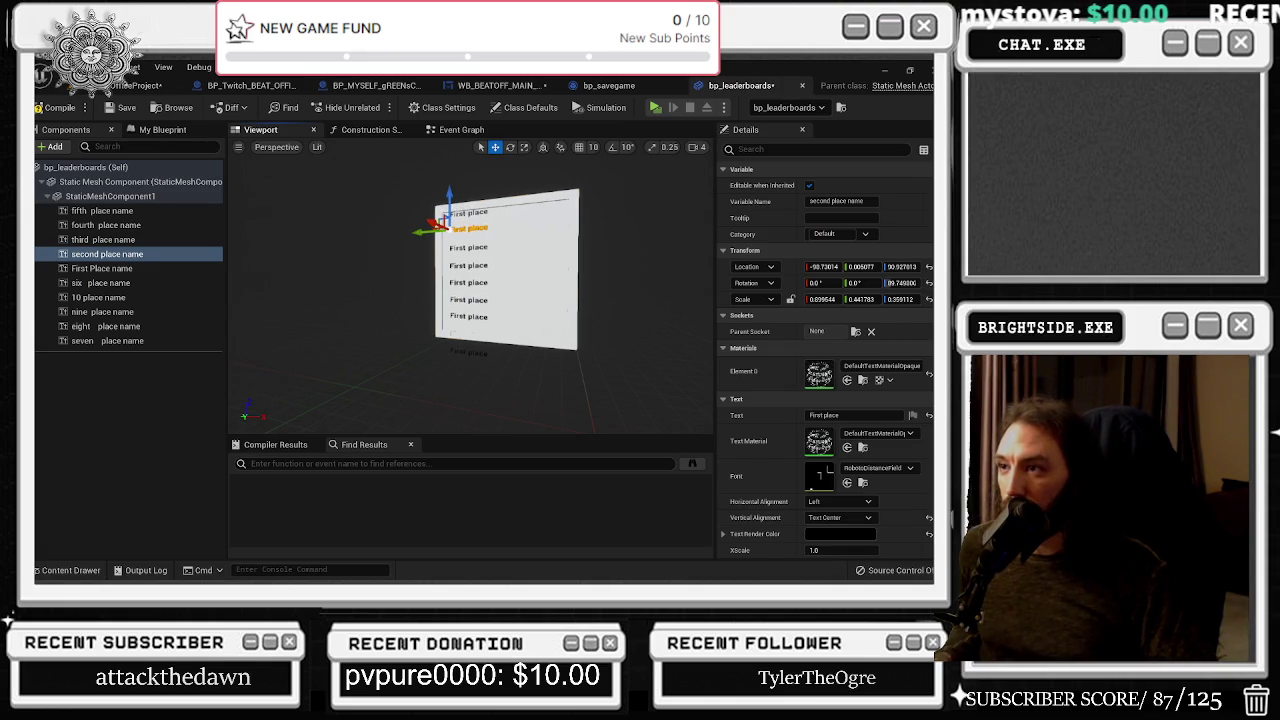
left_click(456, 215)
left_click(464, 215)
left_click_drag(450, 190, 450, 194)
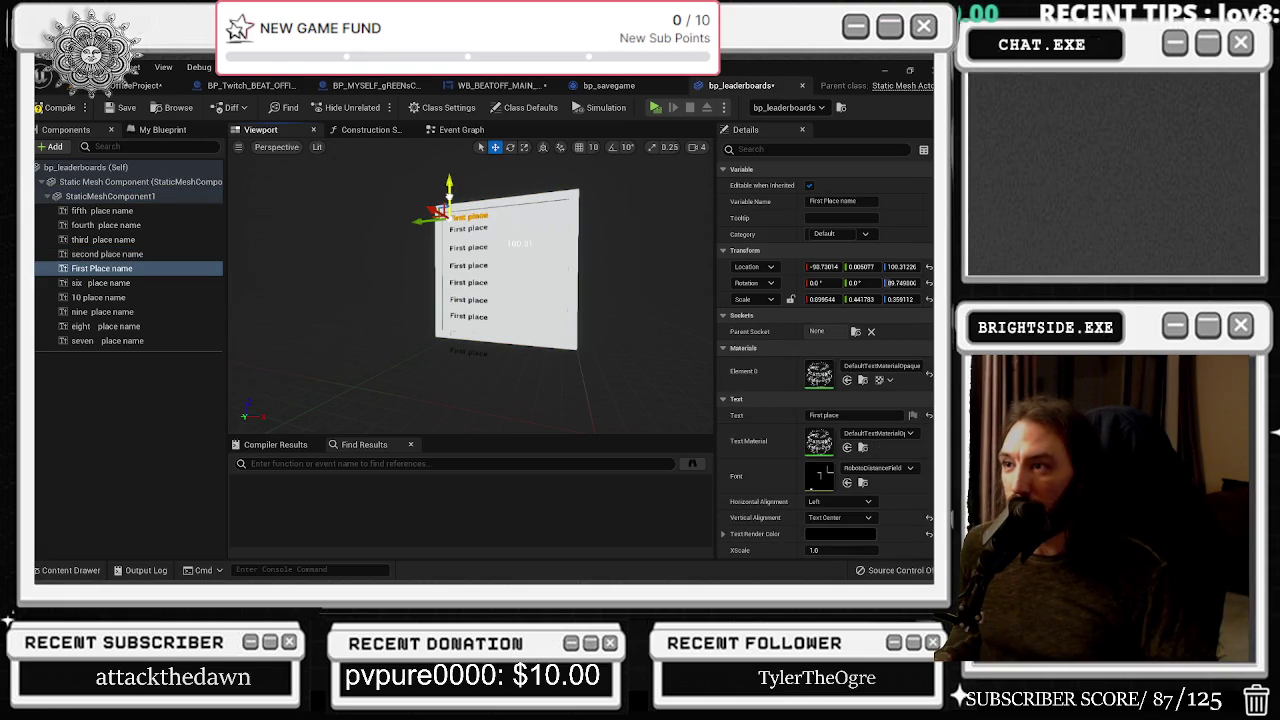
left_click(452, 246)
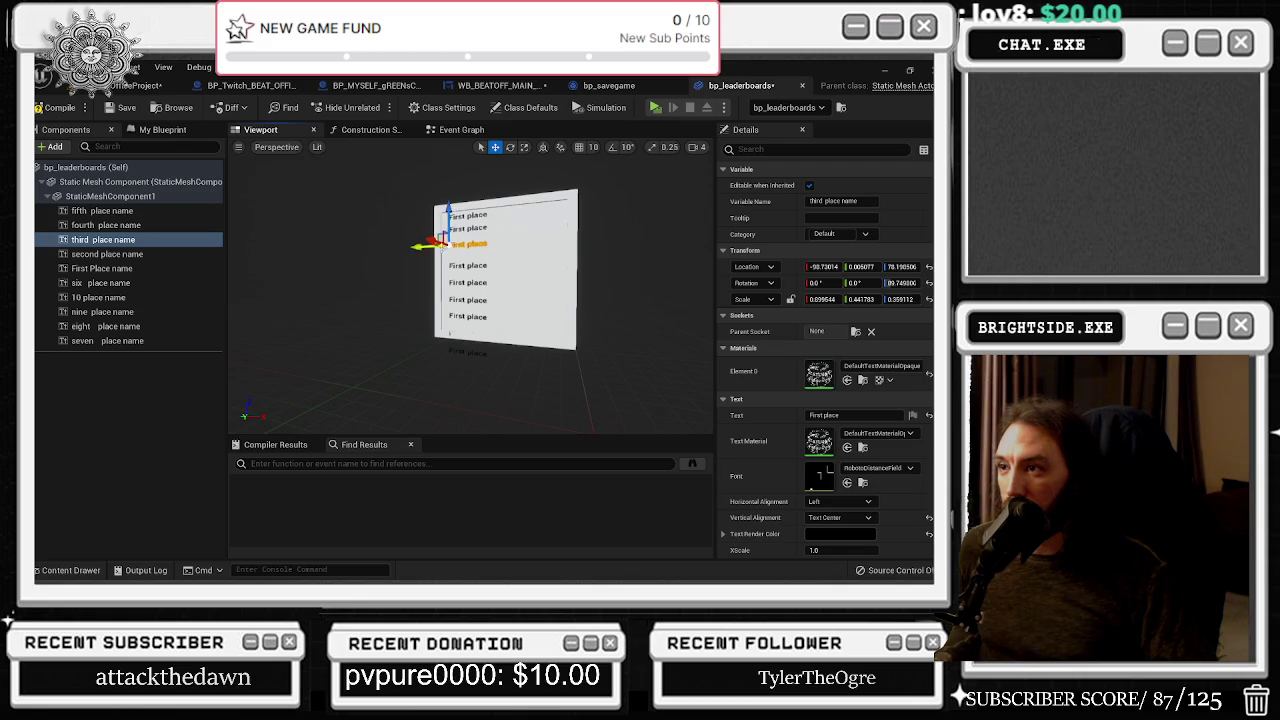
left_click(448, 264)
left_click(455, 266)
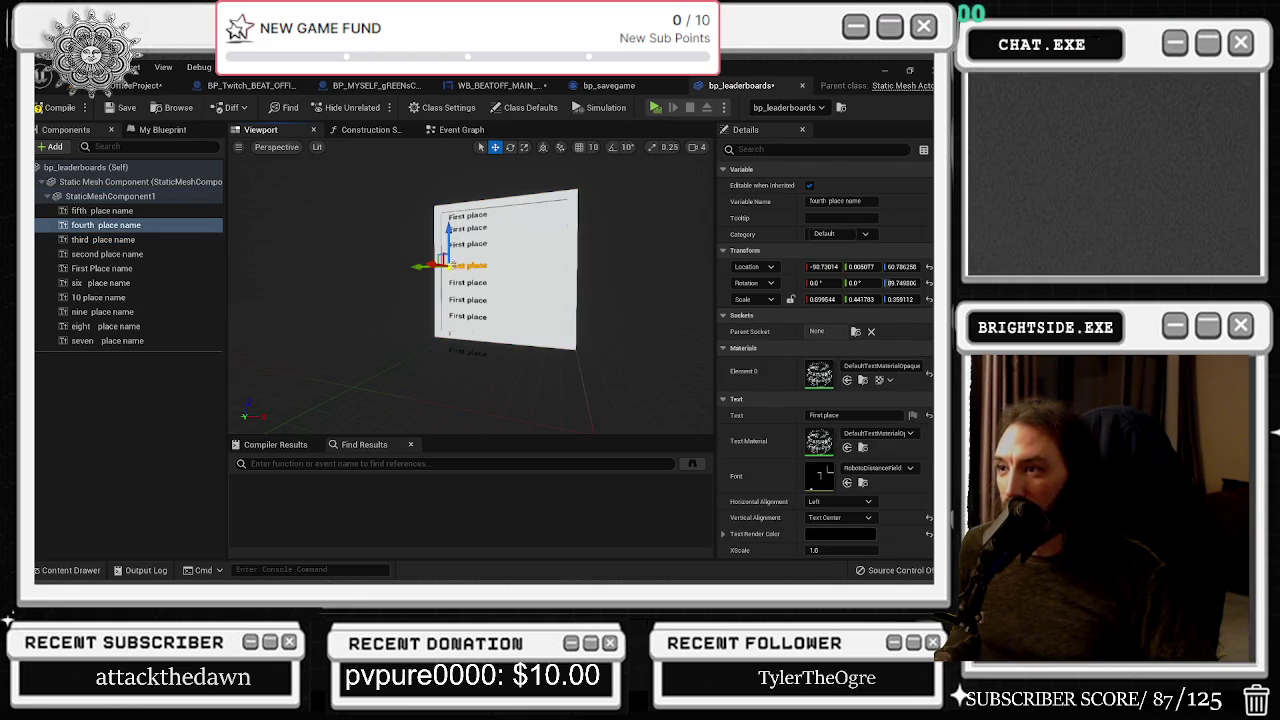
left_click_drag(448, 252, 451, 244)
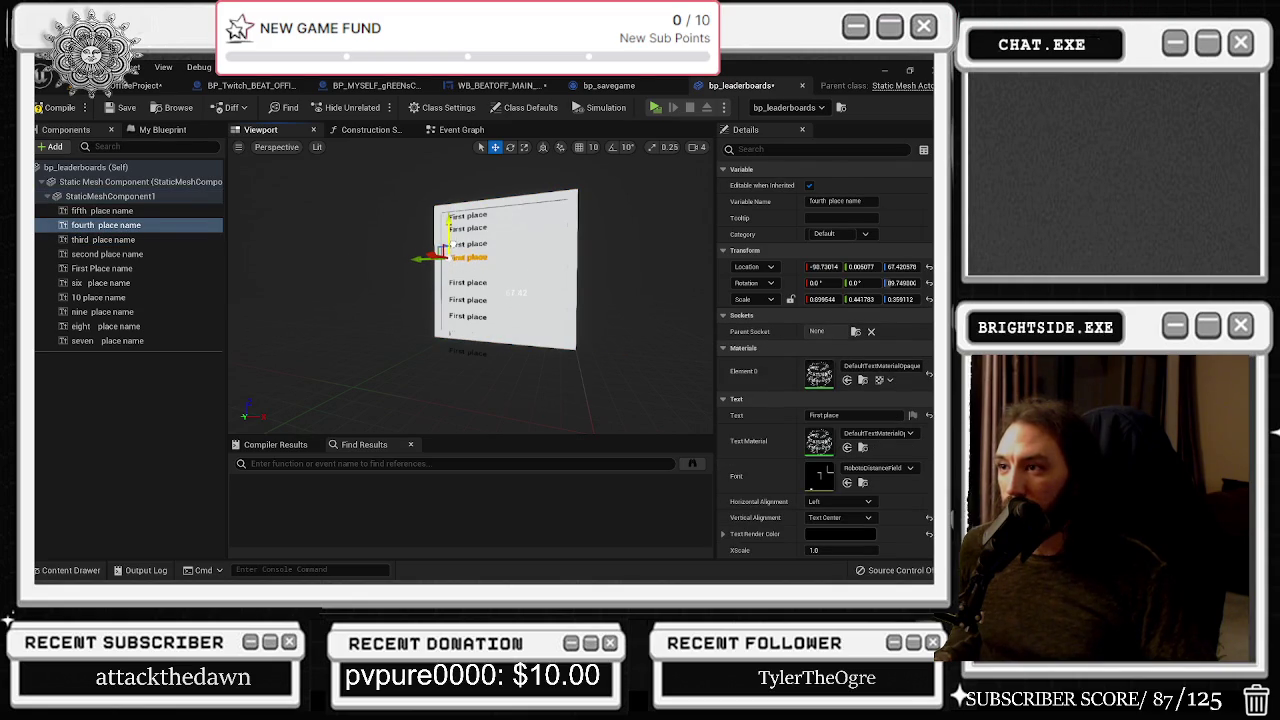
left_click(468, 281)
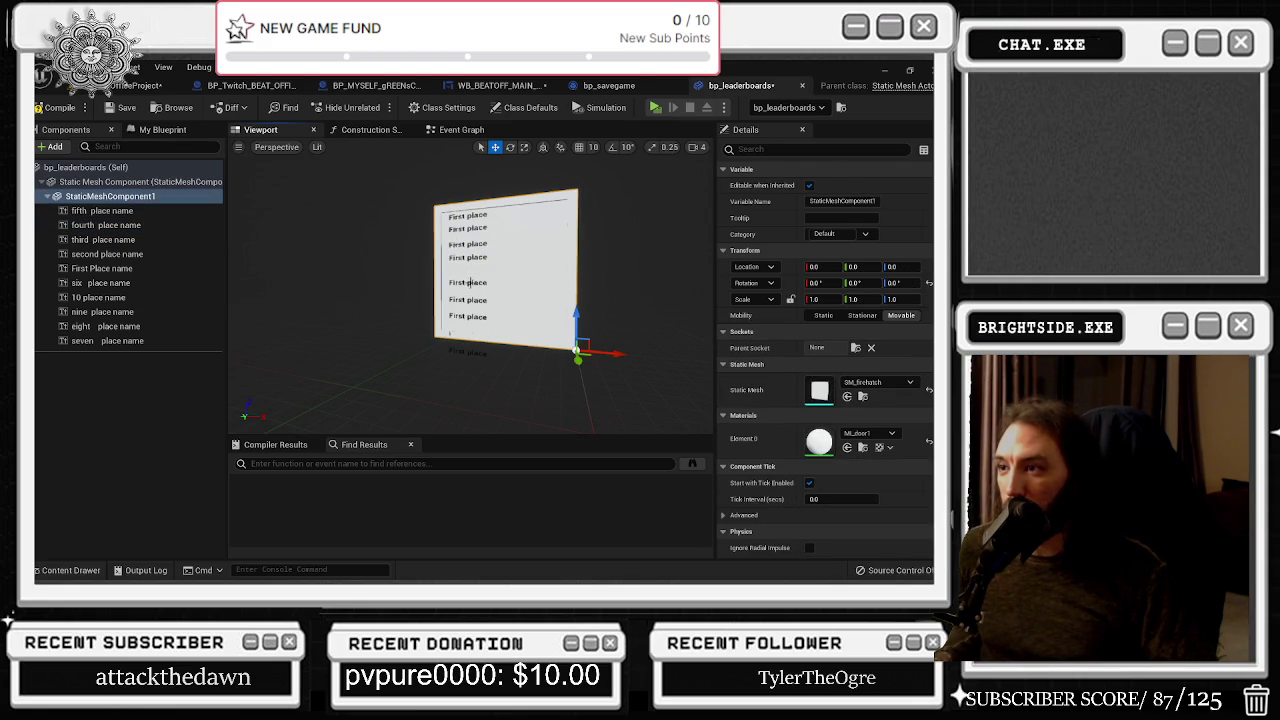
left_click(466, 282)
left_click_drag(450, 250, 449, 257)
Raise the seven, 10 and eight place name rows up into the stack on the board
left_click(469, 300)
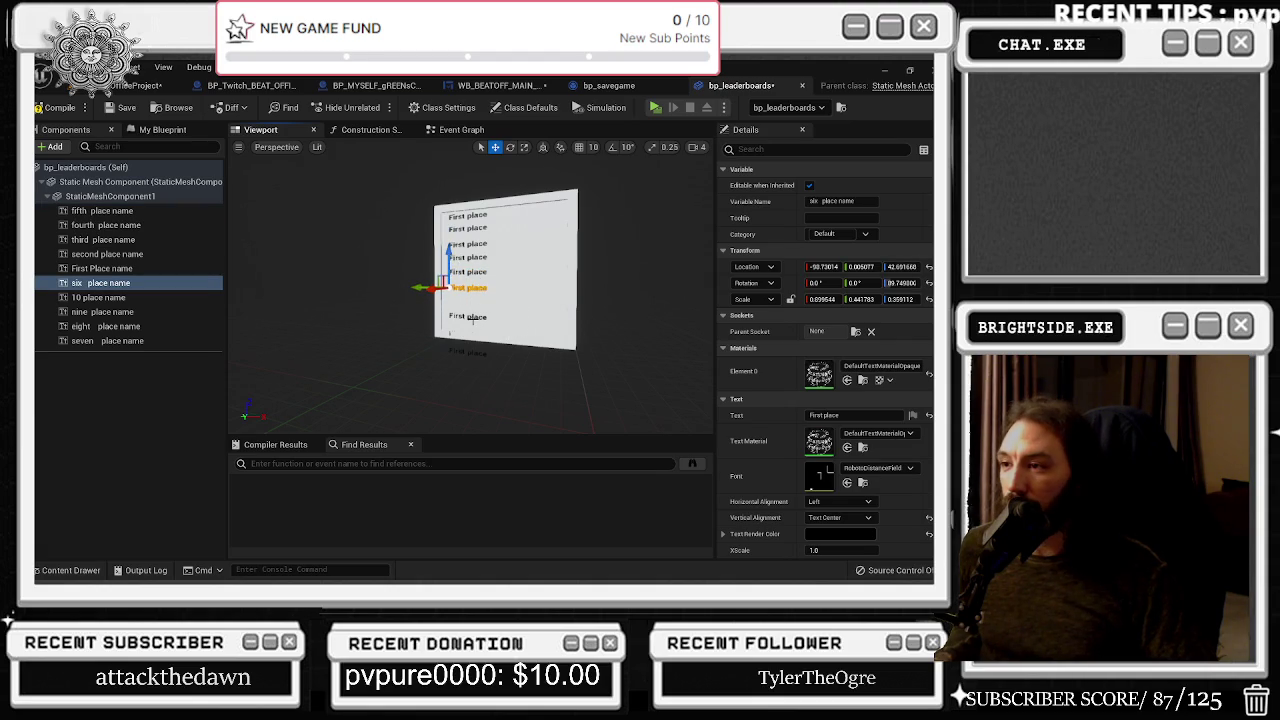
left_click(473, 307)
left_click(469, 317)
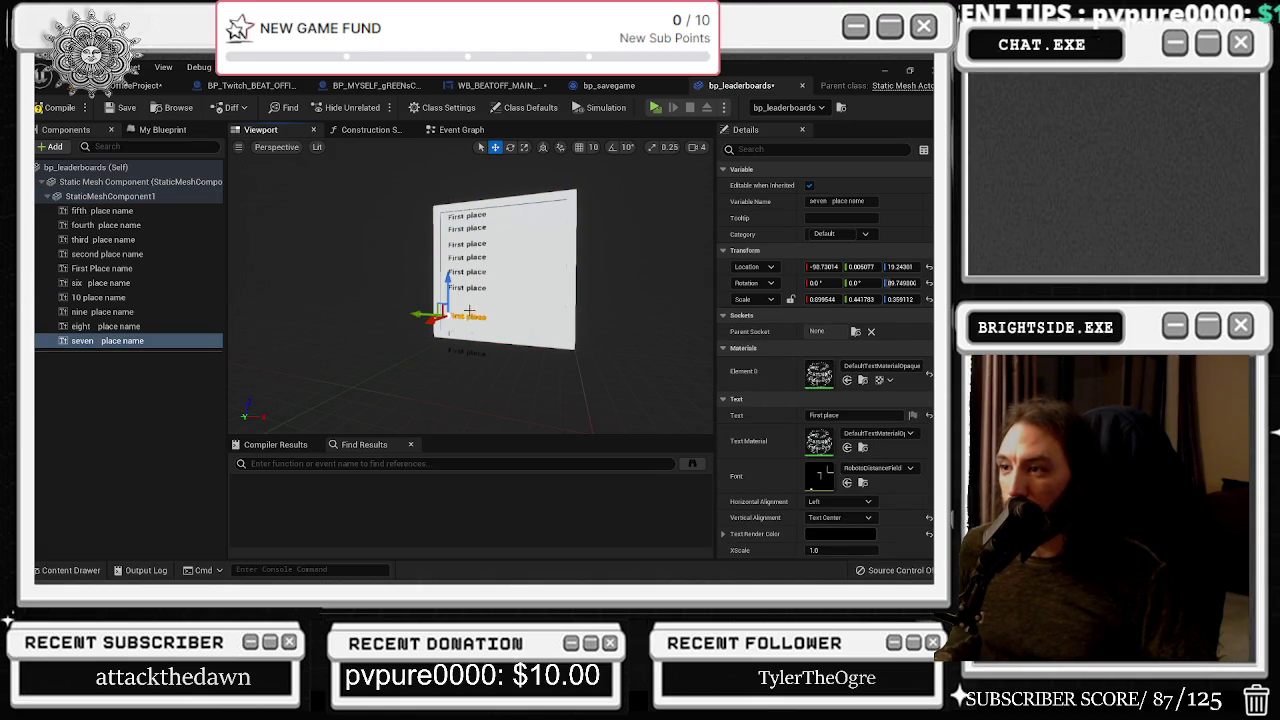
left_click_drag(448, 282, 448, 266)
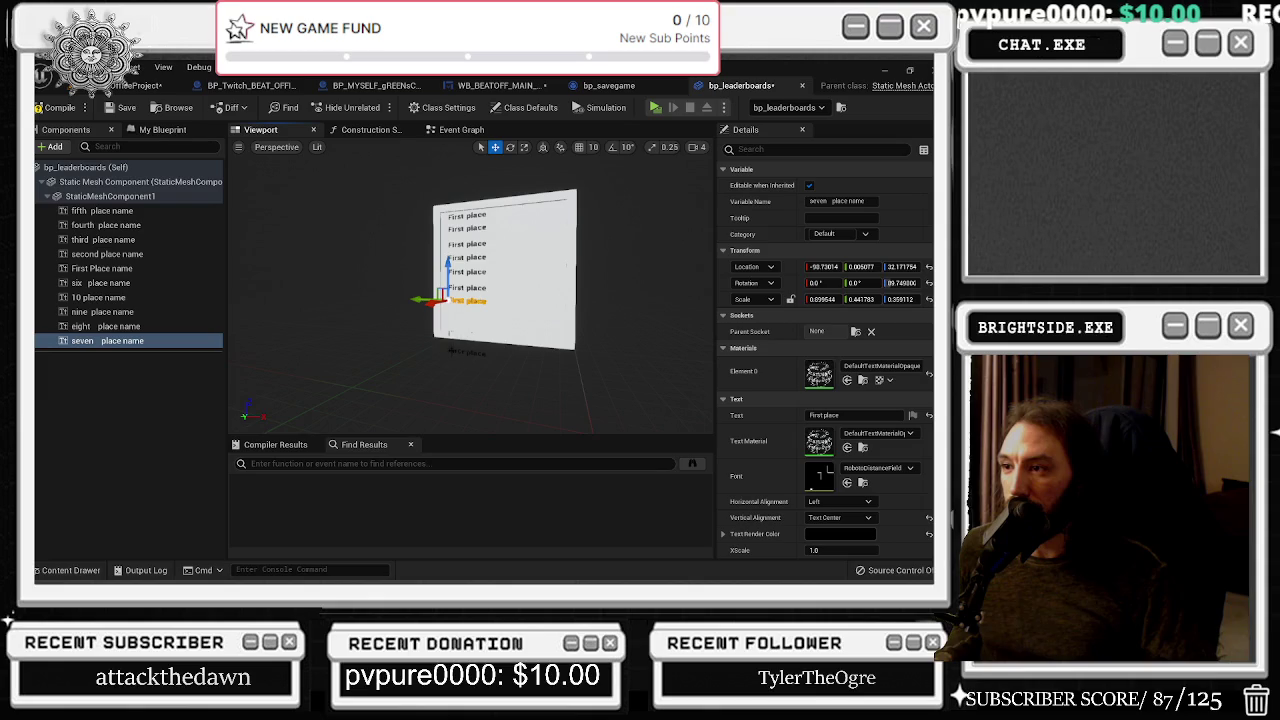
left_click(450, 352)
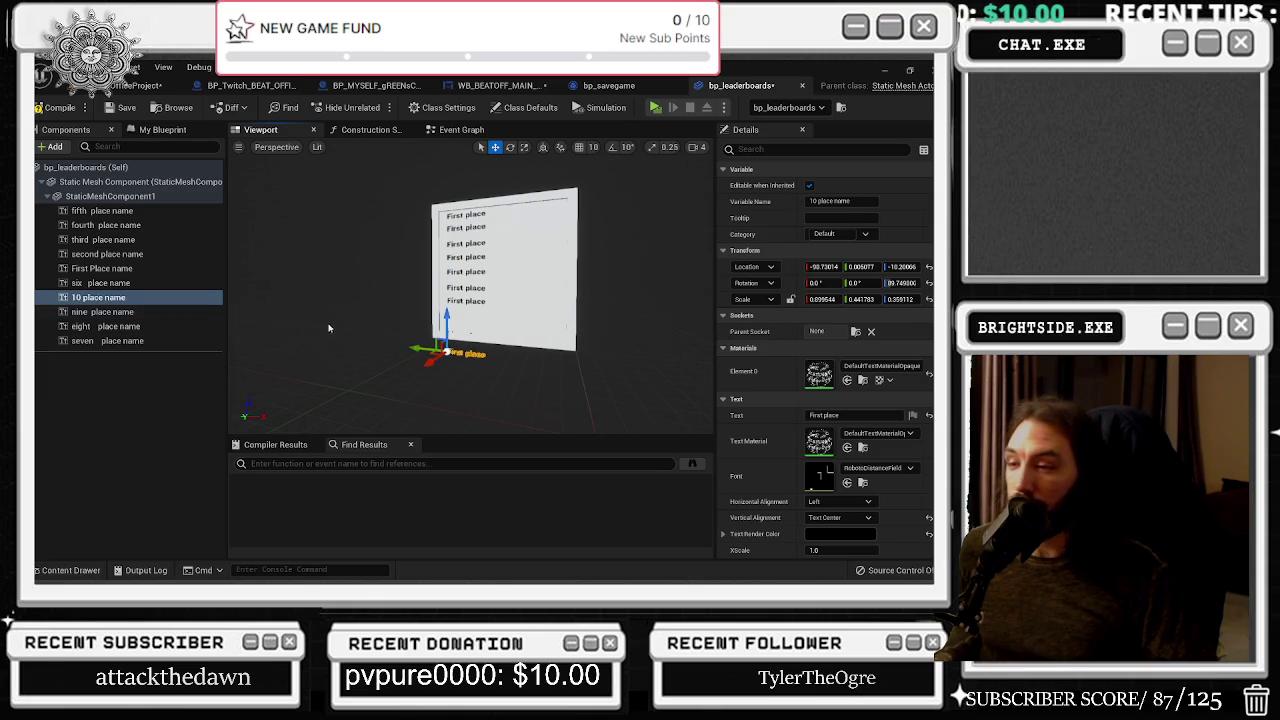
left_click_drag(447, 320, 447, 285)
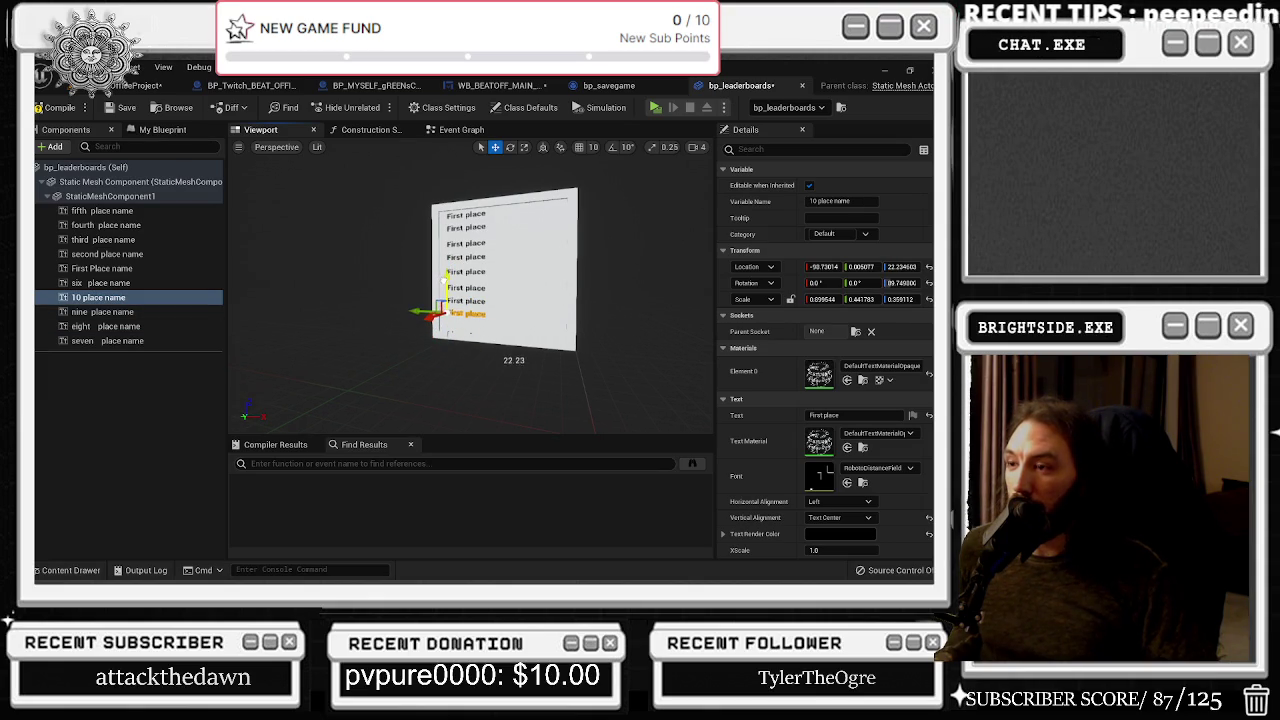
scroll(470, 342, "up", 3)
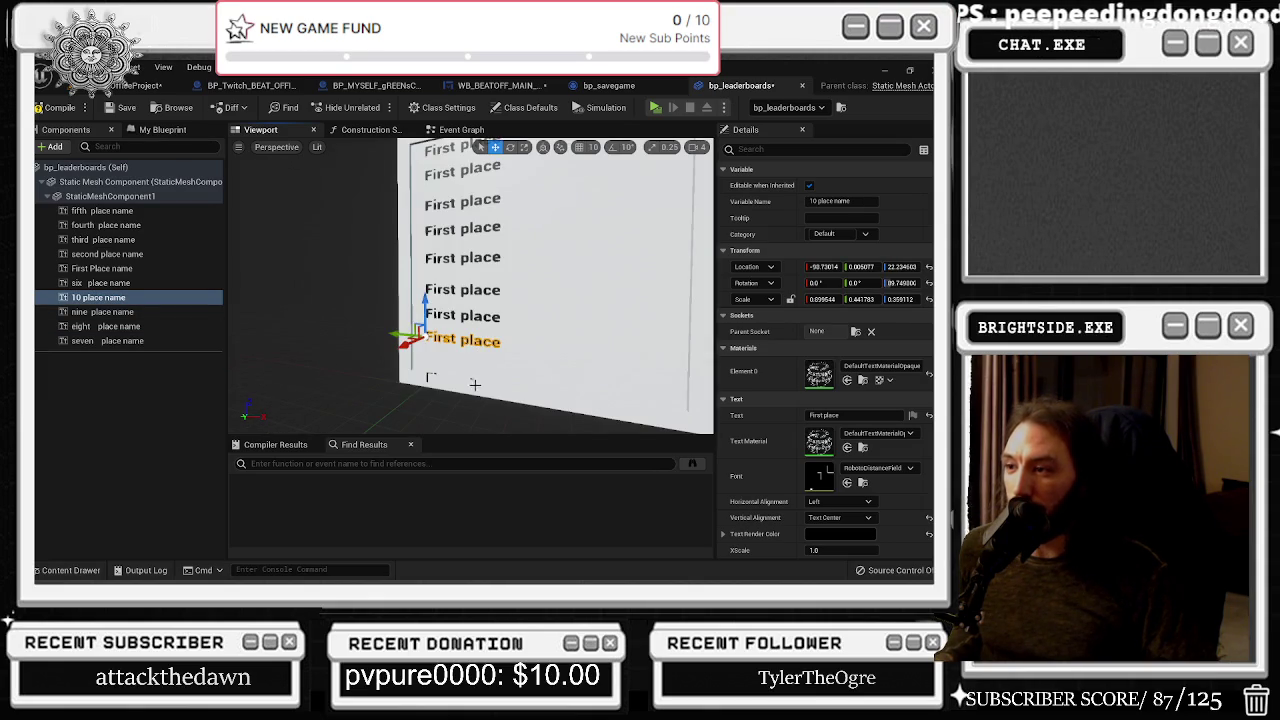
left_click(430, 377)
mouse_move(428, 372)
left_mouse_down()
mouse_move(424, 350)
mouse_move(422, 372)
left_mouse_up()
left_click(428, 340)
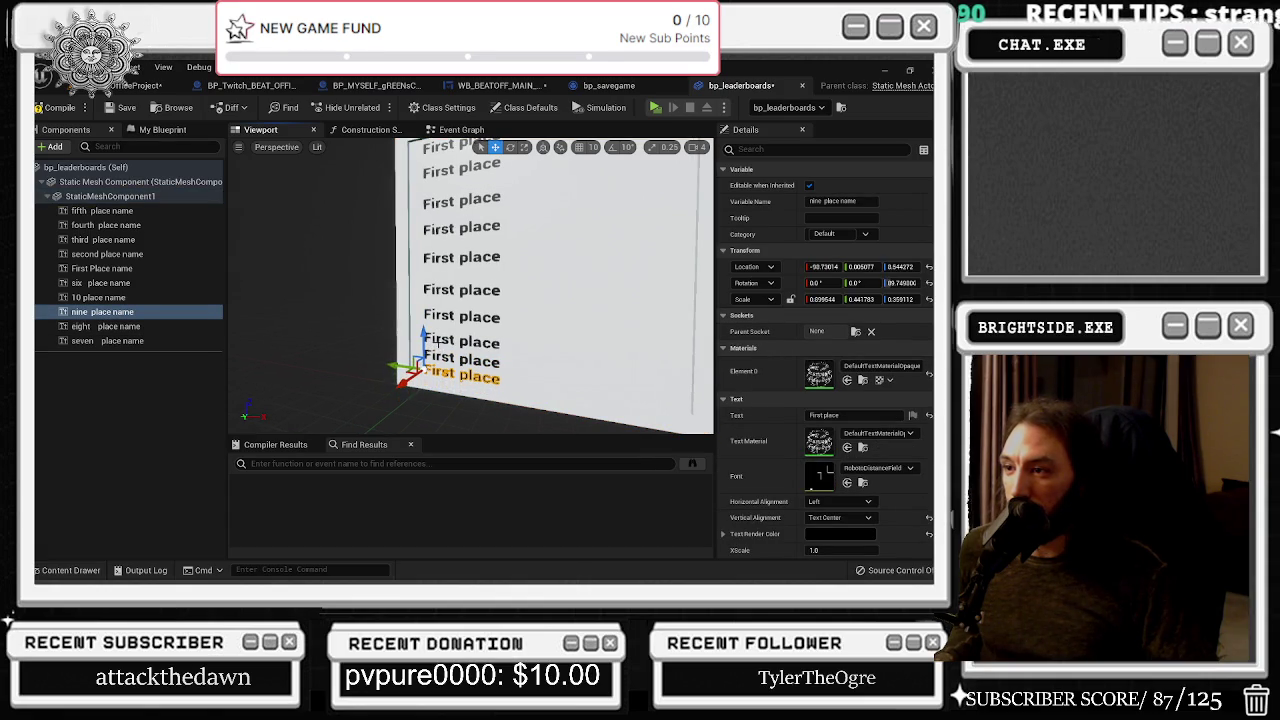
left_click(435, 343)
scroll(470, 290, "up", 2)
left_click_drag(410, 358, 398, 336)
Fine-tune the six and seven place name rows so the lower rows space evenly
left_click(445, 384)
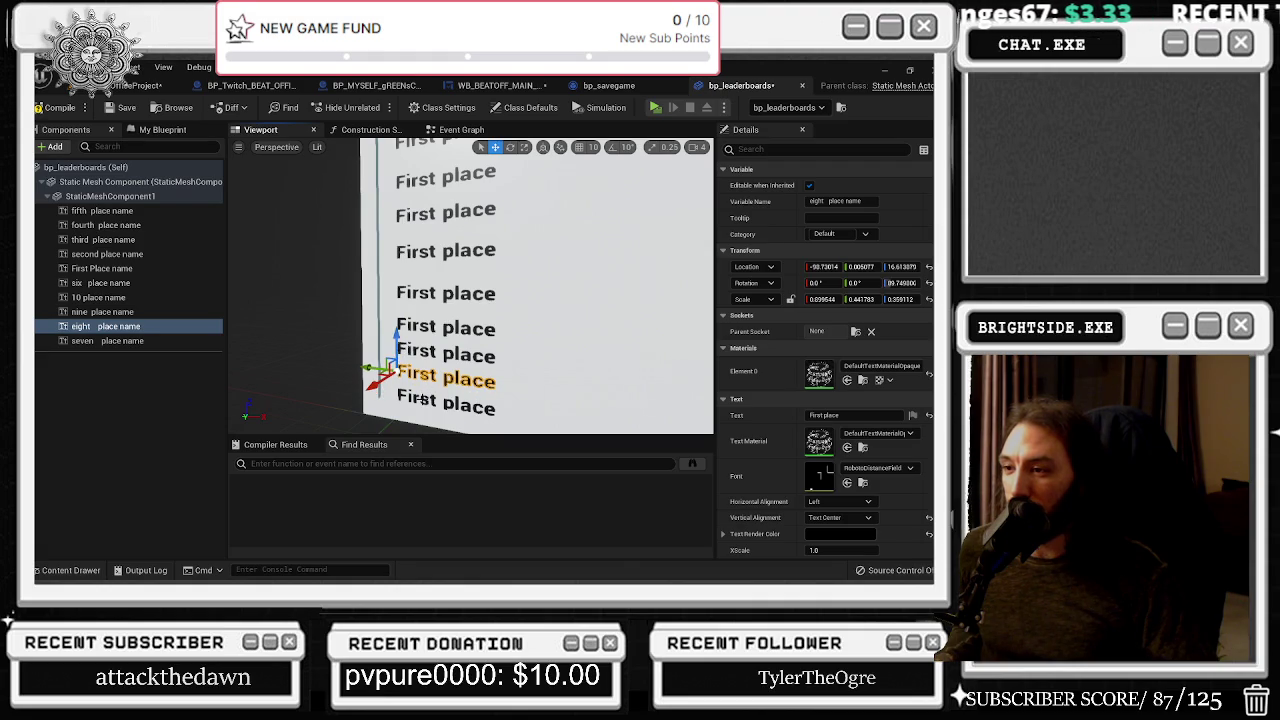
left_click(420, 399)
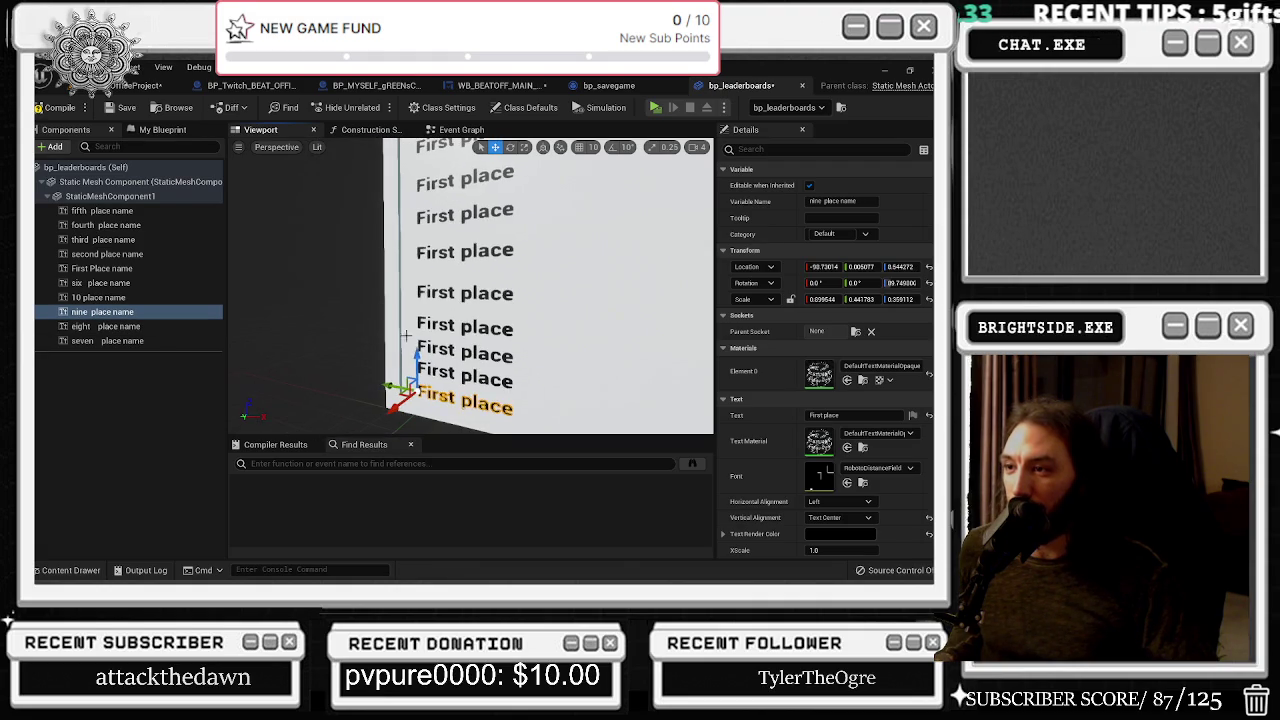
left_click(420, 292)
left_click_drag(414, 256, 414, 253)
left_click(420, 252)
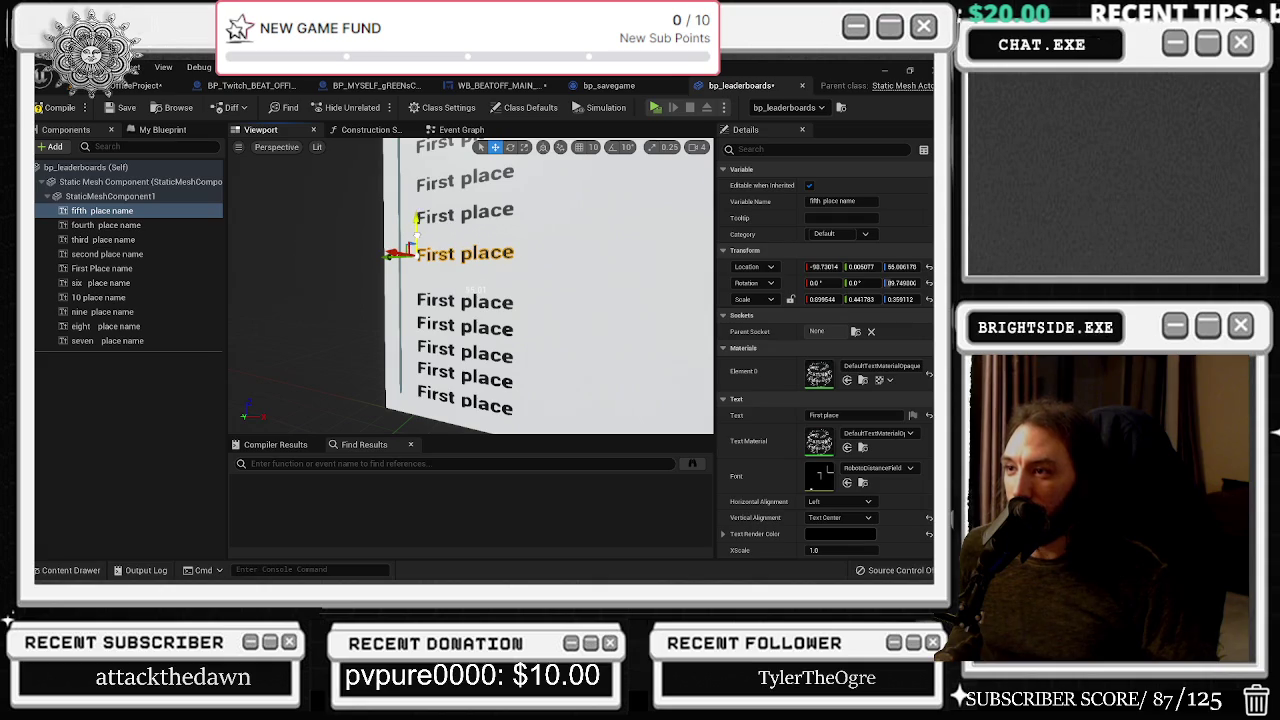
left_click(416, 292)
left_click_drag(480, 345, 480, 328)
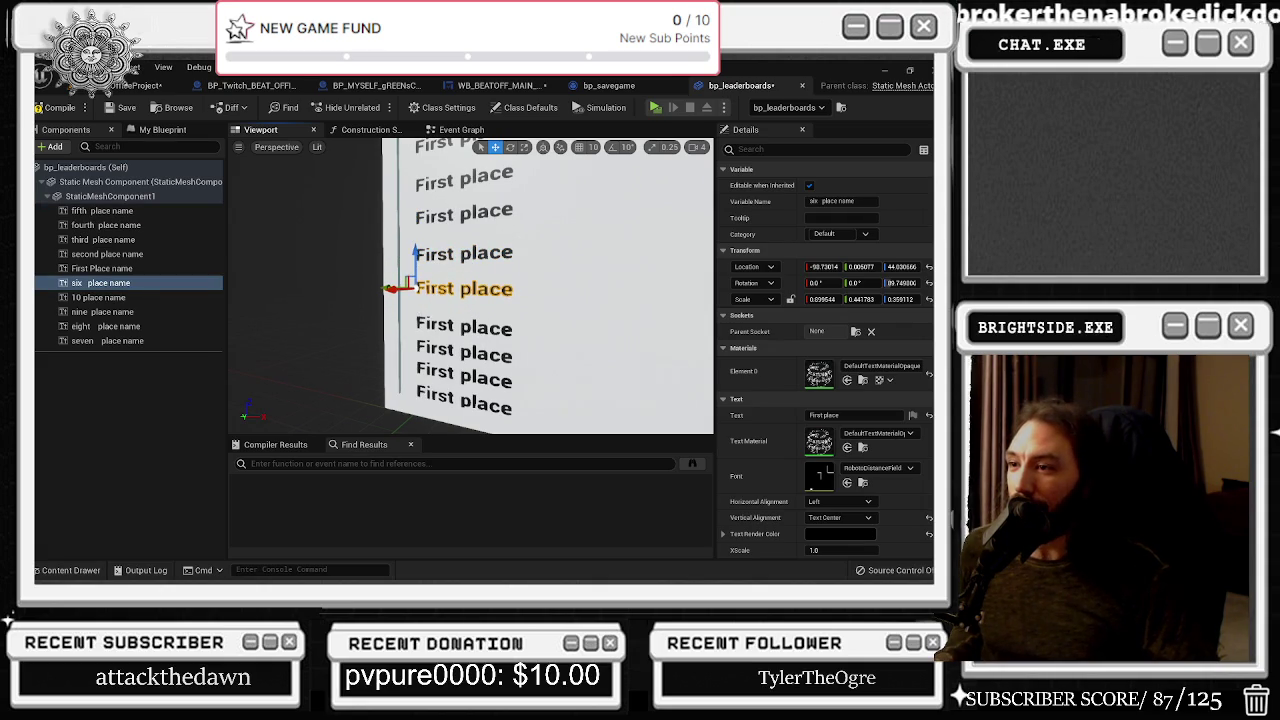
left_click(420, 328)
left_click_drag(412, 302, 410, 297)
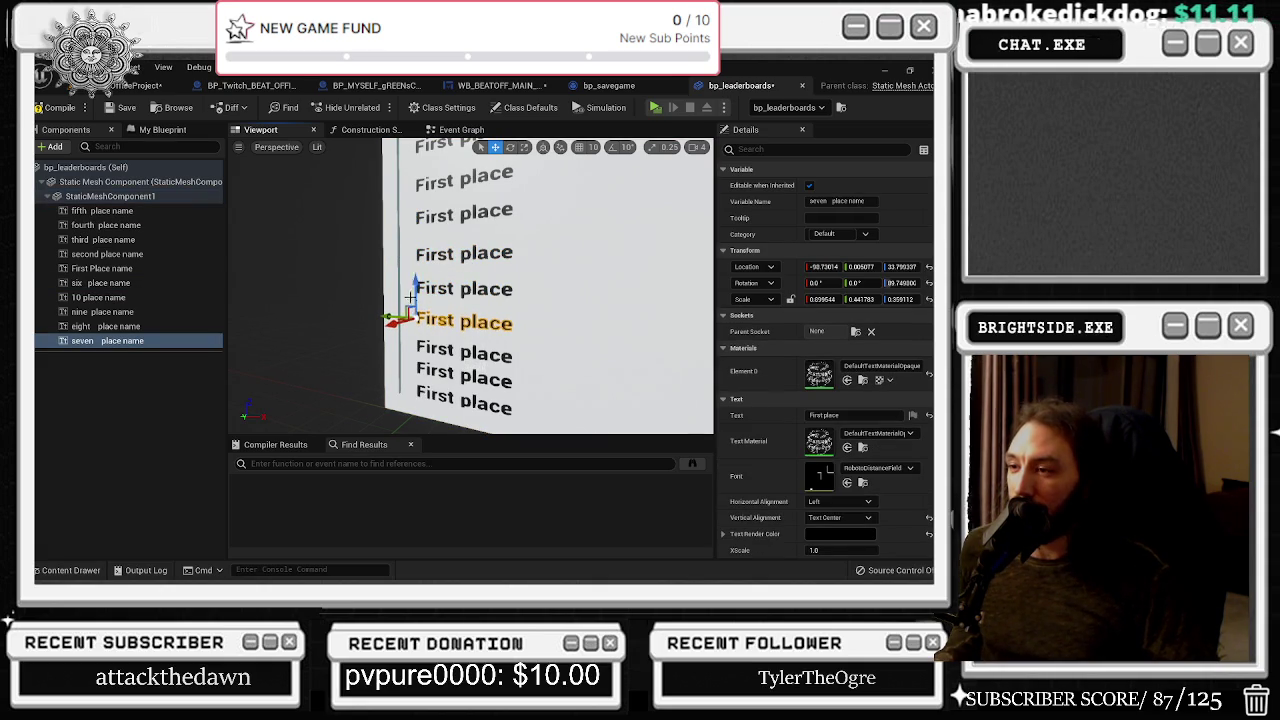
left_click(414, 342)
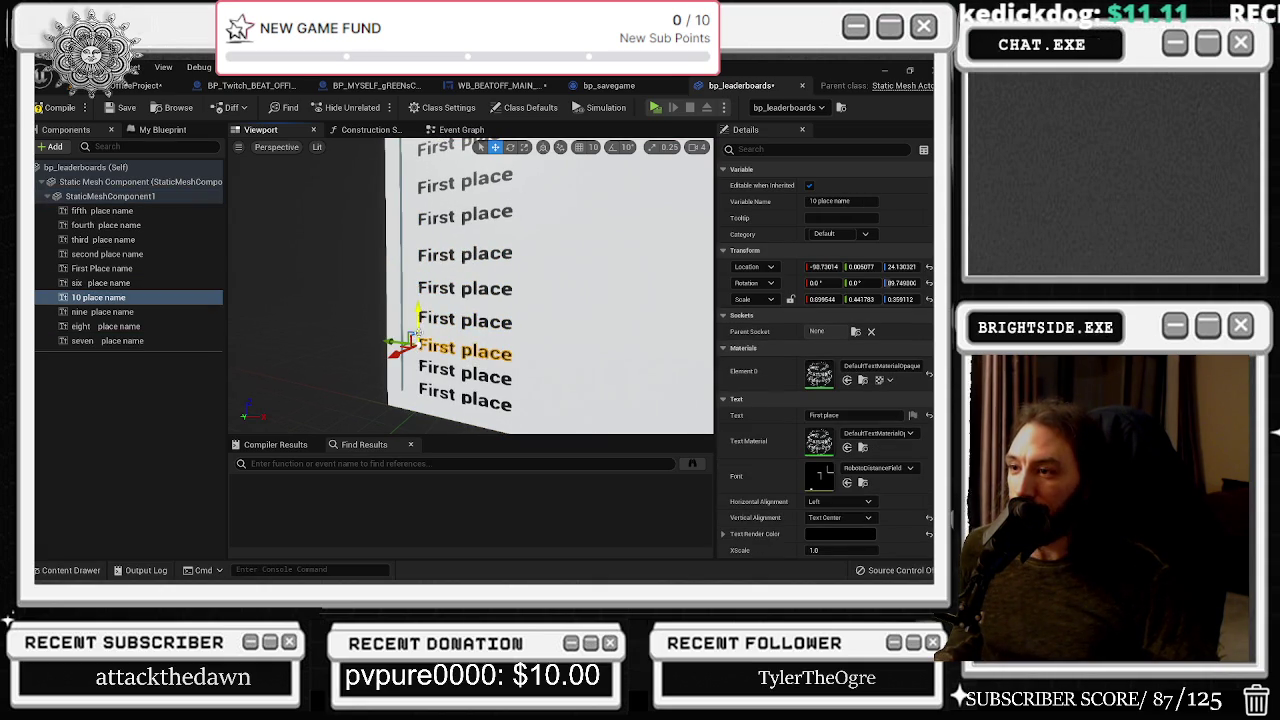
left_click(420, 366)
scroll(488, 277, "down", 10)
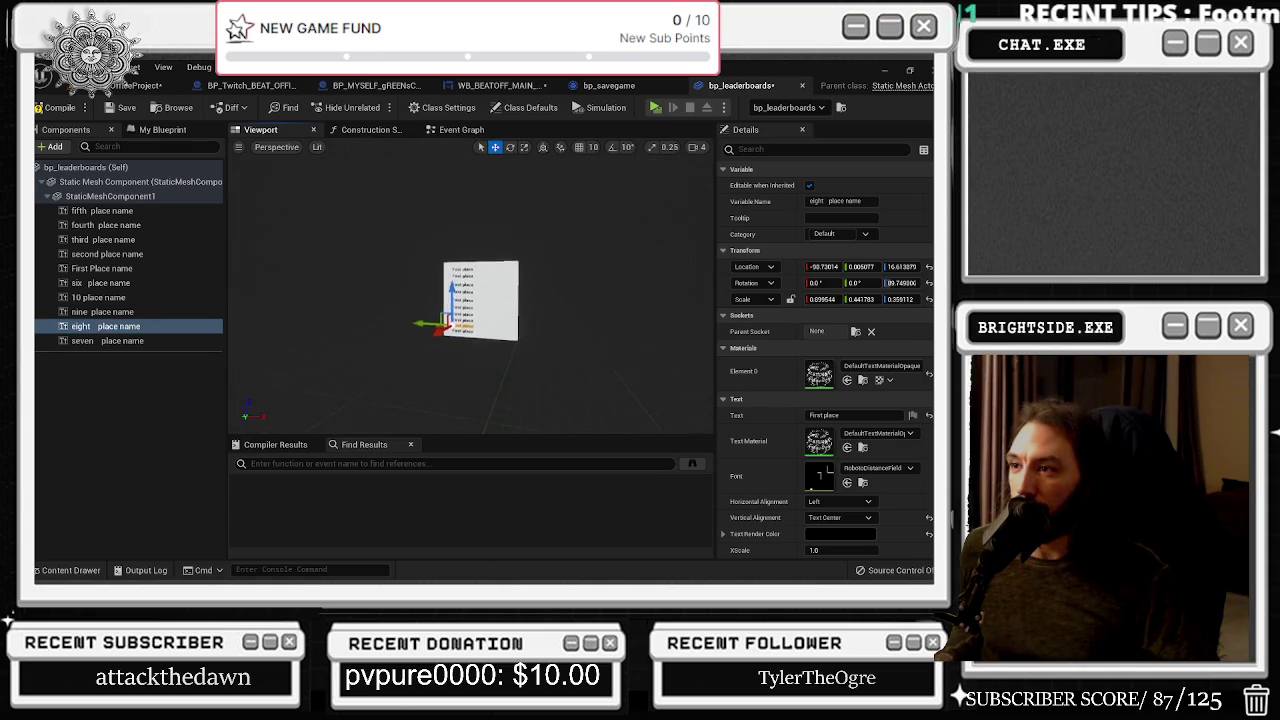
scroll(477, 295, "up", 5)
scroll(456, 290, "up", 5)
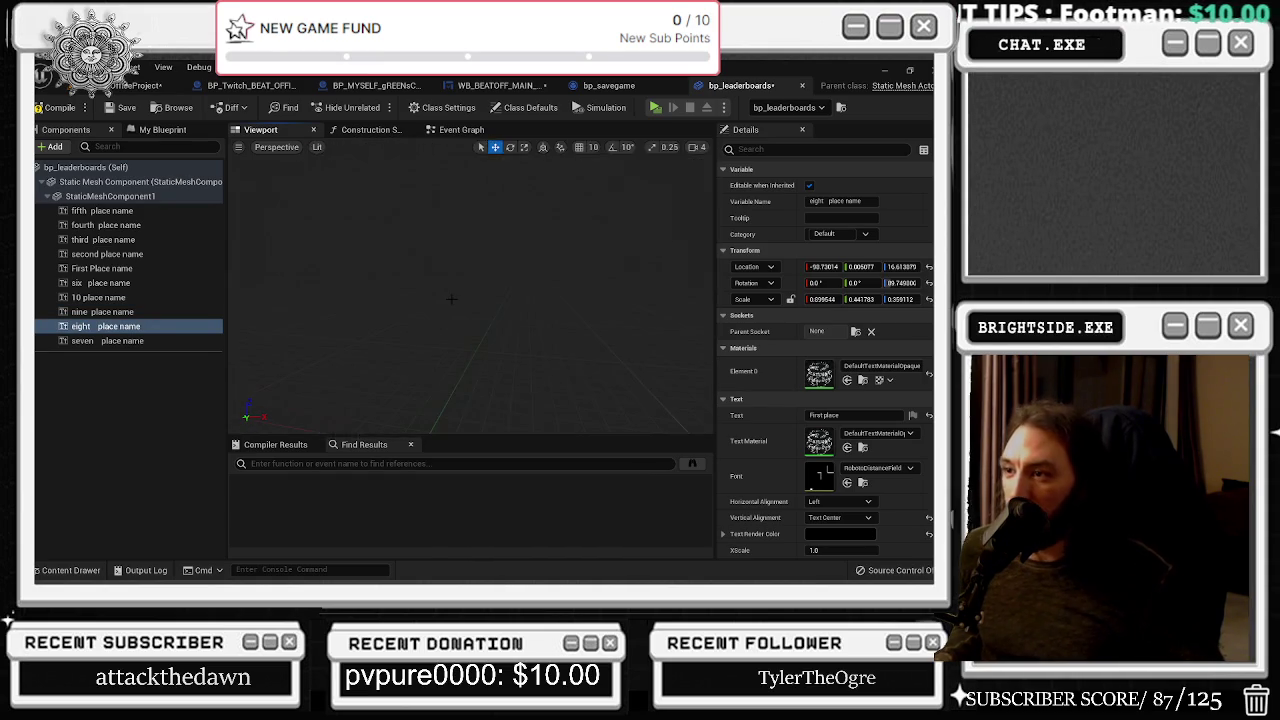
left_click(110, 341)
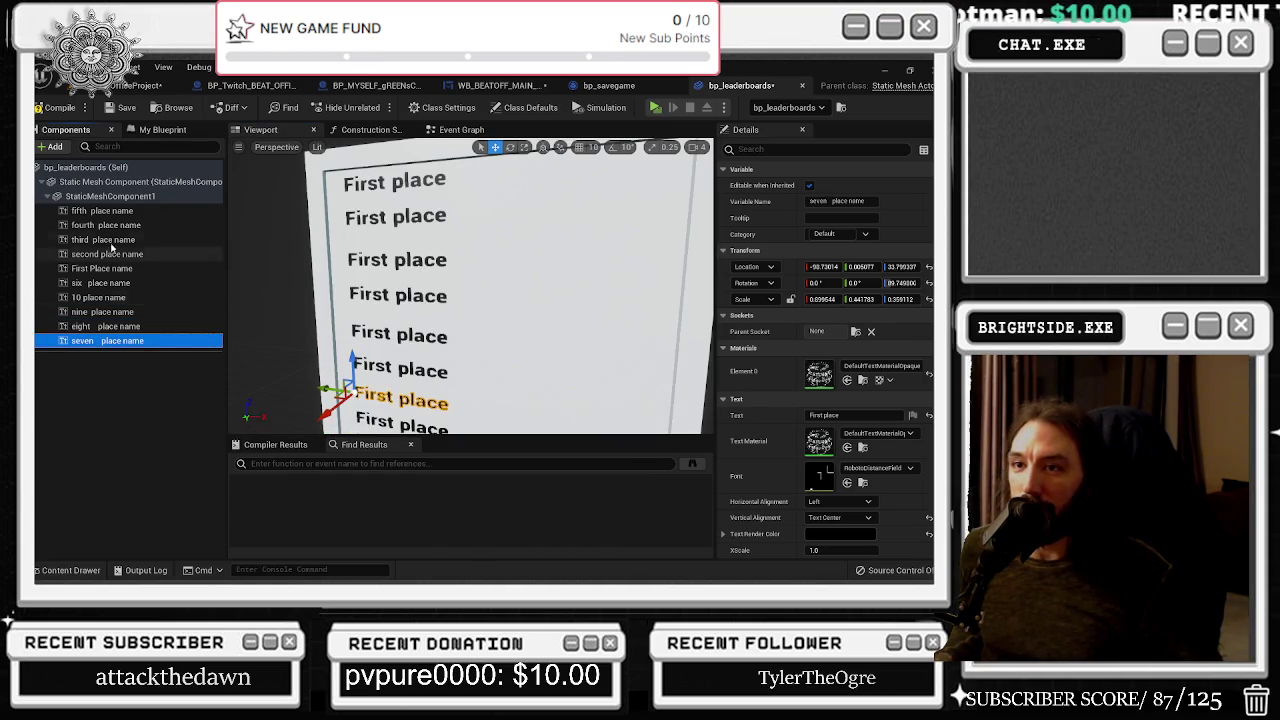
Select the nine text rows below First Place and move them together
left_click(100, 211, "shift")
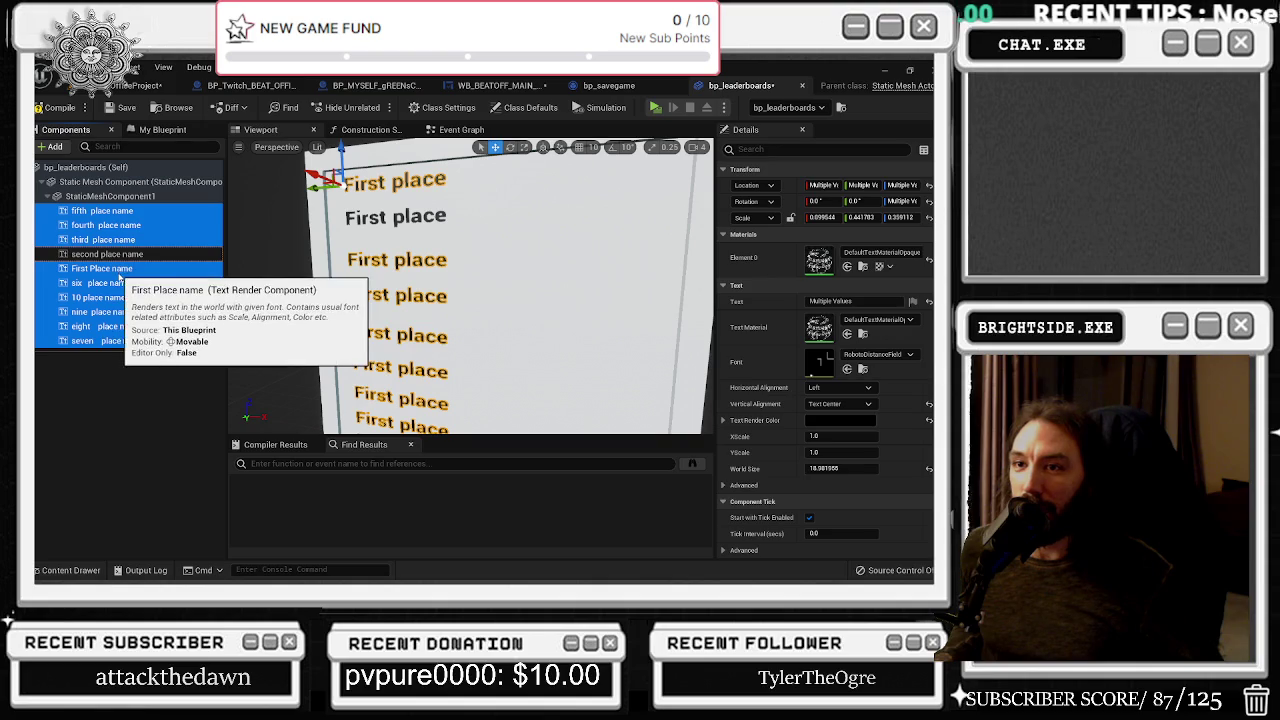
left_click(100, 268, "ctrl")
key("f")
scroll(388, 286, "up", 5)
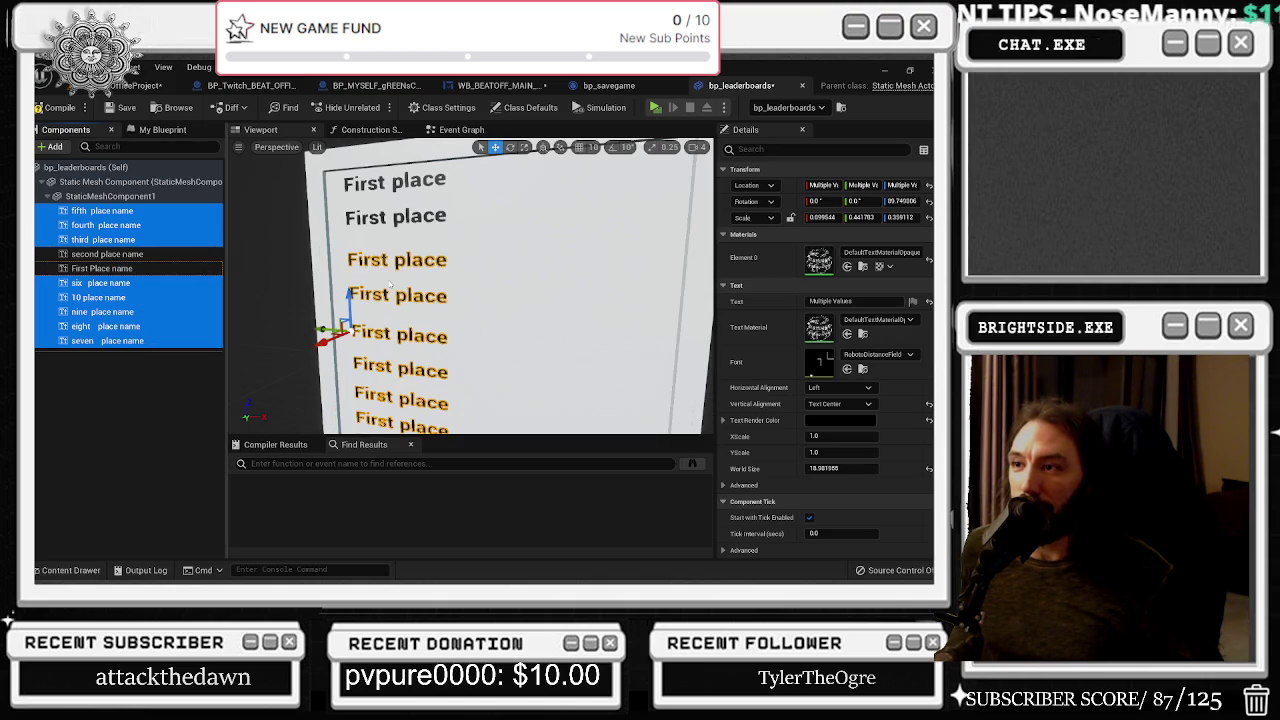
left_click_drag(355, 287, 353, 280)
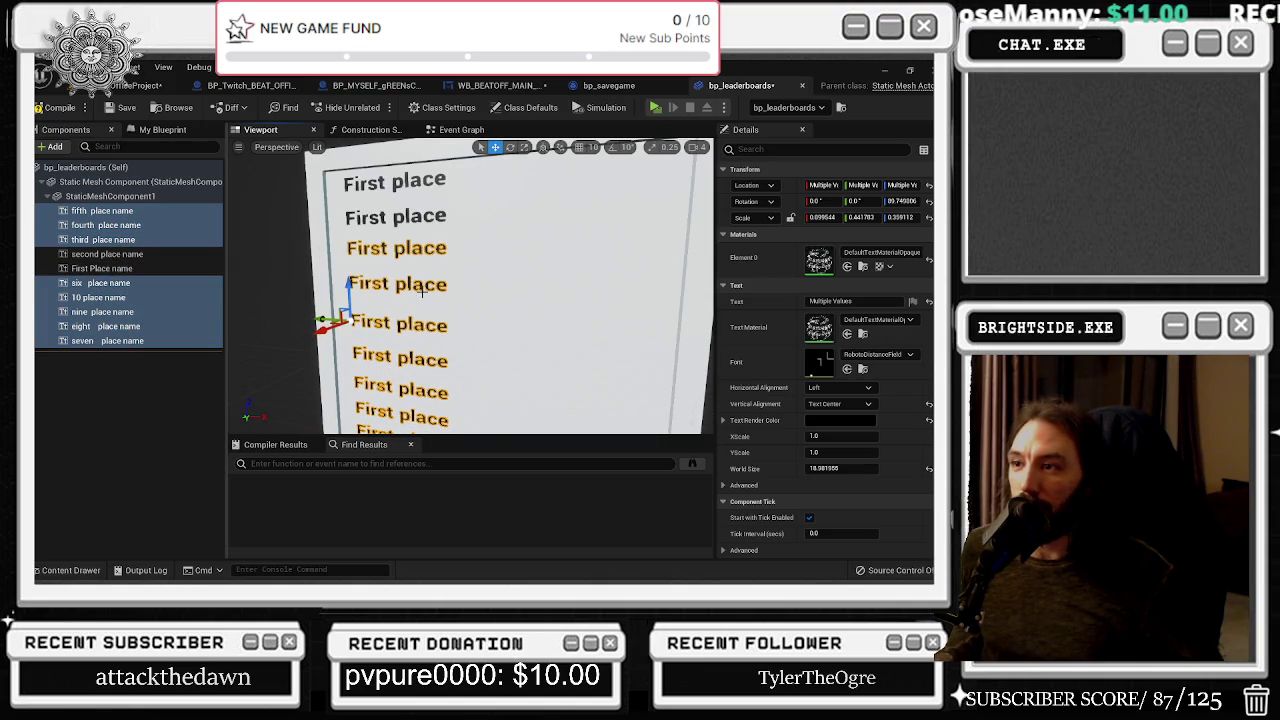
Deselect the third and fourth rows, orbit to view the whole board, and compile bp_leaderboards
left_click(104, 240, "ctrl")
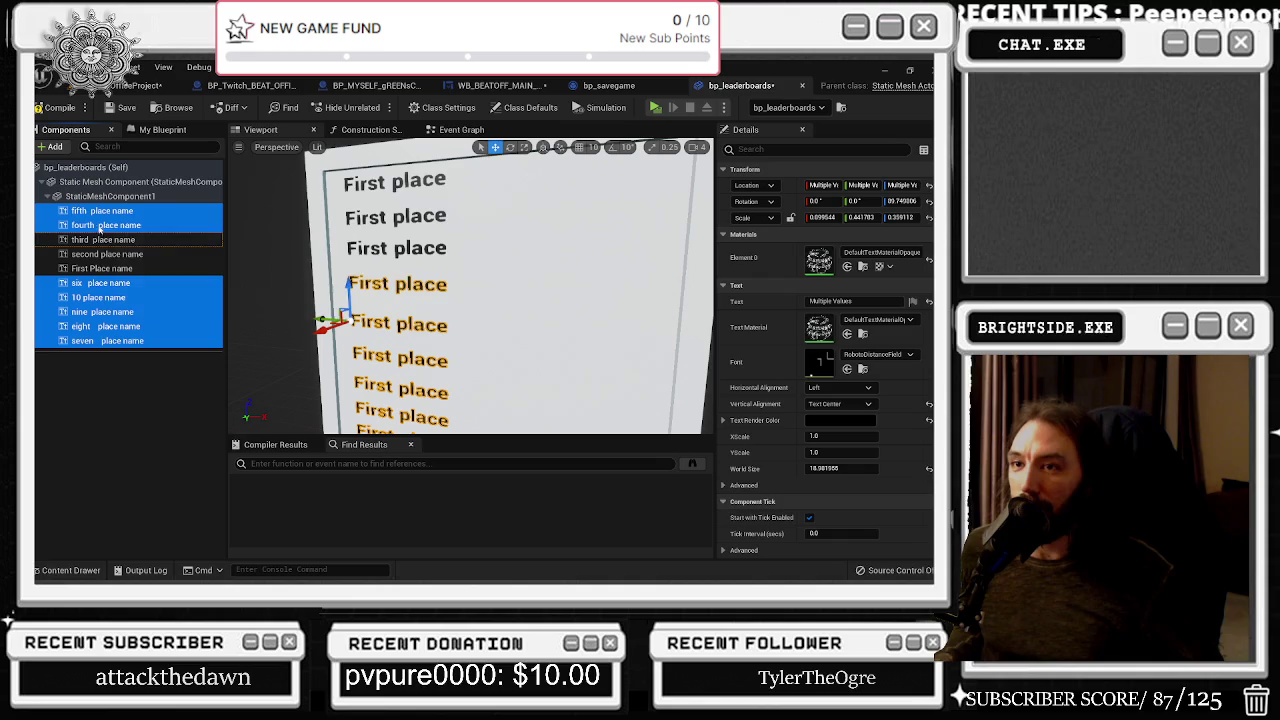
left_click(105, 225, "ctrl")
left_click_drag(520, 300, 500, 300)
left_click_drag(435, 242, 435, 242)
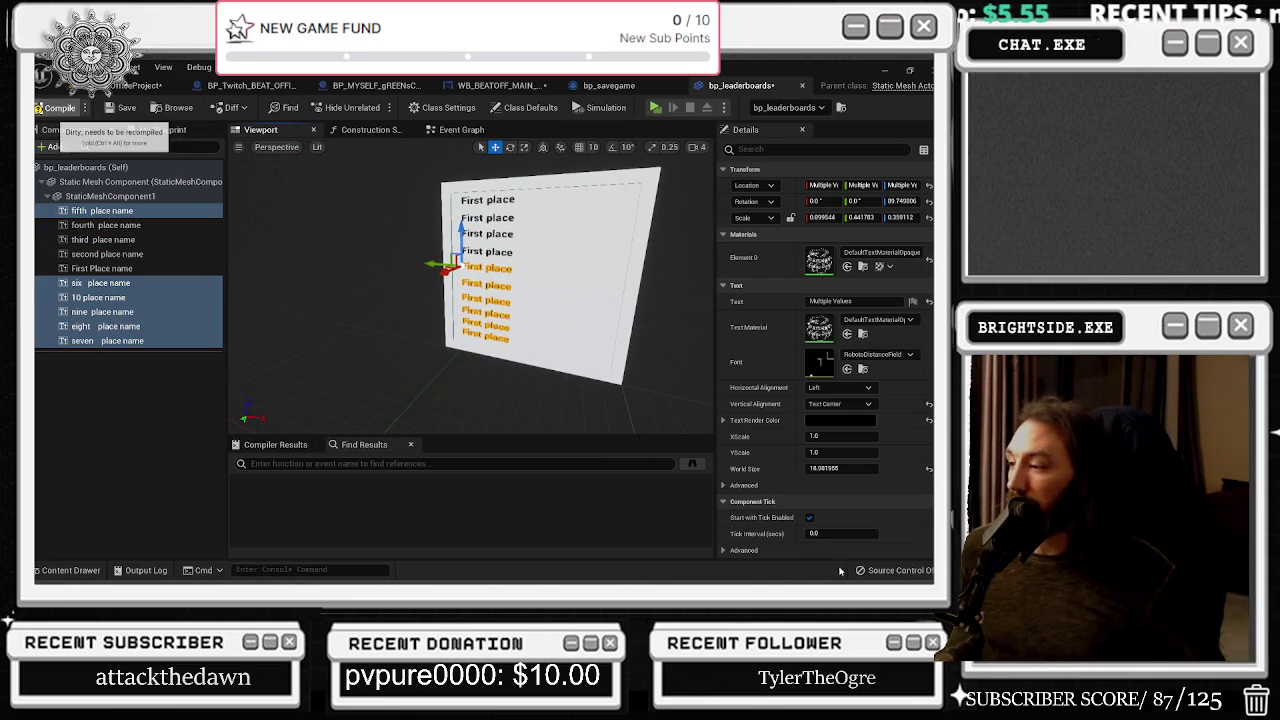
left_click(52, 107)
Play-test the level, show the leaderboards in-game to see chatter names, then stop play
left_click(118, 86)
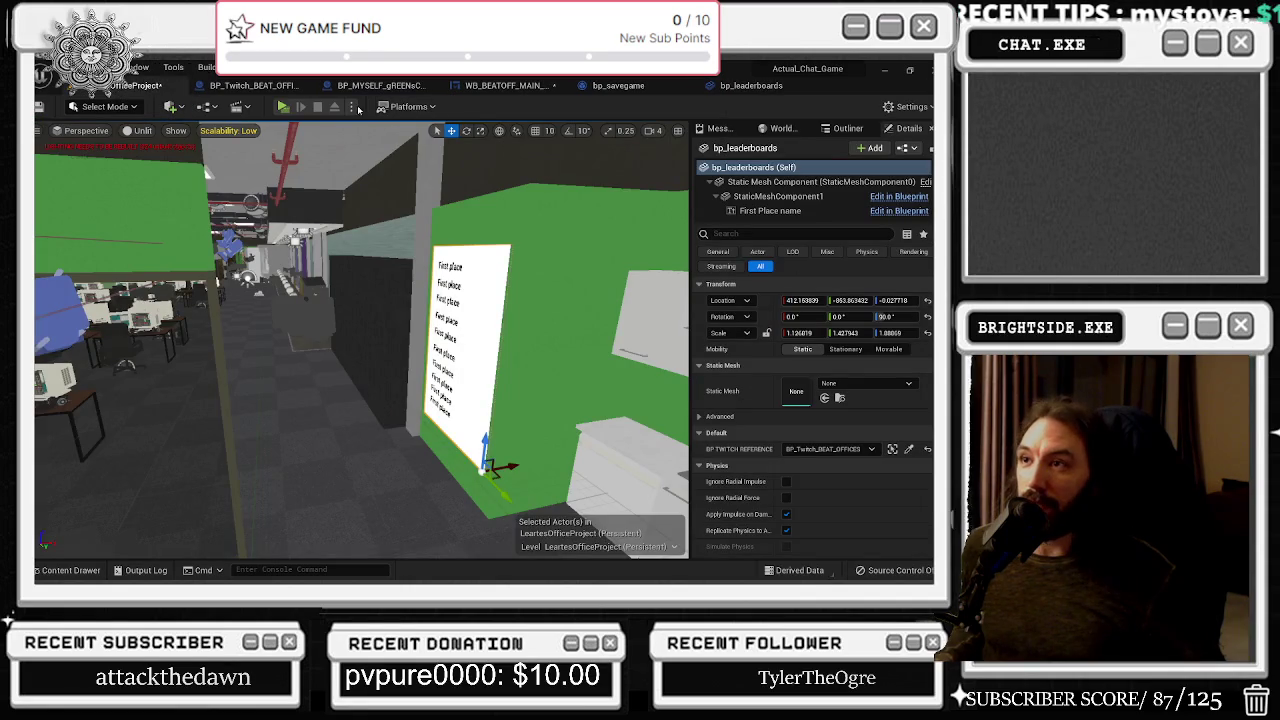
left_click(285, 108)
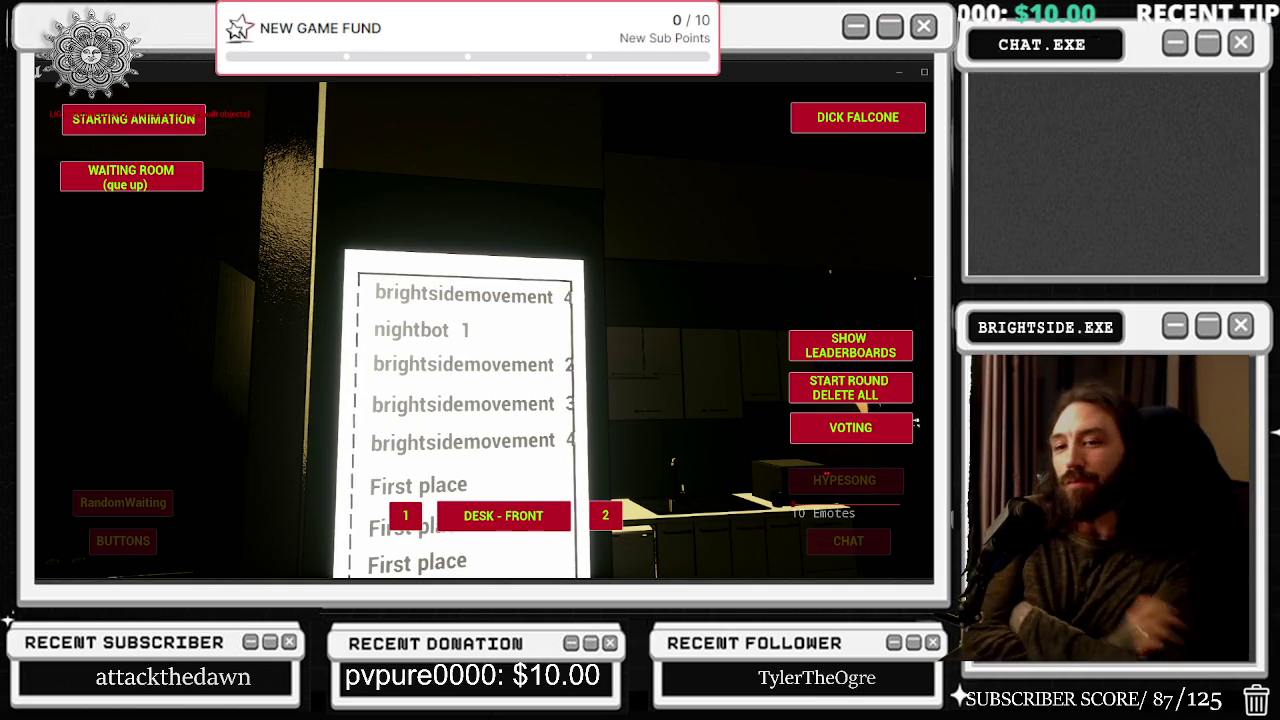
left_click(880, 346)
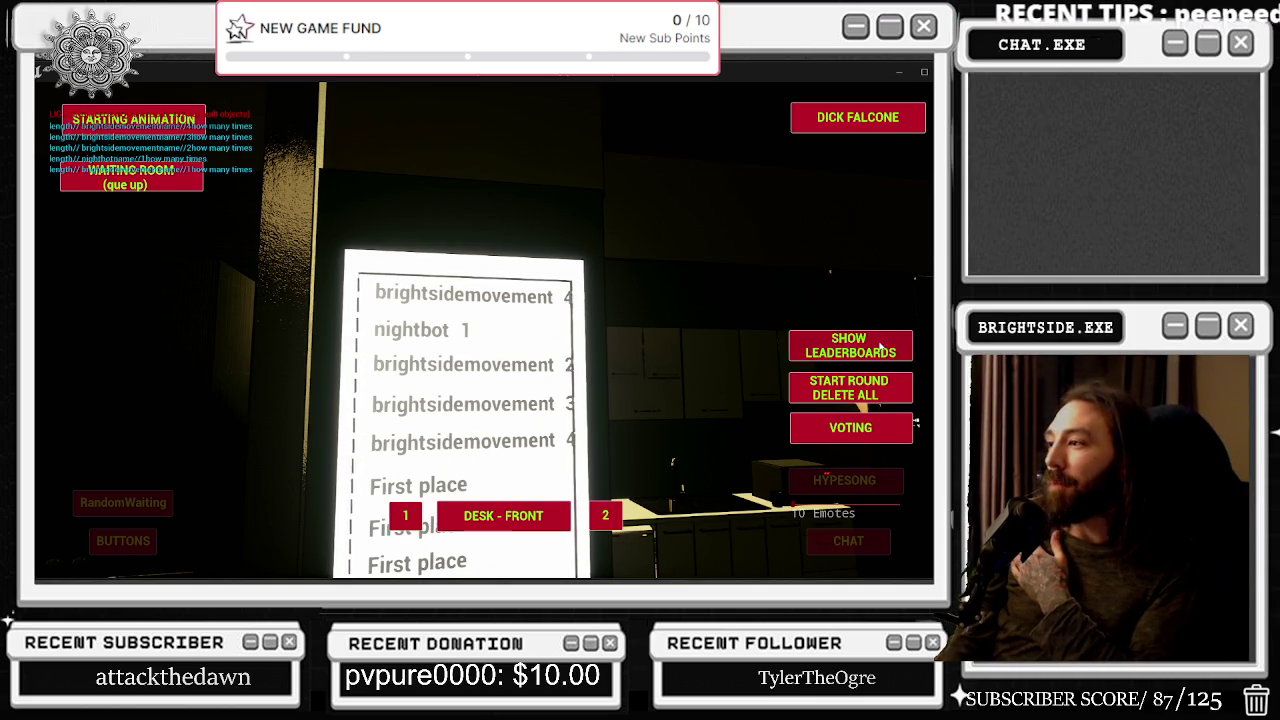
key("Escape")
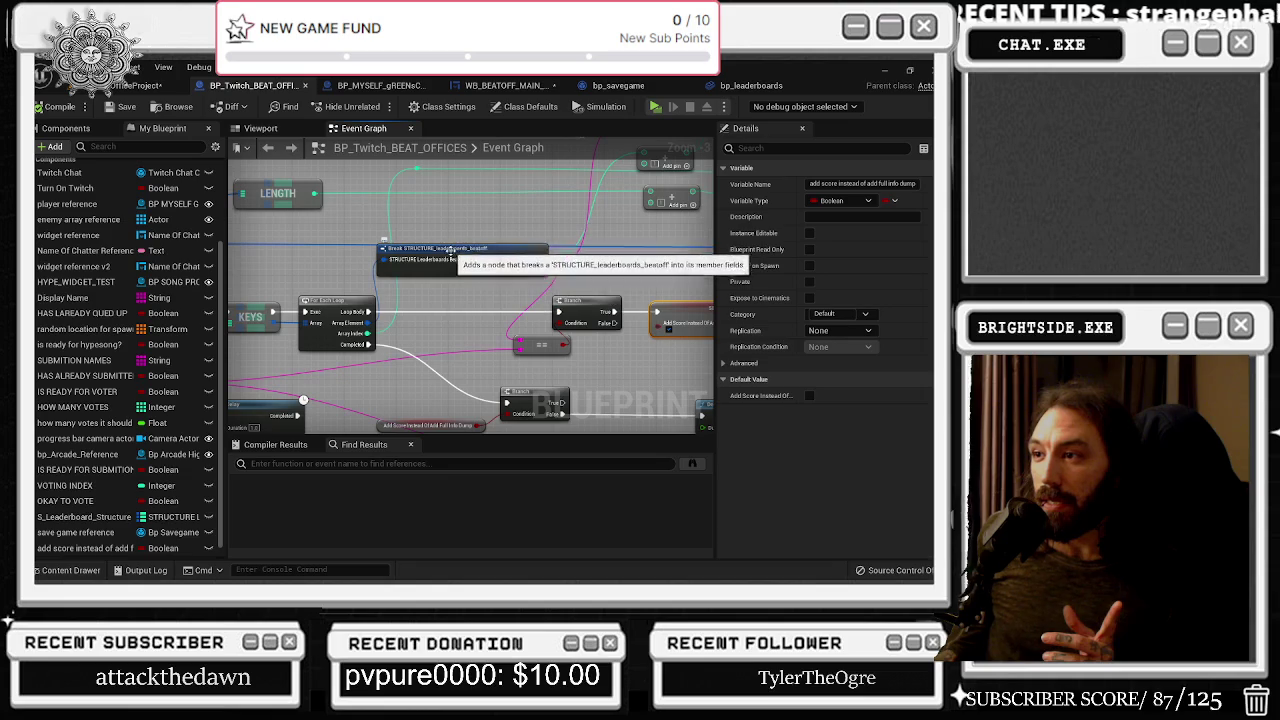
Survey the Print String, ADD, KEYS, For Each Loop and Make STRUCTURE nodes in the Event Graph
left_click_drag(536, 262, 146, 342)
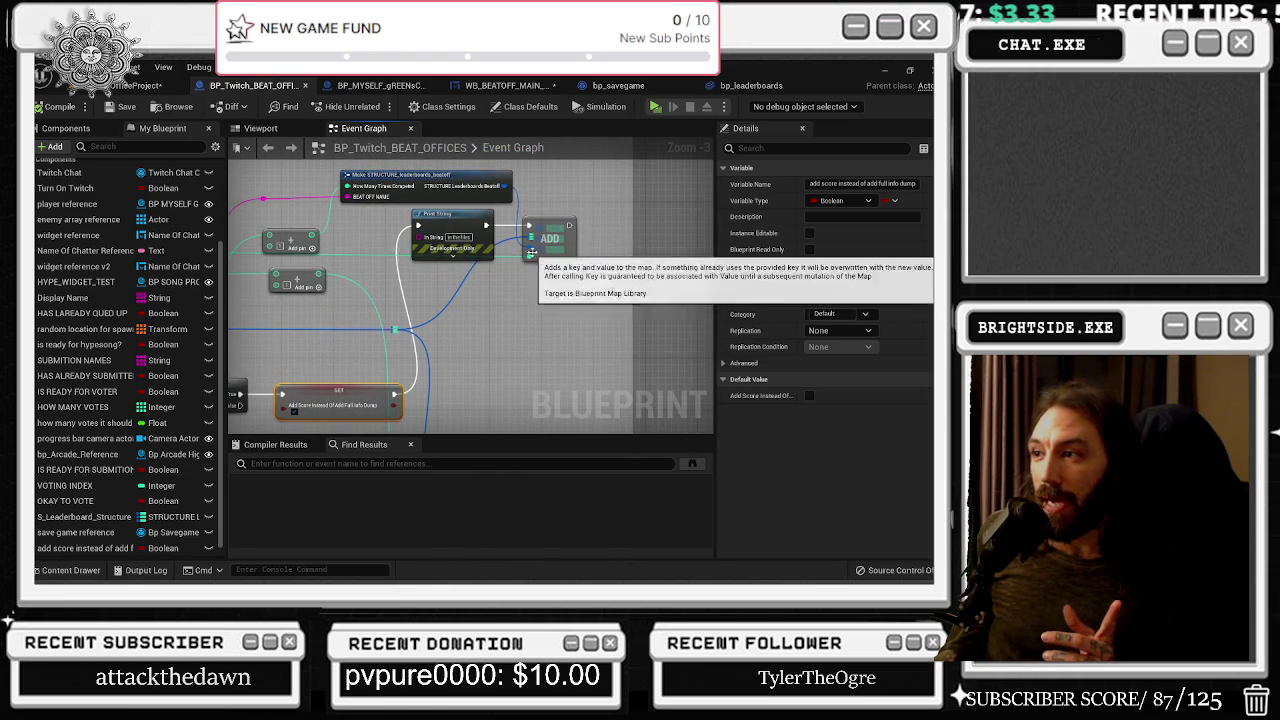
left_click_drag(520, 262, 565, 273)
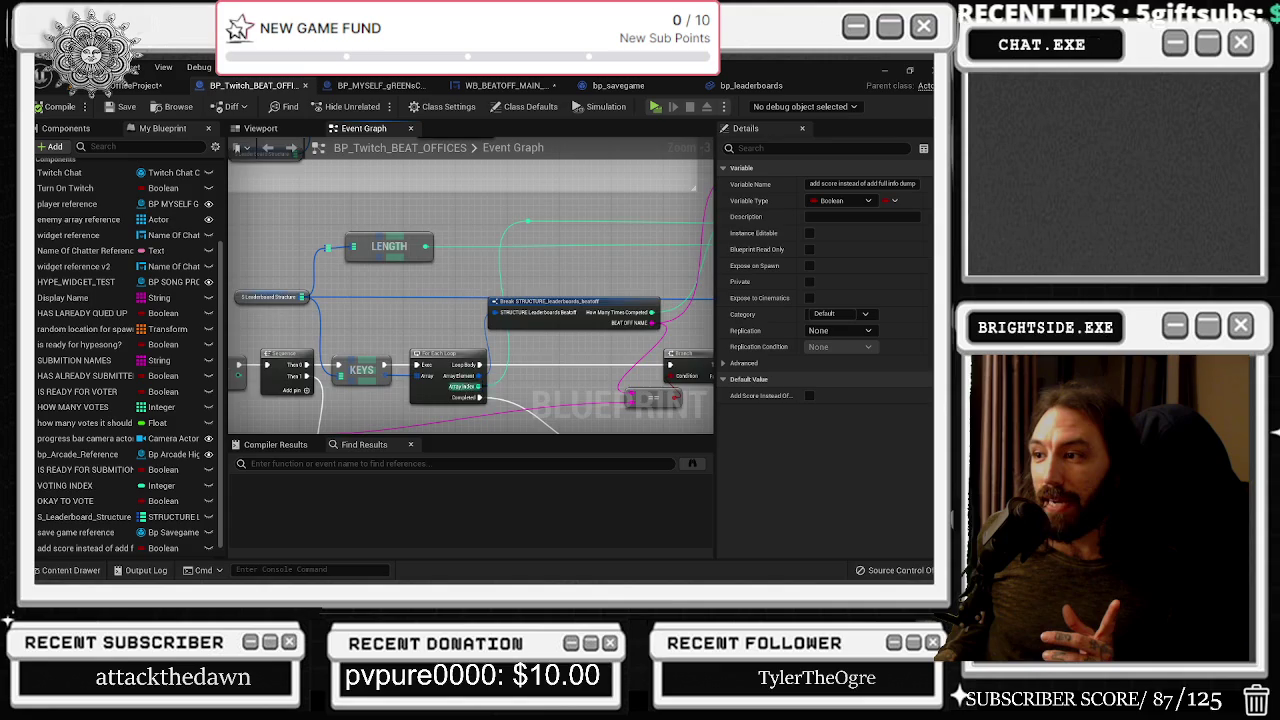
scroll(460, 388, "up", 1)
left_click_drag(353, 352, 480, 390)
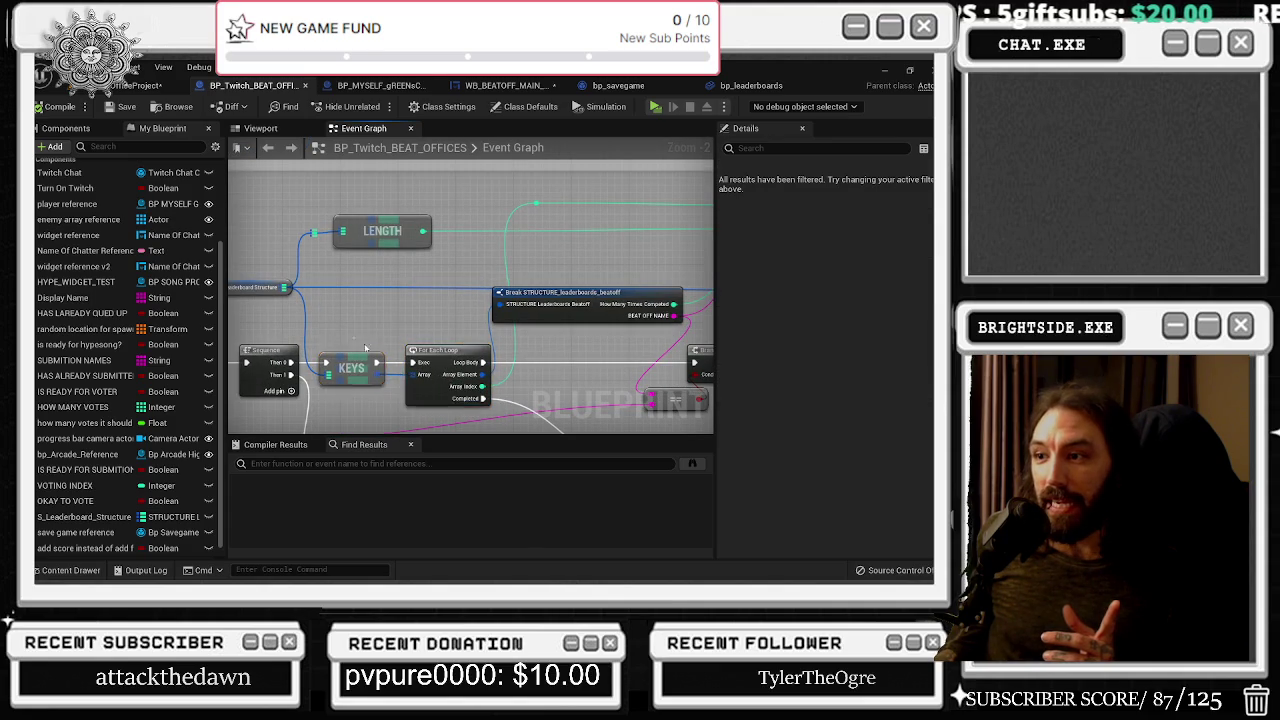
mouse_move(388, 346)
left_mouse_down()
mouse_move(463, 385)
mouse_move(367, 347)
left_mouse_up()
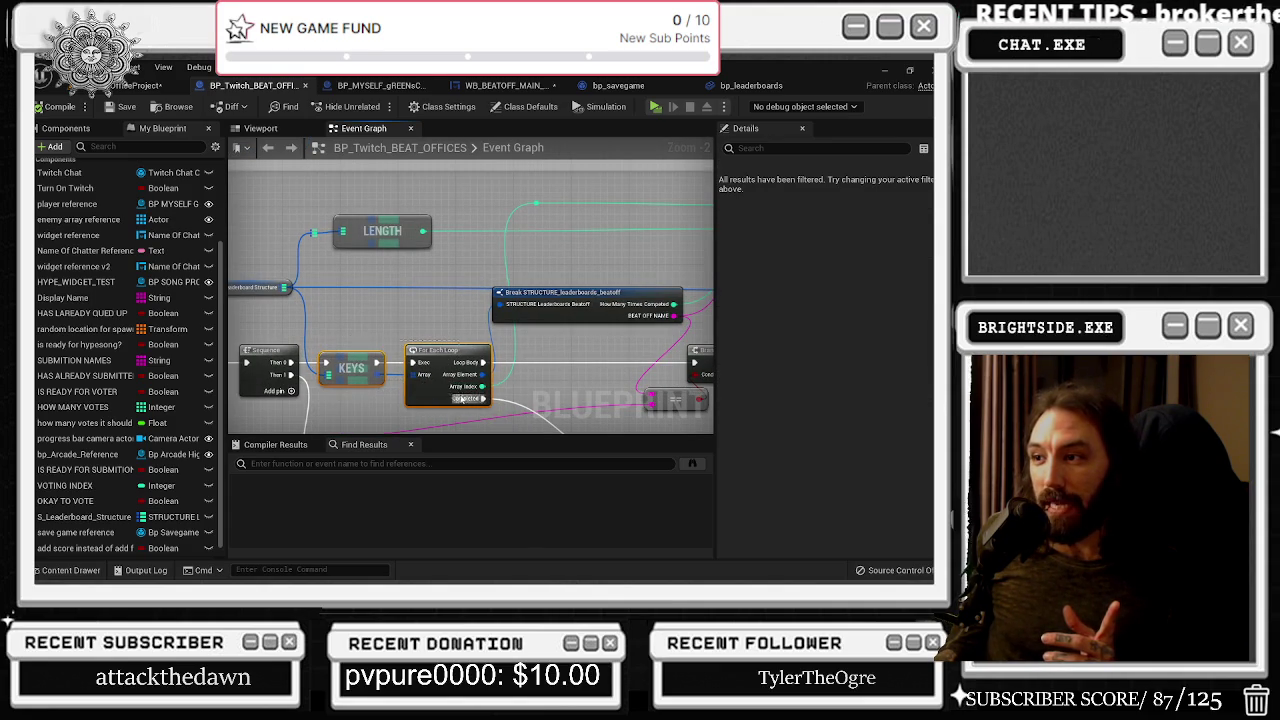
left_click_drag(523, 380, 502, 242)
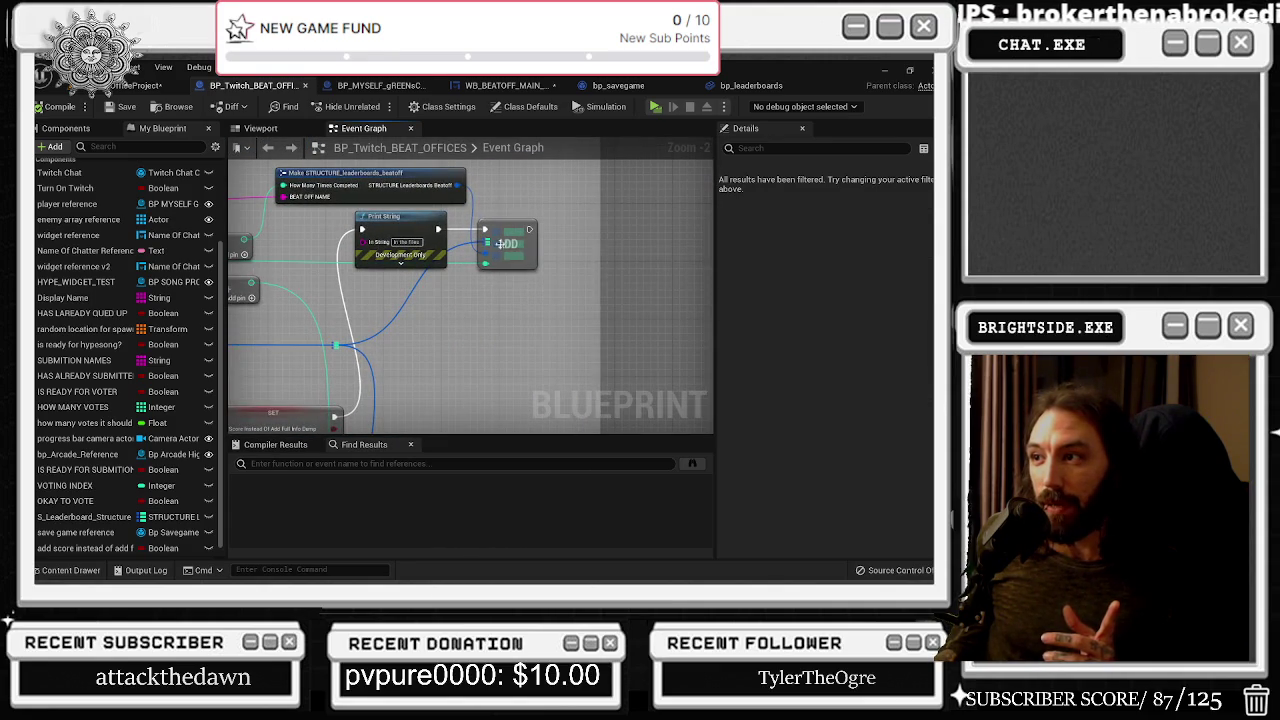
mouse_move(447, 326)
left_mouse_down()
mouse_move(497, 263)
mouse_move(473, 343)
left_mouse_up()
scroll(497, 282, "down", 1)
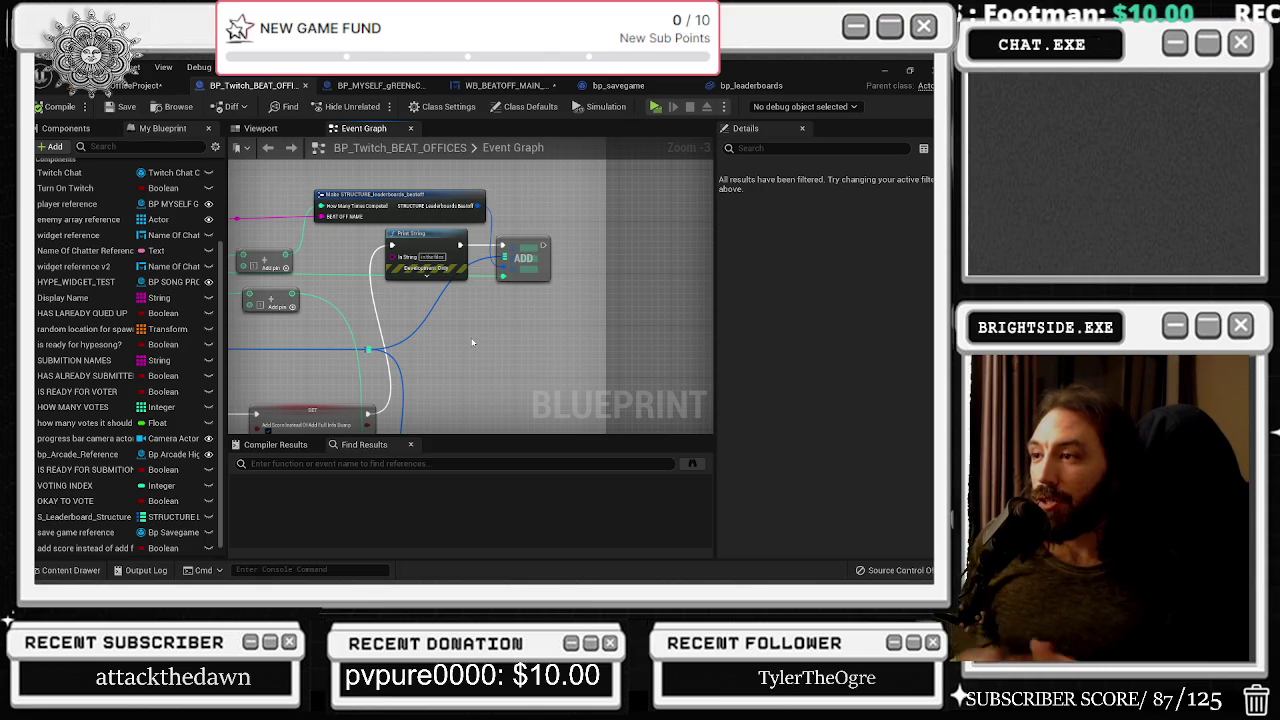
Undo the last edit so the Delay node returns beside ADD, then select Delay, ADD and Make STRUCTURE
key("ctrl+z")
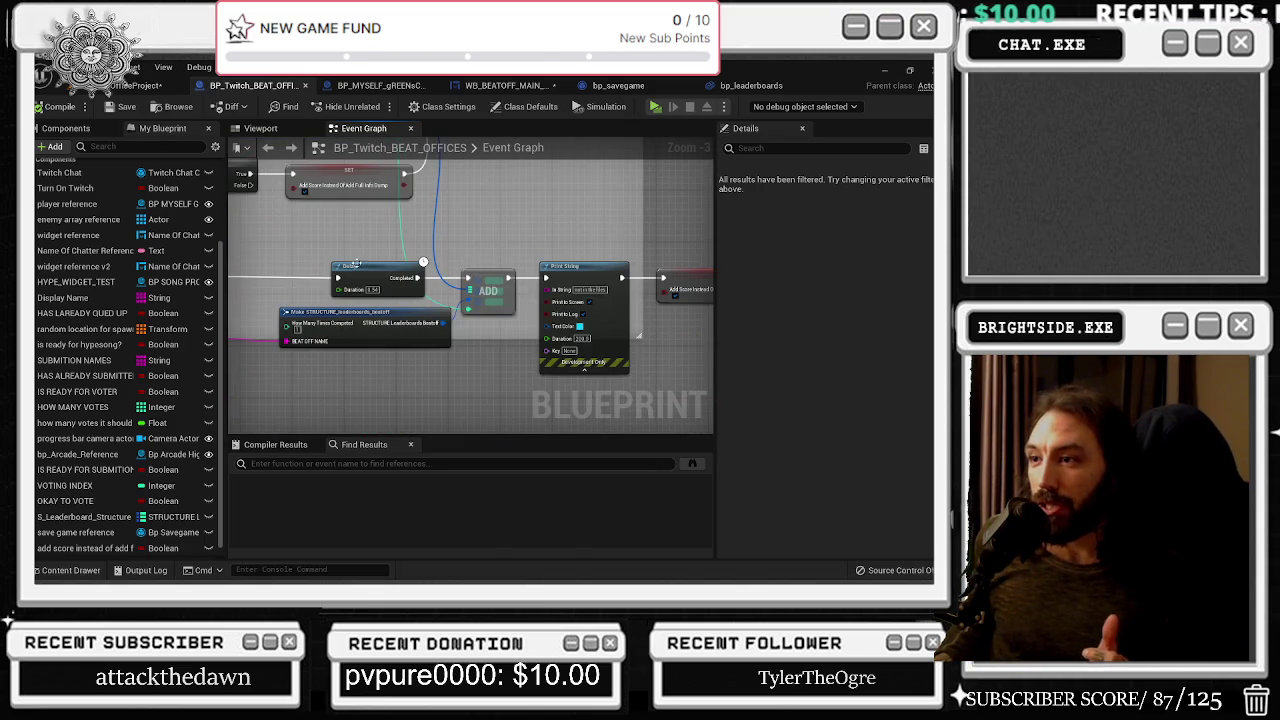
left_click_drag(357, 263, 500, 277)
scroll(500, 277, "down", 1)
mouse_move(308, 238)
left_mouse_down()
mouse_move(331, 286)
mouse_move(370, 271)
left_mouse_up()
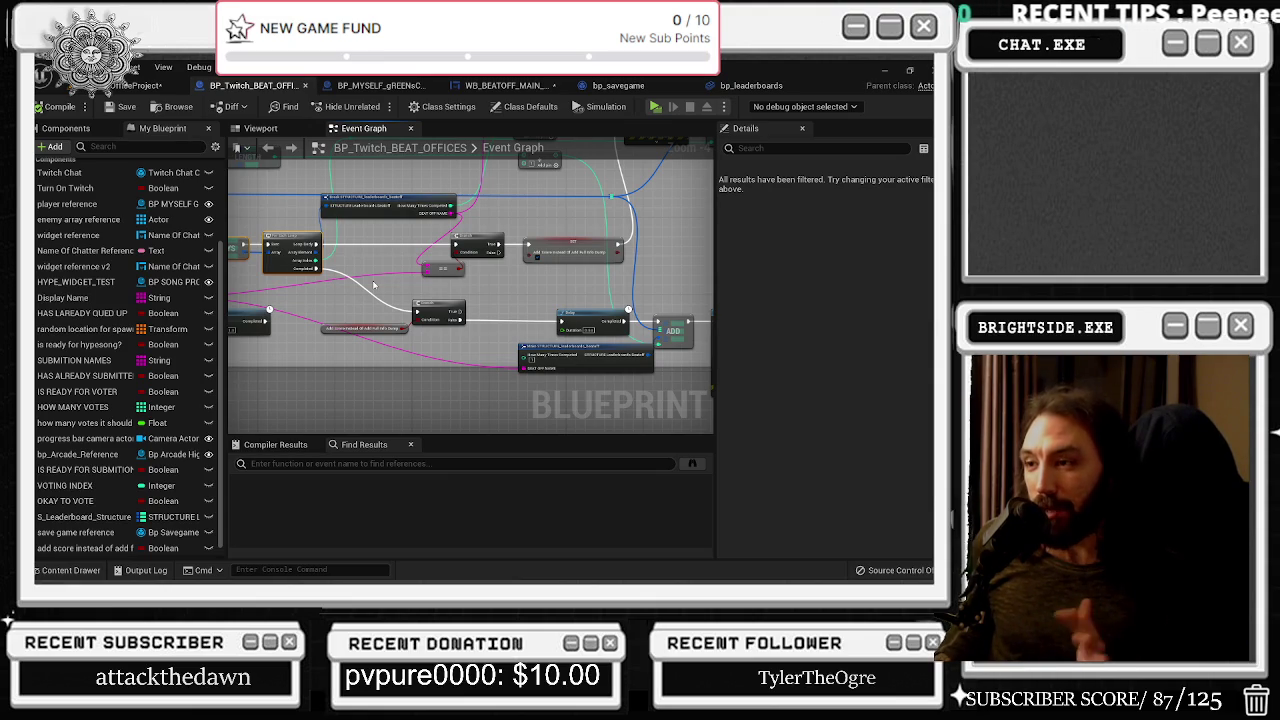
scroll(374, 286, "up", 2)
mouse_move(374, 286)
left_mouse_down()
mouse_move(470, 260)
mouse_move(555, 283)
mouse_move(515, 186)
left_mouse_up()
left_click_drag(343, 333, 600, 392)
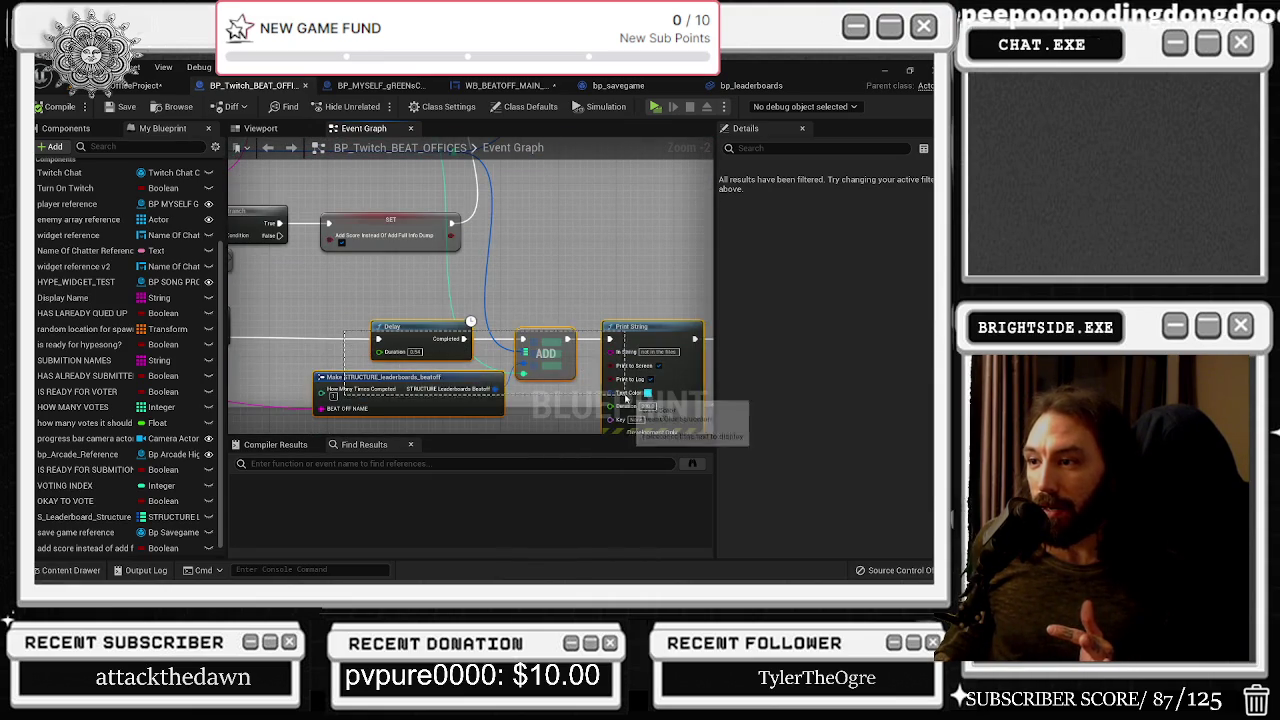
scroll(345, 395, "up", 2)
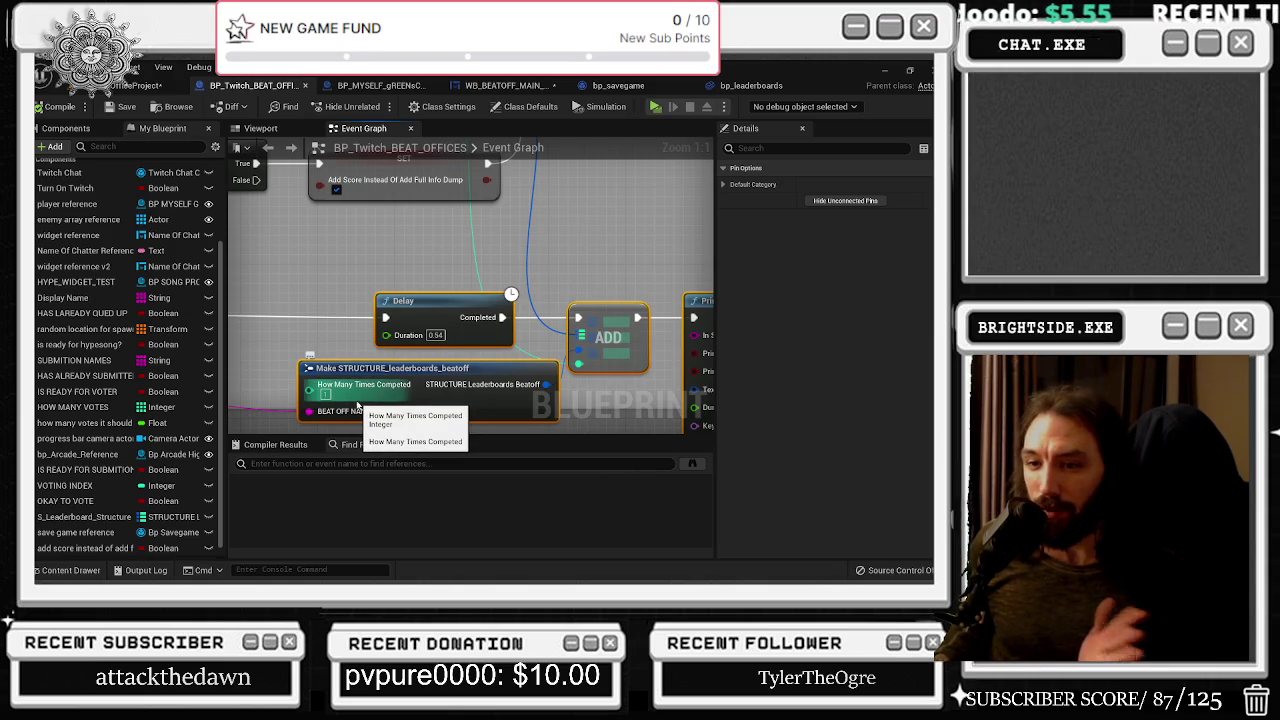
scroll(357, 405, "down", 3)
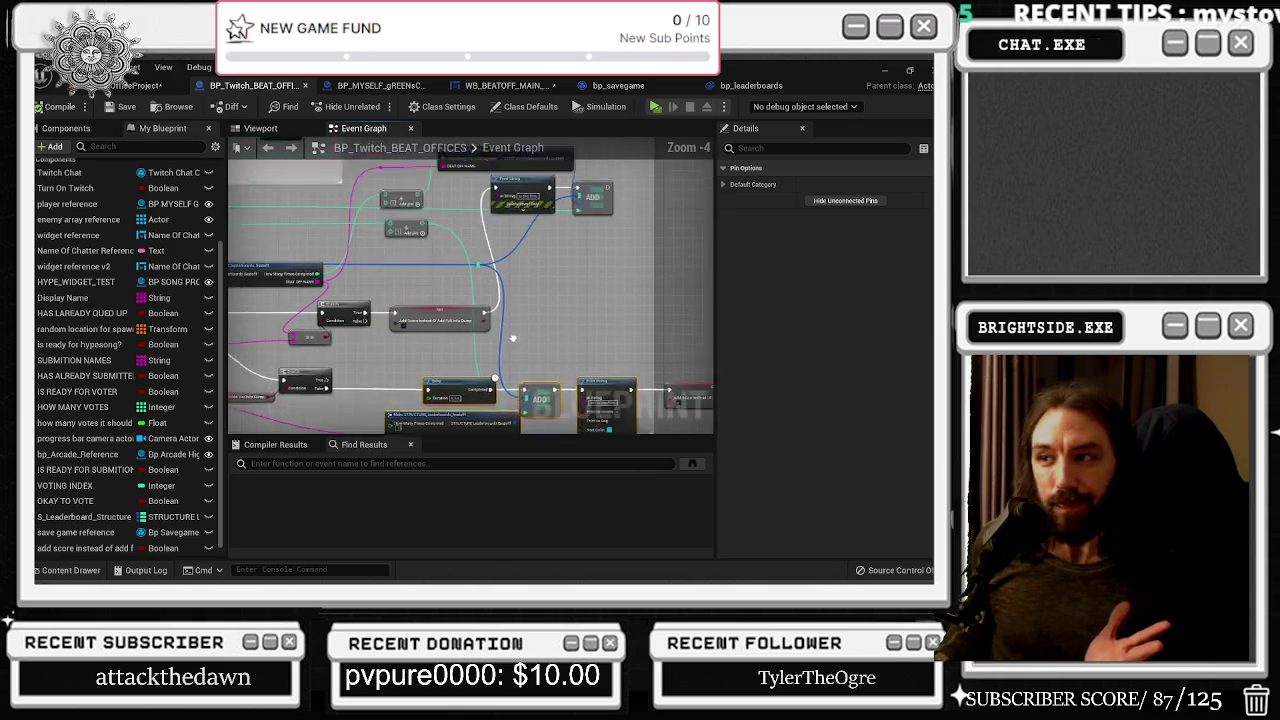
Review the loop and select the For Each Loop, Break STRUCTURE and KEYS nodes
left_click_drag(321, 360, 444, 346)
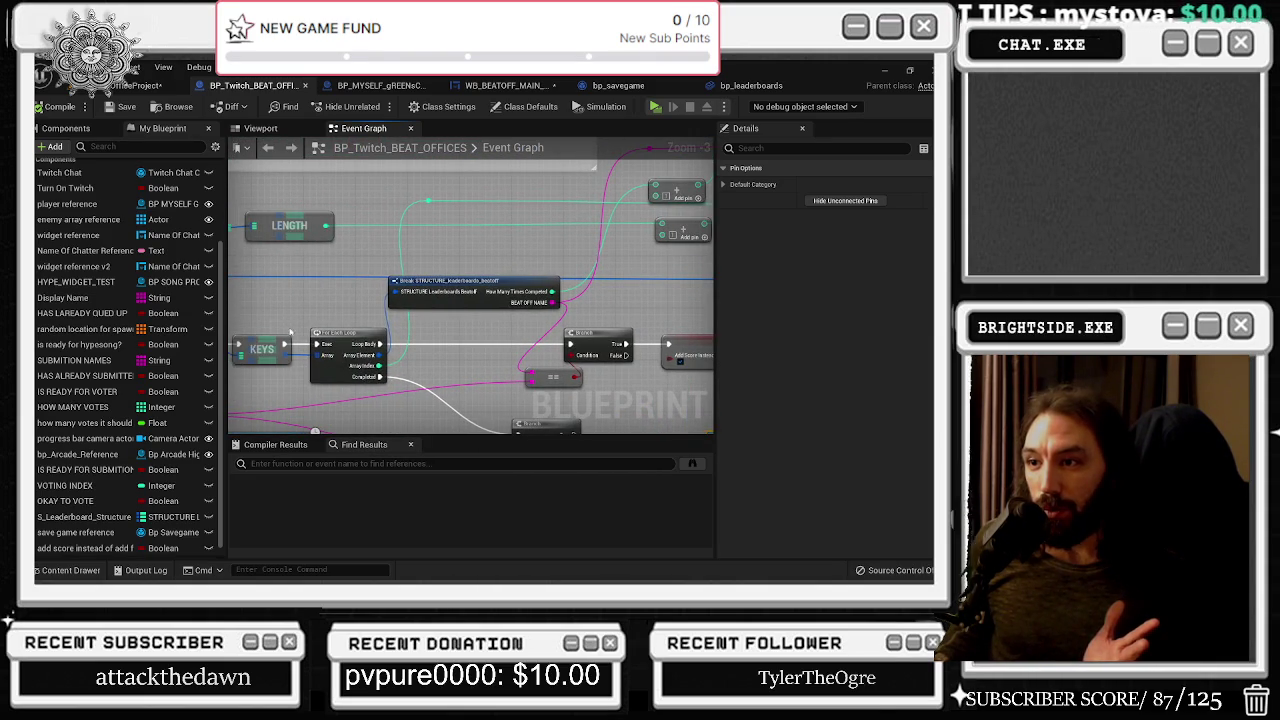
left_click_drag(297, 341, 392, 383)
left_click_drag(270, 332, 322, 320)
mouse_move(525, 335)
left_mouse_down()
mouse_move(411, 283)
mouse_move(451, 366)
mouse_move(694, 276)
mouse_move(421, 324)
left_mouse_up()
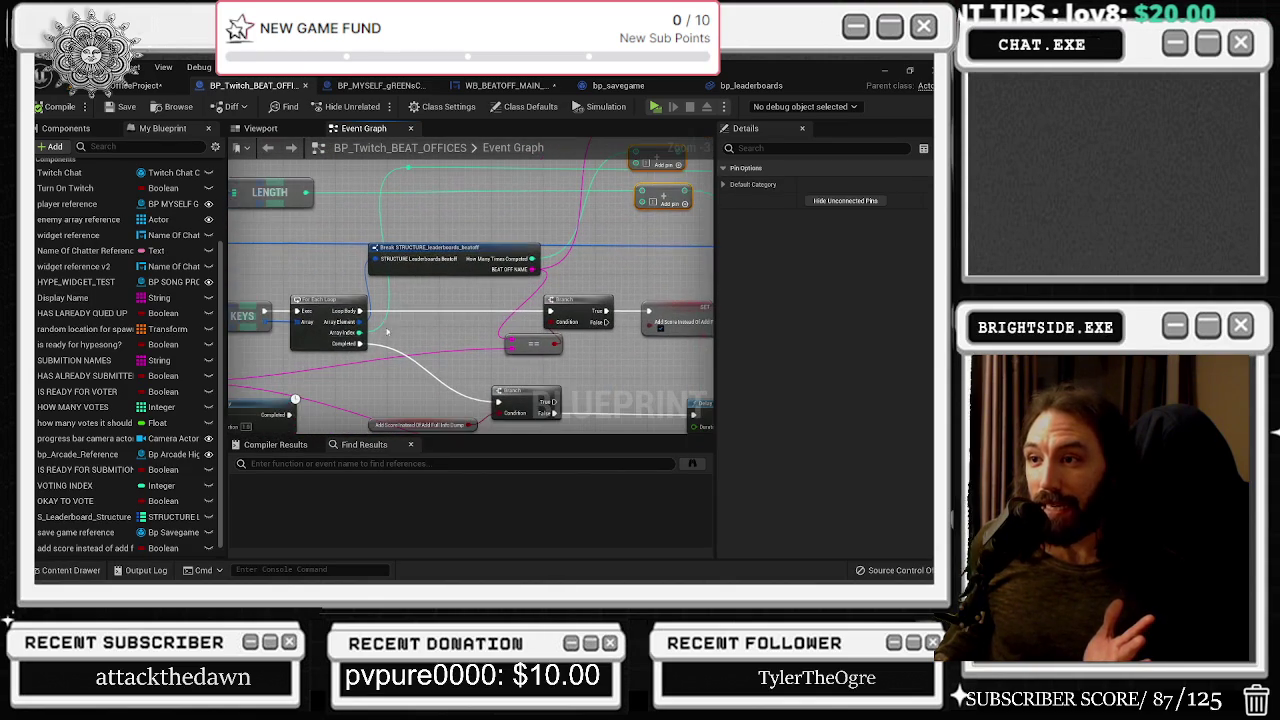
left_click_drag(260, 268, 433, 323)
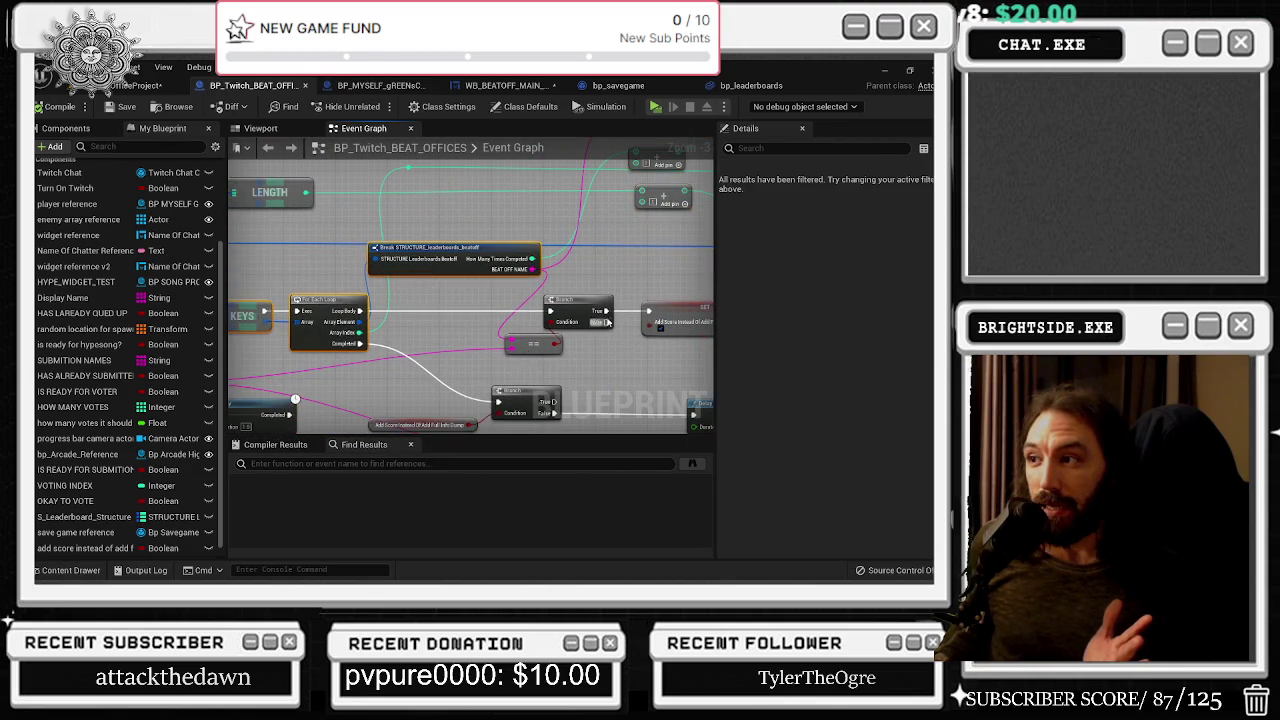
left_click_drag(598, 289, 424, 314)
left_click_drag(540, 345, 565, 390)
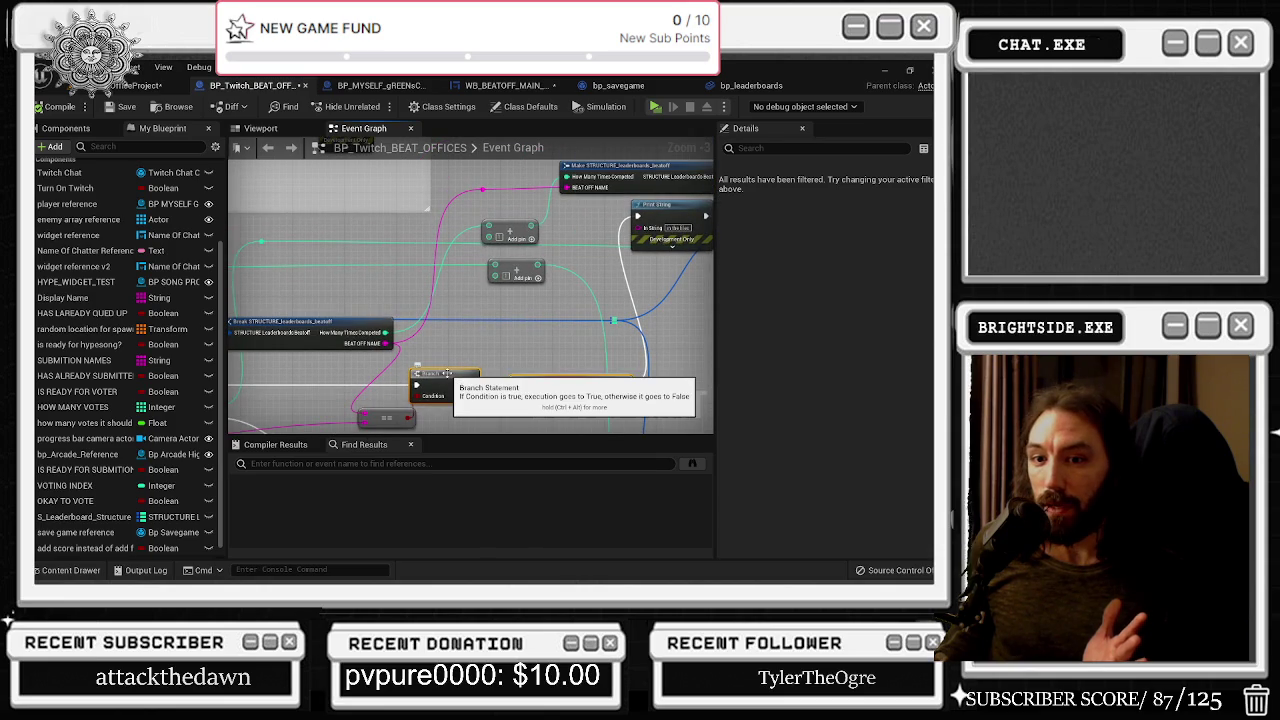
left_click_drag(478, 294, 292, 363)
mouse_move(455, 338)
left_mouse_down()
mouse_move(680, 300)
mouse_move(698, 243)
left_mouse_up()
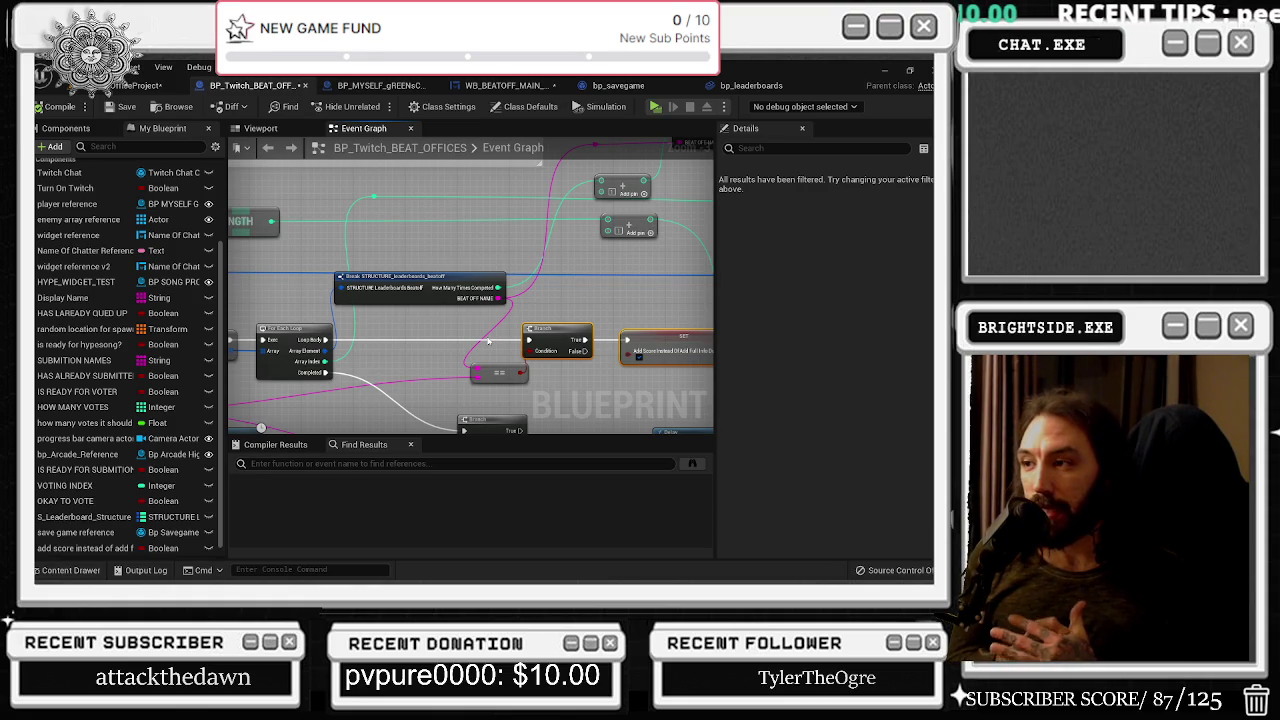
left_click_drag(252, 352, 410, 345)
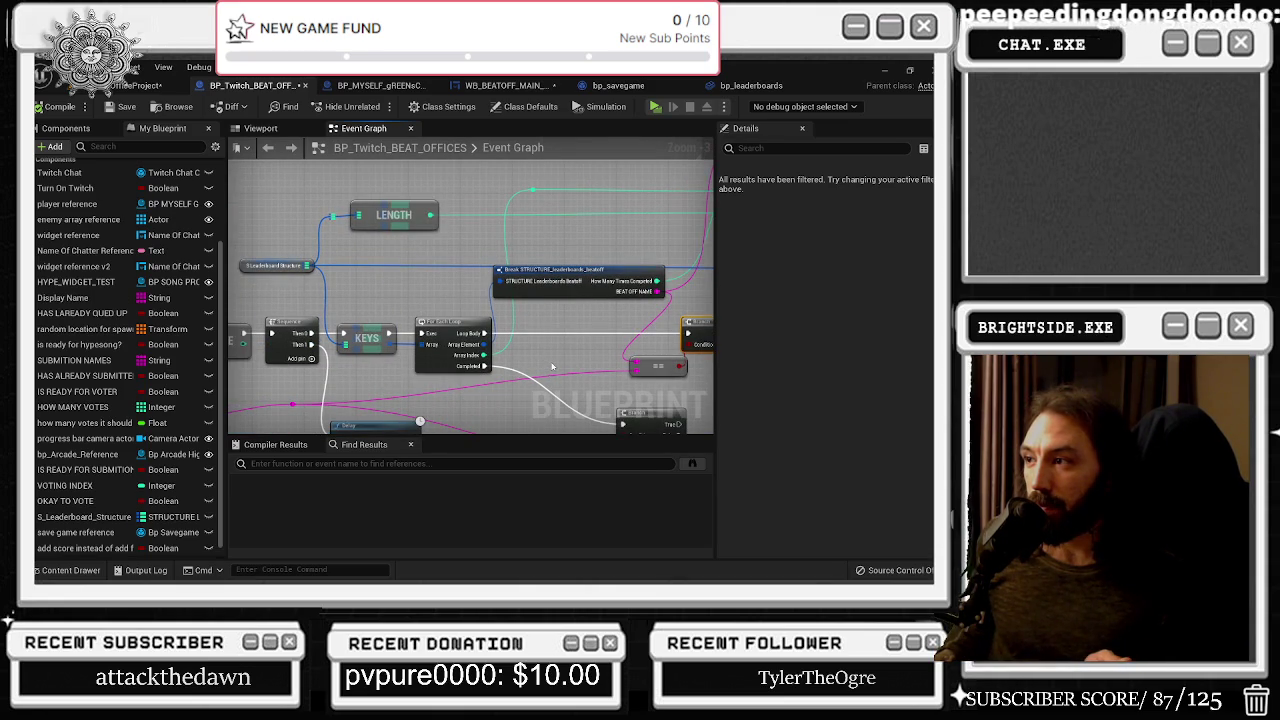
scroll(549, 359, "up", 1)
scroll(545, 349, "up", 1)
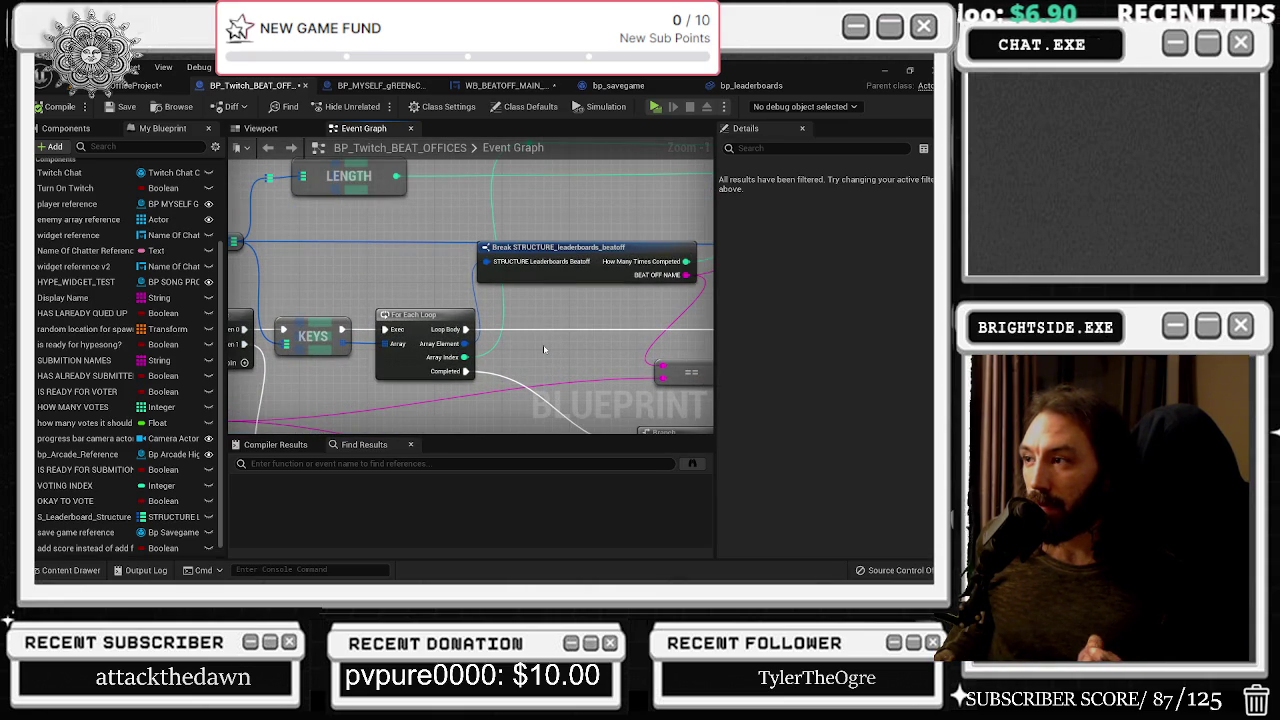
mouse_move(544, 341)
left_mouse_down()
mouse_move(490, 343)
mouse_move(429, 235)
left_mouse_up()
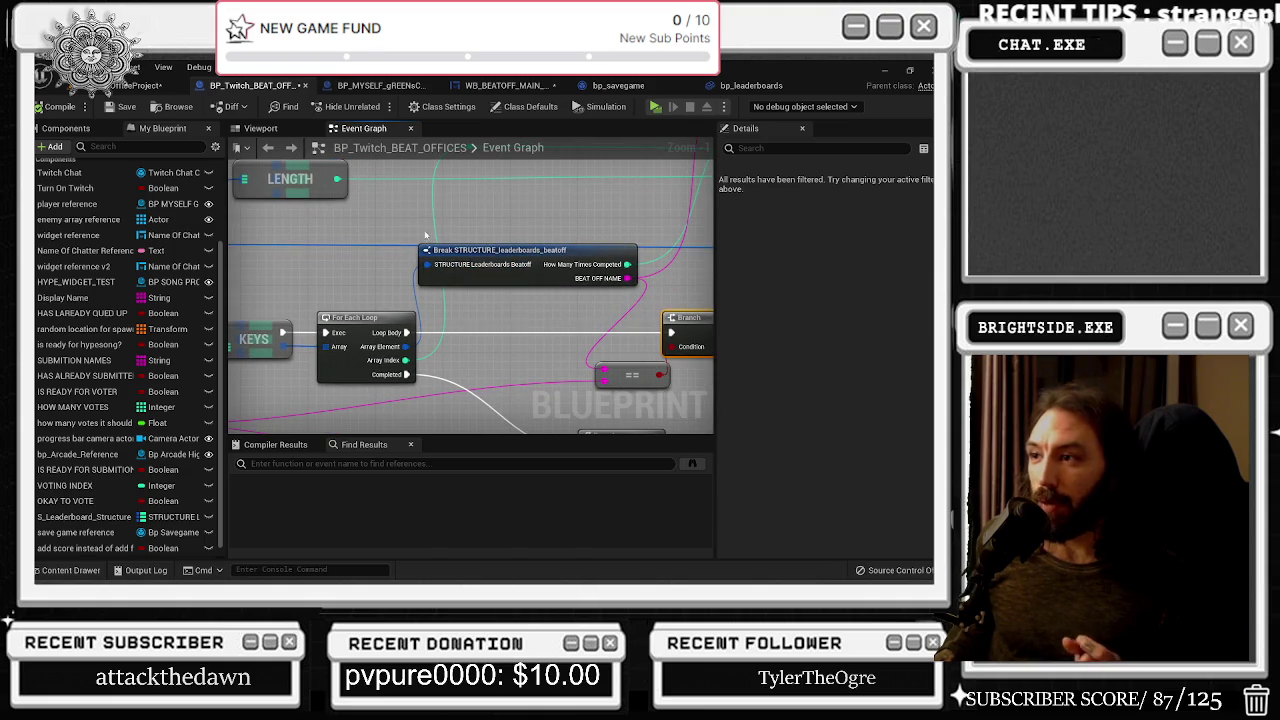
left_click_drag(370, 320, 284, 296)
mouse_move(380, 252)
left_mouse_down()
mouse_move(438, 268)
mouse_move(376, 256)
mouse_move(571, 222)
left_mouse_up()
left_click(369, 305)
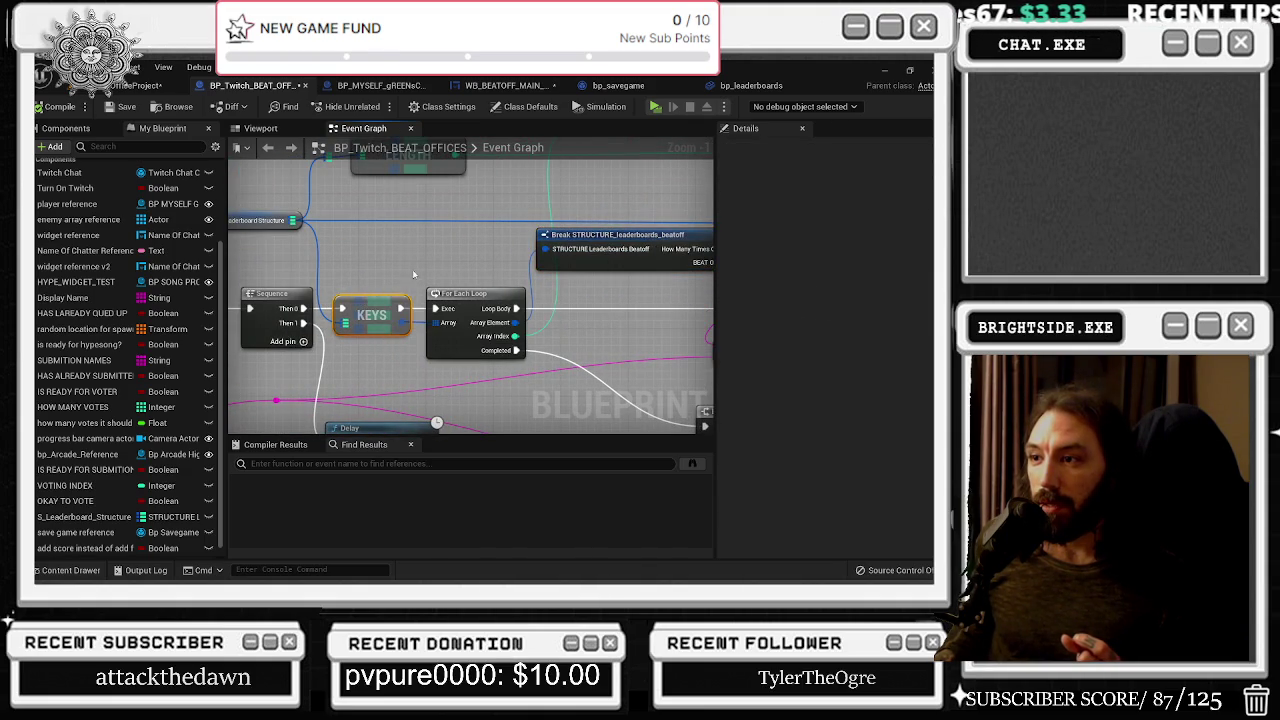
Wire BEAT OFF NAME into the == comparison and move the == node down and right
left_click_drag(415, 273, 366, 271)
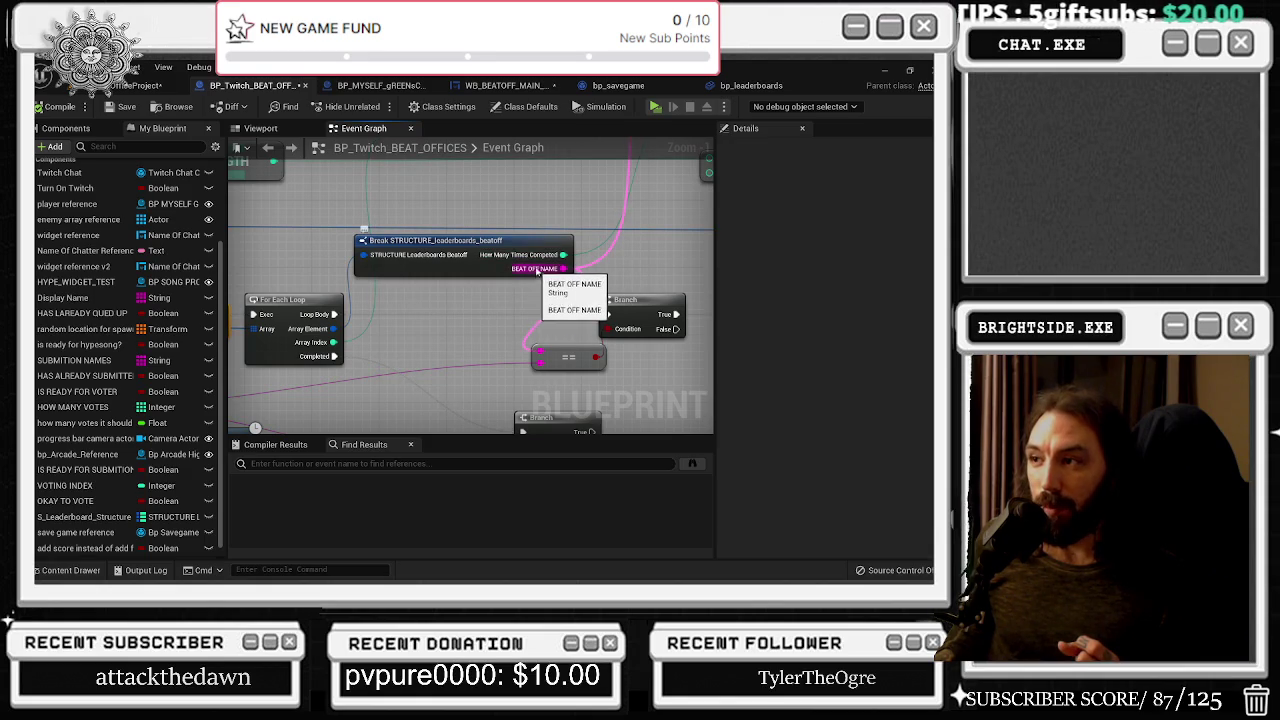
left_click_drag(563, 268, 540, 350)
left_click_drag(412, 326, 492, 313)
left_click(375, 320)
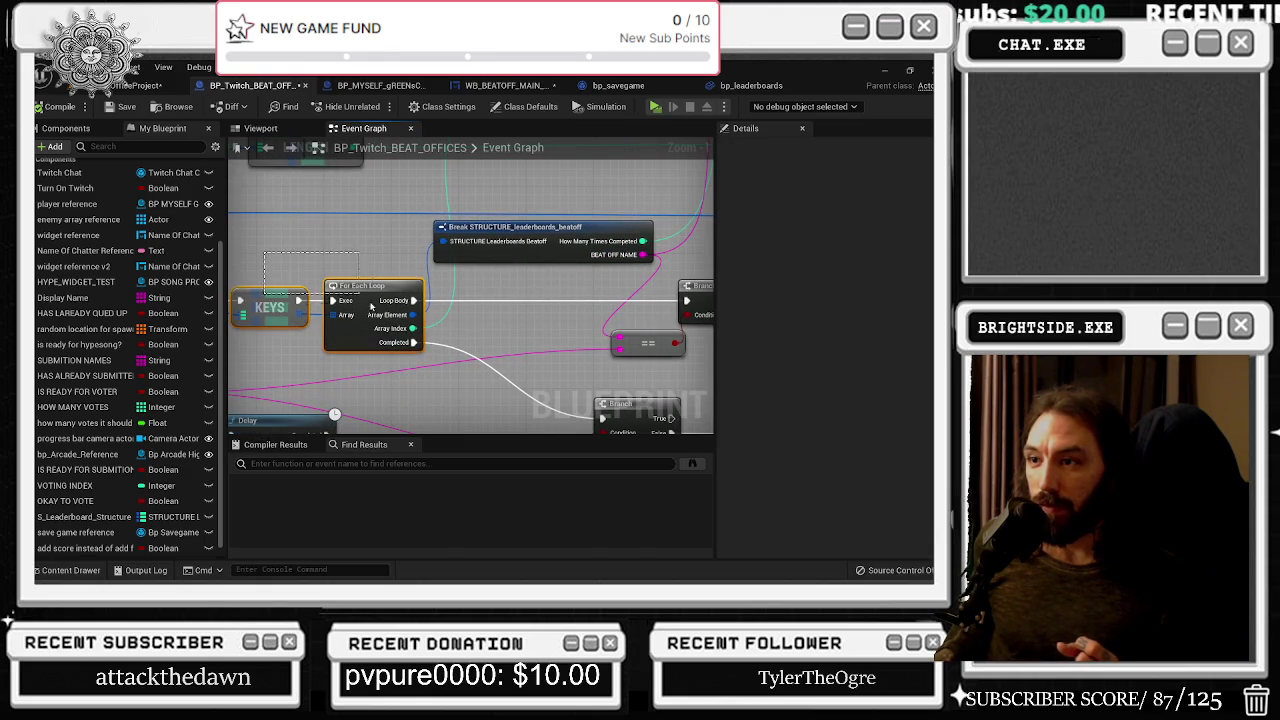
mouse_move(562, 339)
left_mouse_down()
mouse_move(481, 355)
mouse_move(457, 326)
mouse_move(352, 310)
mouse_move(412, 312)
mouse_move(586, 277)
left_mouse_up()
left_click_drag(482, 197, 509, 240)
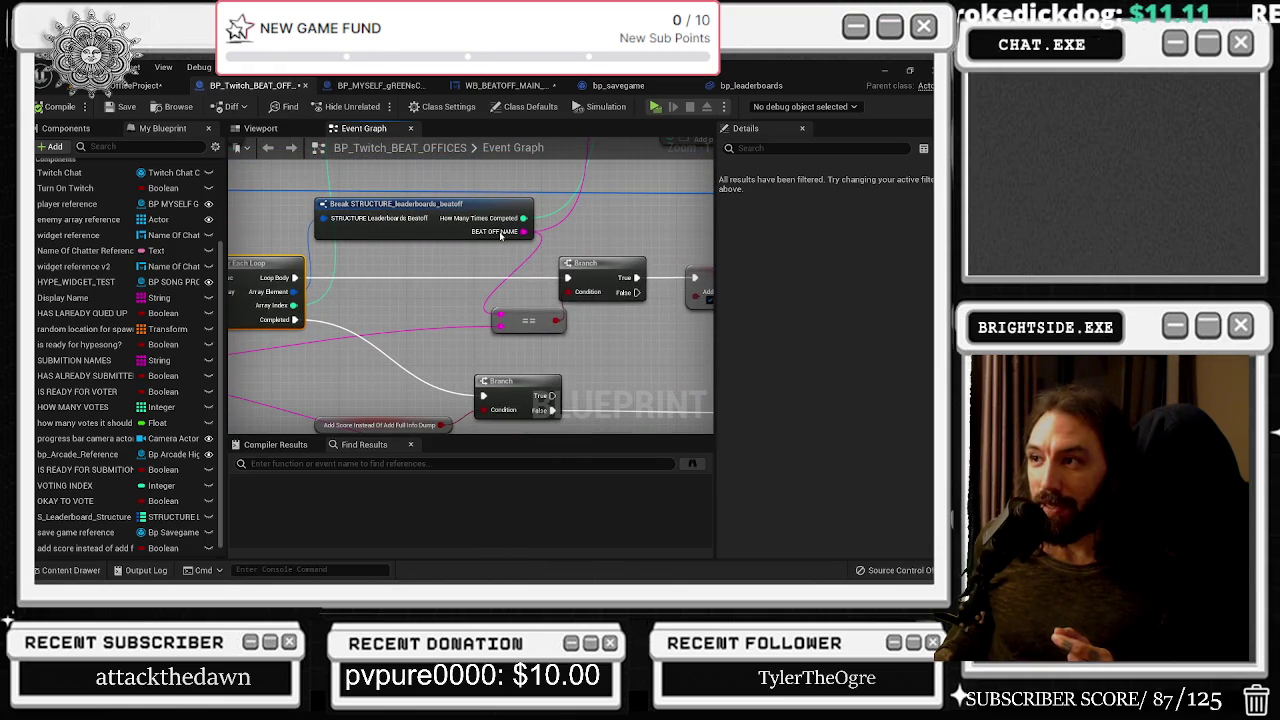
mouse_move(360, 200)
left_mouse_down()
mouse_move(420, 194)
mouse_move(392, 190)
left_mouse_up()
mouse_move(567, 316)
left_mouse_down()
mouse_move(598, 359)
mouse_move(595, 344)
mouse_move(566, 346)
left_mouse_up()
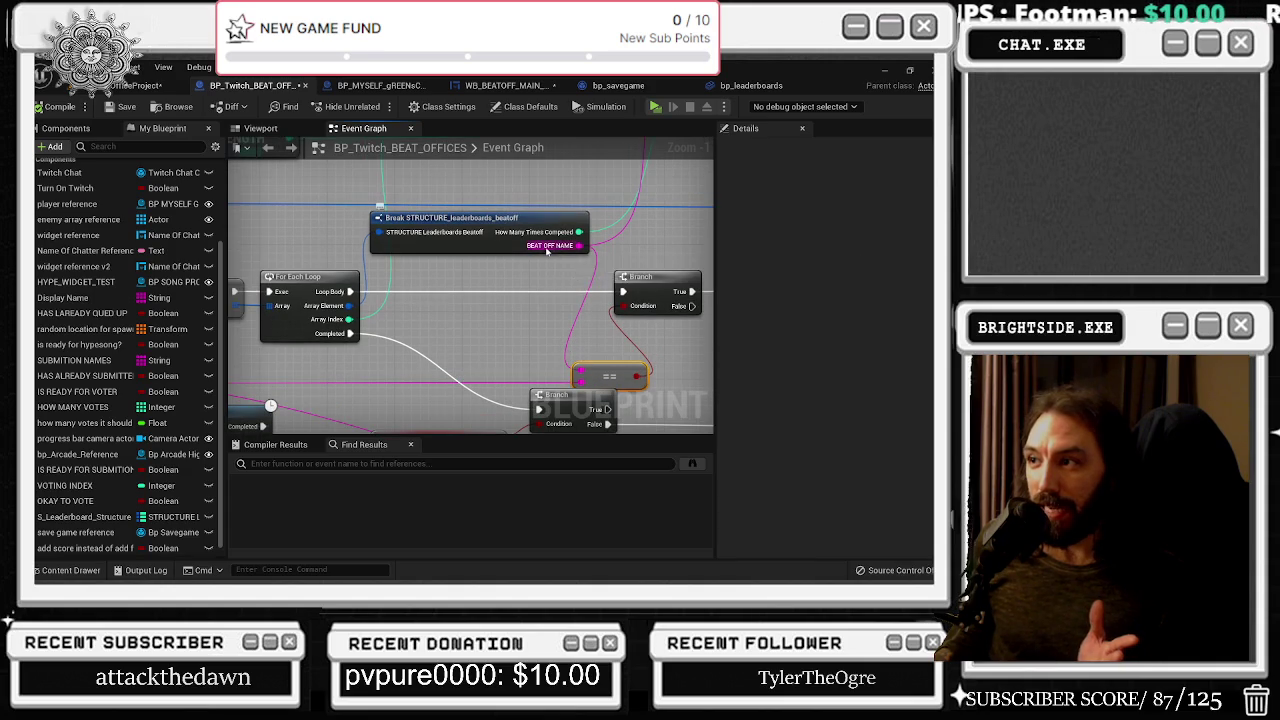
Shift the Branch and SET nodes right, then nudge Print String and ADD right and down
mouse_move(682, 278)
left_mouse_down()
mouse_move(464, 285)
mouse_move(481, 286)
left_mouse_up()
left_click_drag(640, 350, 571, 350)
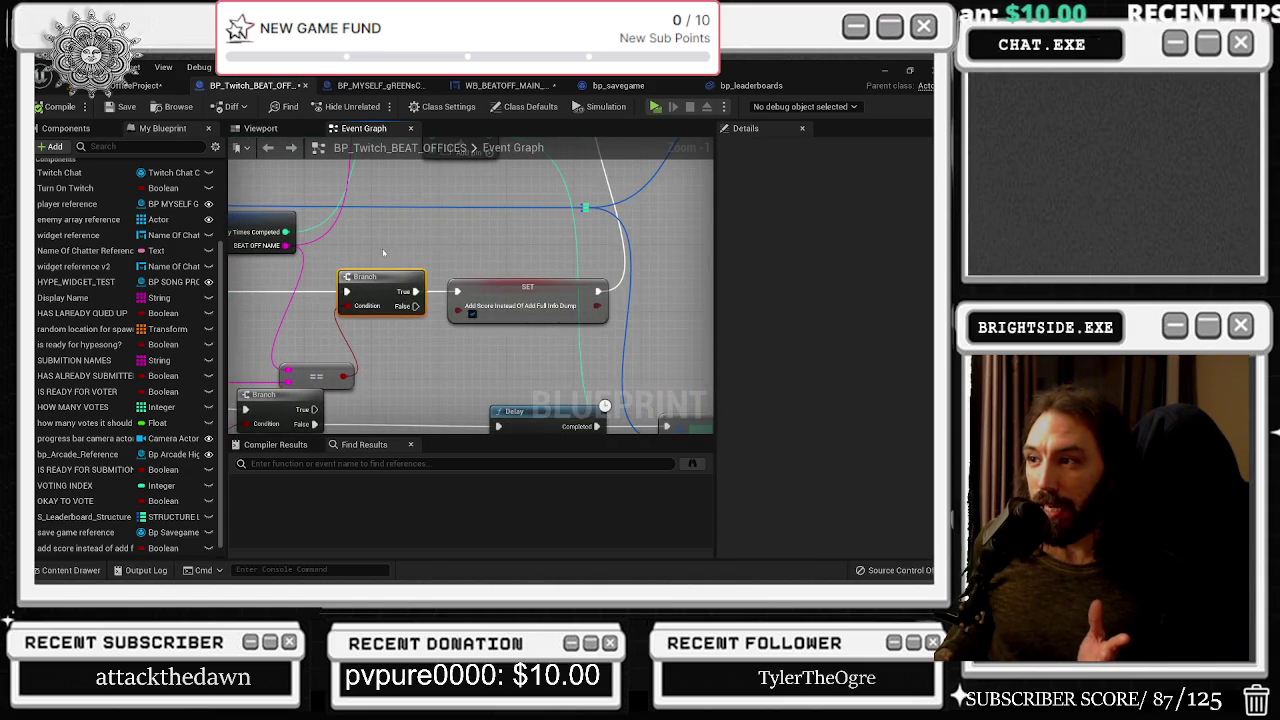
left_click_drag(686, 354, 578, 345, "shift")
scroll(573, 338, "down", 2)
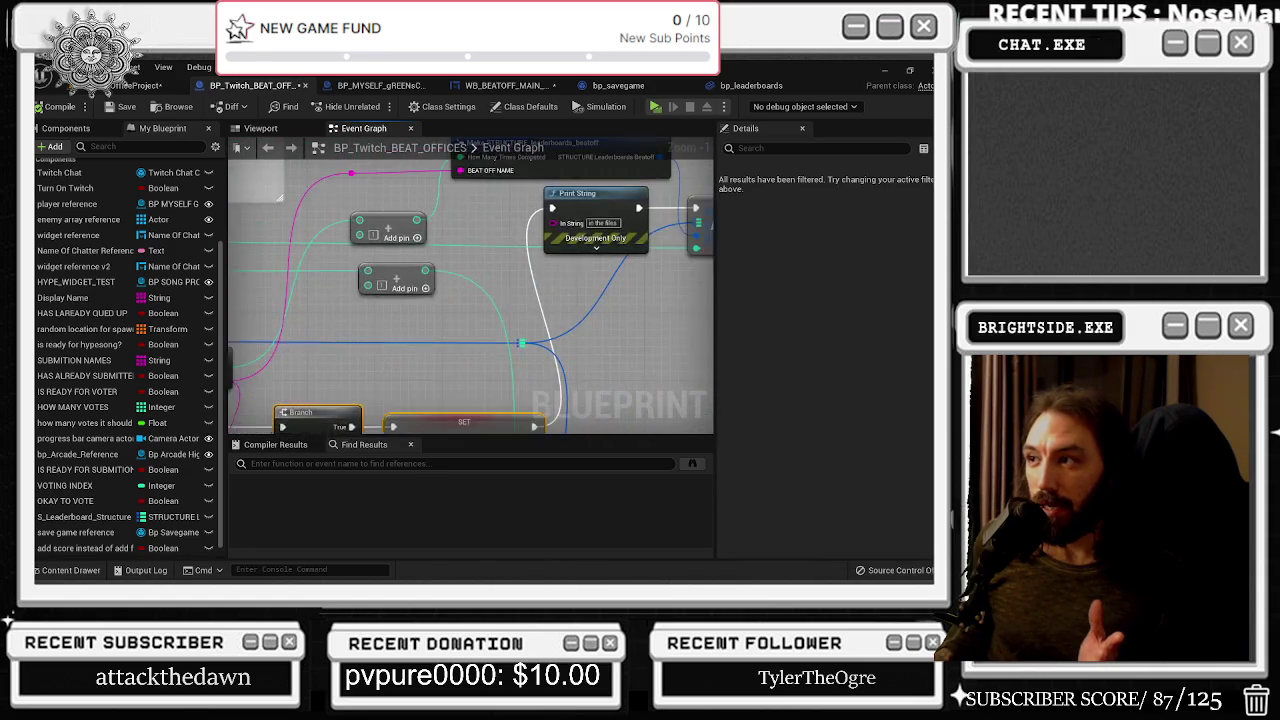
mouse_move(577, 325)
left_mouse_down()
mouse_move(422, 338)
mouse_move(482, 346)
left_mouse_up()
left_click_drag(405, 251, 429, 265)
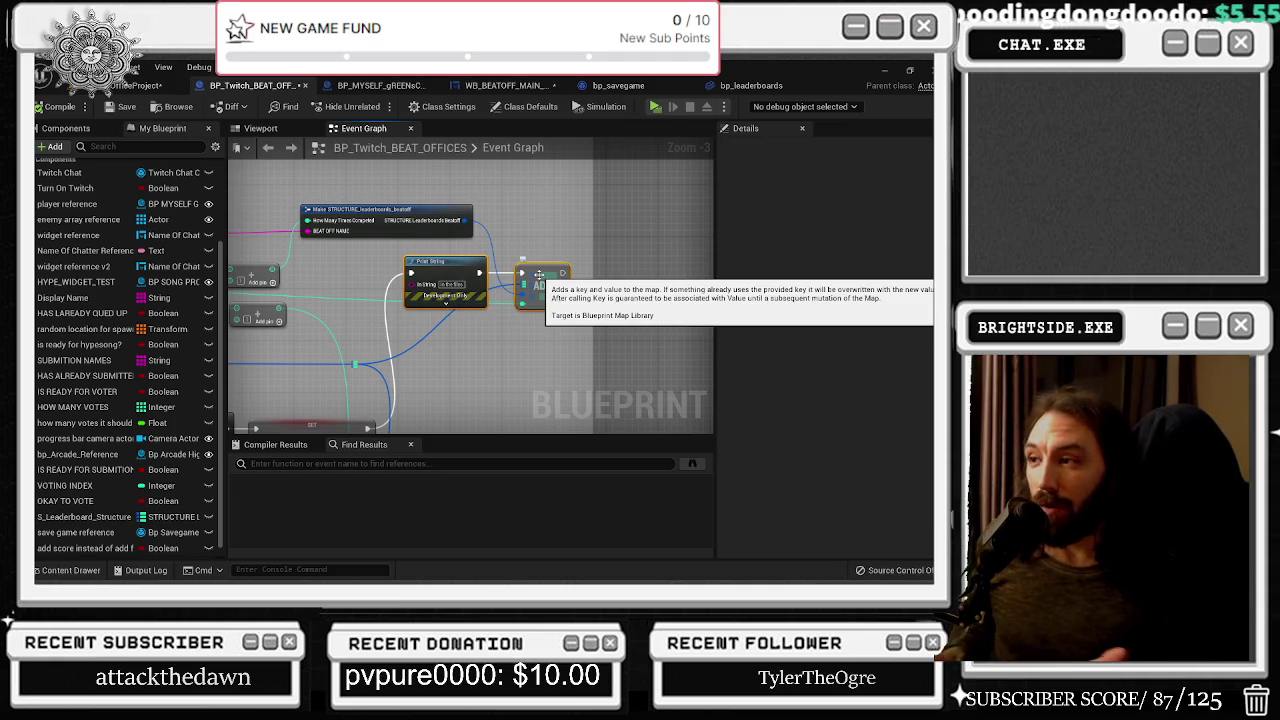
Reposition Make STRUCTURE_leaderboards_beatoff and connect a straight wire into the ADD node's Value pin
left_click_drag(428, 212, 458, 212)
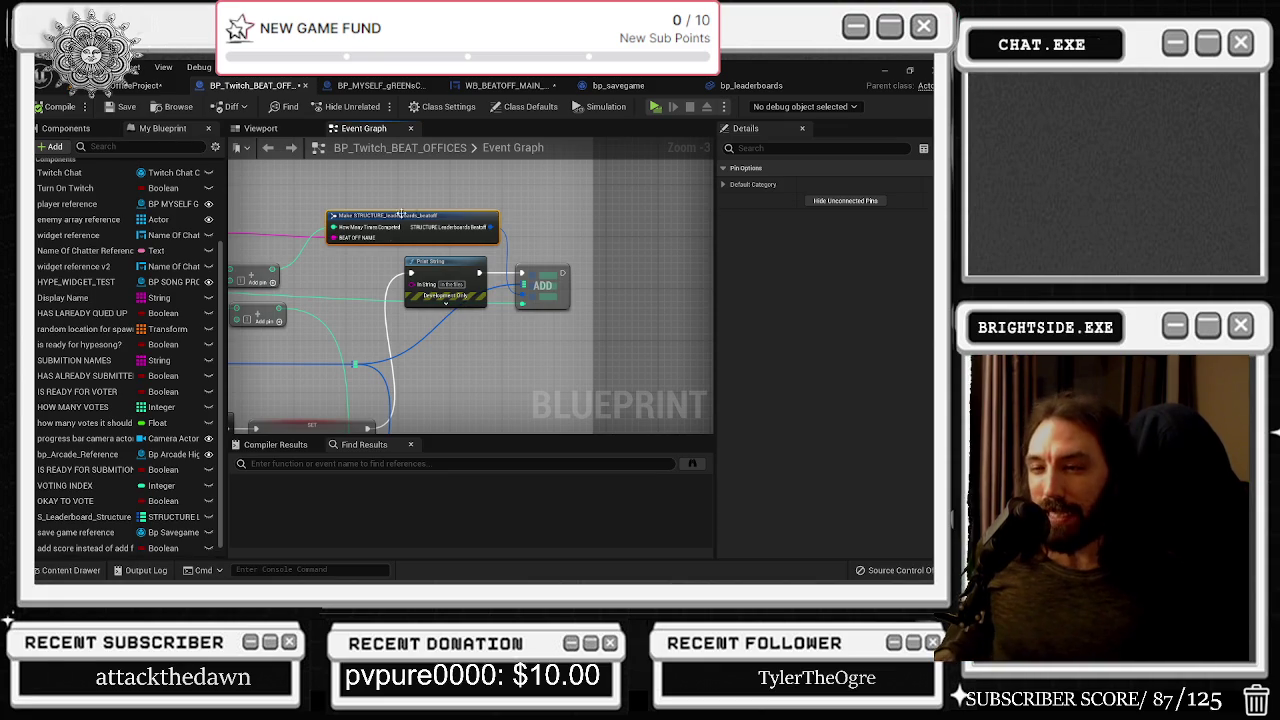
left_click_drag(412, 208, 484, 430)
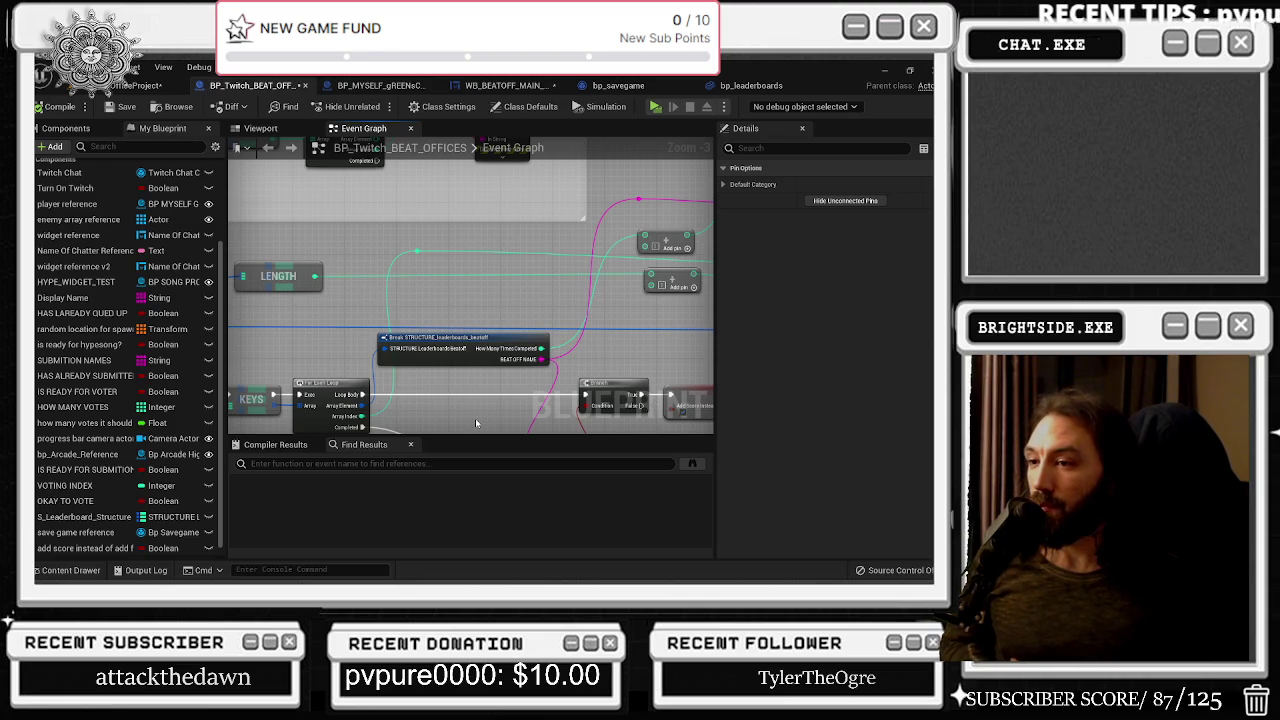
left_click_drag(475, 418, 598, 430)
left_click(409, 285)
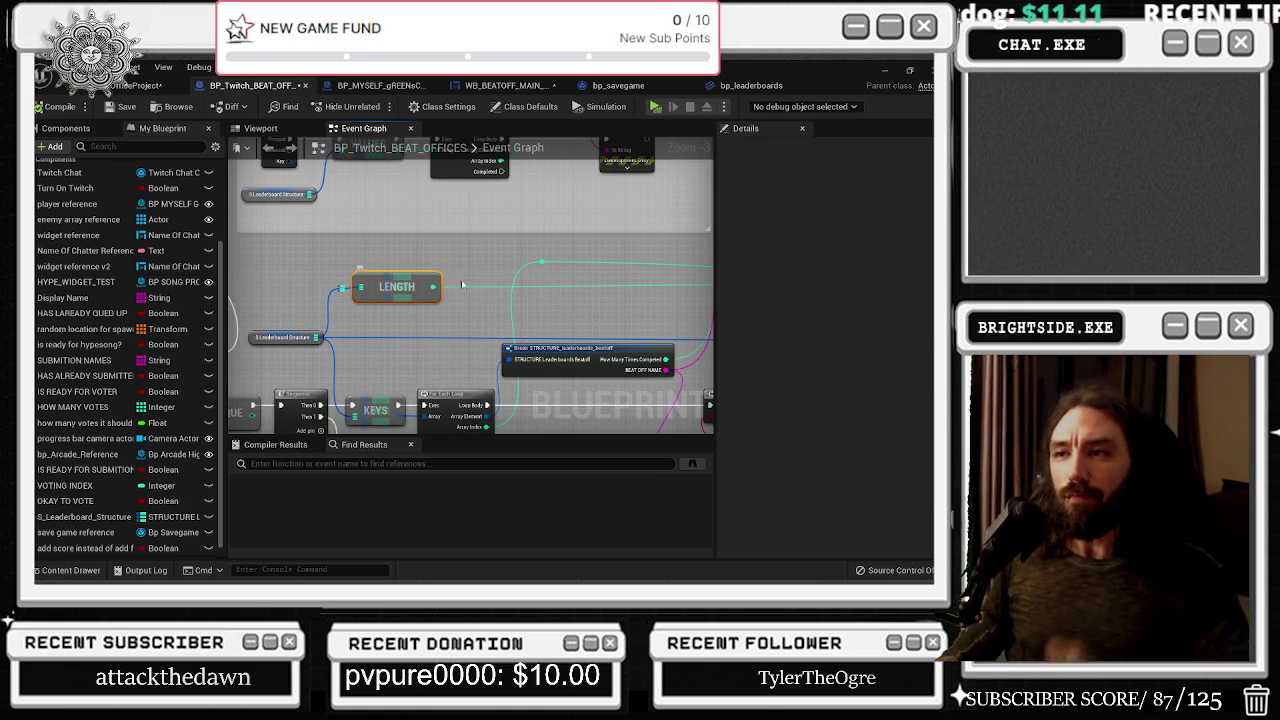
mouse_move(485, 278)
left_mouse_down()
mouse_move(335, 300)
mouse_move(251, 332)
mouse_move(263, 357)
left_mouse_up()
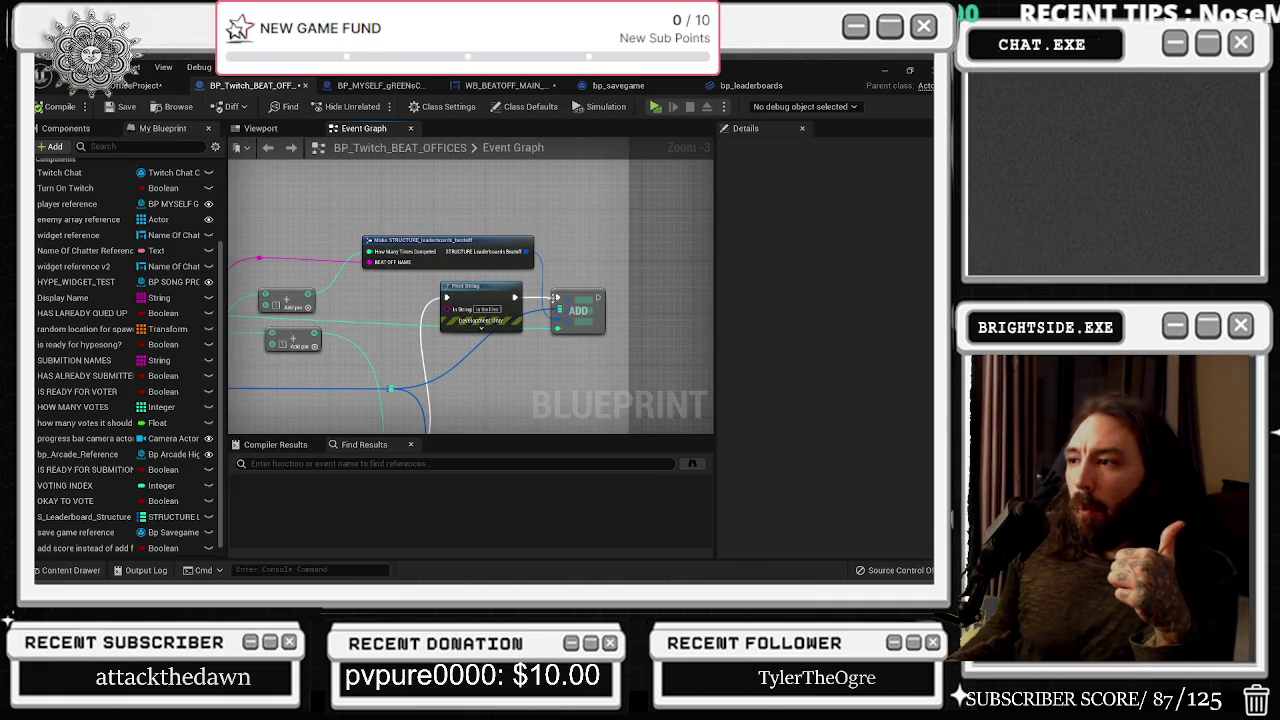
left_click_drag(499, 252, 480, 252)
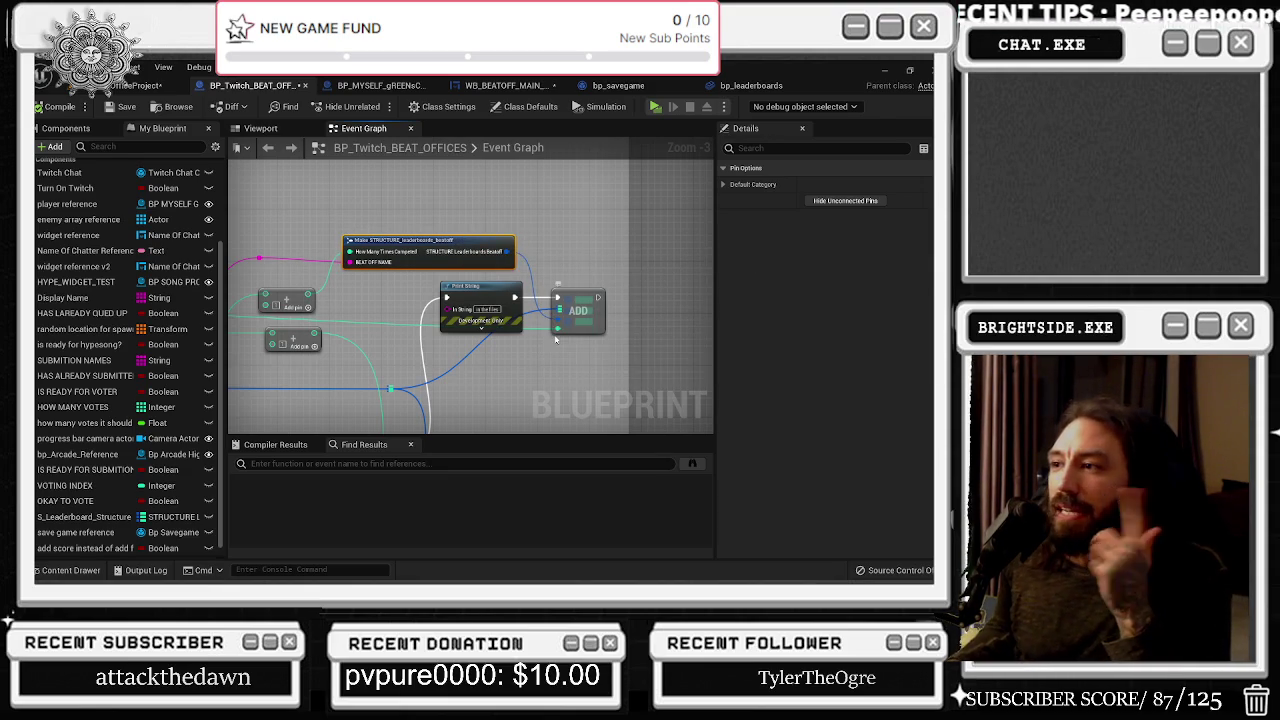
left_click(557, 328)
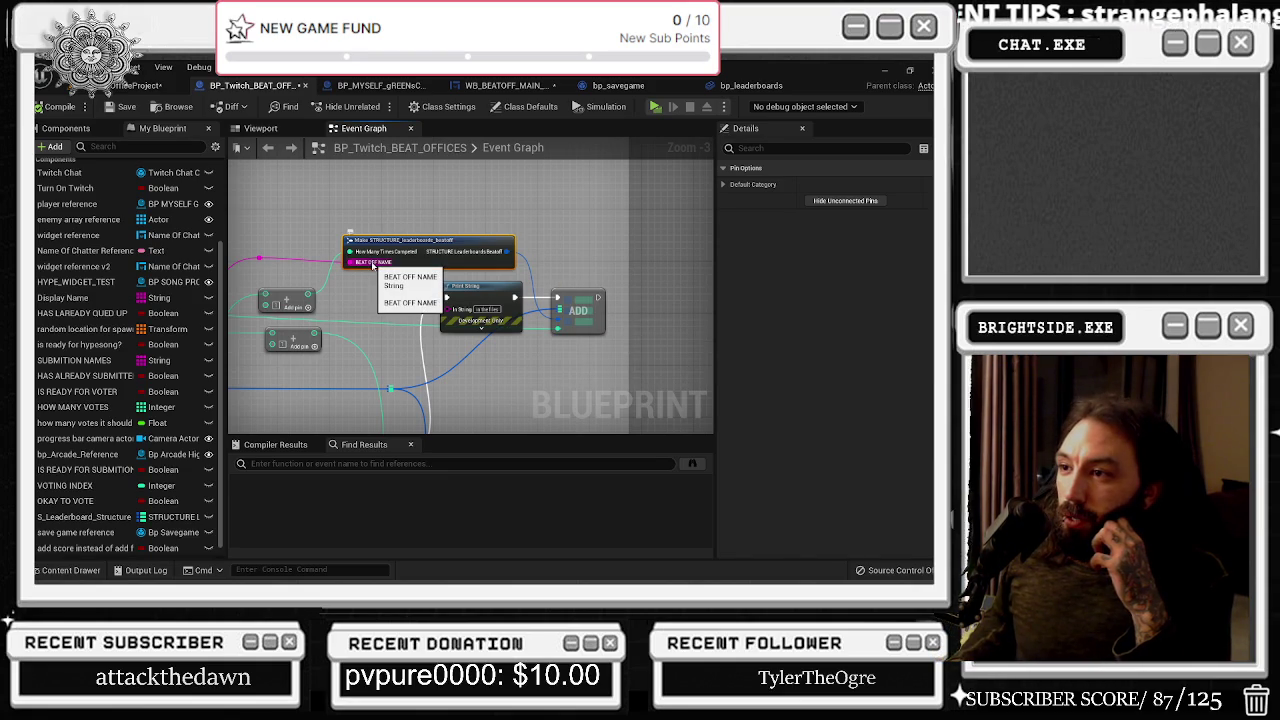
mouse_move(370, 255)
left_mouse_down()
mouse_move(535, 302)
mouse_move(395, 245)
mouse_move(331, 330)
mouse_move(452, 350)
left_mouse_up()
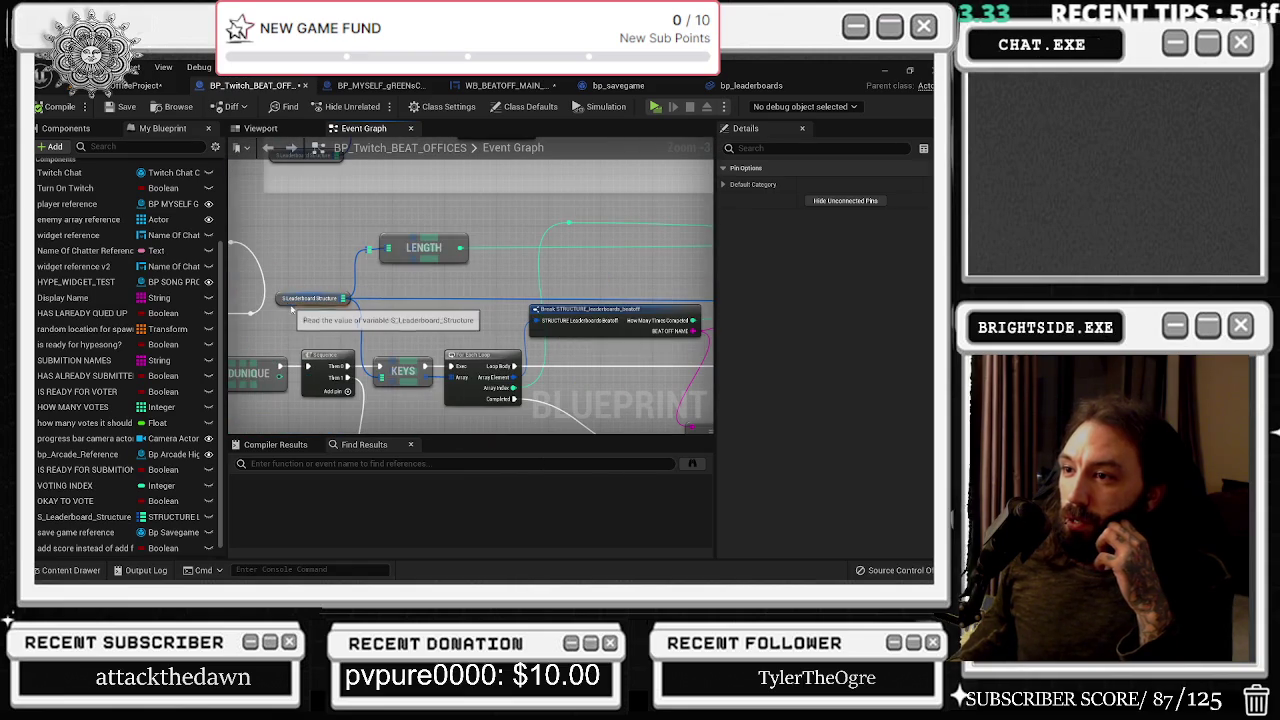
left_click(310, 298)
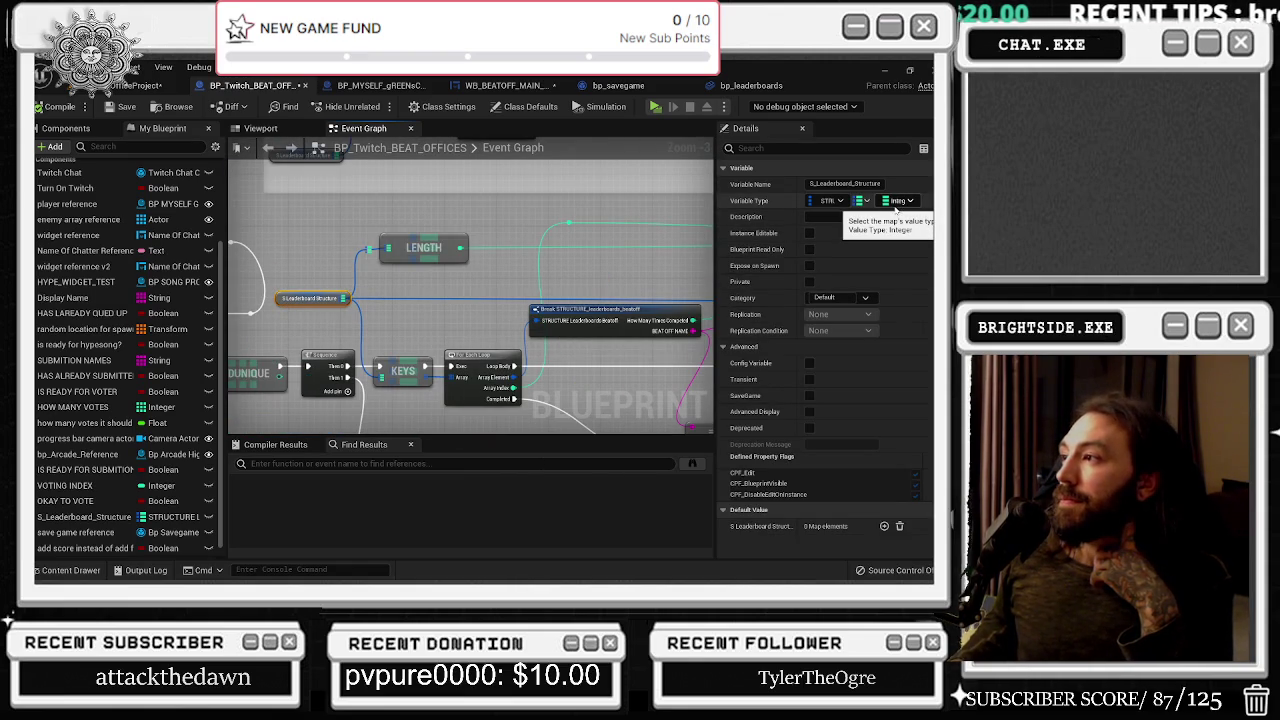
left_click(896, 203)
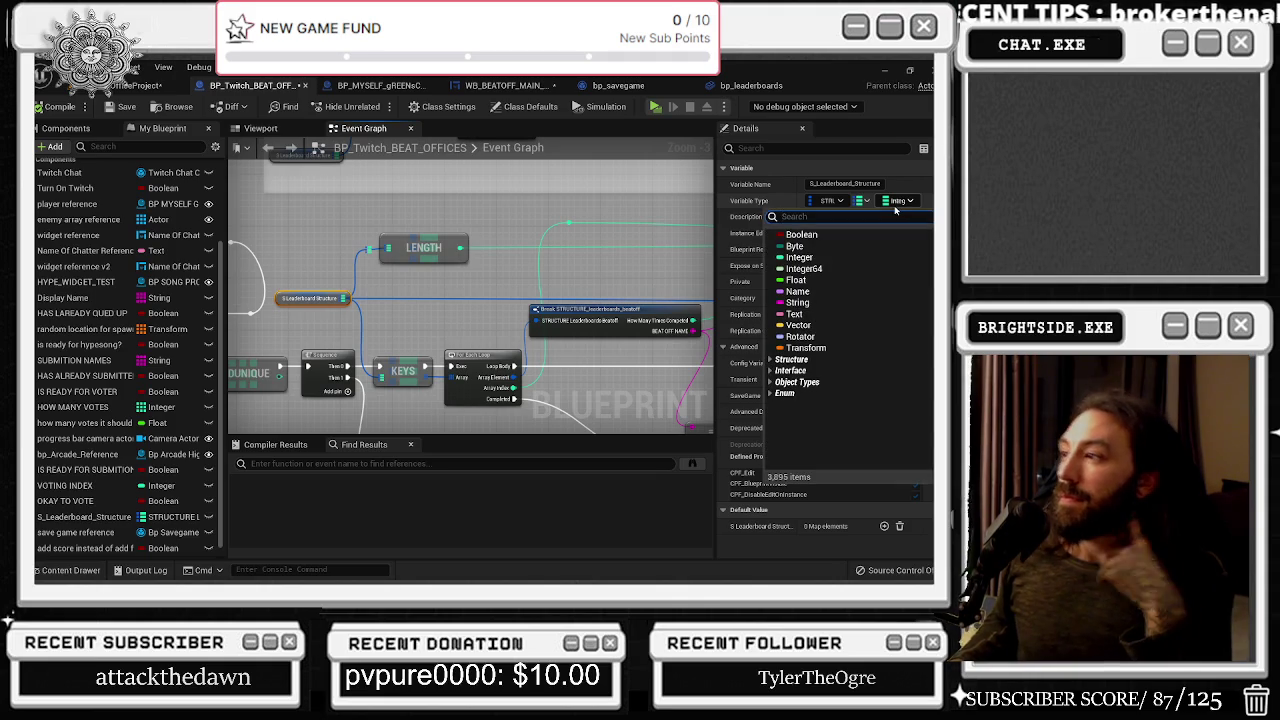
type("string")
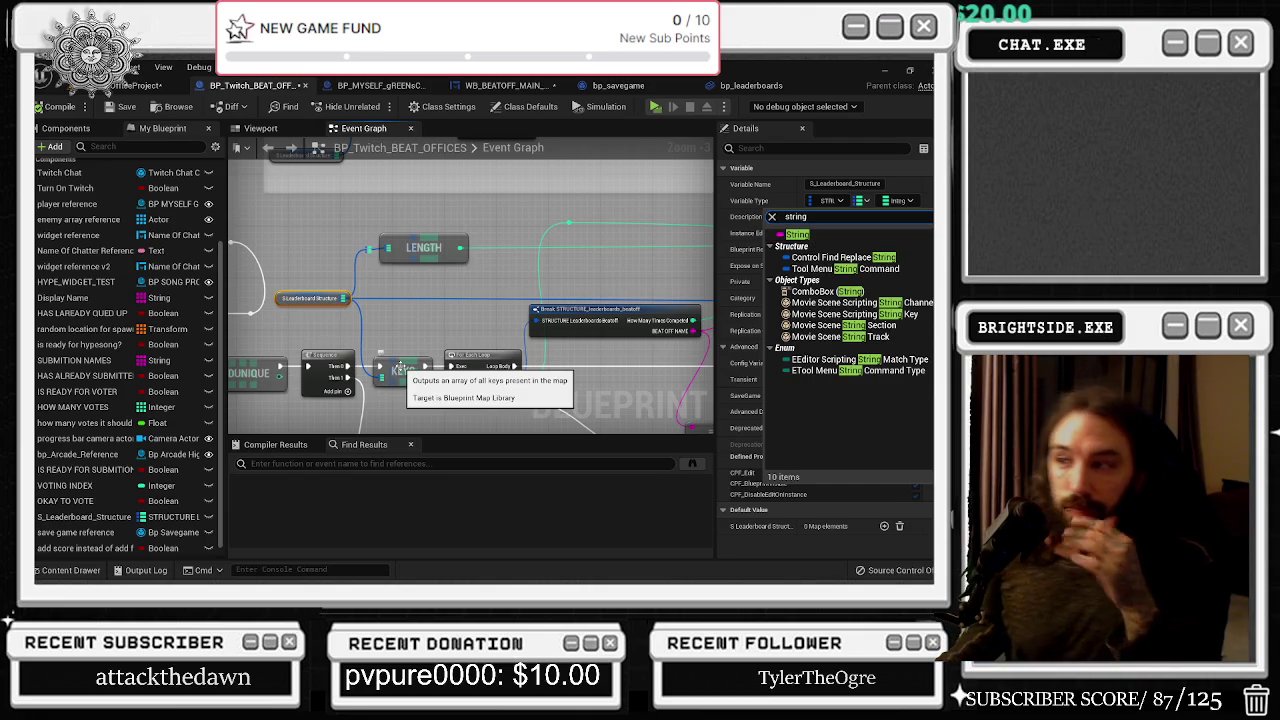
left_click_drag(500, 373, 446, 377)
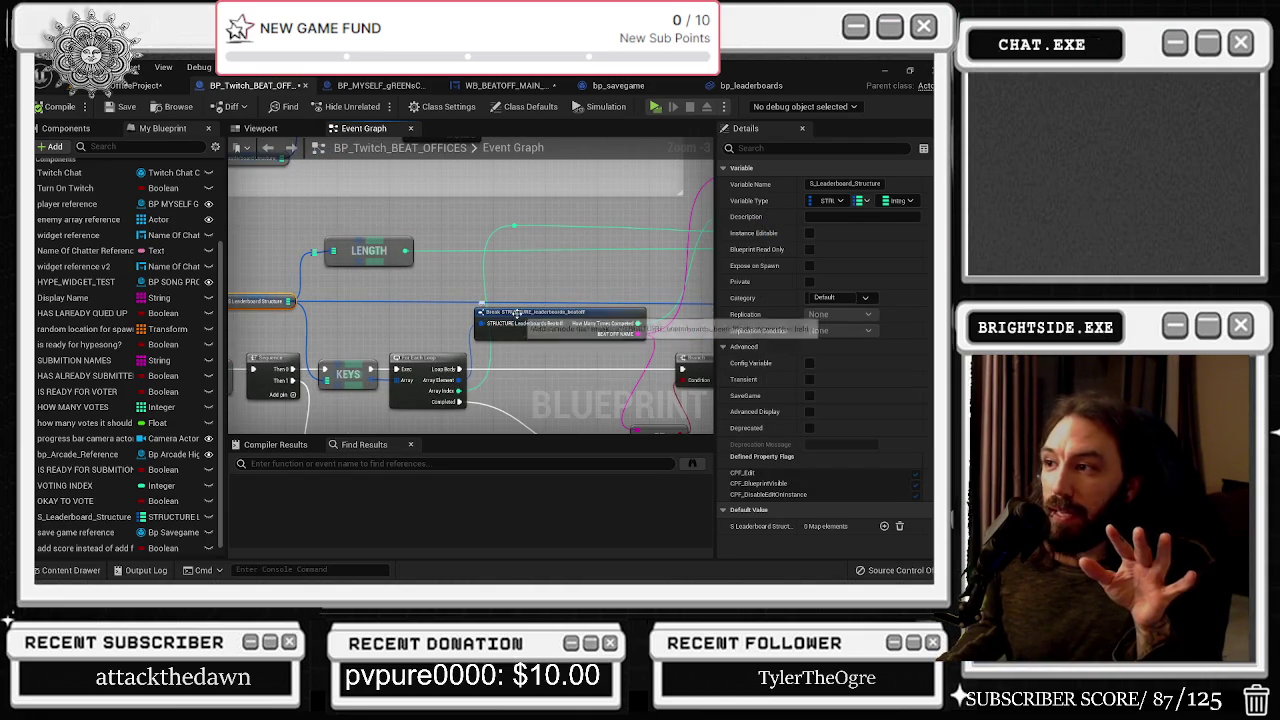
scroll(517, 313, "up", 3)
left_click(540, 340)
mouse_move(540, 340)
left_mouse_down()
mouse_move(576, 352)
mouse_move(566, 362)
mouse_move(546, 346)
mouse_move(574, 368)
left_mouse_up()
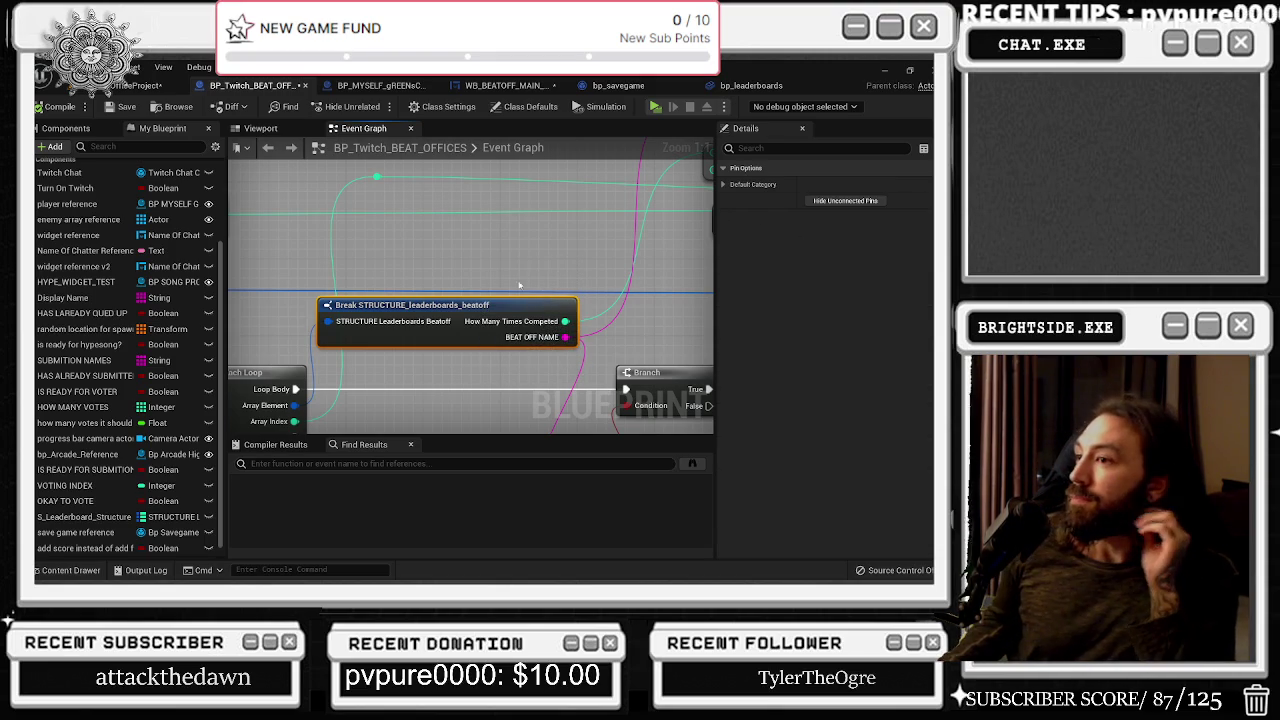
Retype the S_Leaderboard_Structure map to String keys and String values, confirming and finding references
scroll(540, 291, "down", 3)
left_click(380, 291)
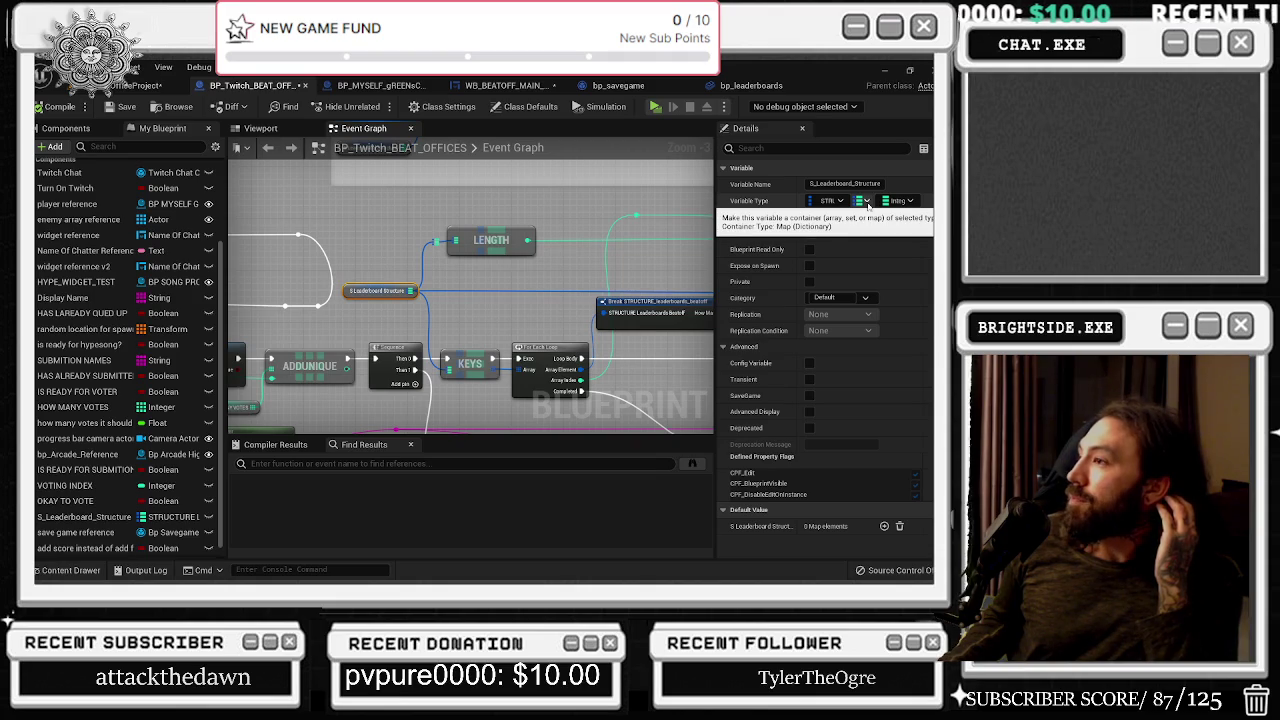
left_click(828, 200)
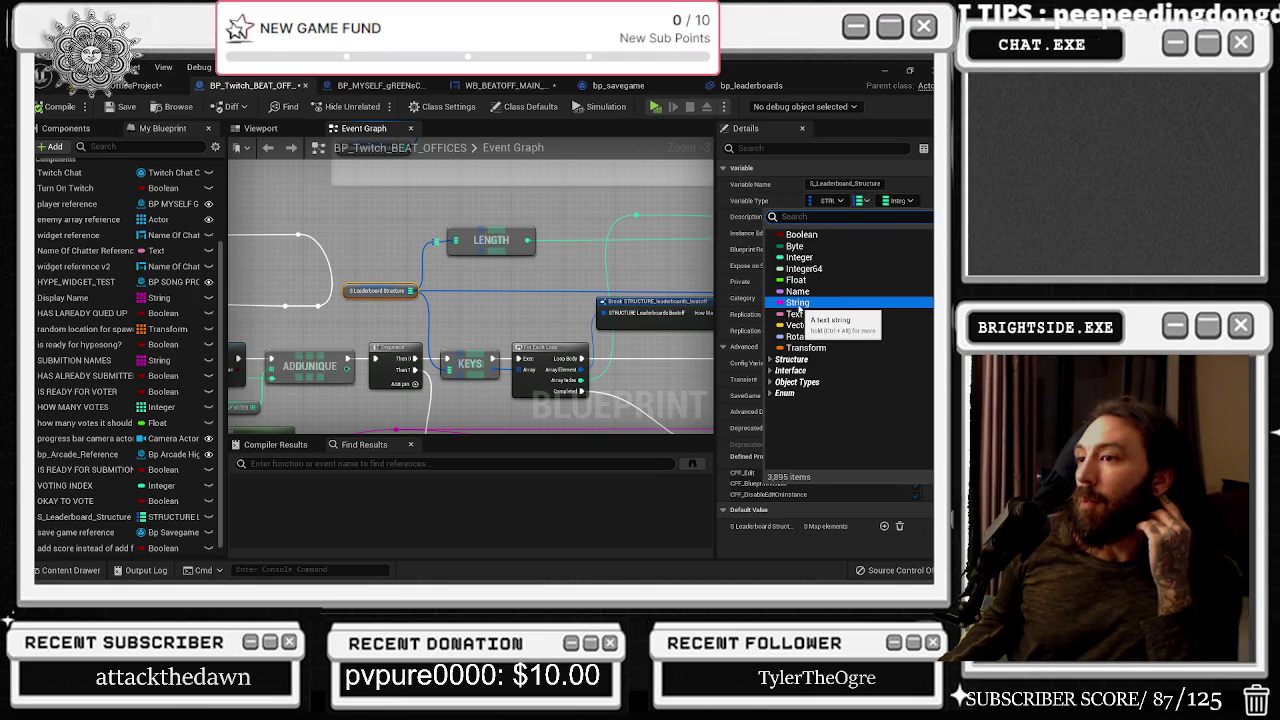
left_click(797, 303)
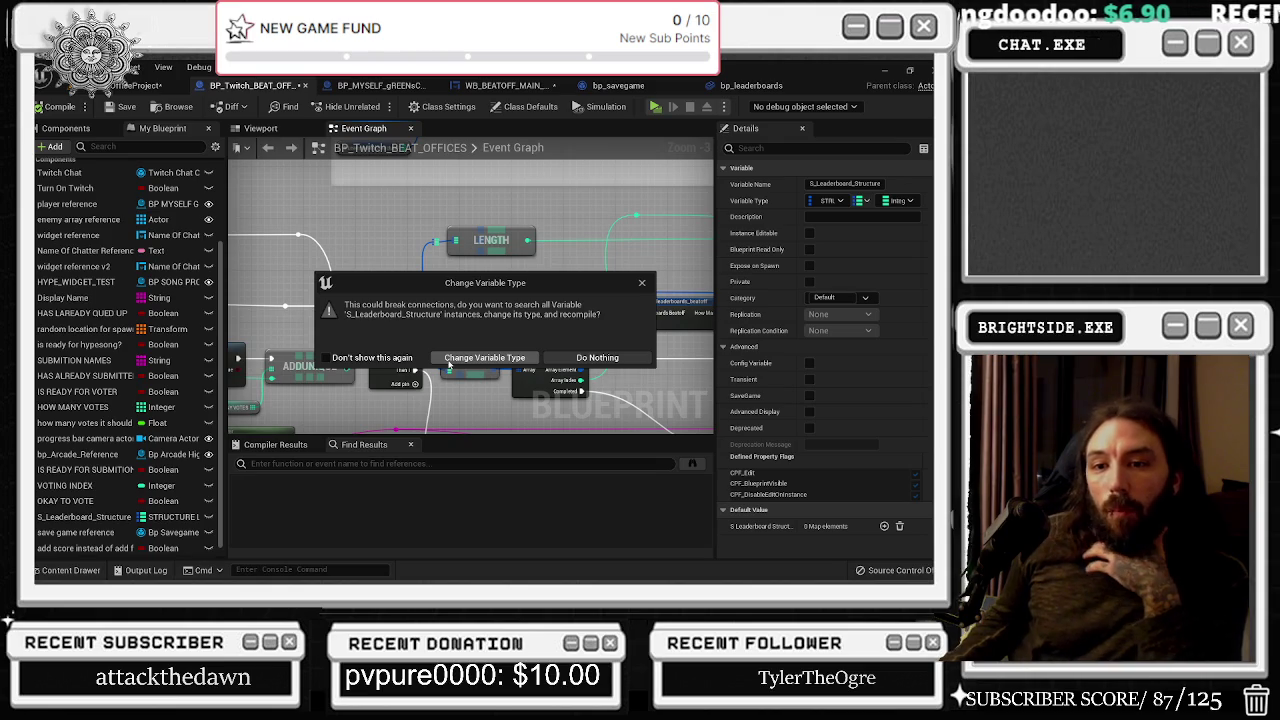
left_click(448, 362)
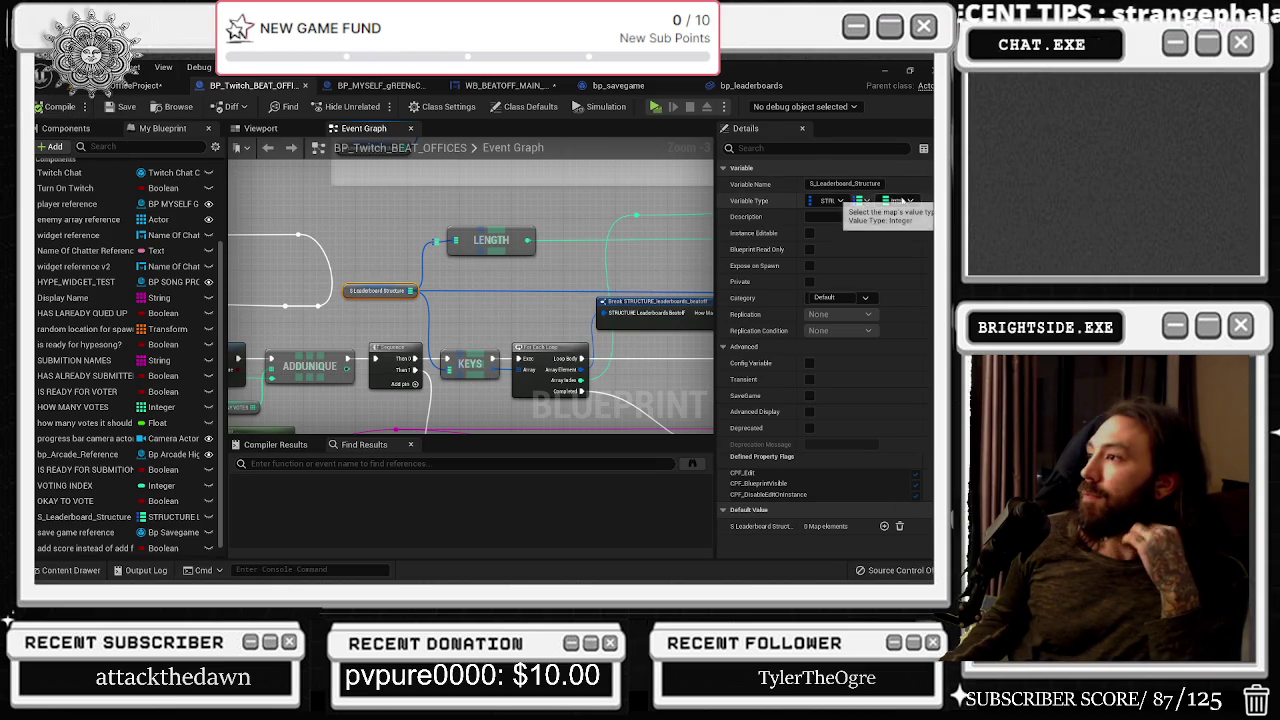
left_click(900, 201)
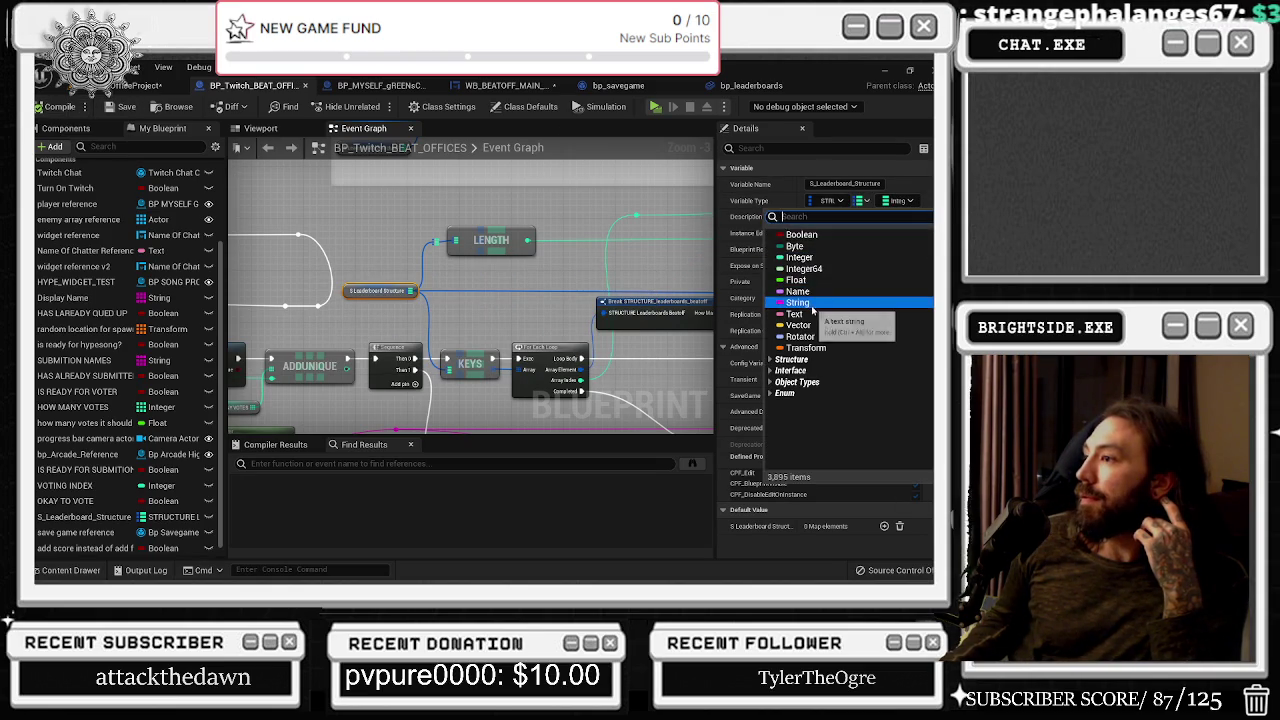
left_click(813, 306)
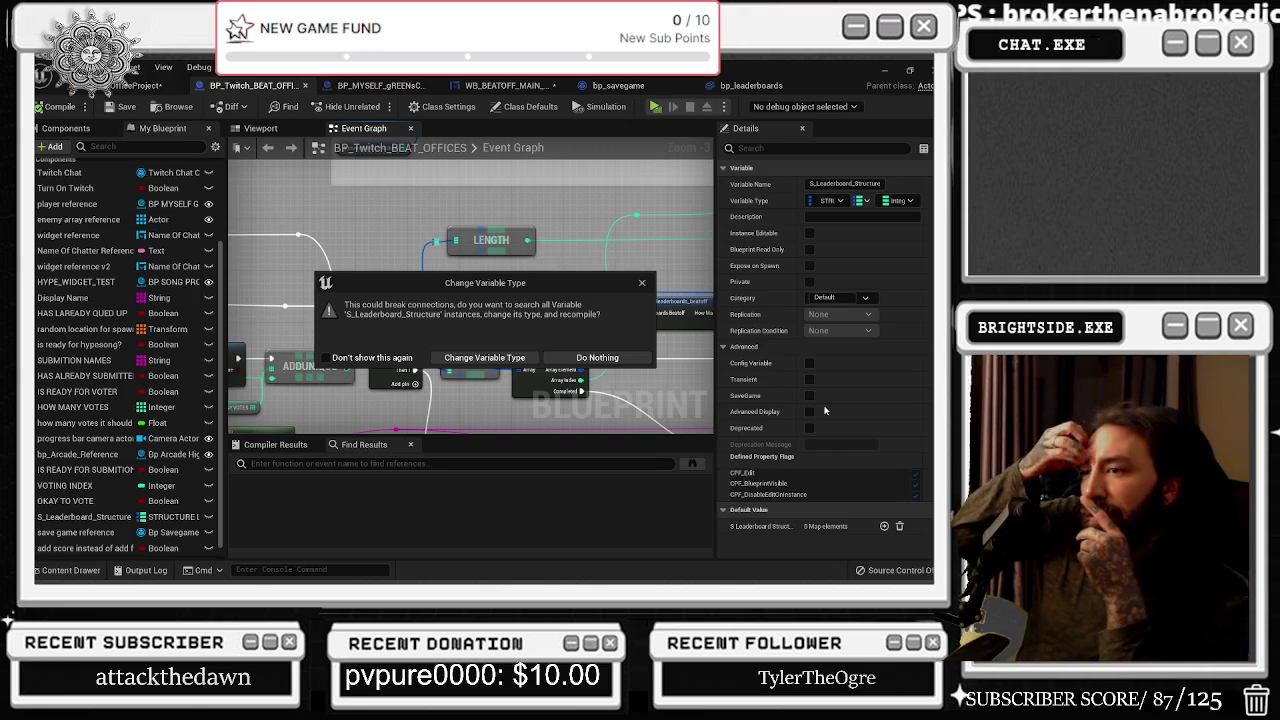
left_click(484, 357)
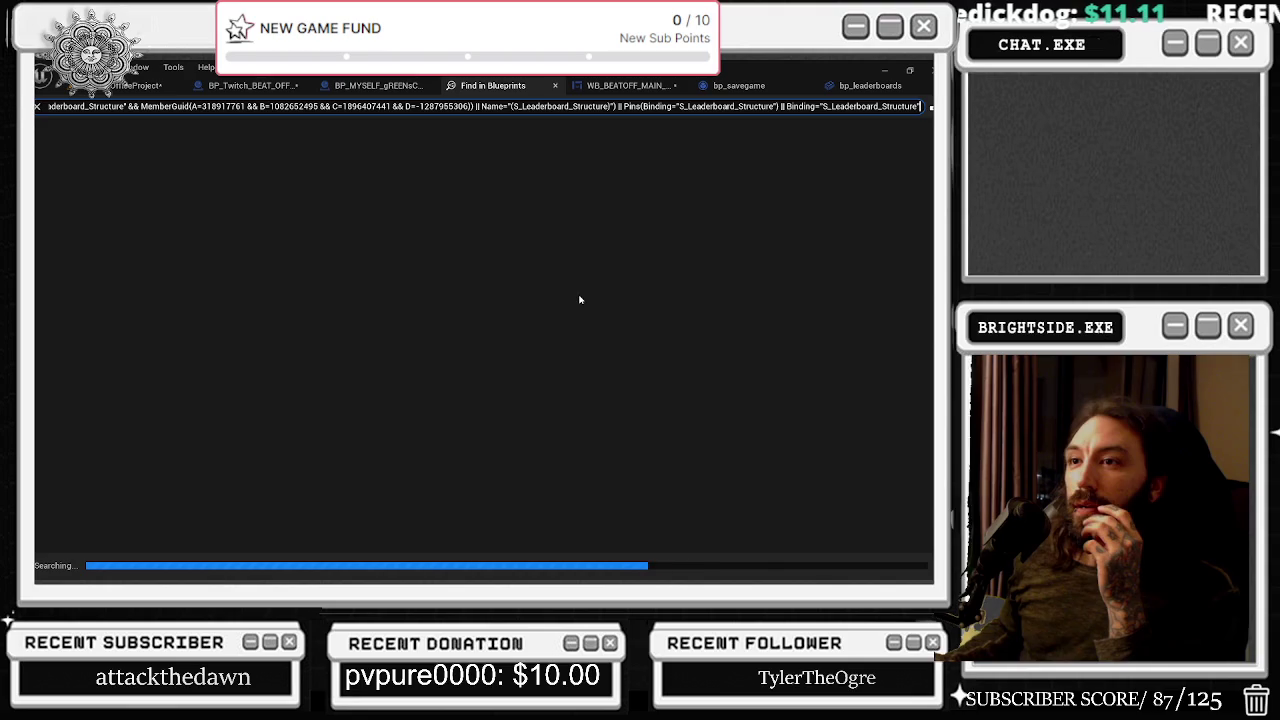
Review the referencing blueprints BP_MYSELF_gREENsCREENED, WB_BEATOFF_MAIN_MENU and bp_savegame, then go back to BP_Twitch_BEAT_OFFICES
left_click(376, 86)
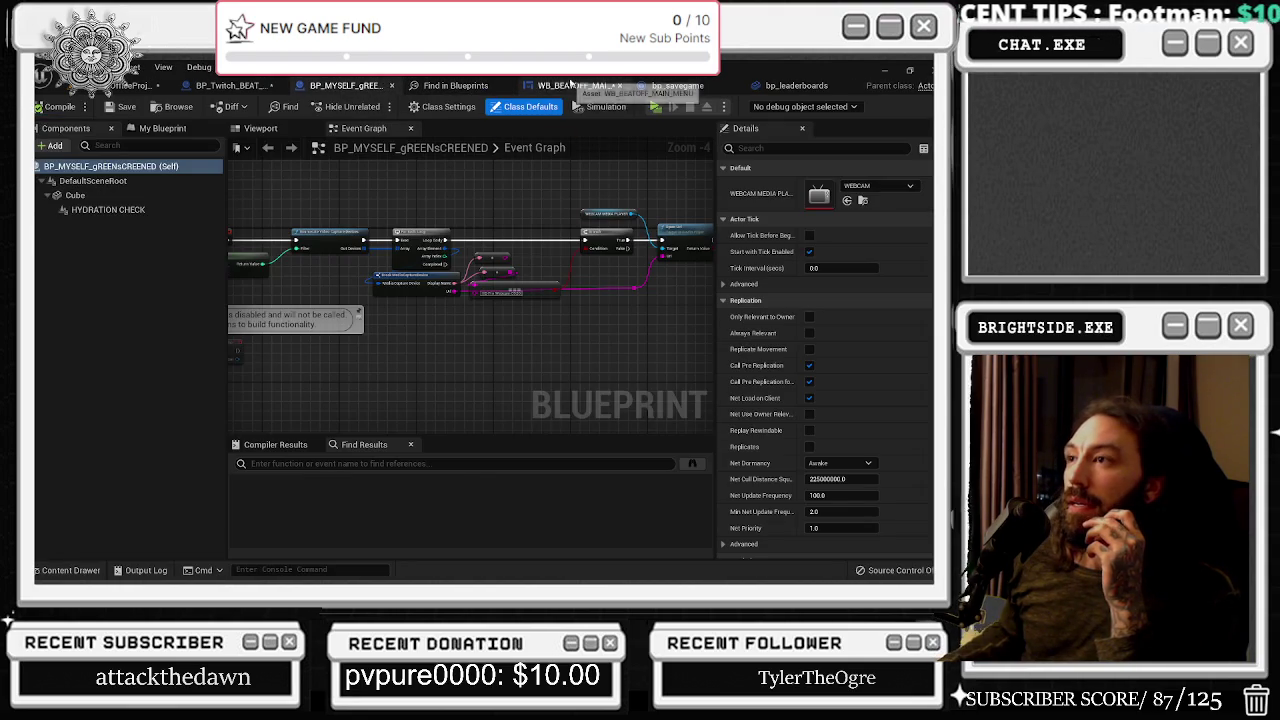
left_click(575, 86)
left_click(665, 86)
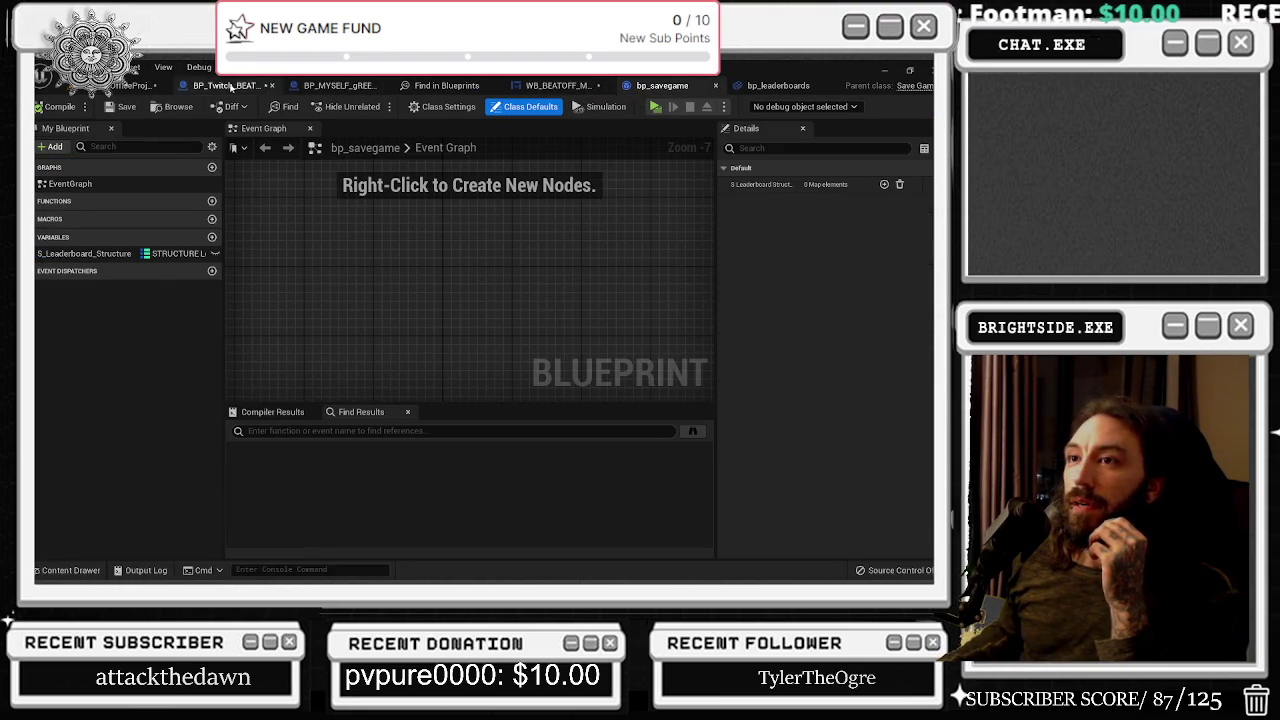
left_click(230, 86)
Break all node links on the S_Leaderboard_Structure getter node
scroll(365, 320, "up", 2)
right_click(372, 300)
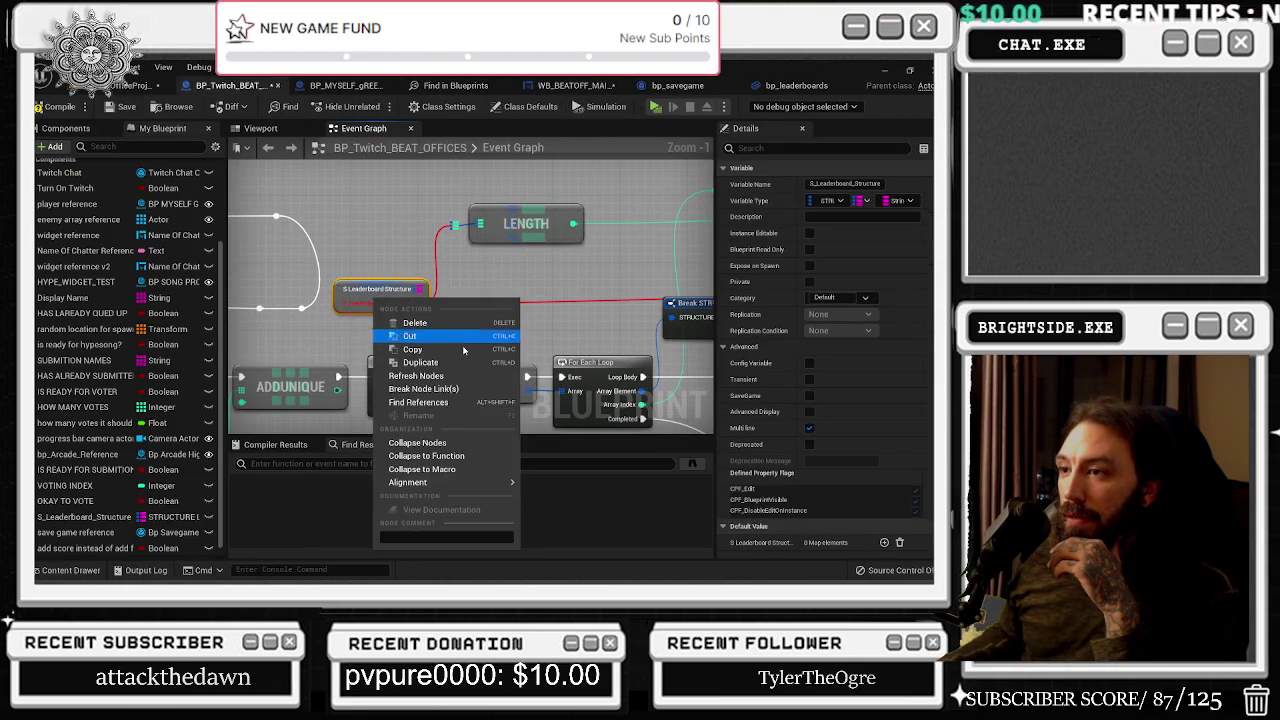
left_click(547, 360)
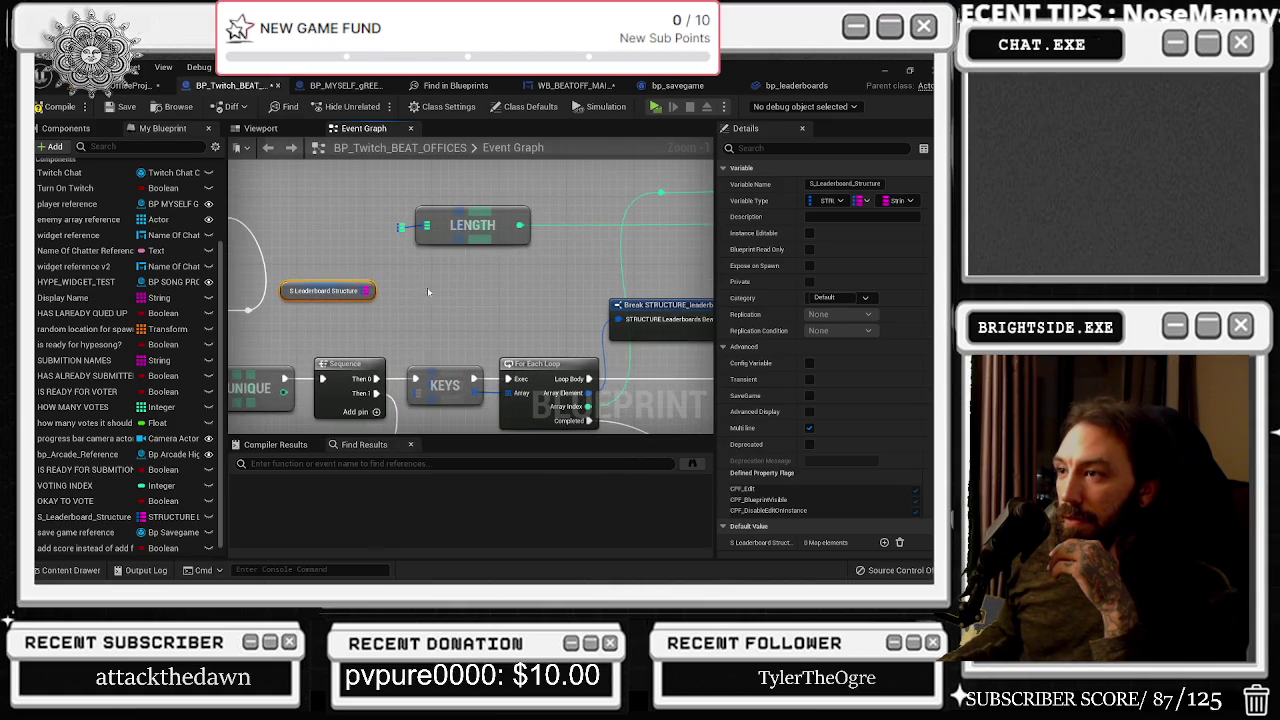